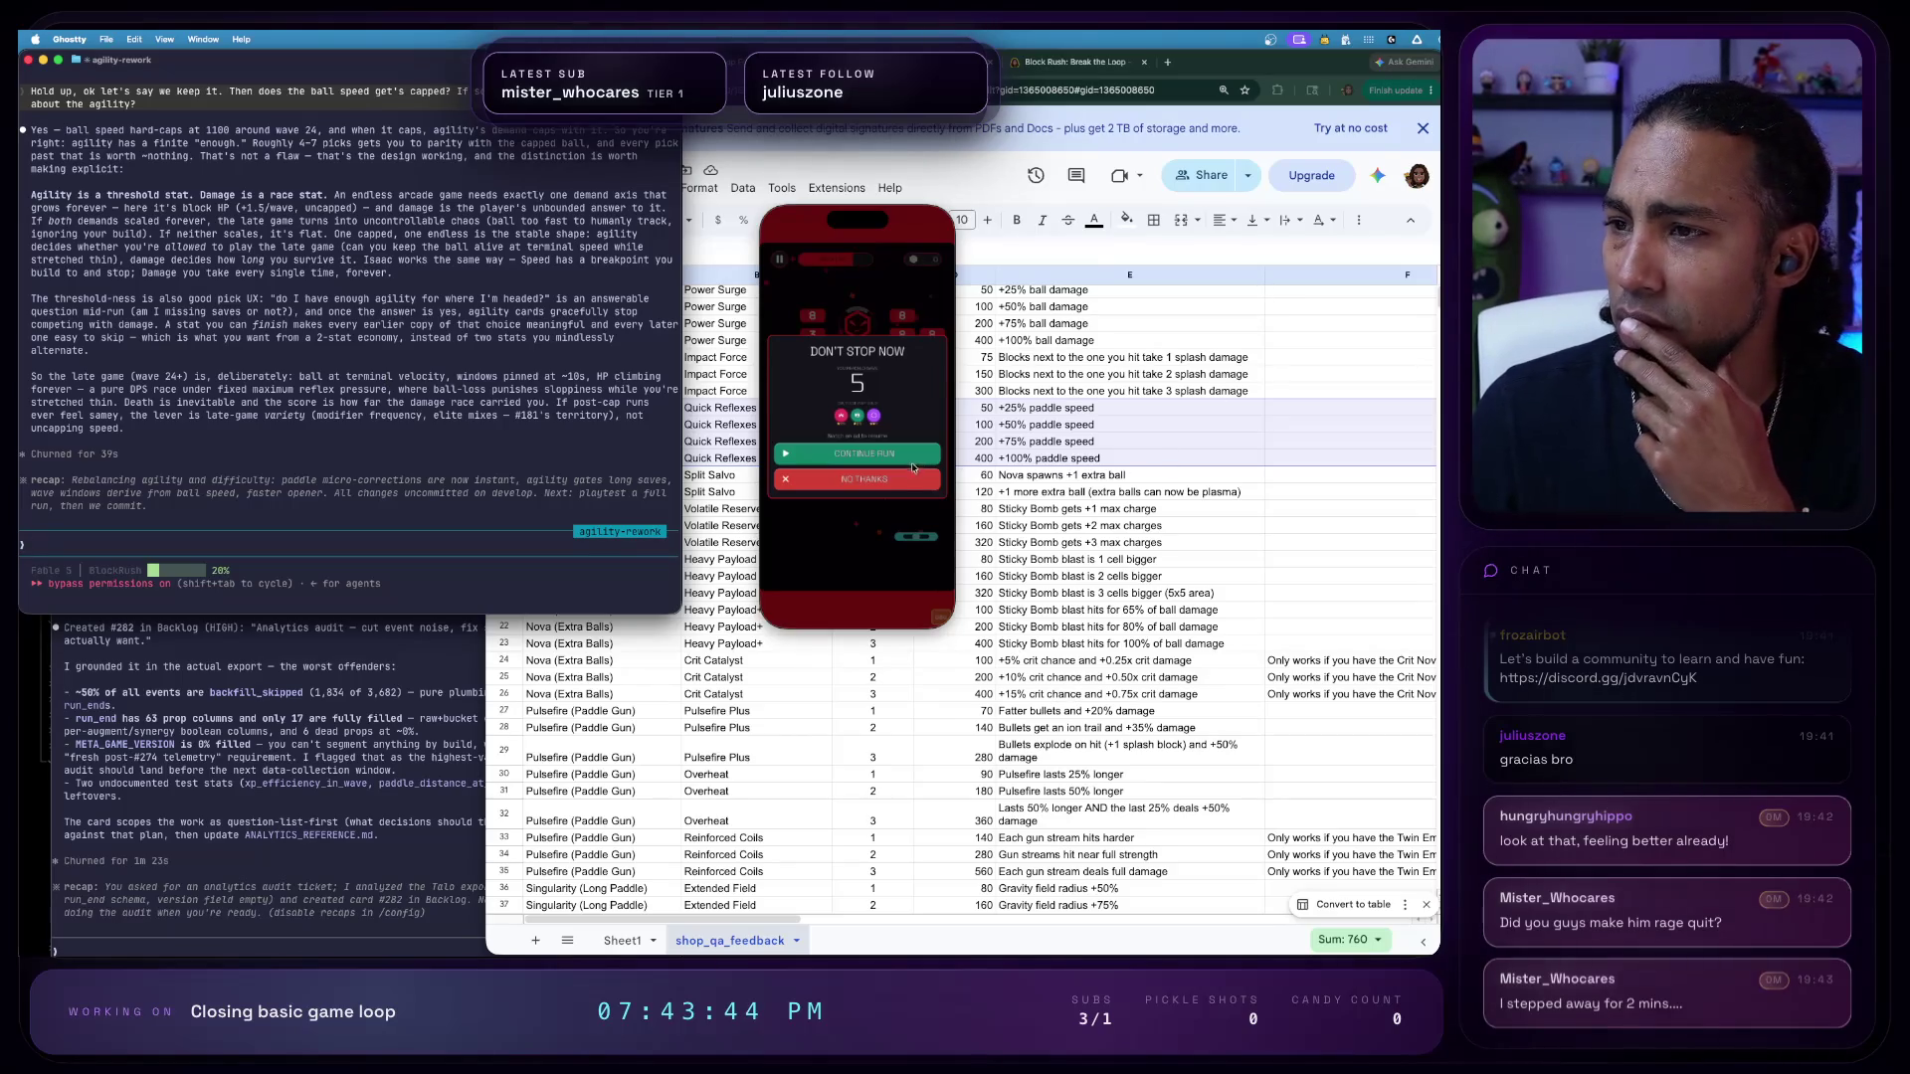
- Decline continuing the lost run, start a new game and bring up the debug tools
{"action": "left_click", "coordinate": [905, 487]}
{"action": "left_click", "coordinate": [905, 487]}
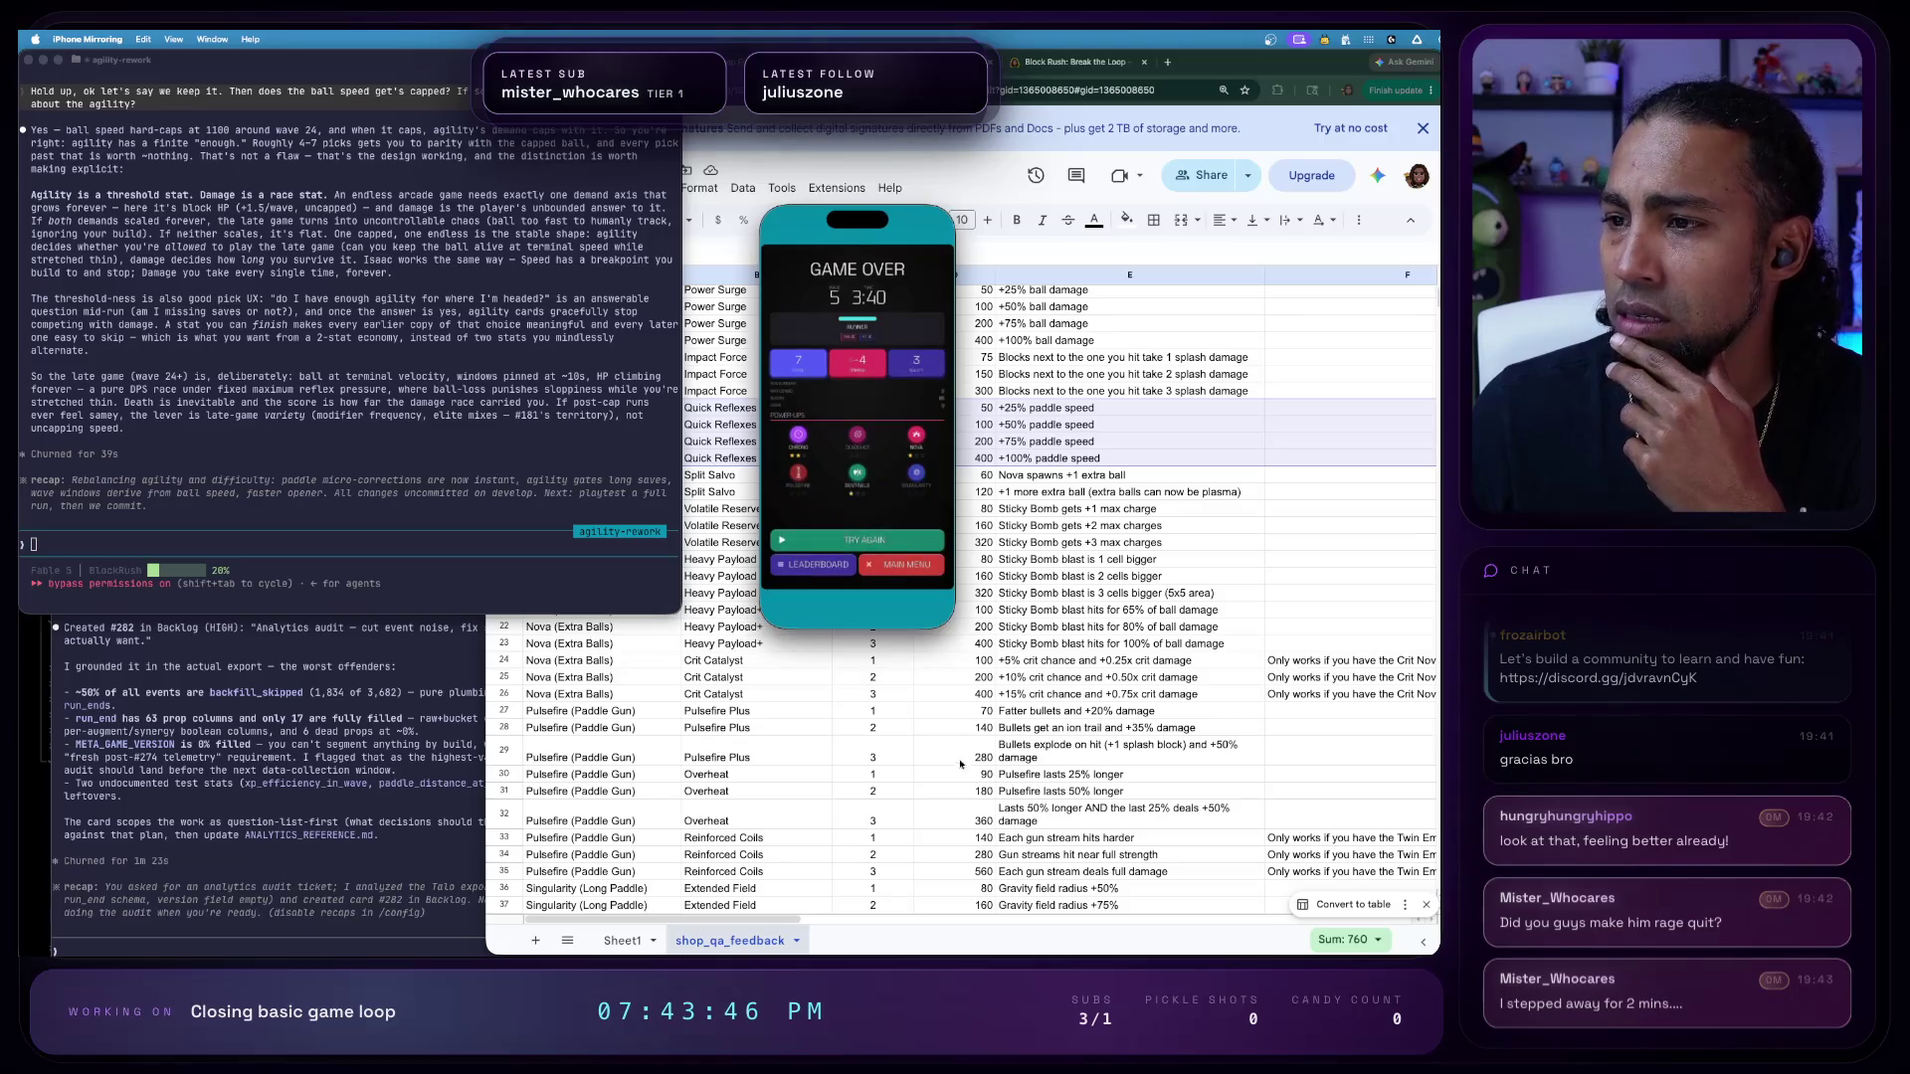
{"action": "left_click", "coordinate": [903, 552]}
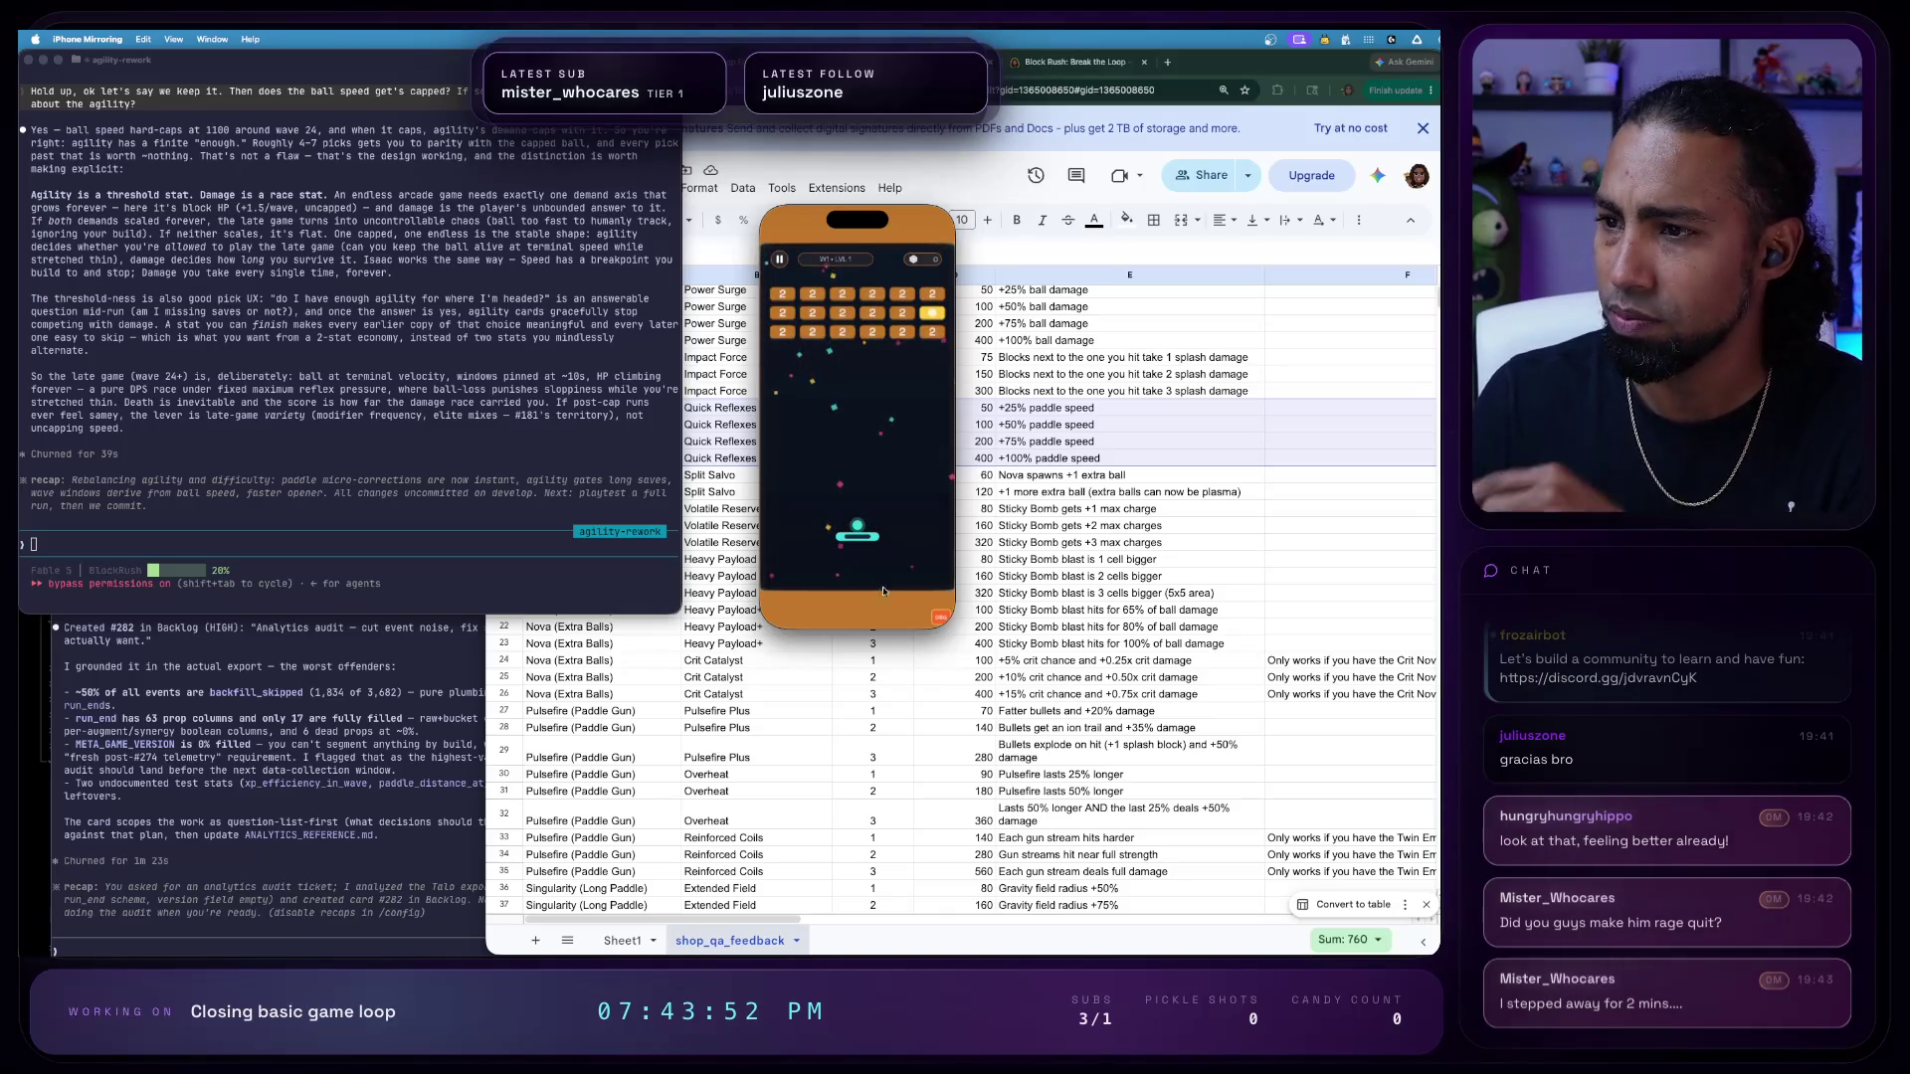
{"action": "key", "text": "grave"}
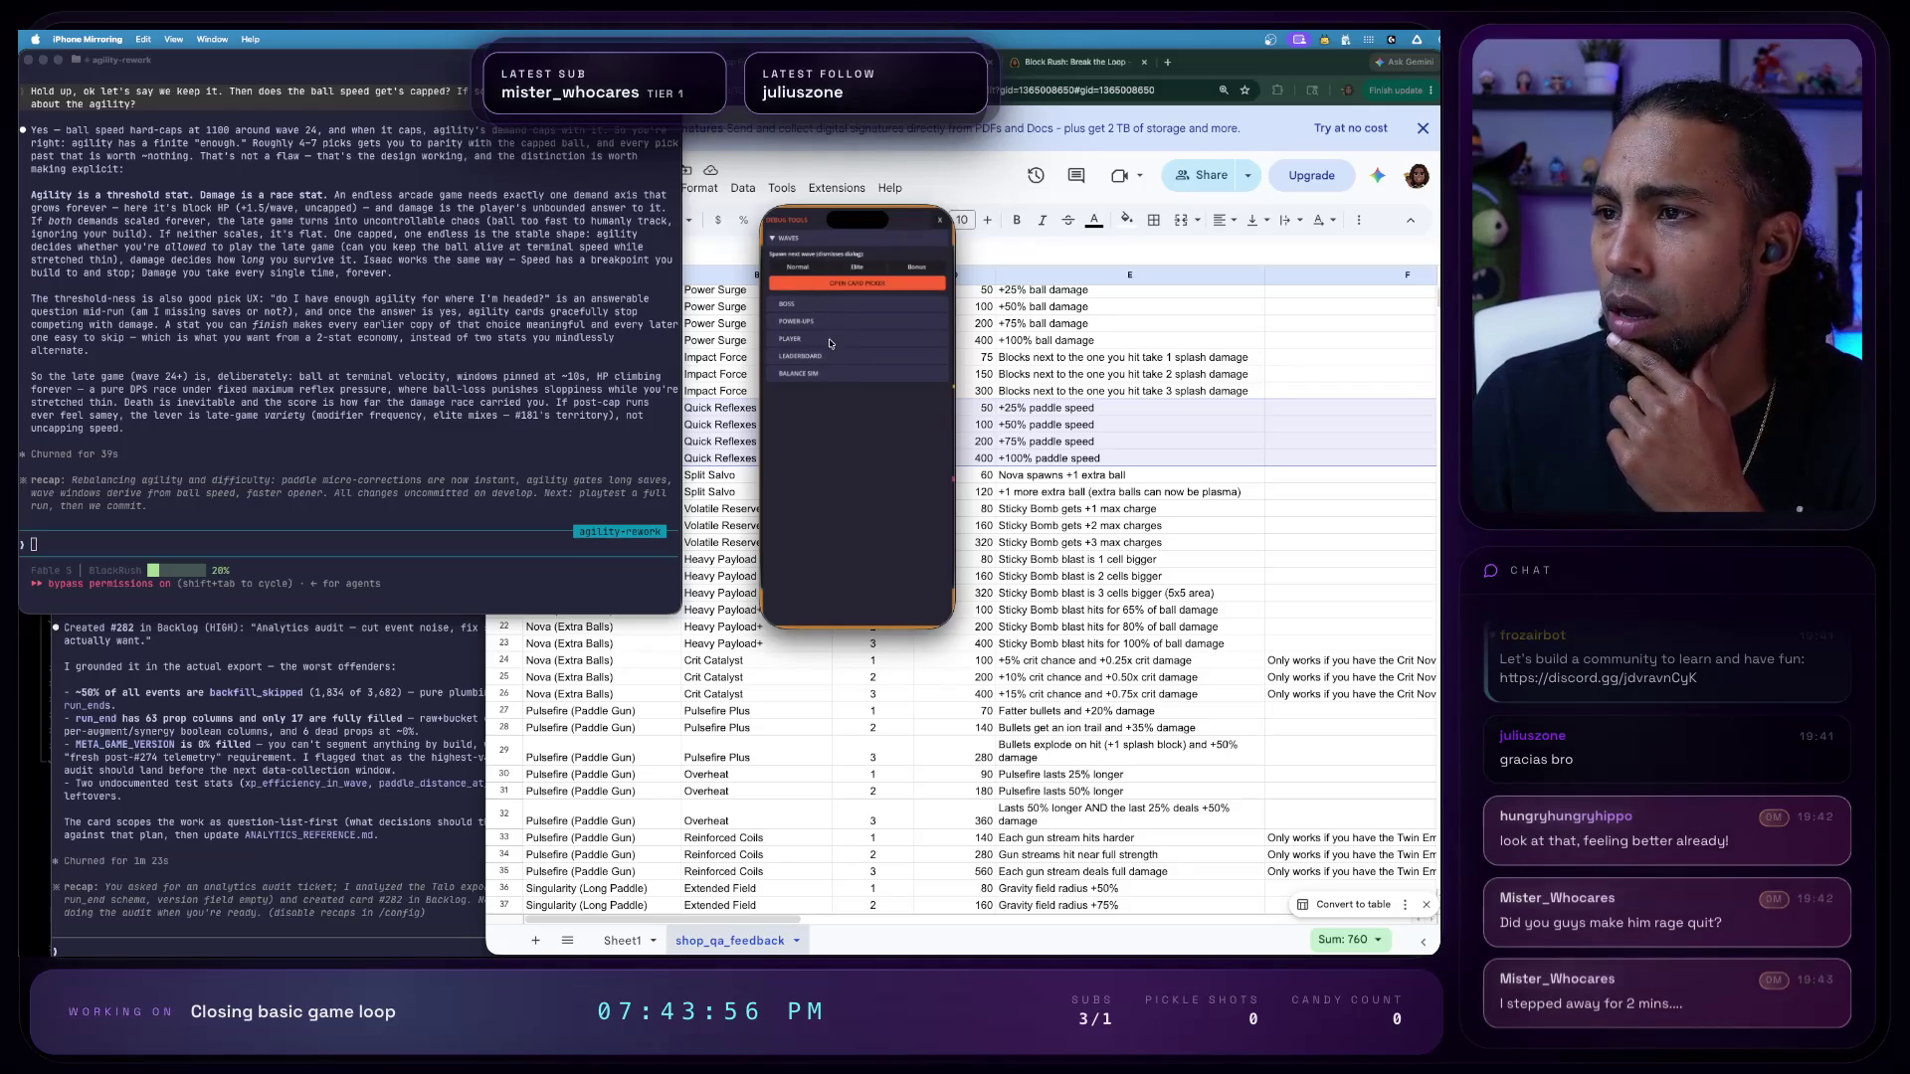
- Expand the Player, Power-ups, Leaderboard, Balance Sim, Boss and Waves debug sections in turn
{"action": "left_click", "coordinate": [831, 343]}
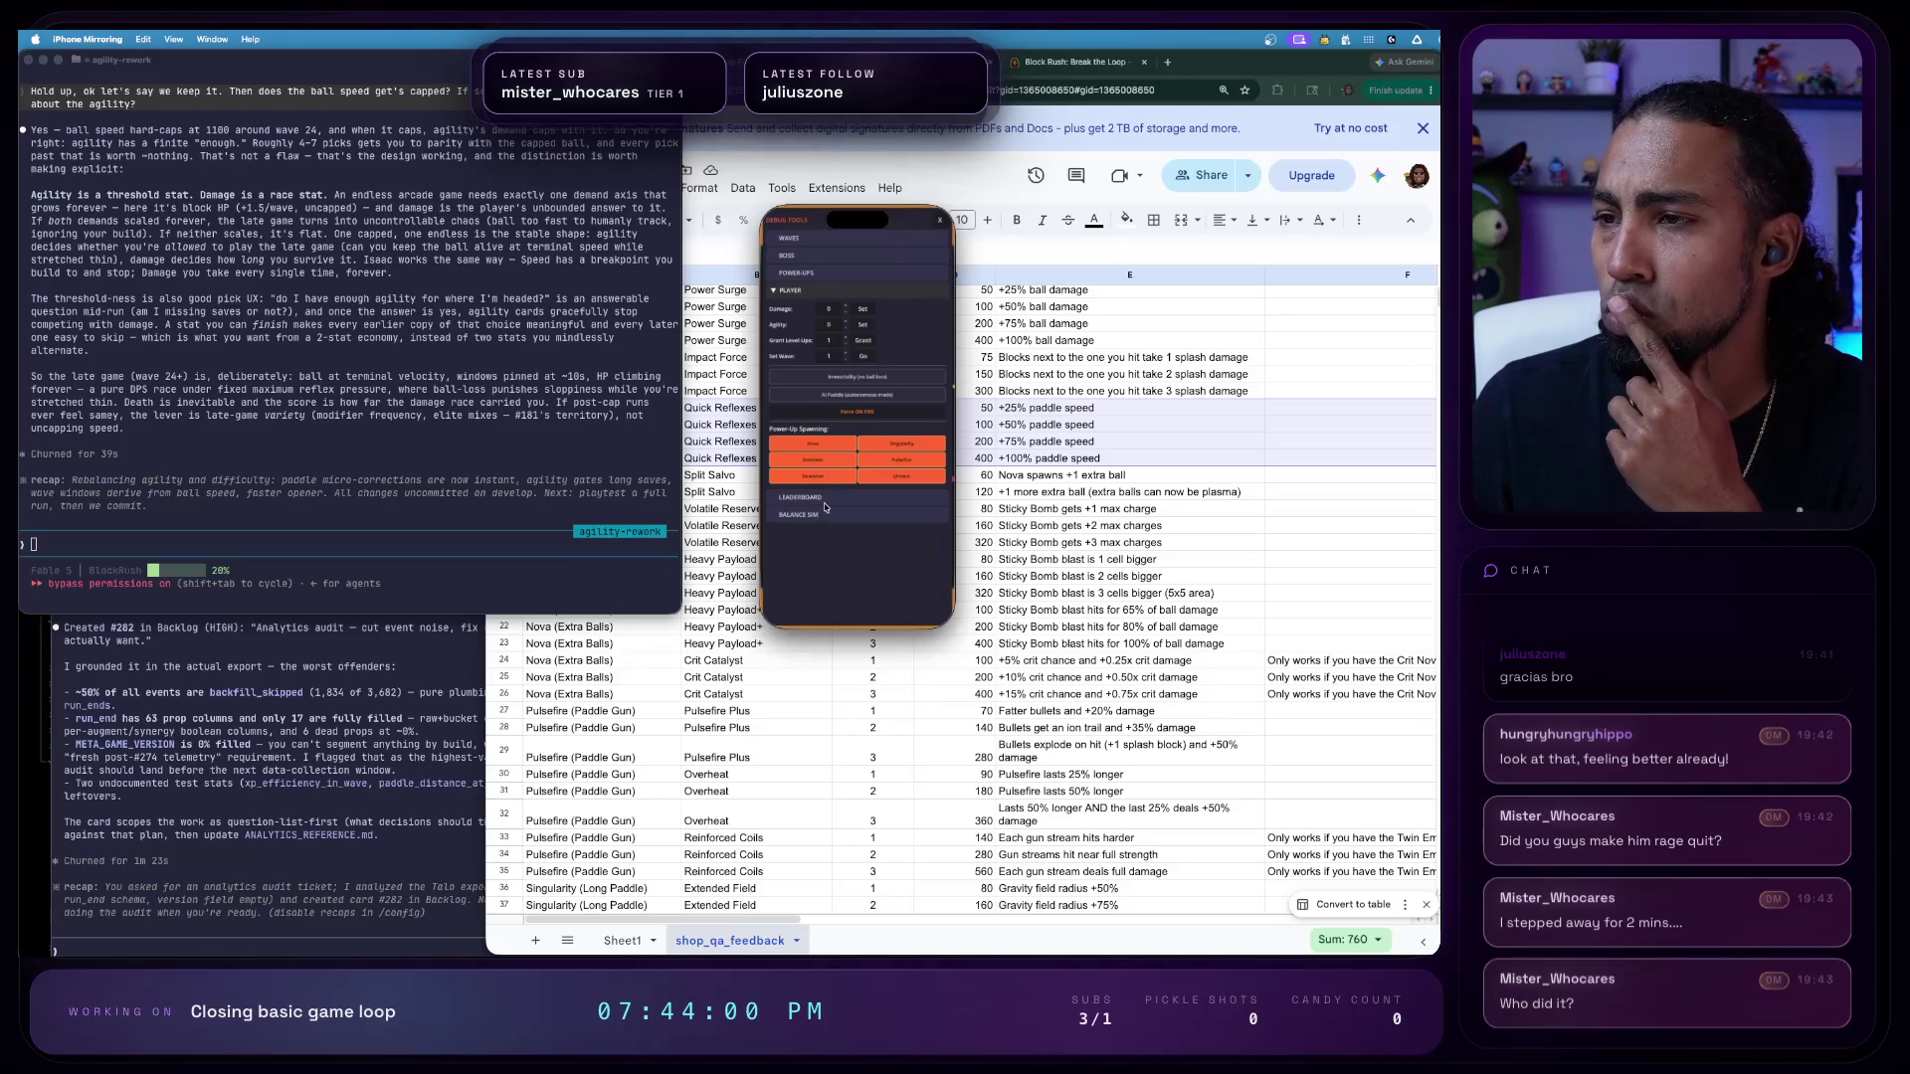
{"action": "left_click", "coordinate": [818, 274]}
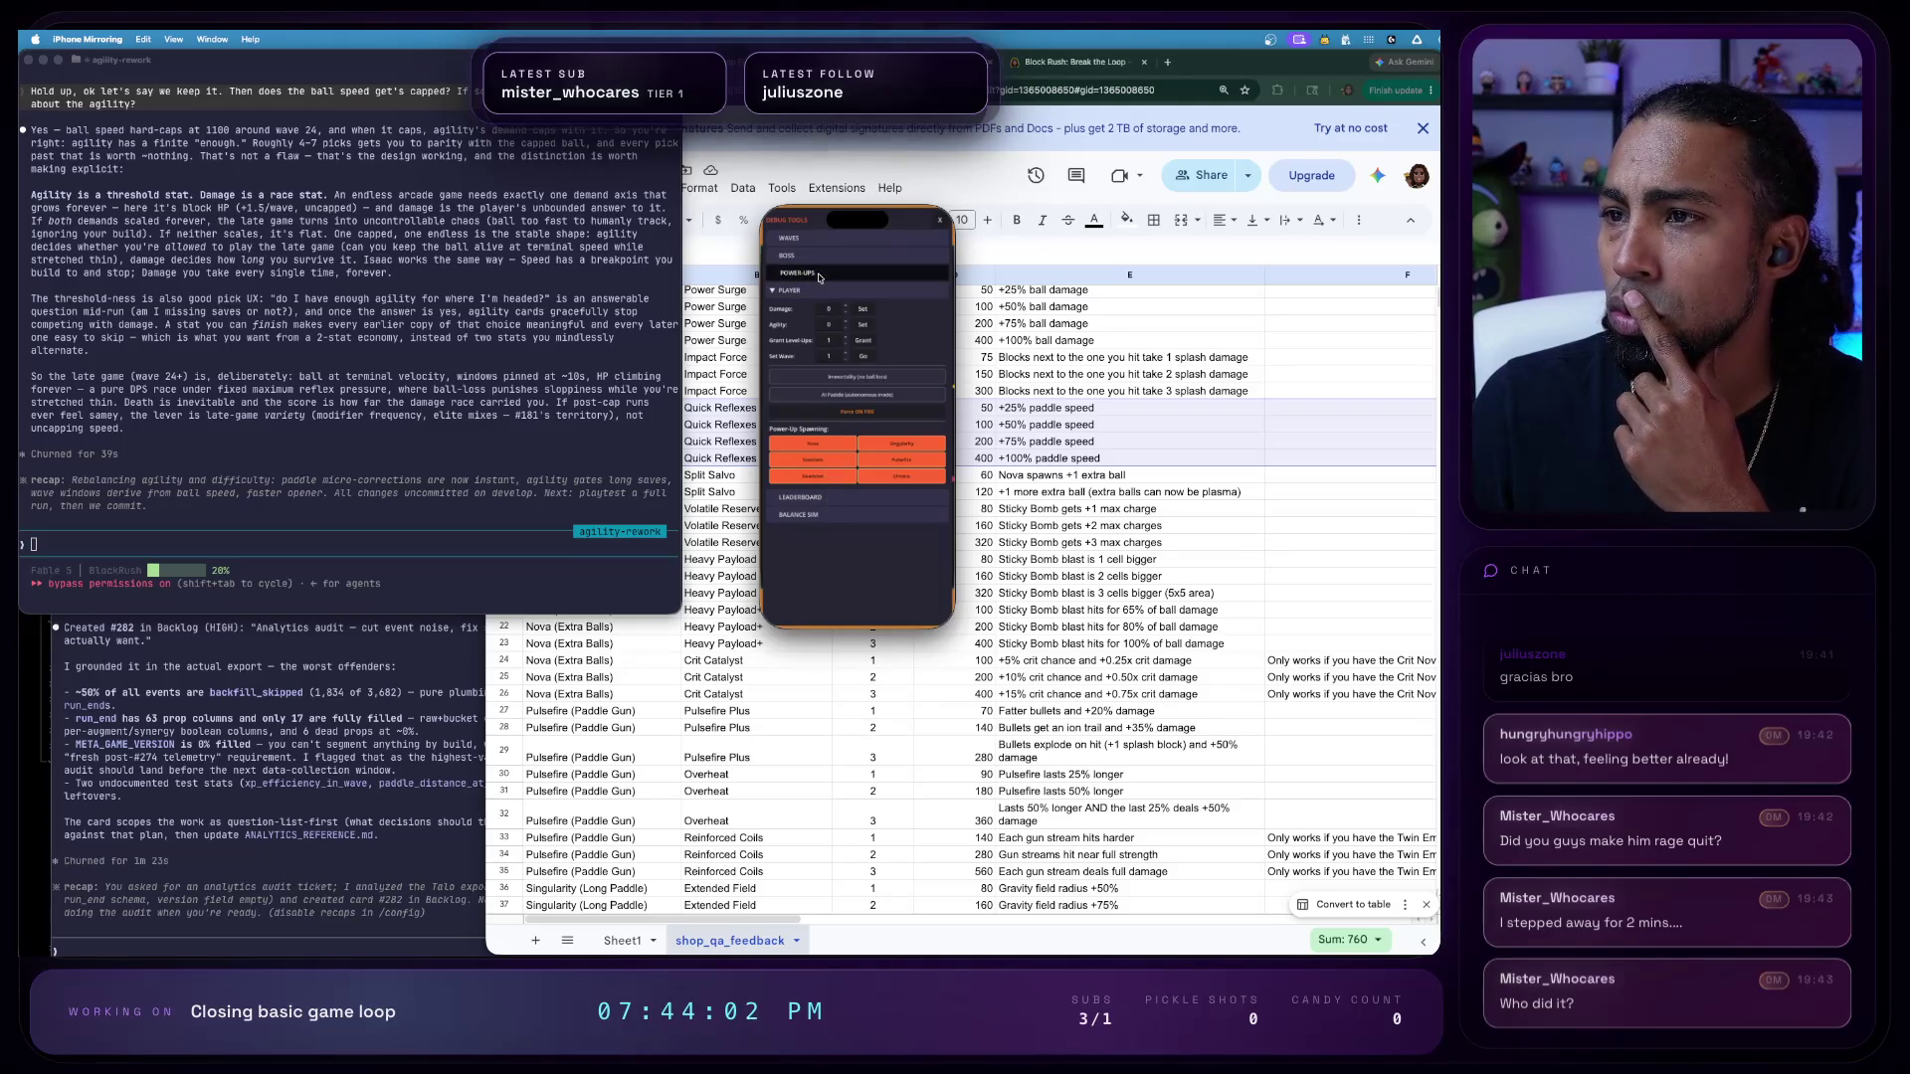
{"action": "left_click", "coordinate": [846, 499]}
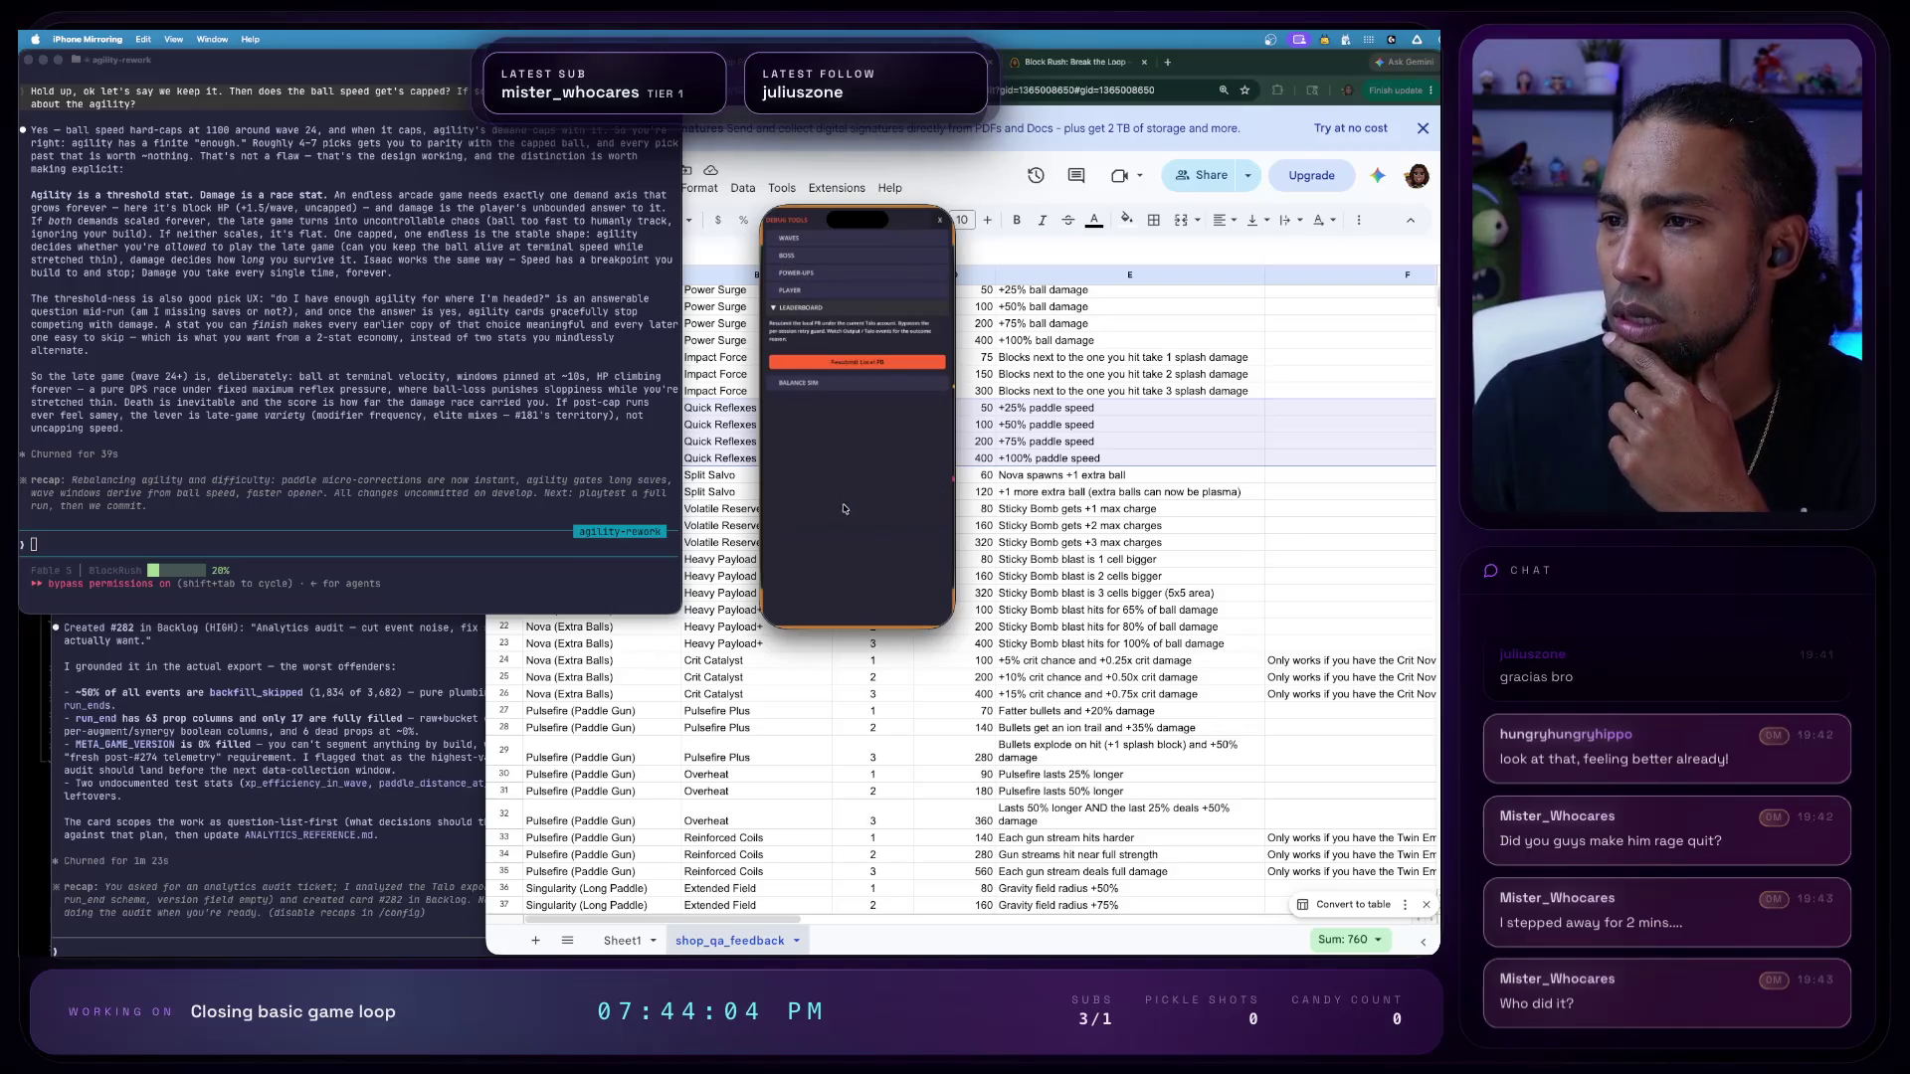
{"action": "left_click", "coordinate": [807, 382]}
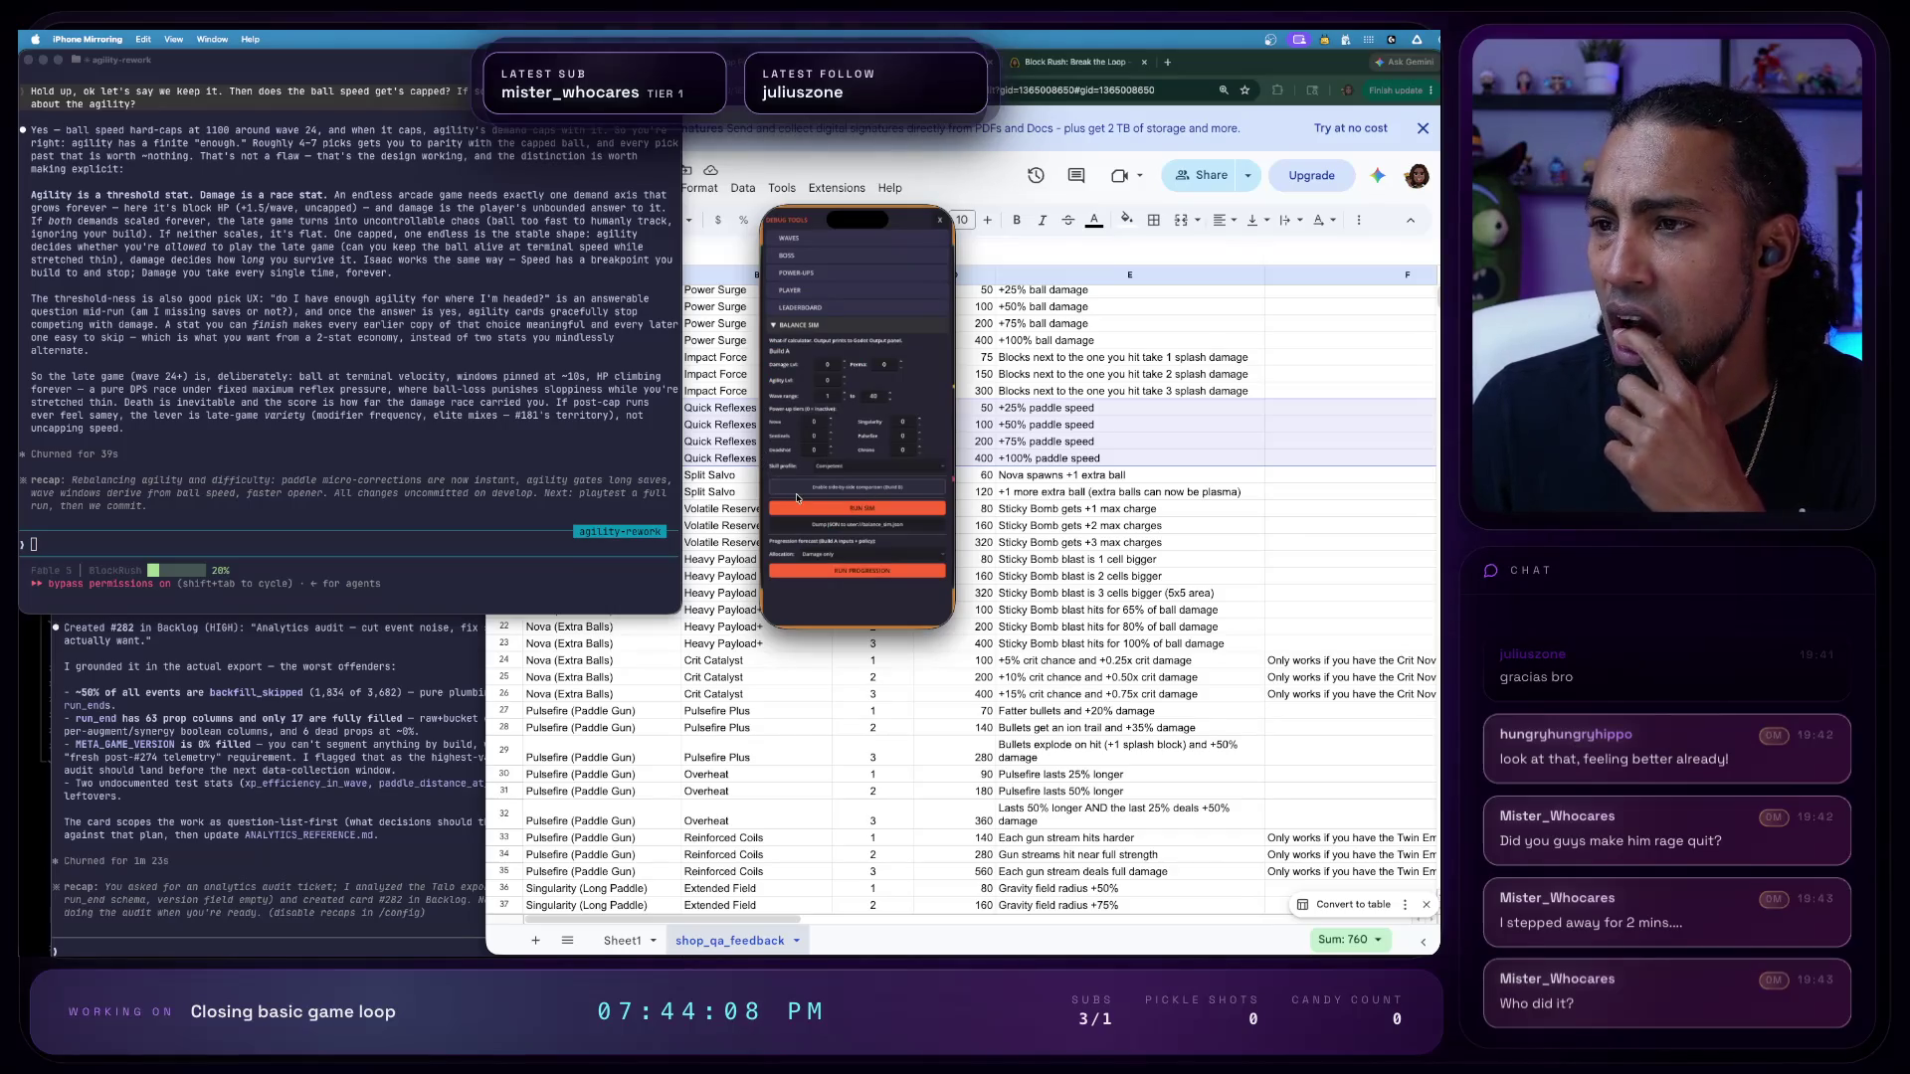
{"action": "left_click", "coordinate": [832, 257]}
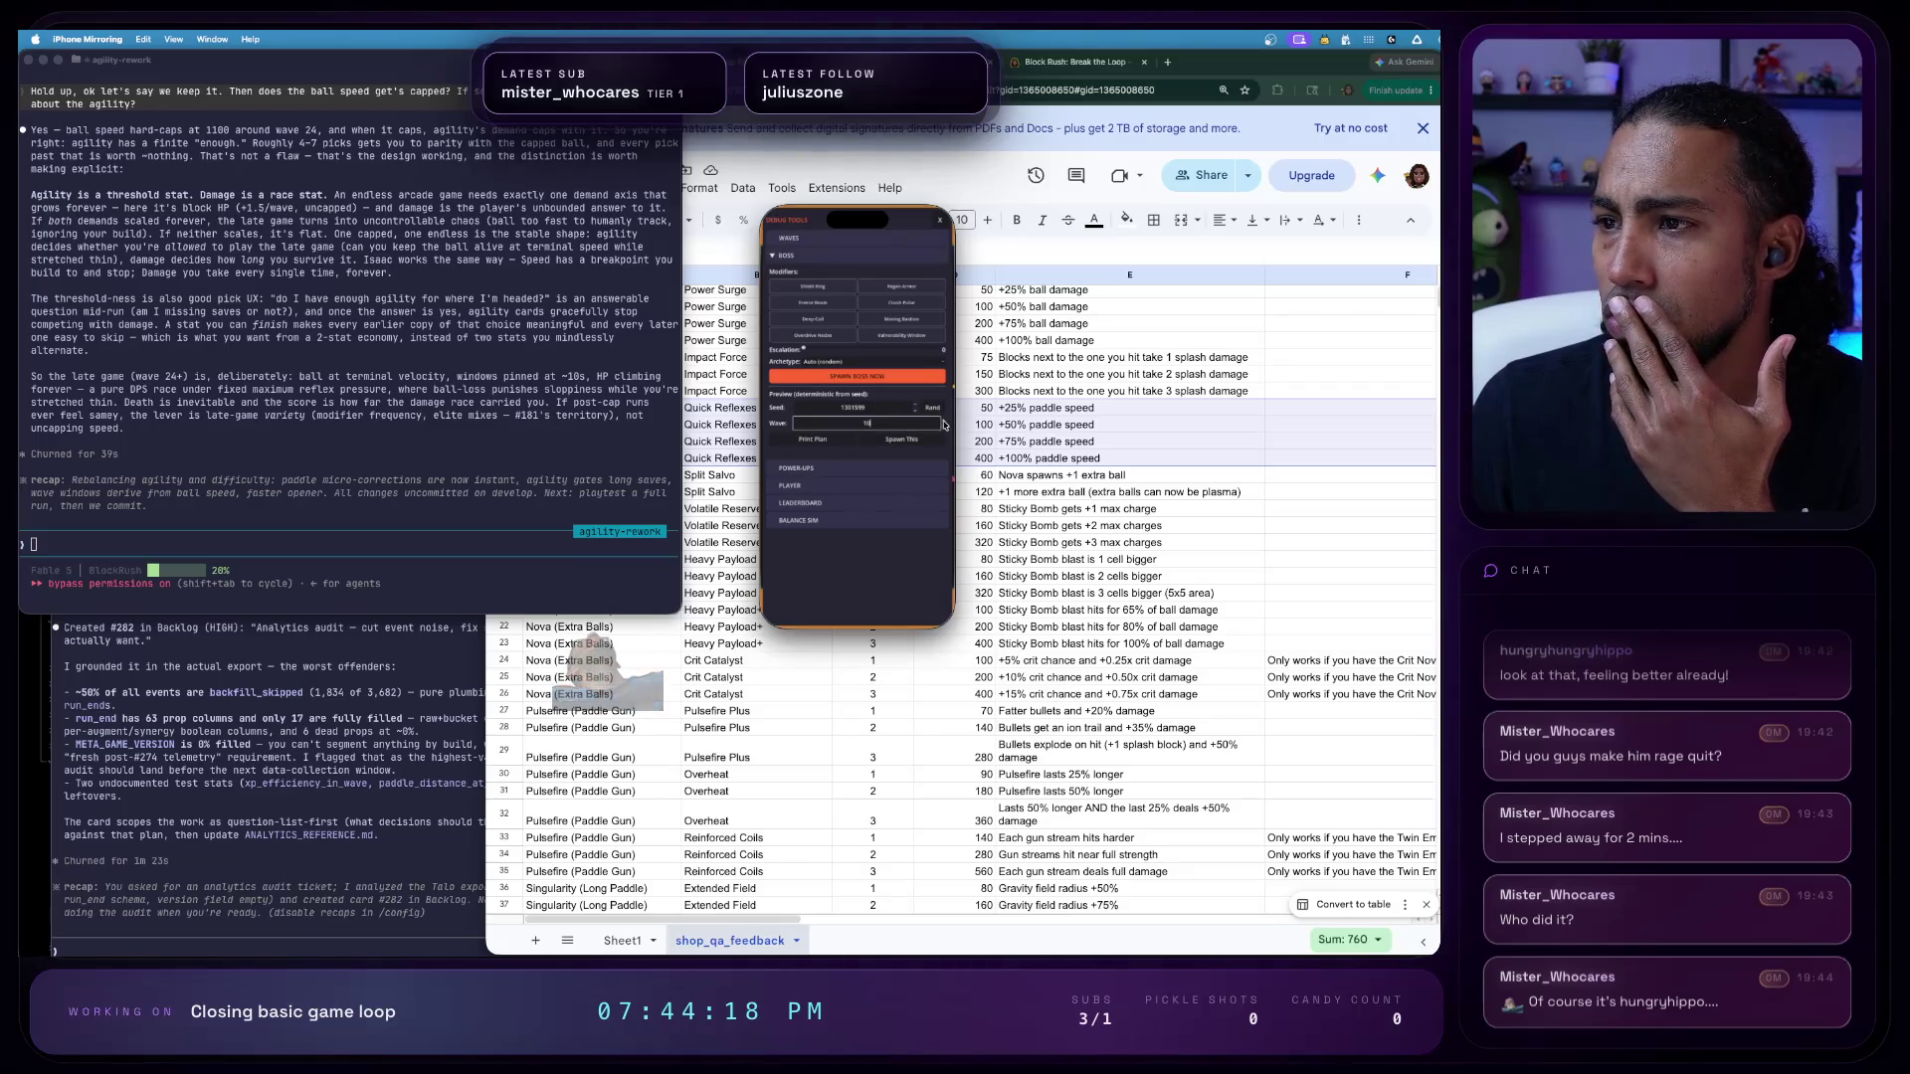
{"action": "left_click", "coordinate": [888, 241]}
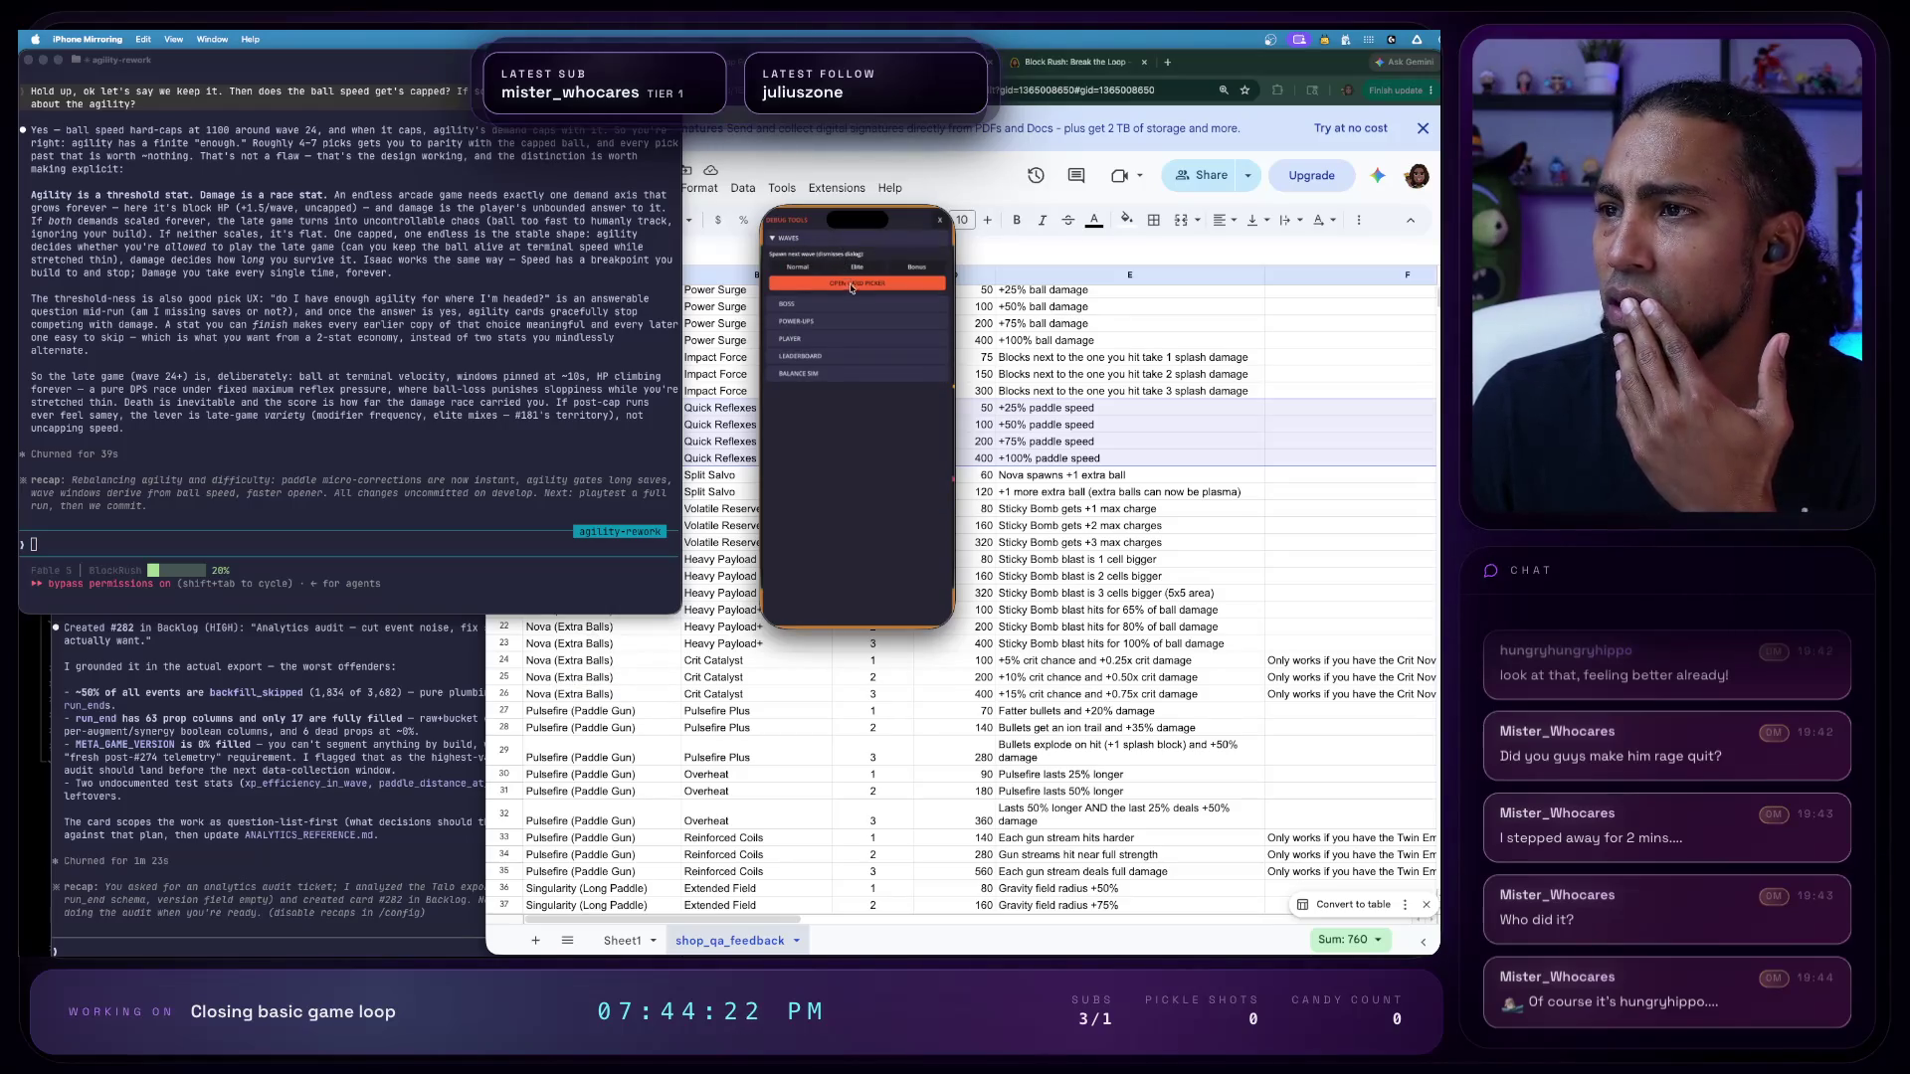
- Revisit the Leaderboard, Player, Power-ups and Waves sections, then close debug tools to play
{"action": "left_click", "coordinate": [870, 356]}
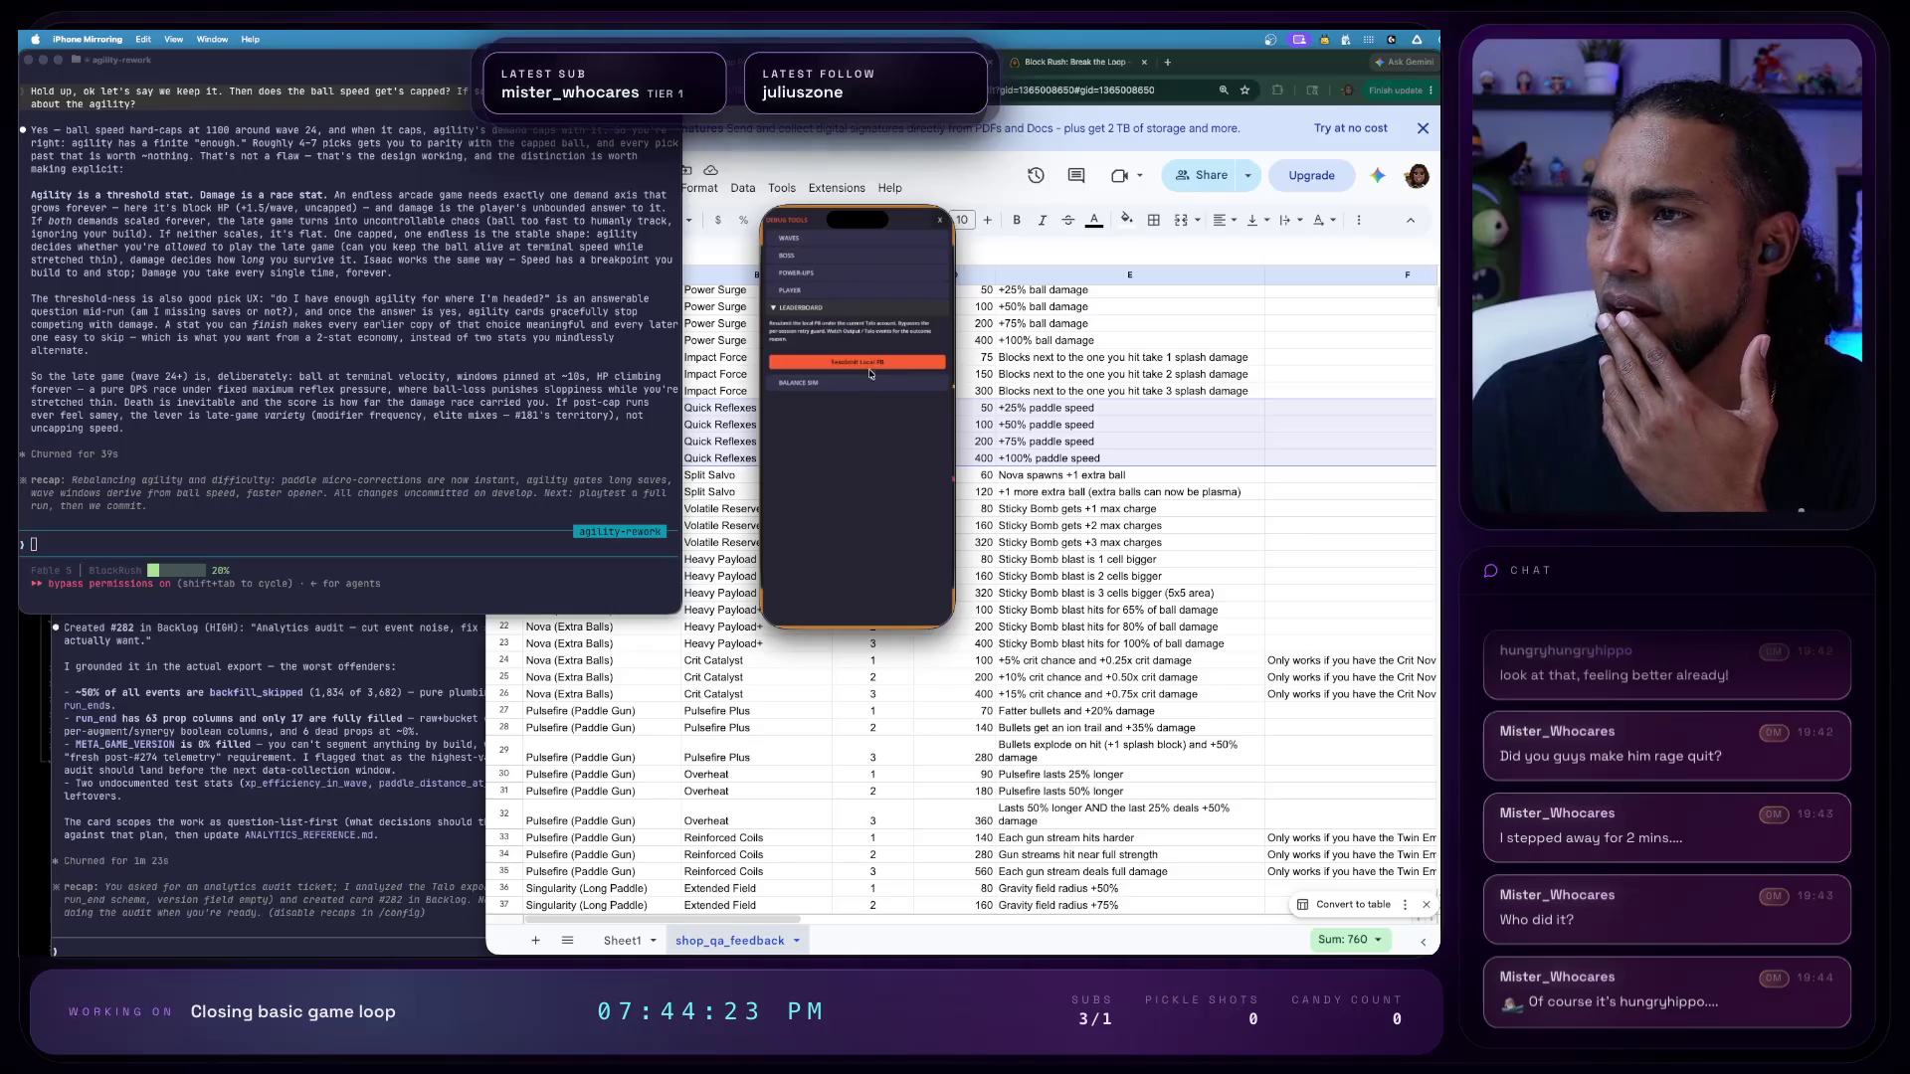
{"action": "left_click", "coordinate": [881, 294]}
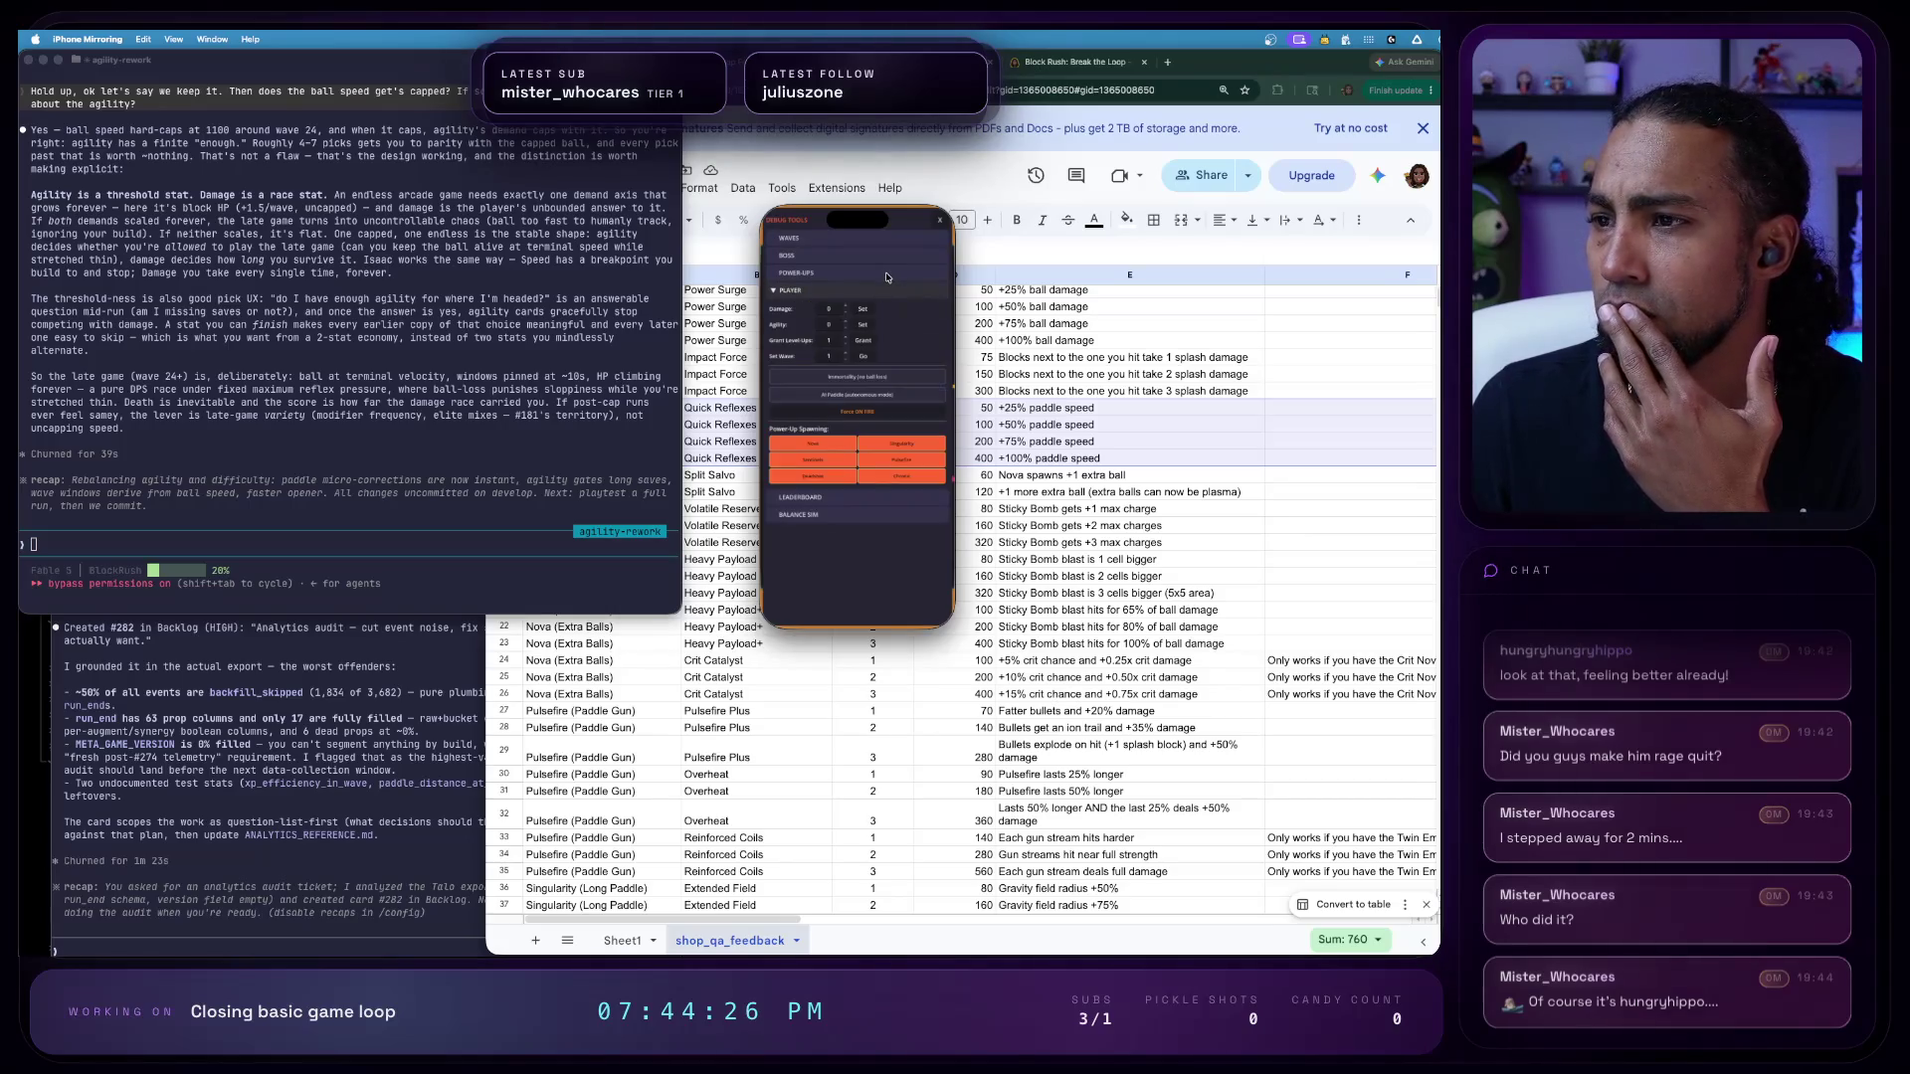
{"action": "left_click", "coordinate": [887, 276]}
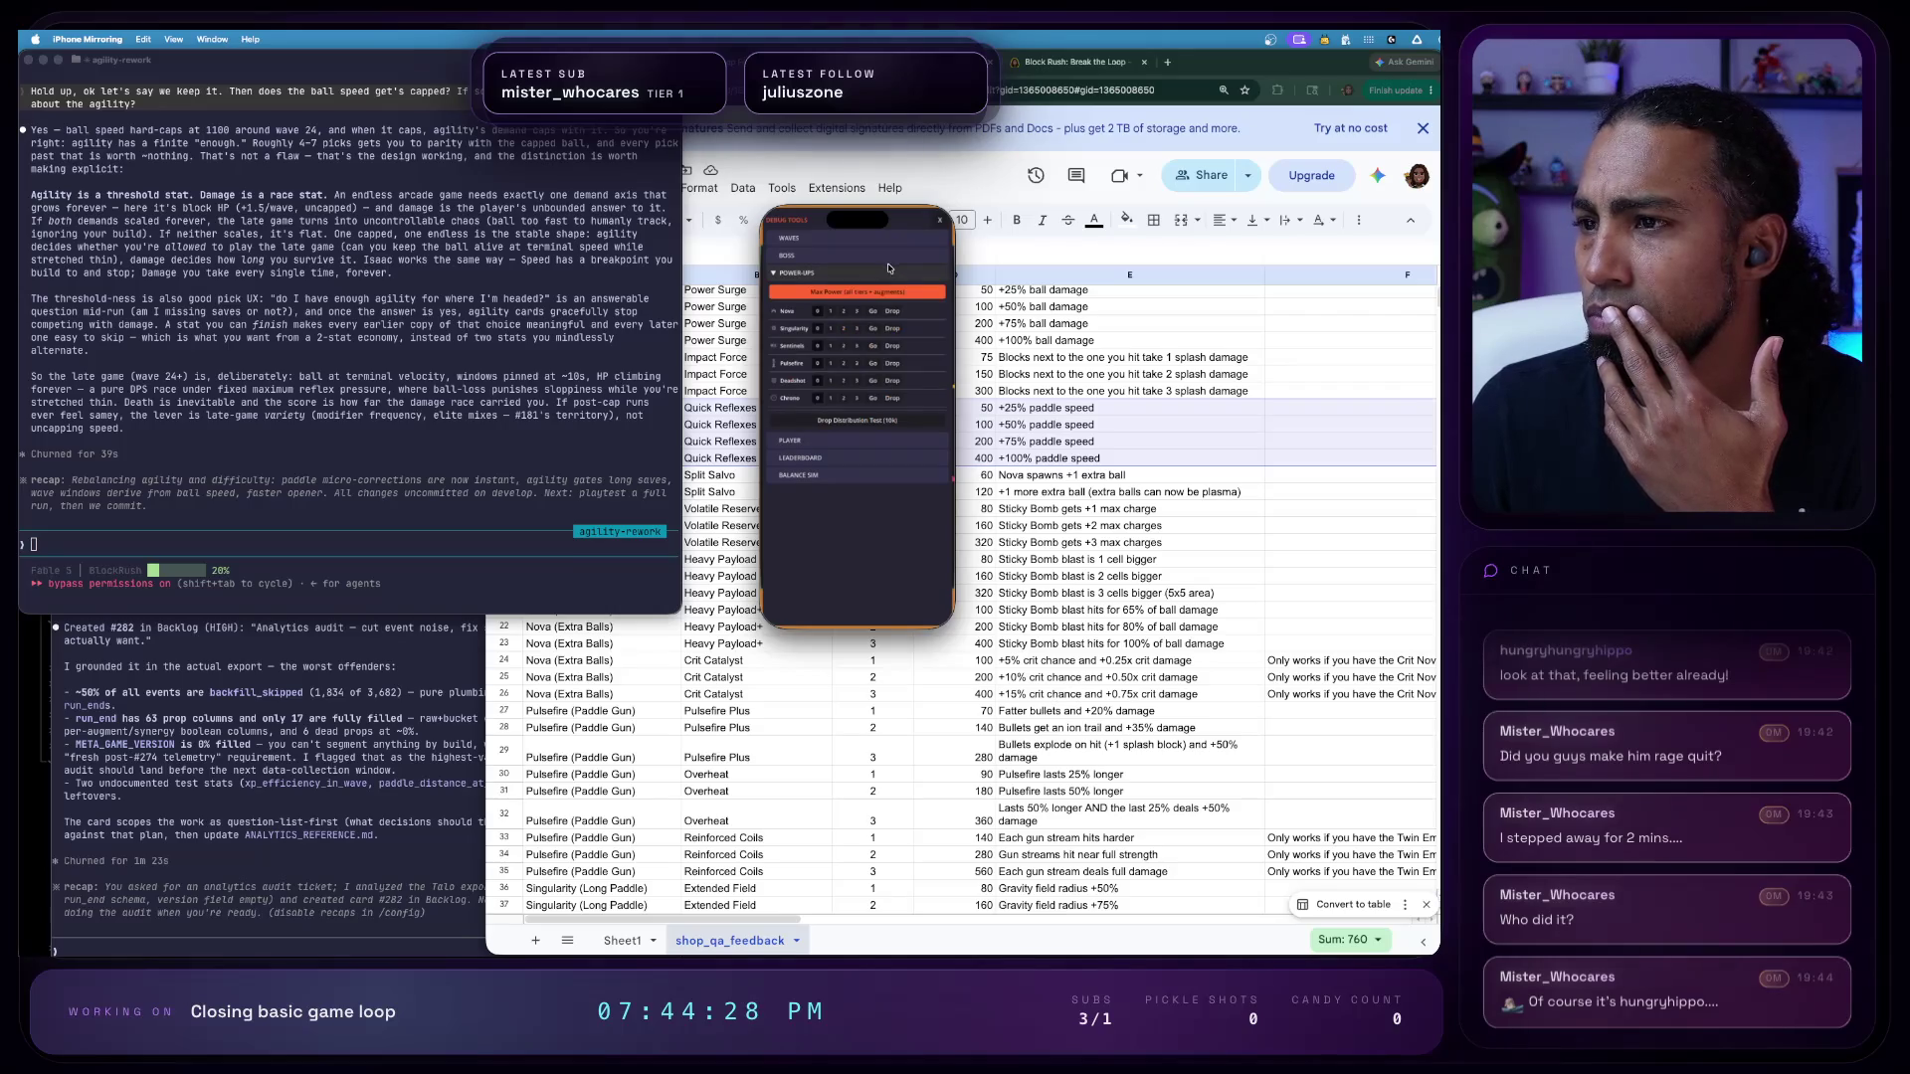
{"action": "left_click", "coordinate": [880, 255]}
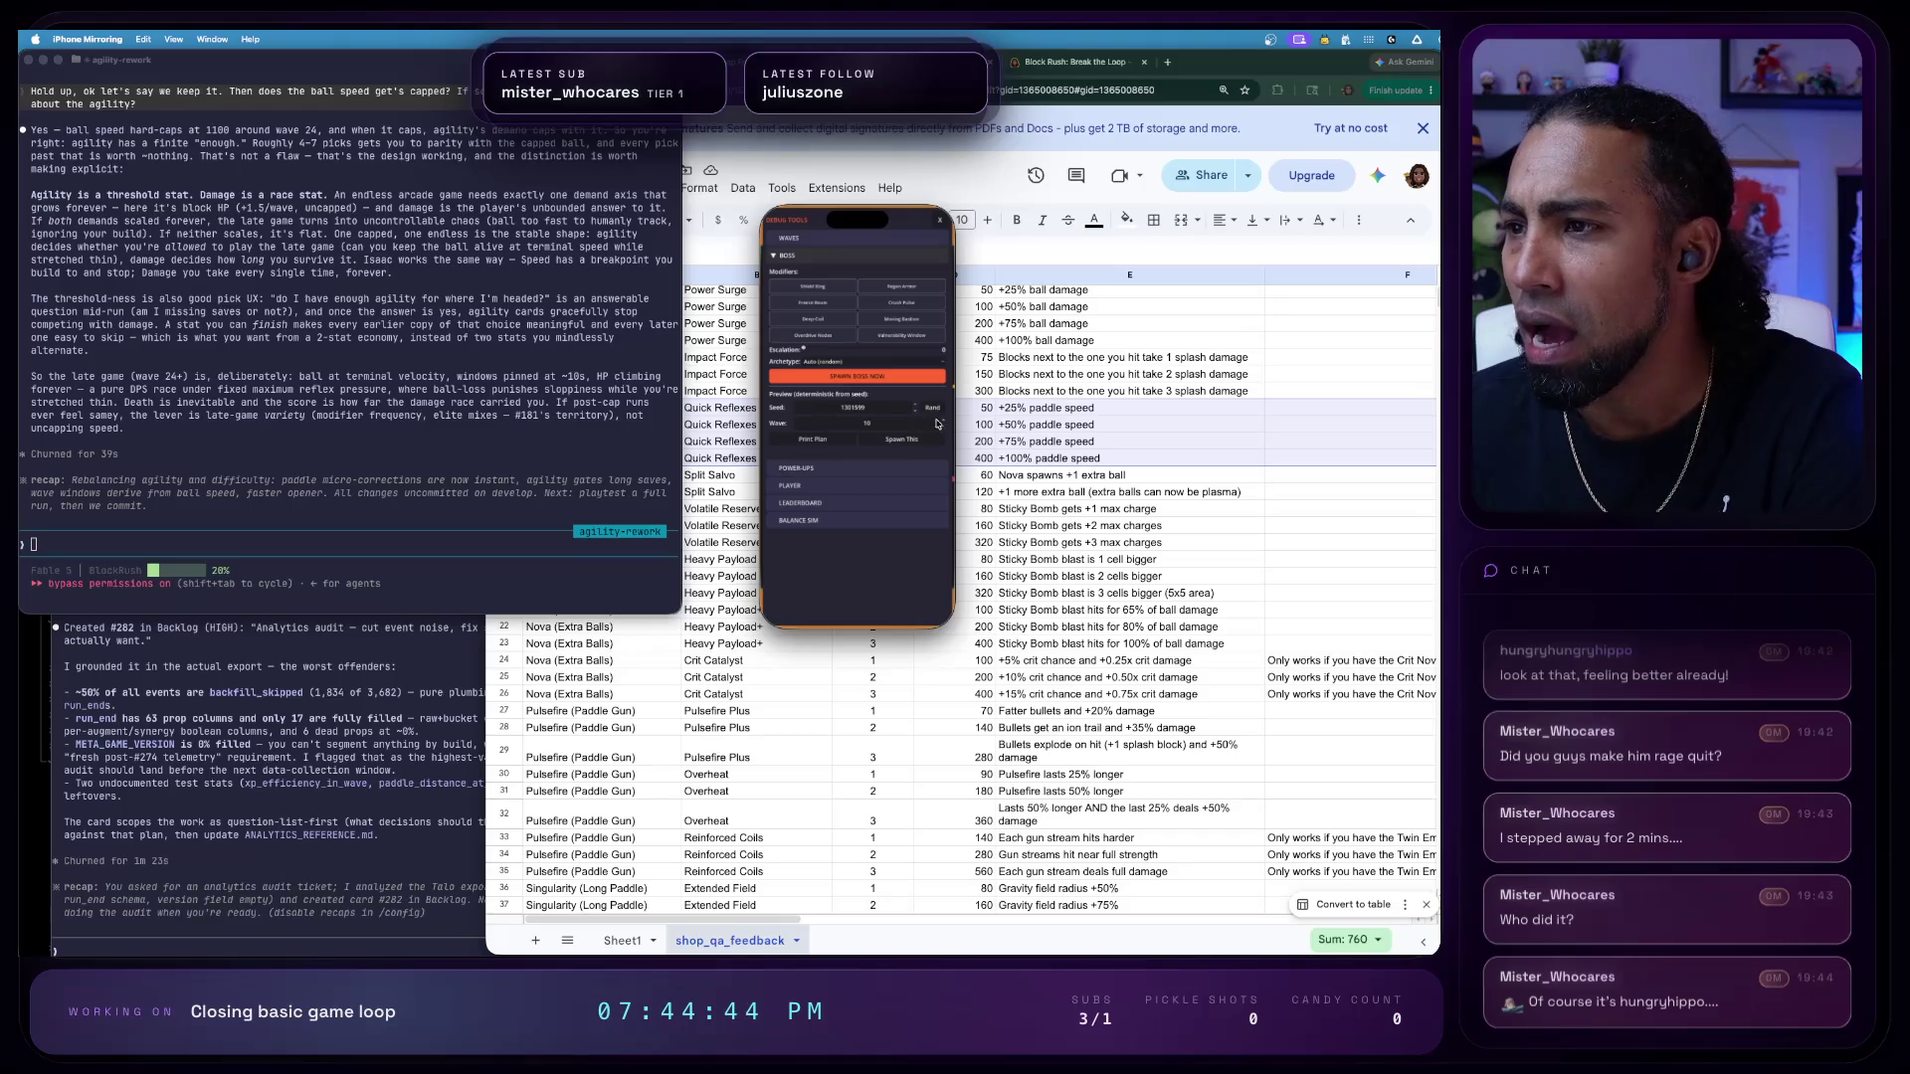
{"action": "left_click", "coordinate": [902, 439]}
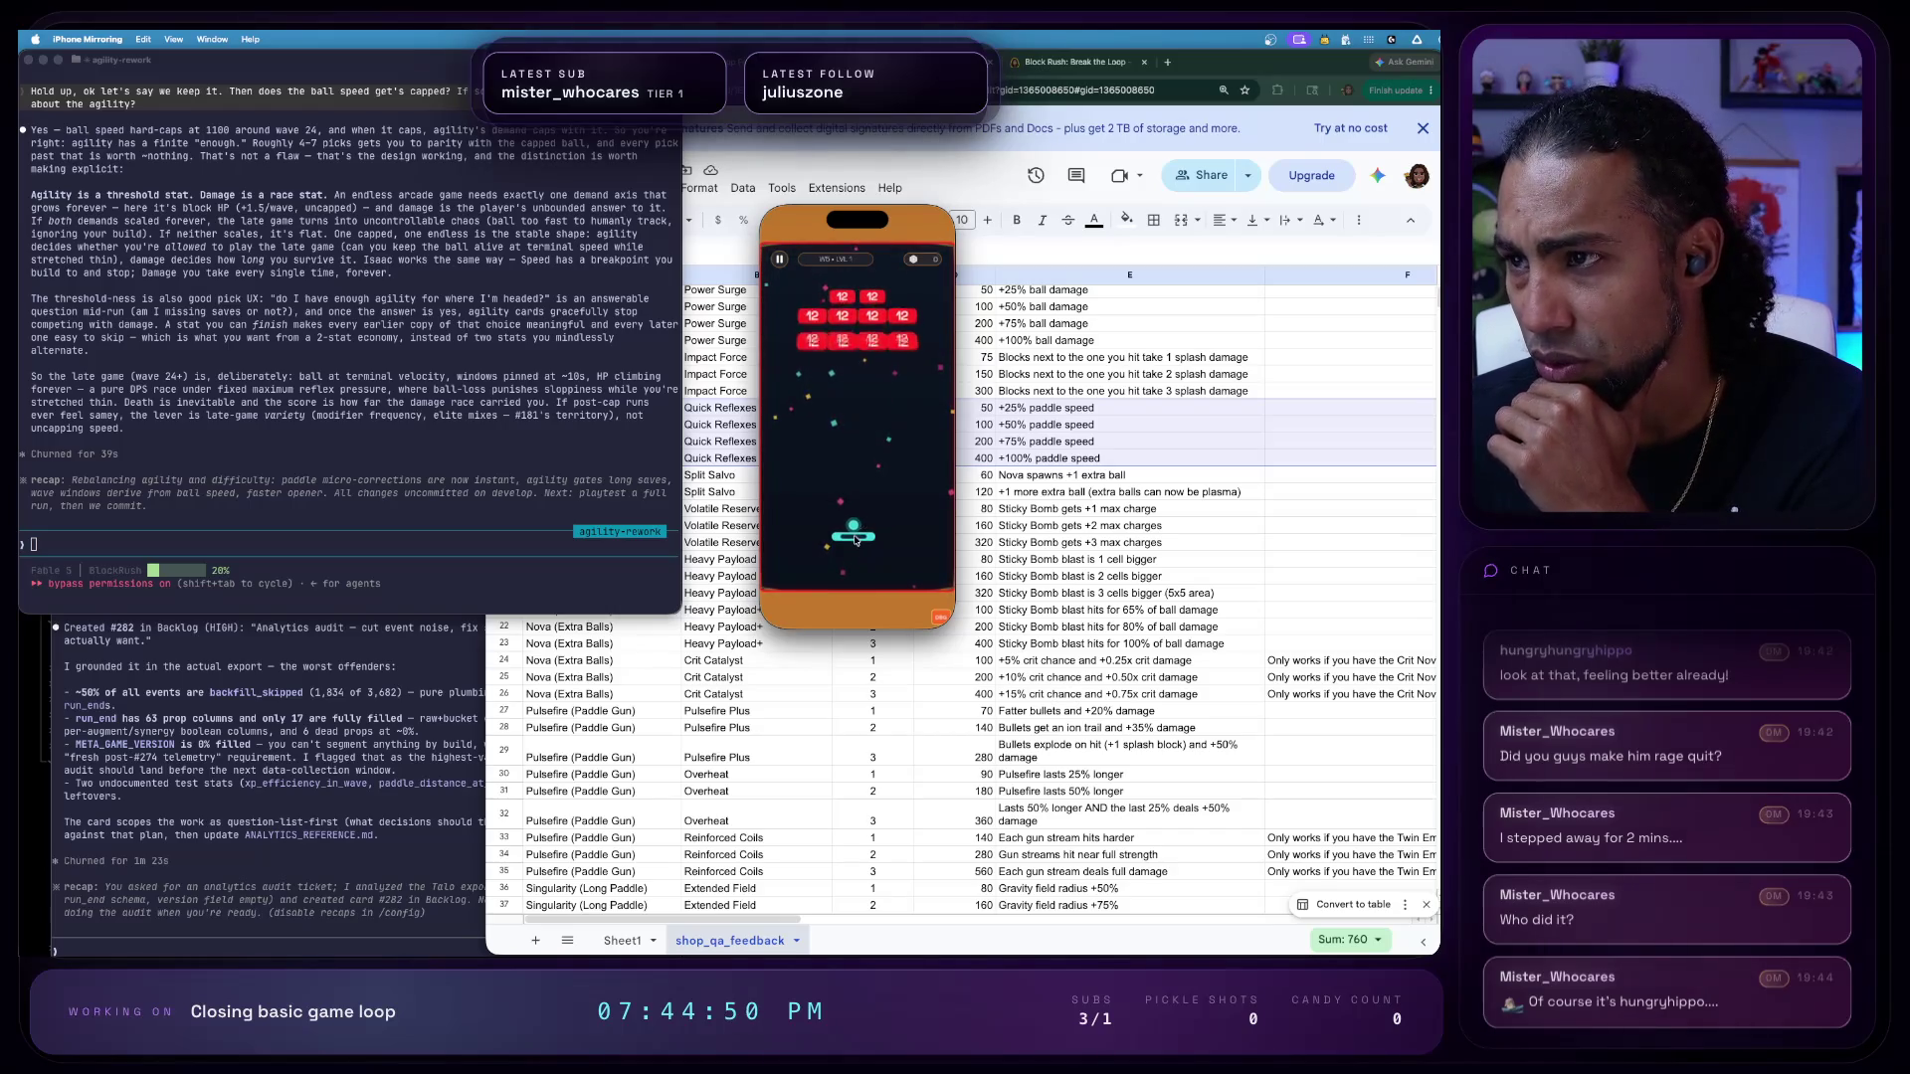
- Steer the paddle to keep the ball in play and continue the run after losing
{"action": "left_click_drag", "start_coordinate": [854, 548], "coordinate": [780, 549]}
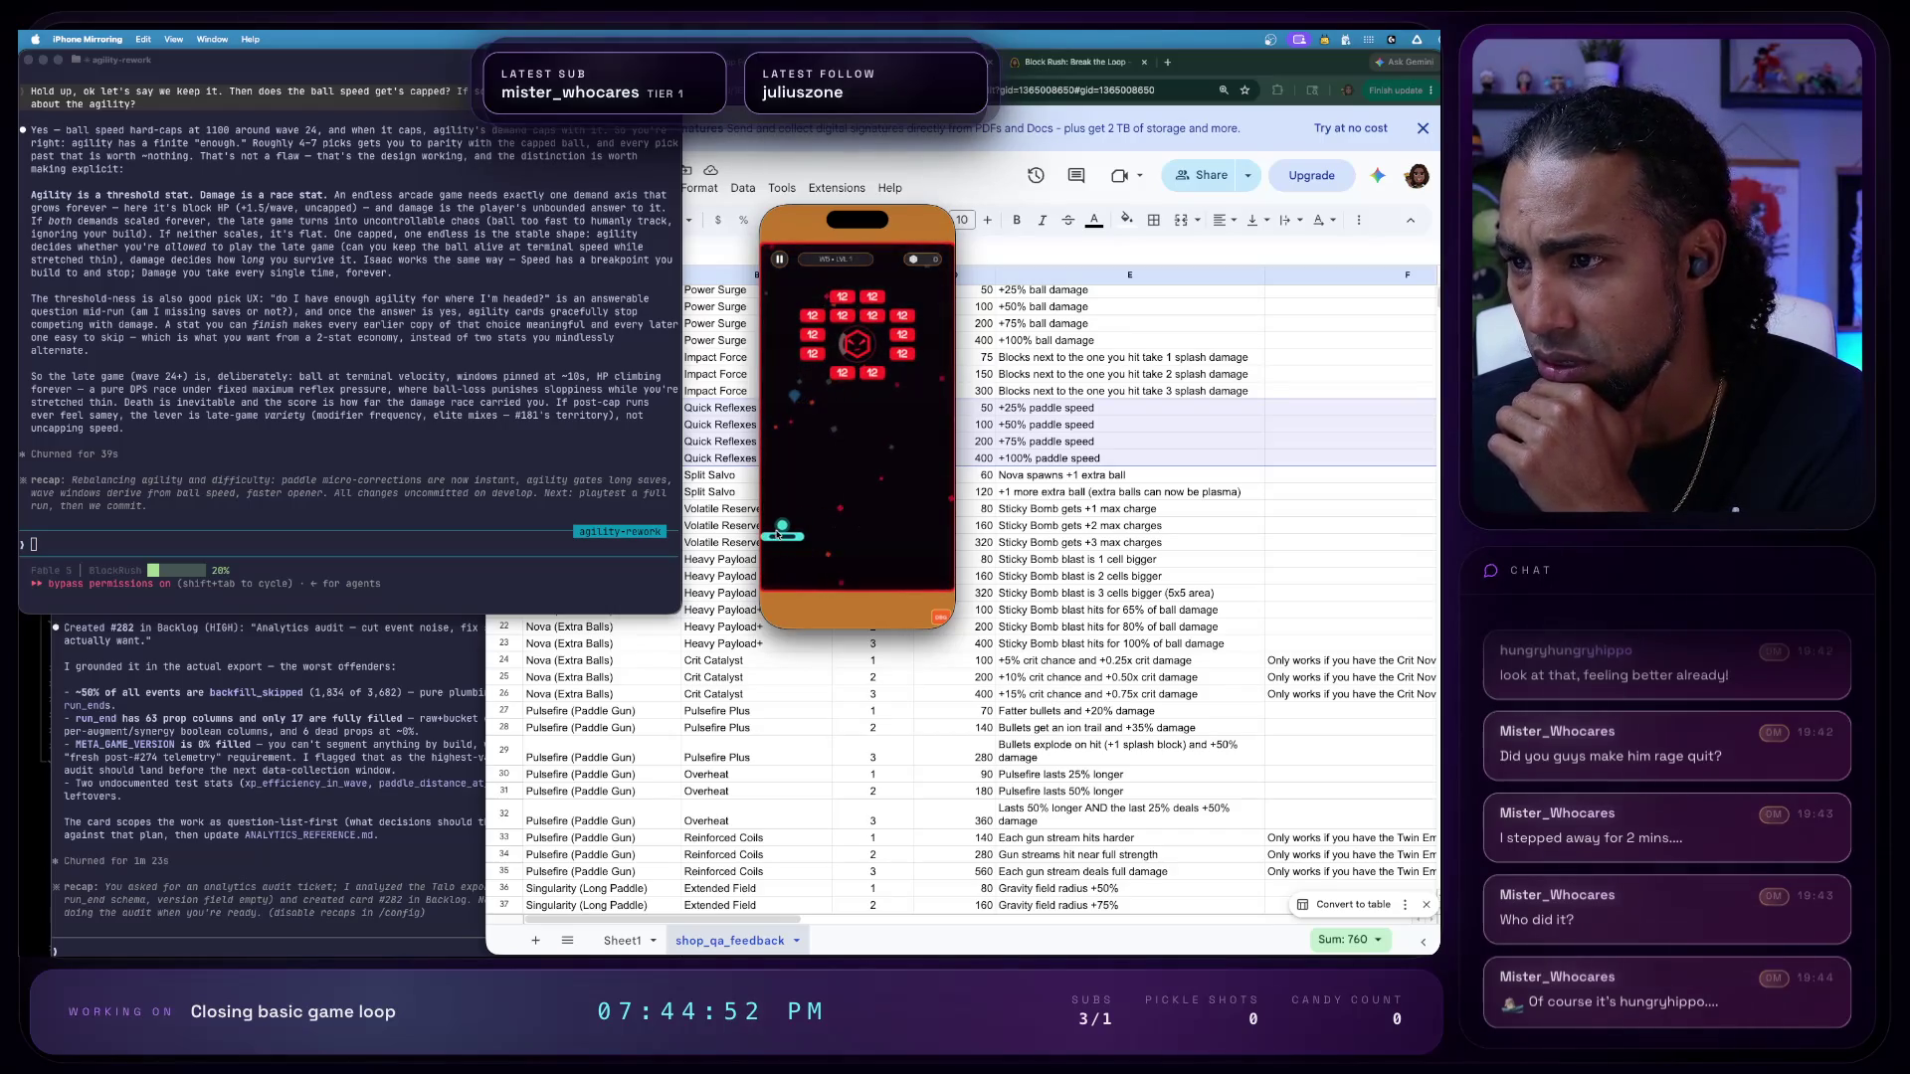
{"action": "left_click_drag", "start_coordinate": [782, 538], "coordinate": [908, 529]}
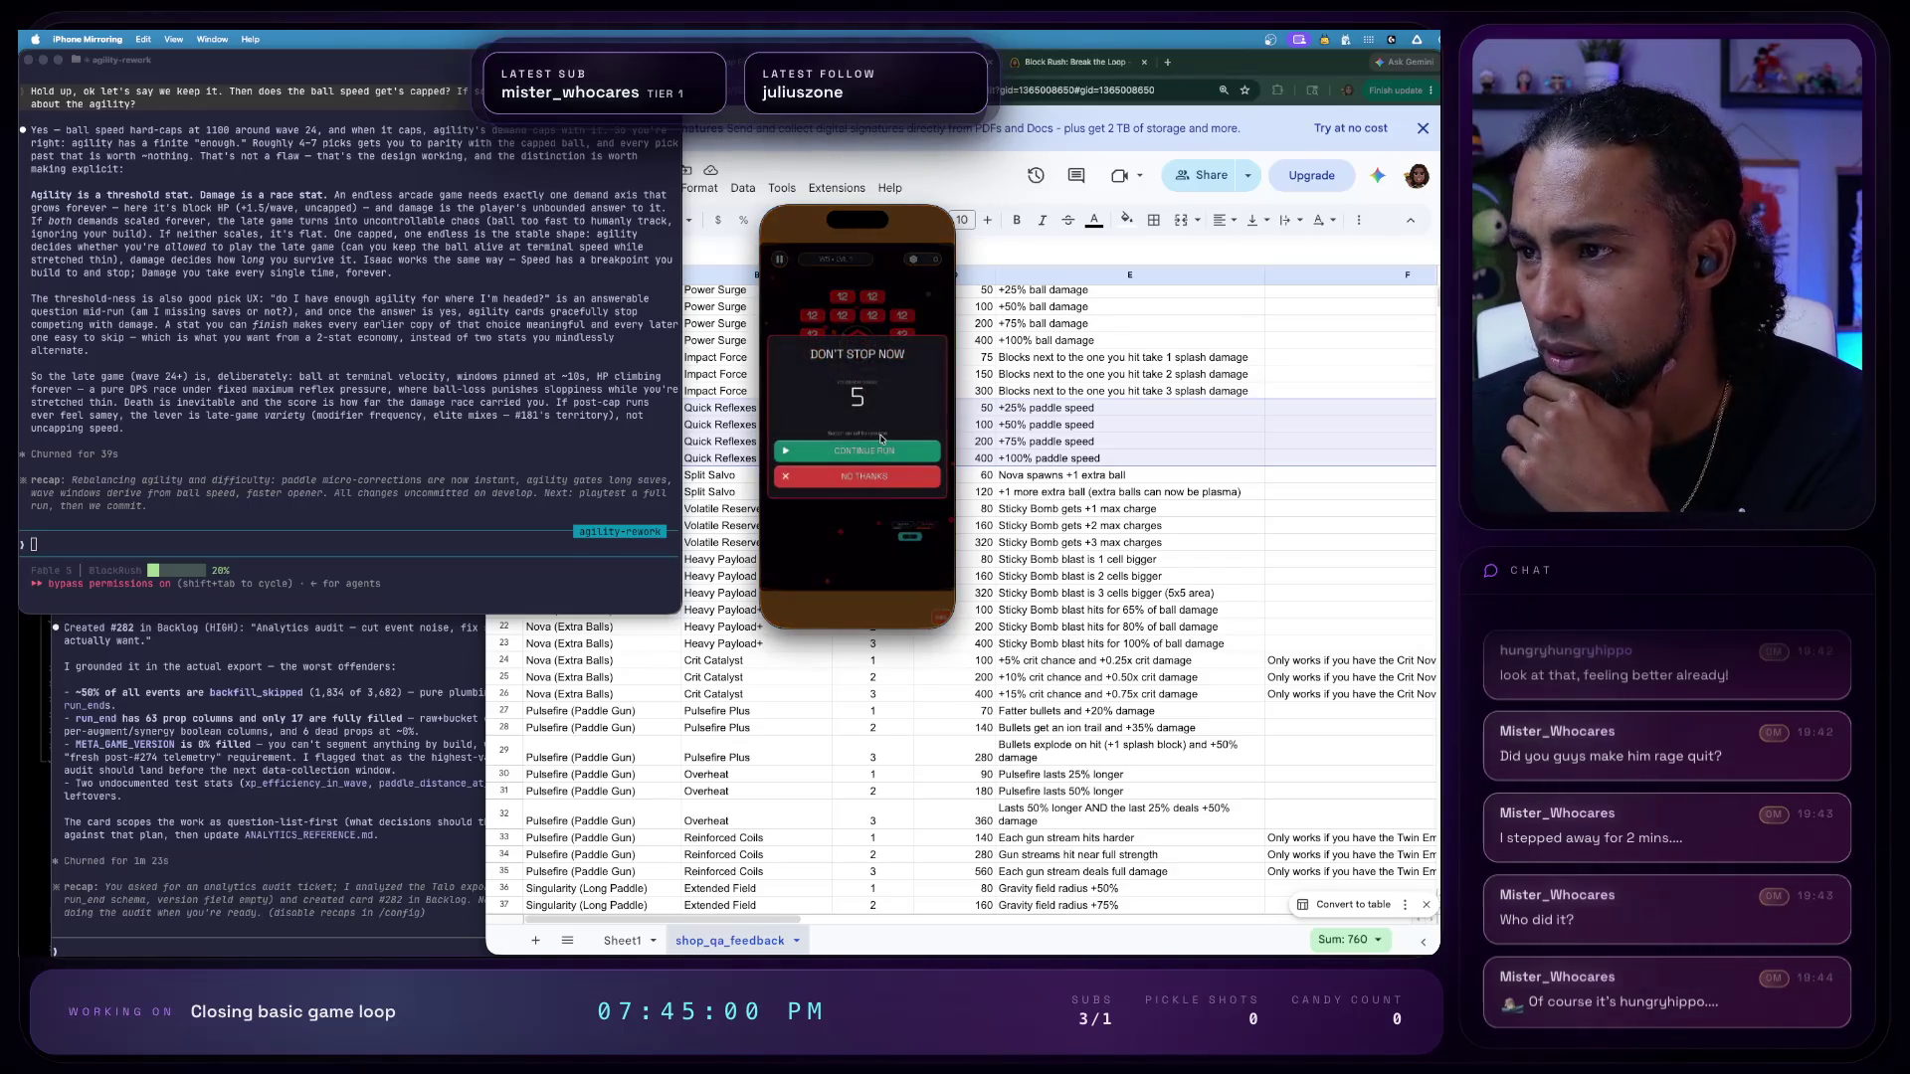
{"action": "left_click", "coordinate": [881, 444]}
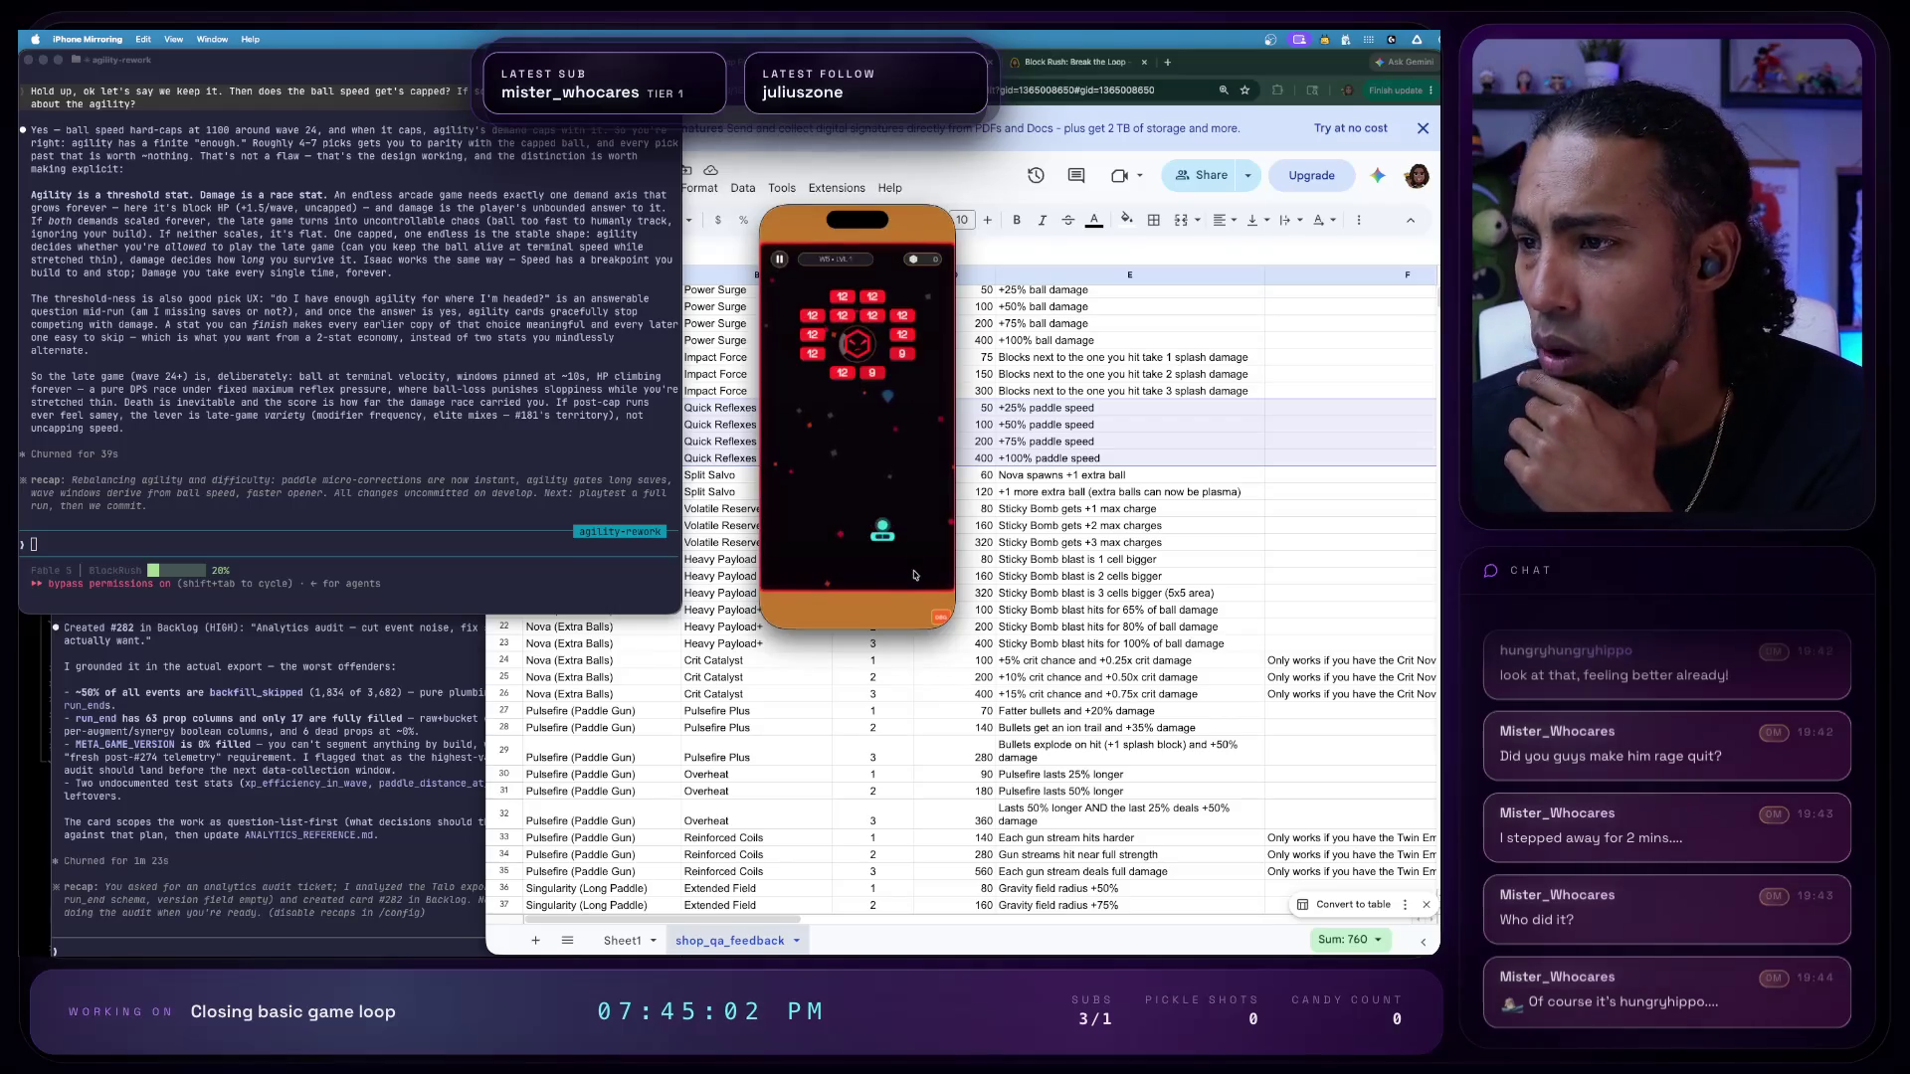
- Briefly check the DBG panel during play, then switch to the Shop Feedback spreadsheet
{"action": "left_click", "coordinate": [943, 619]}
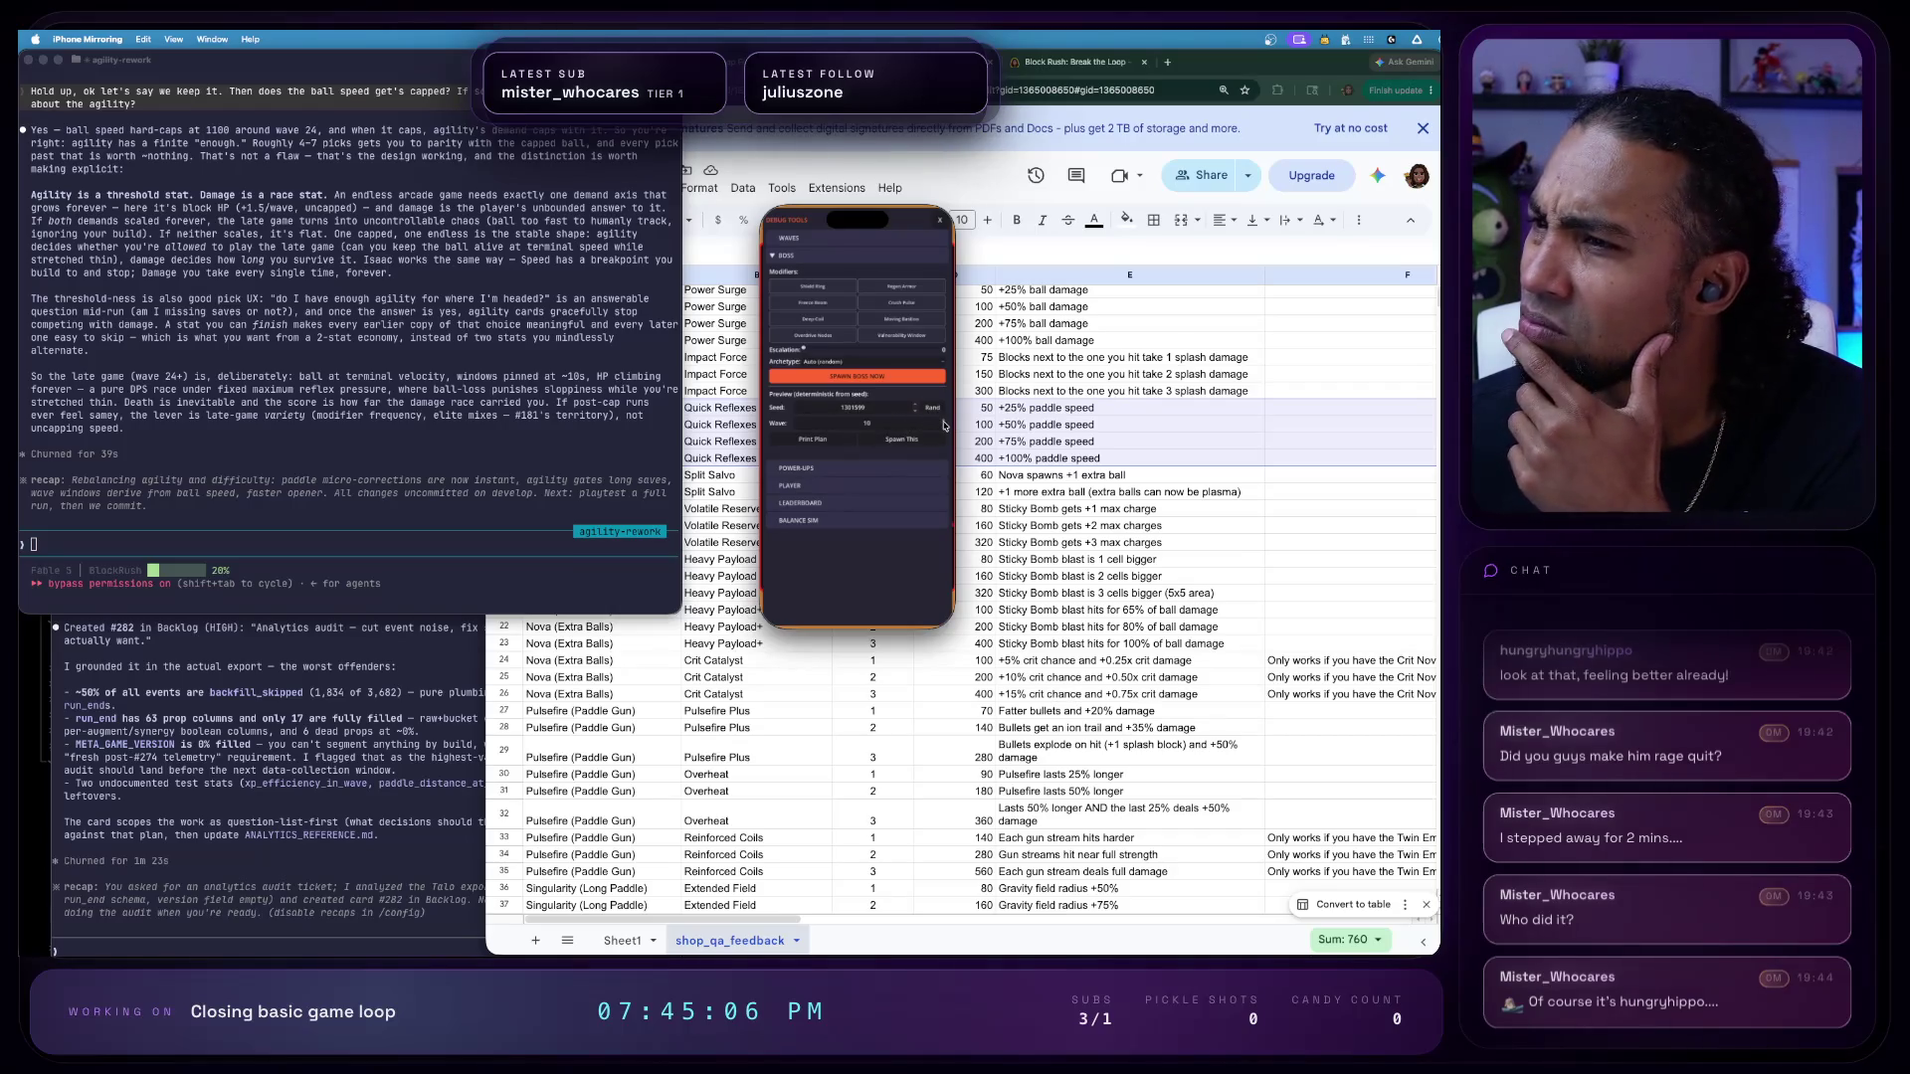
{"action": "left_click", "coordinate": [902, 438]}
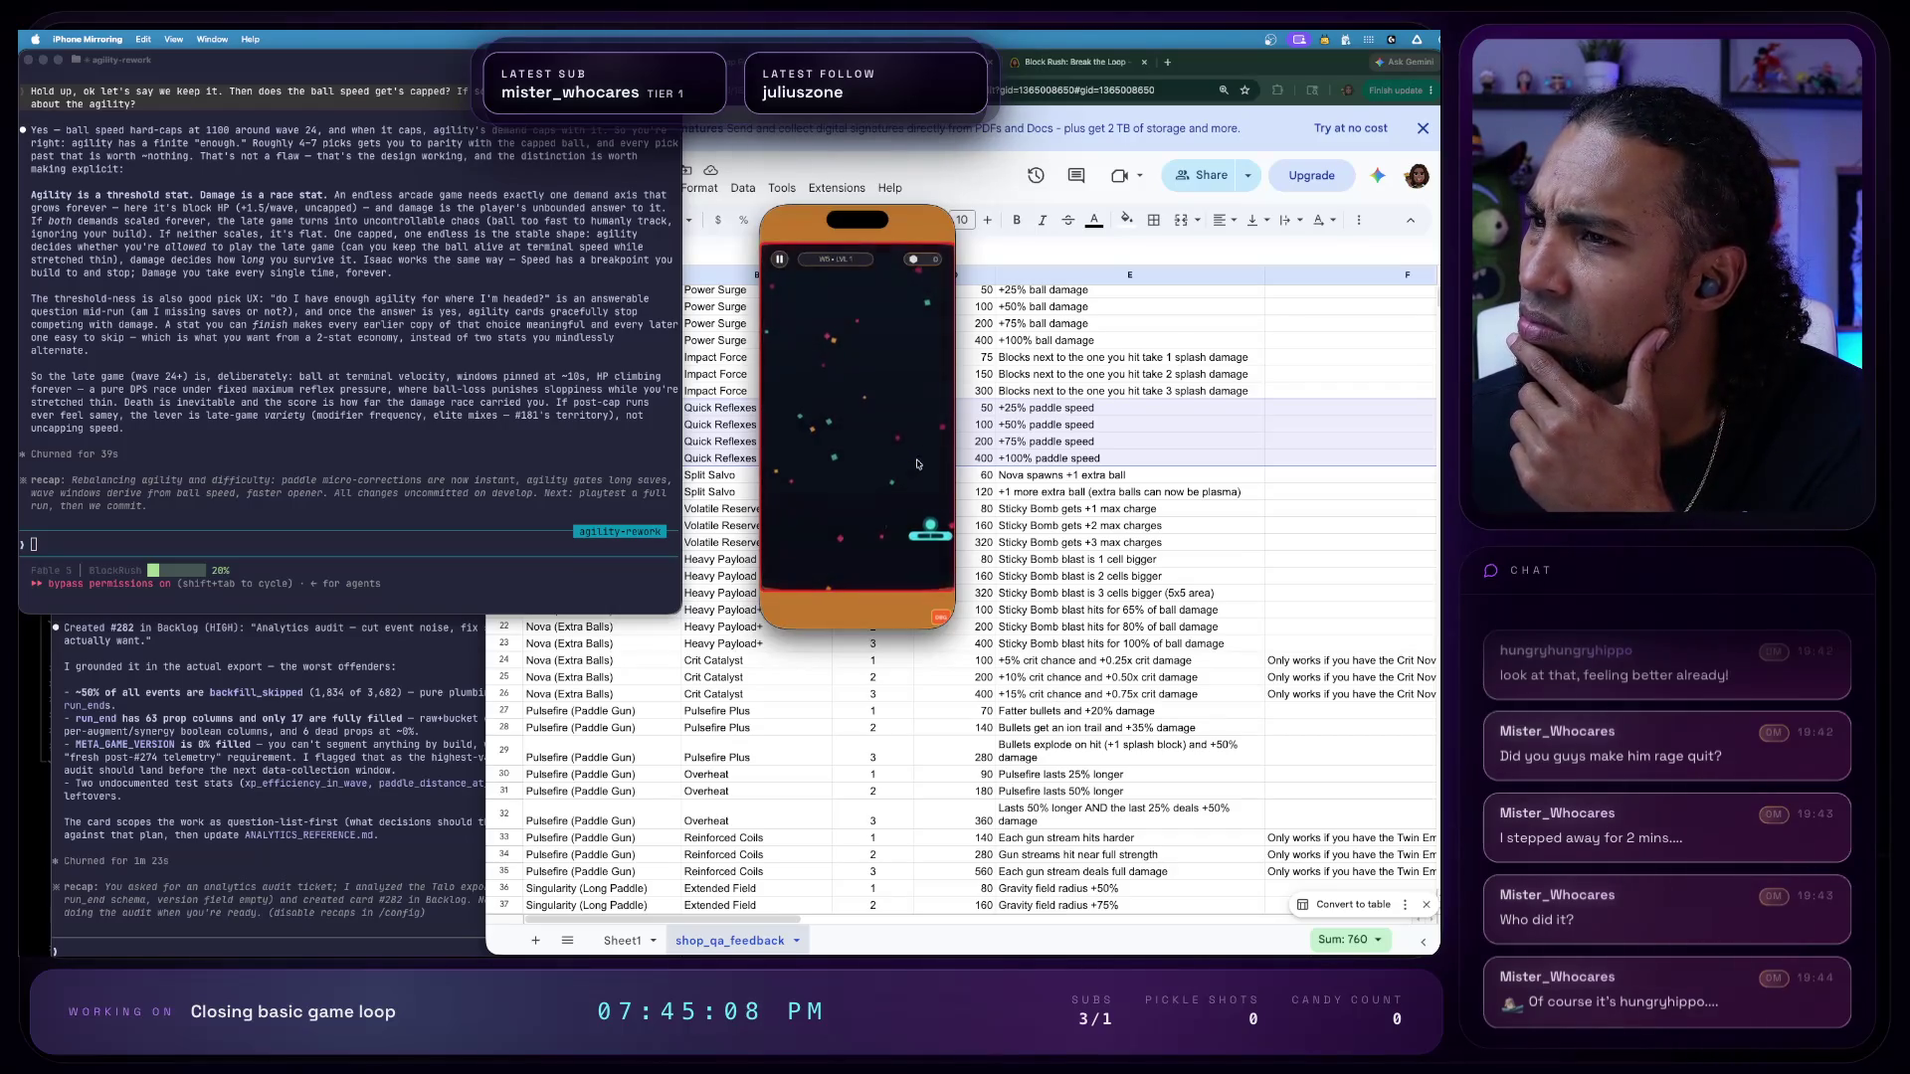
{"action": "key", "text": "super+Tab"}
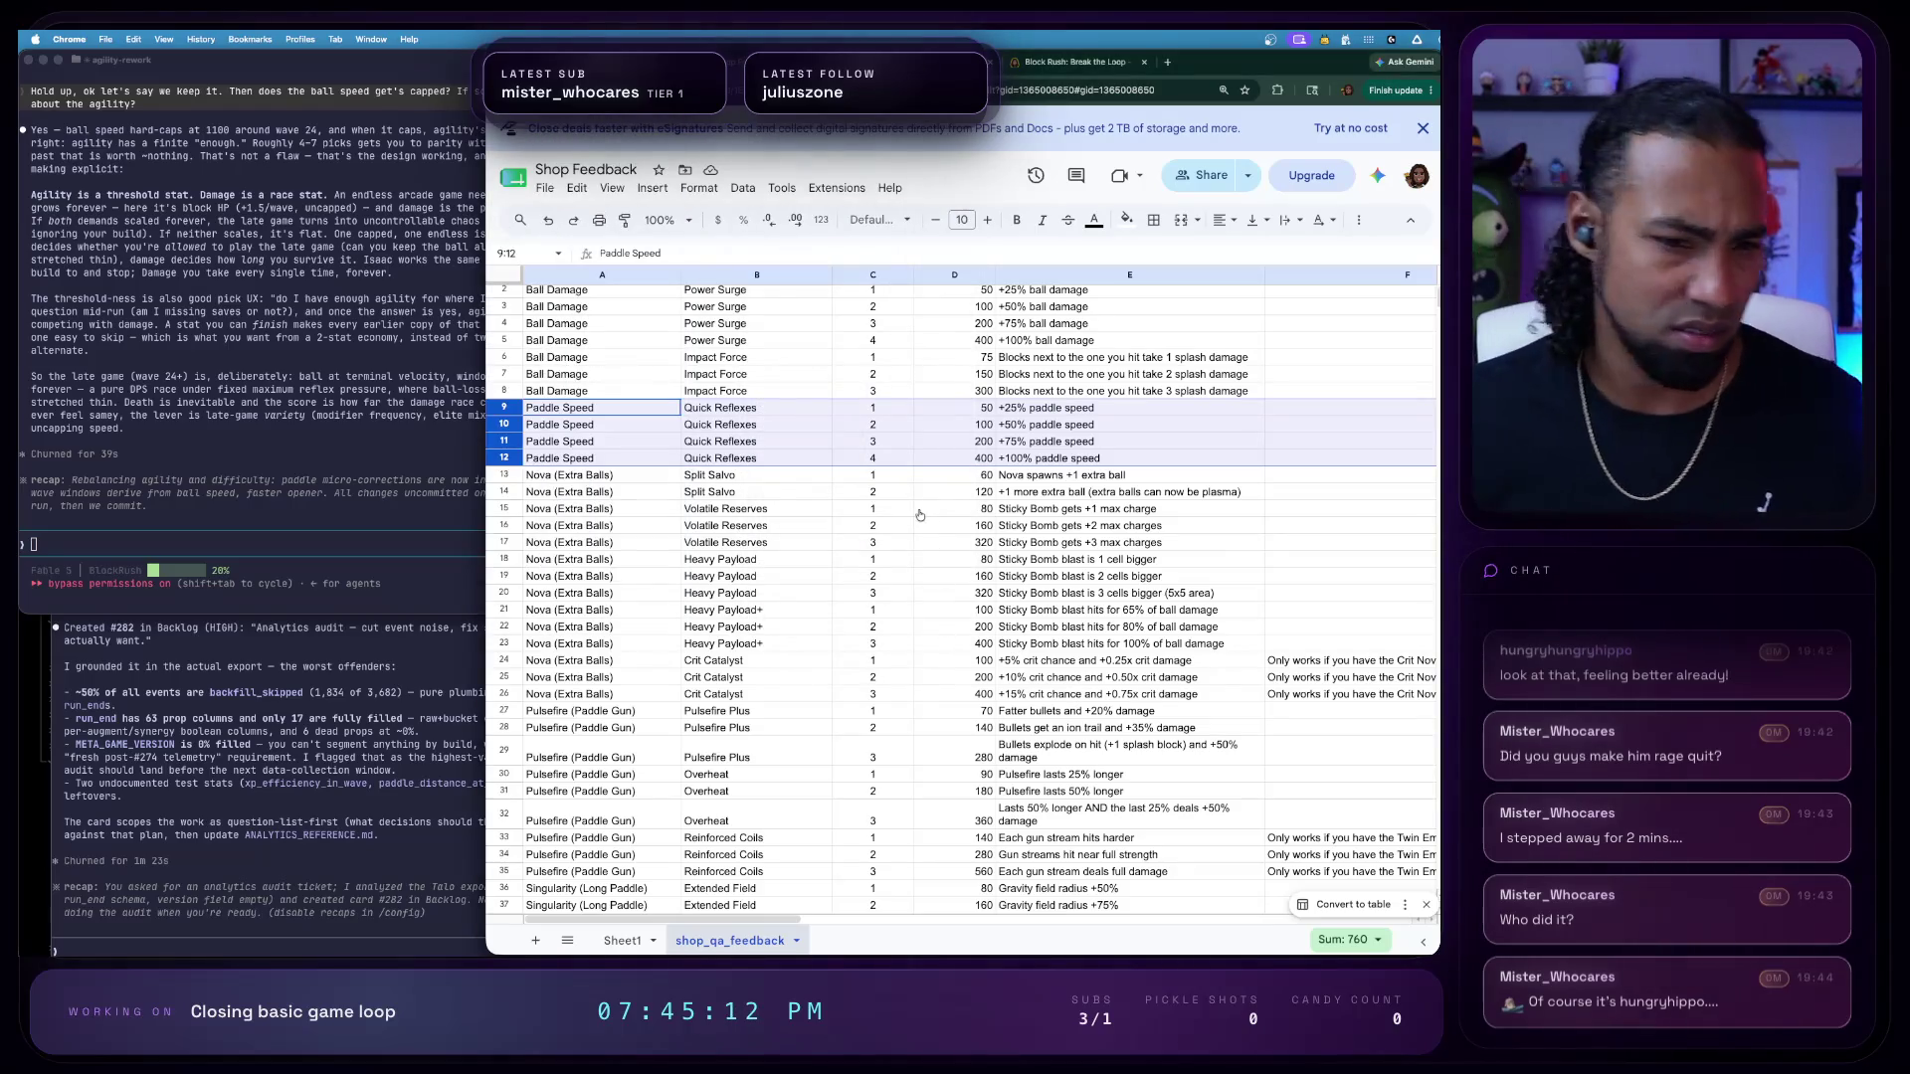
- Return to the mirrored phone over the Shop Feedback sheet and reopen the debug tools
{"action": "key", "text": "super+Tab"}
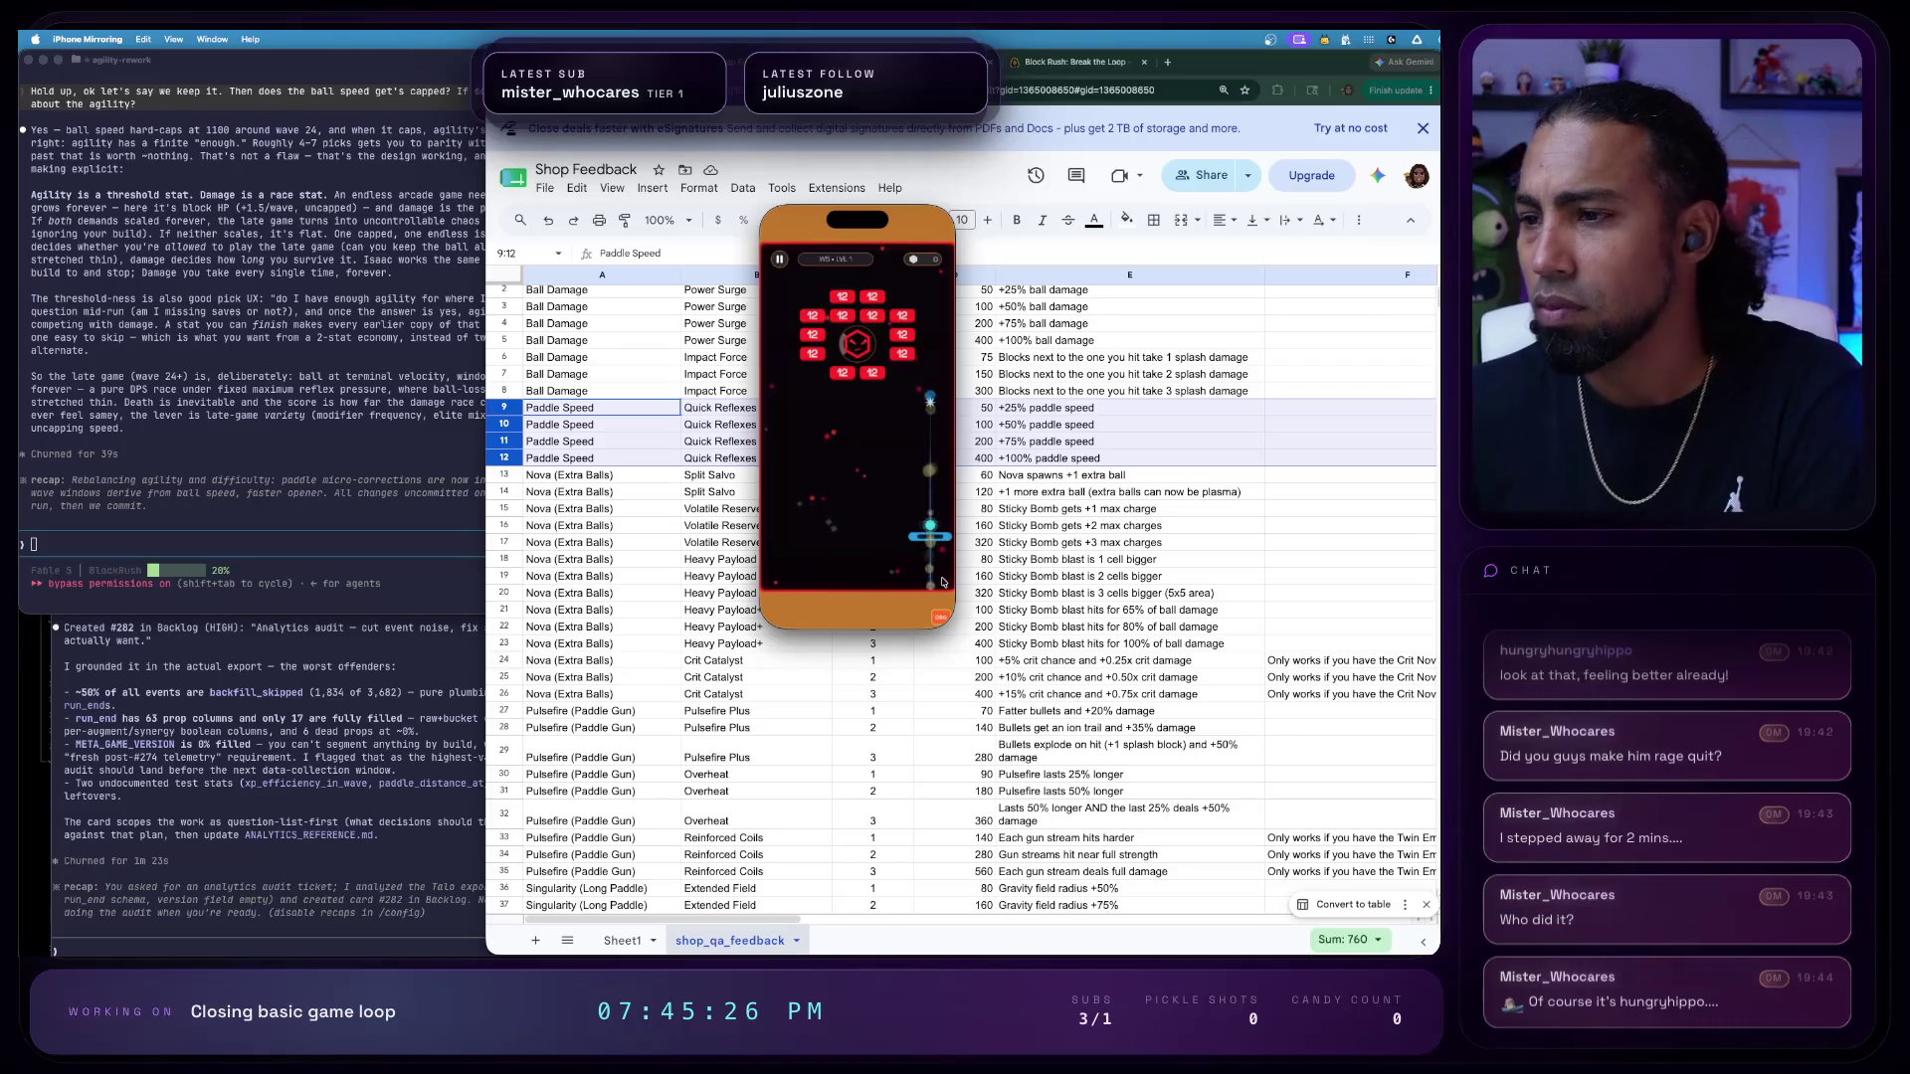
{"action": "key", "text": "grave"}
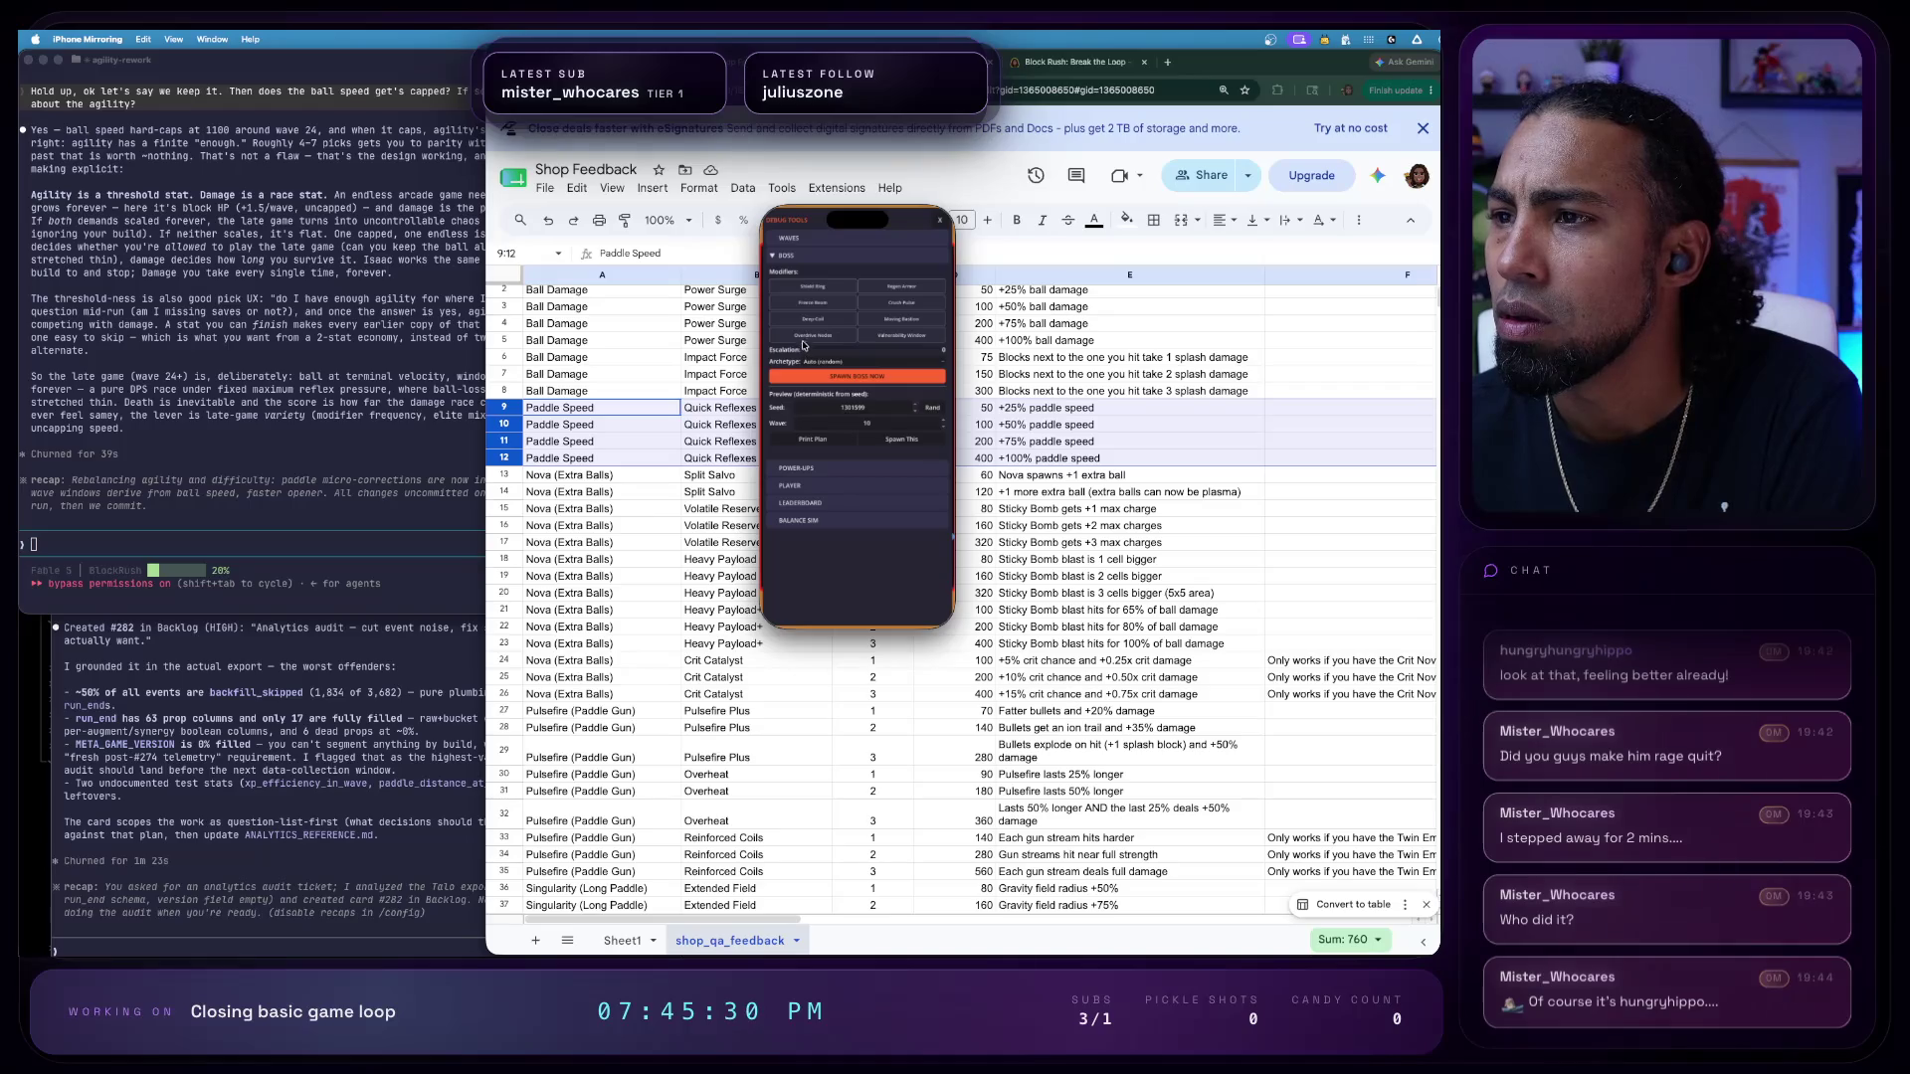
- Check the boss archetype list and wave settings, then close debug tools to resume
{"action": "left_click", "coordinate": [826, 364]}
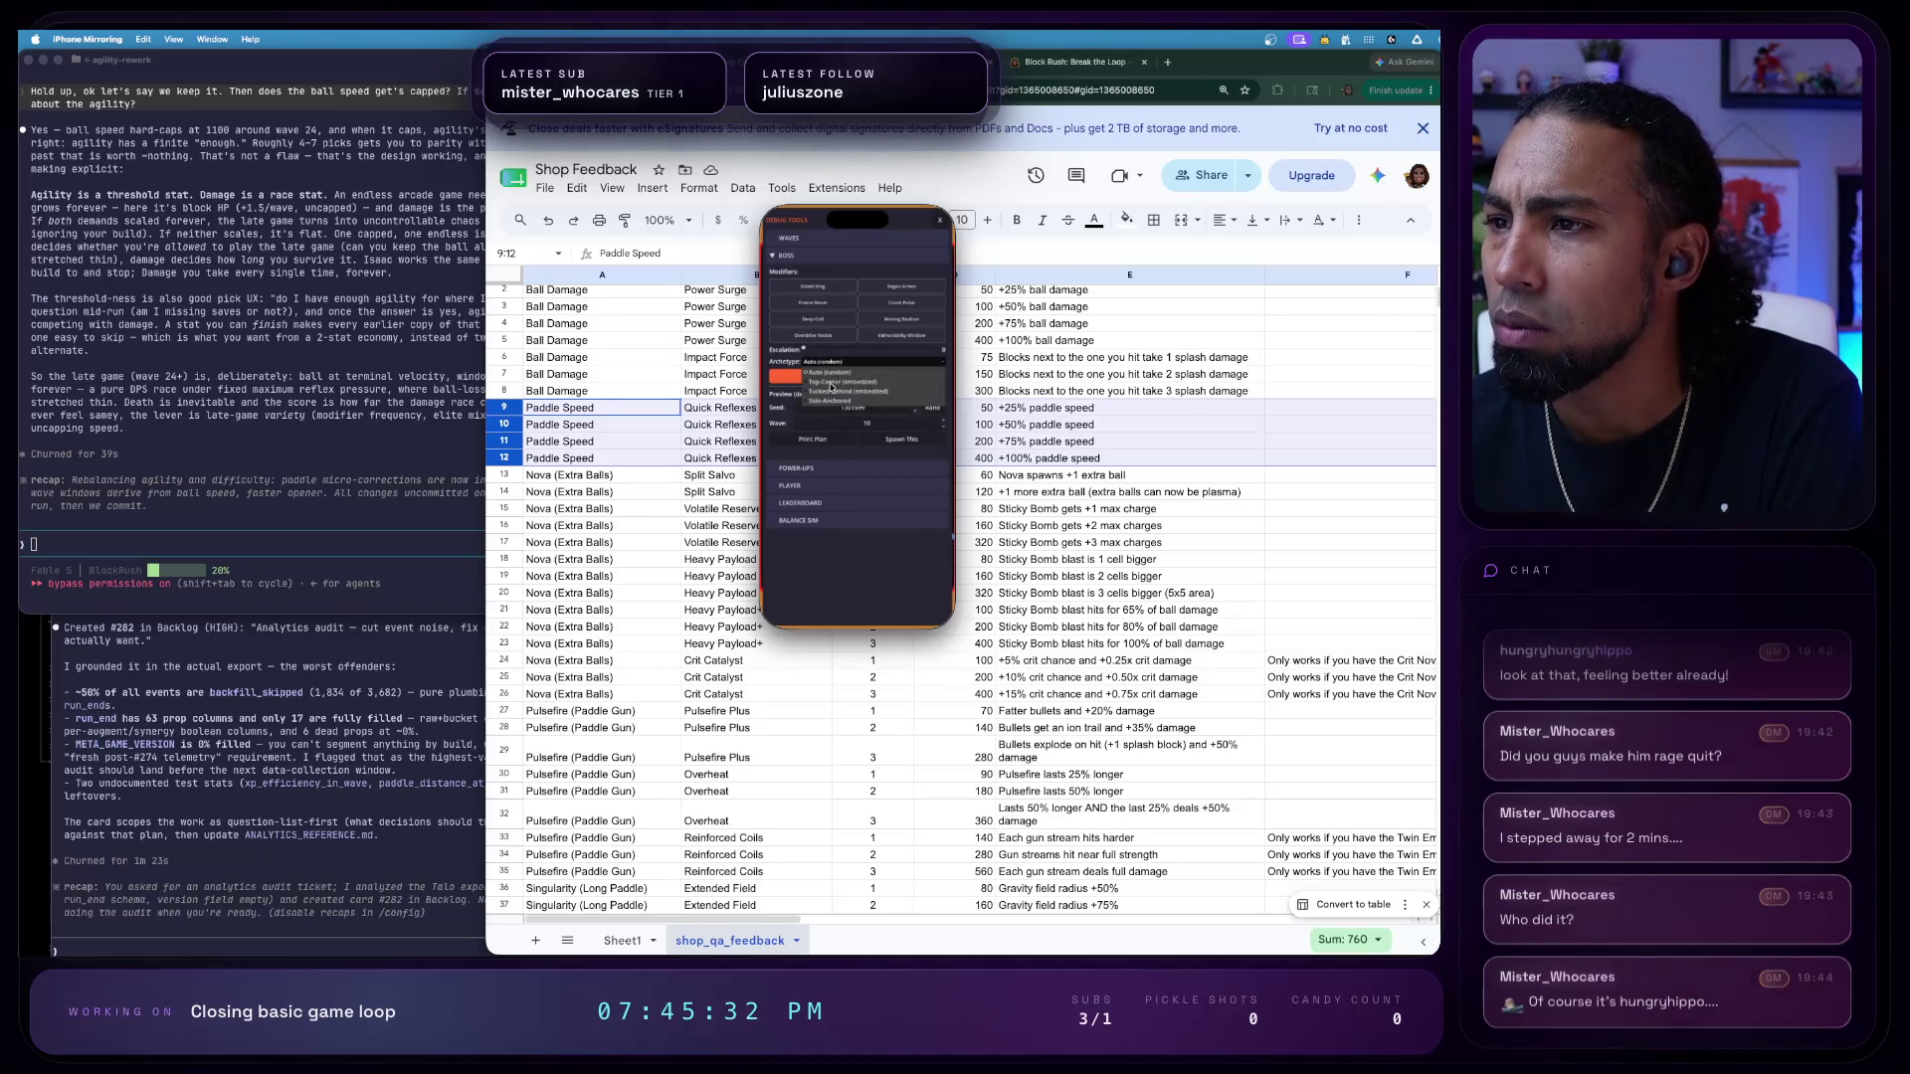
{"action": "left_click", "coordinate": [832, 394]}
{"action": "left_click", "coordinate": [829, 254]}
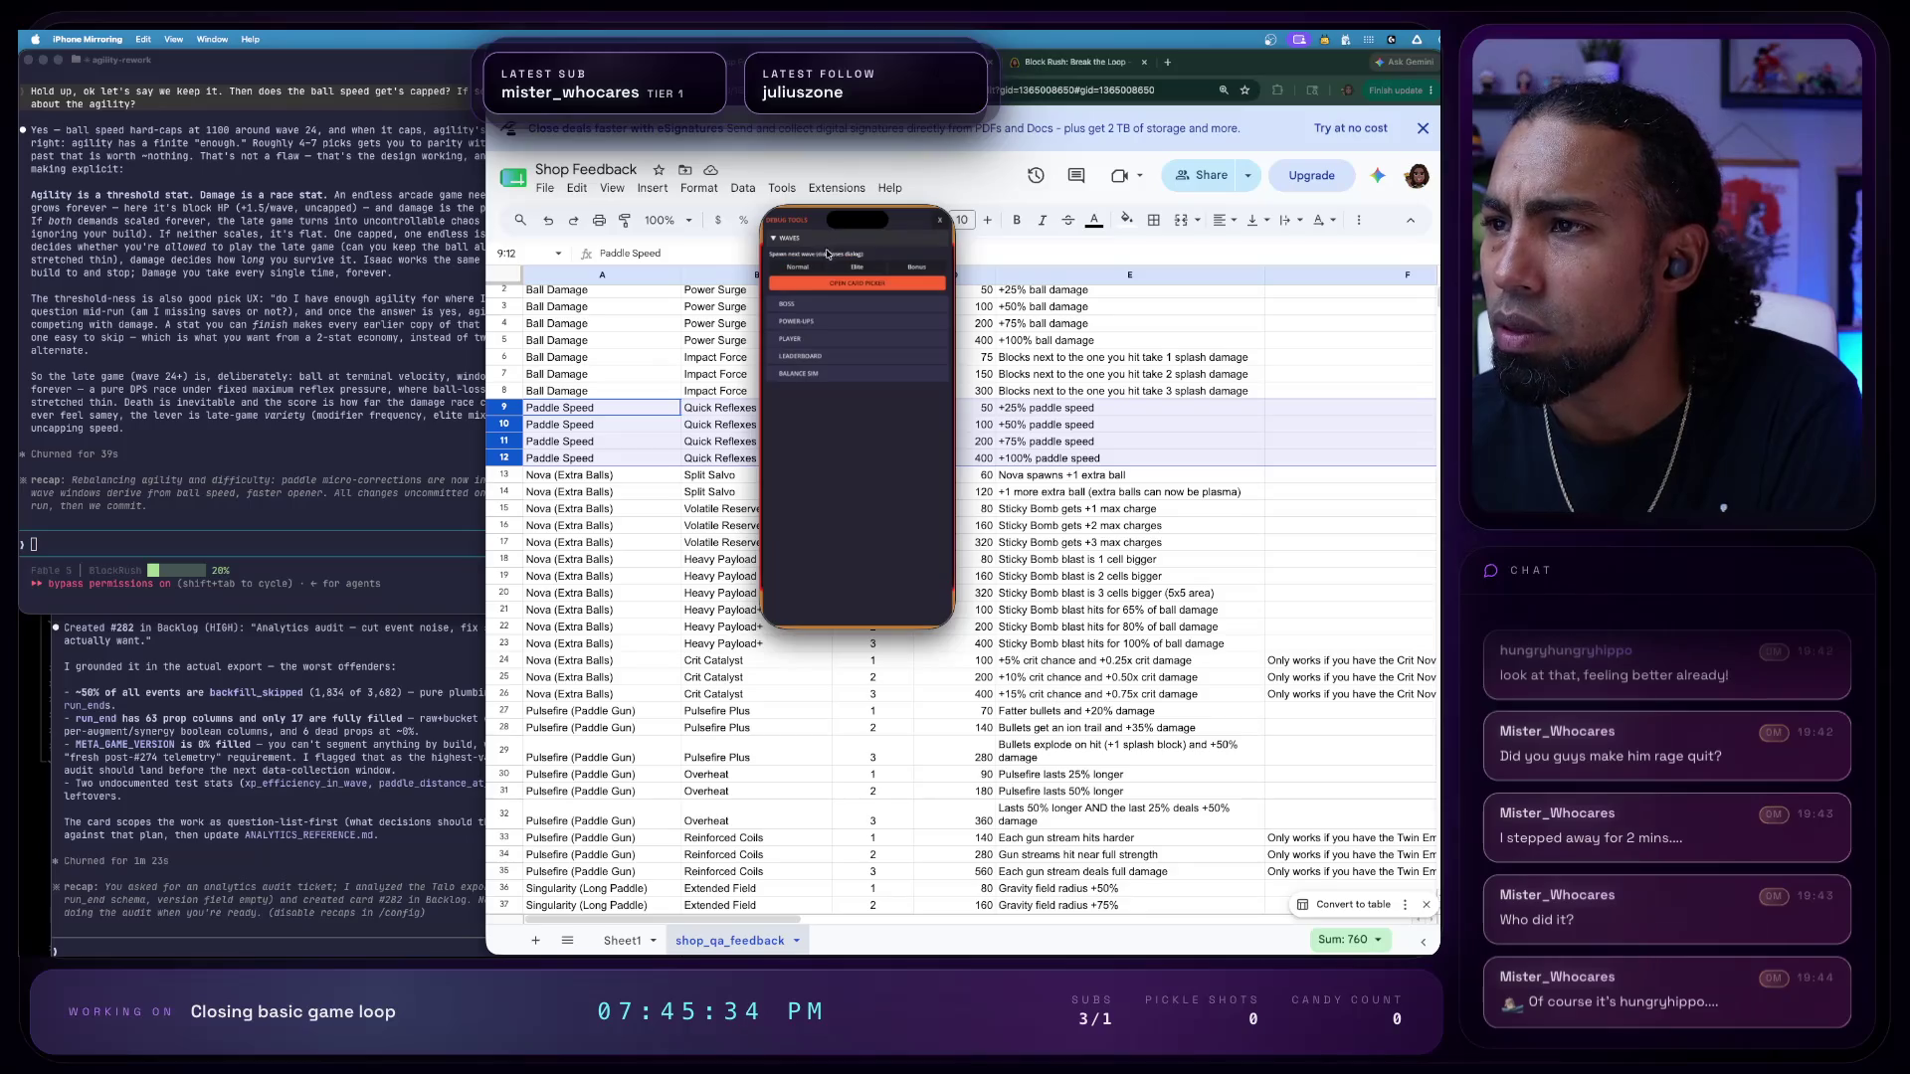
{"action": "left_click", "coordinate": [810, 270]}
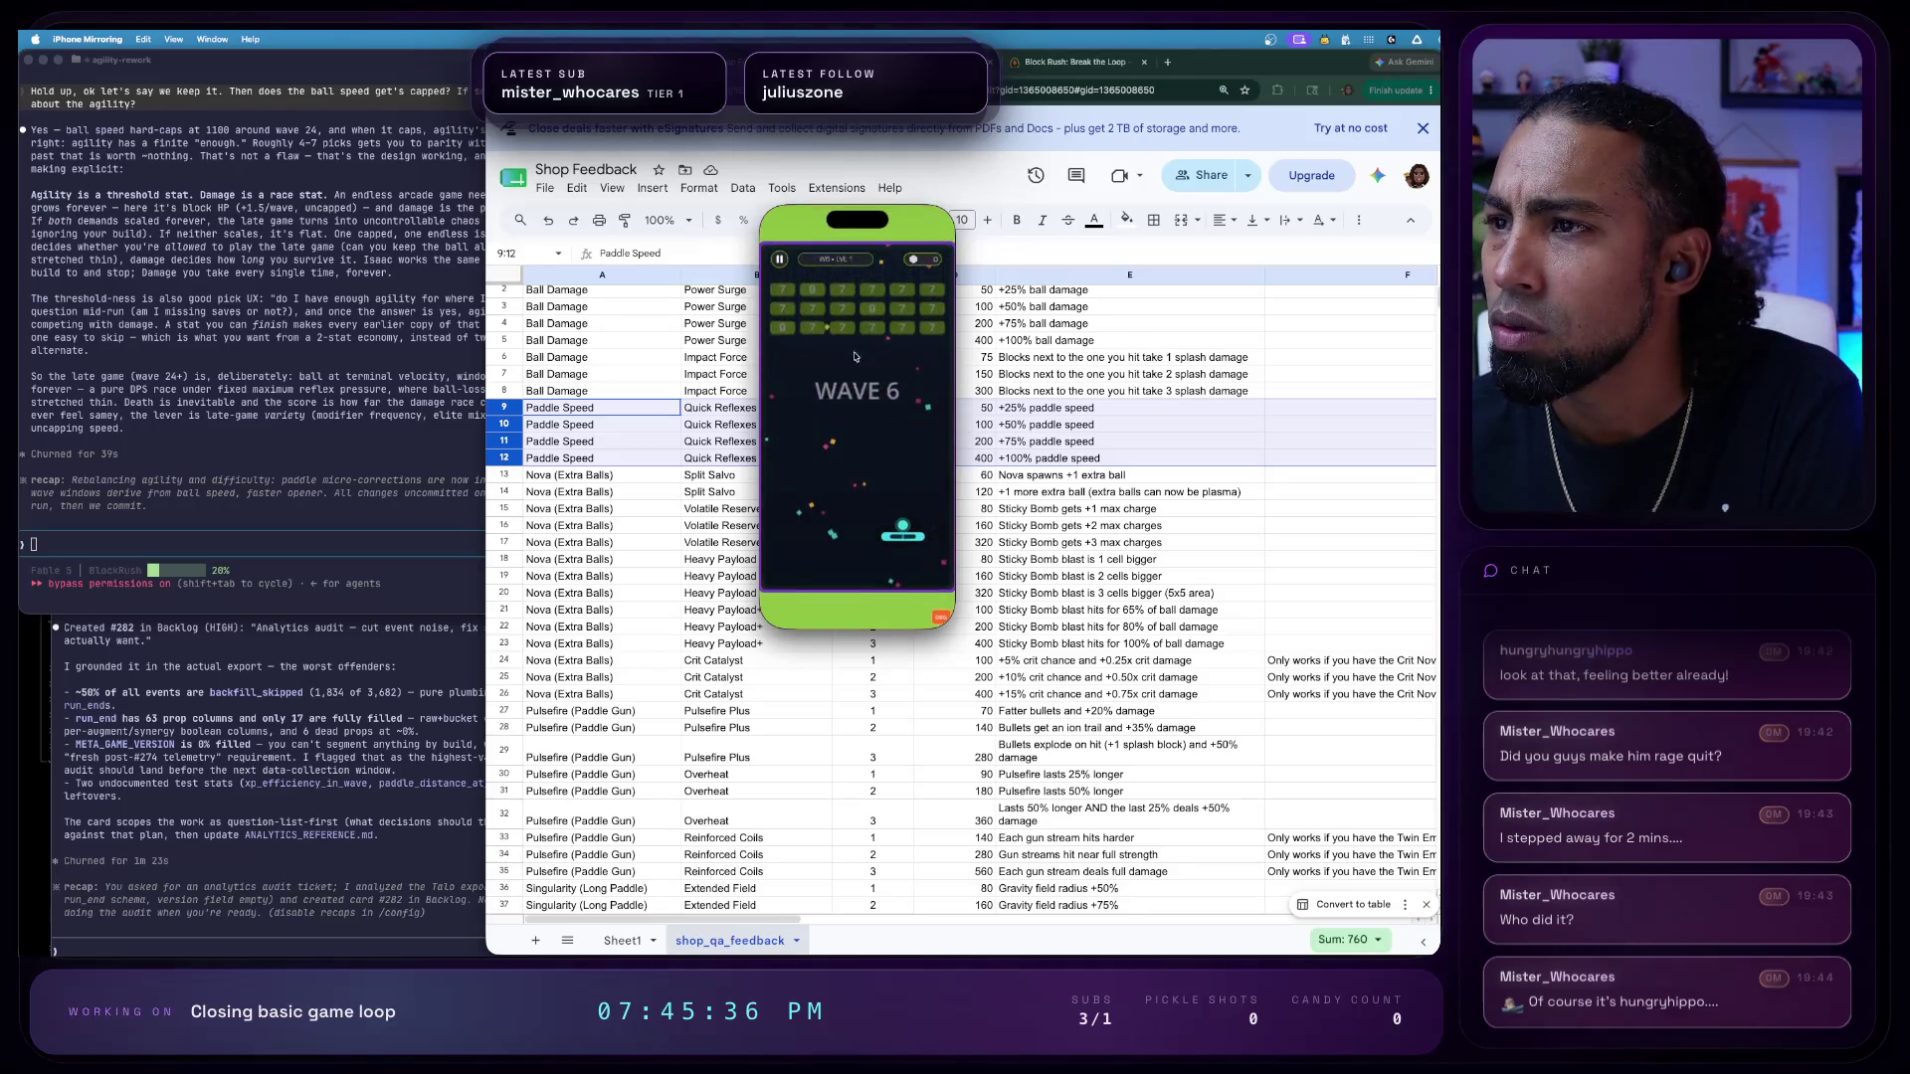
- Reopen debug tools on the Player section and jump the game to wave 21
{"action": "left_click", "coordinate": [939, 615]}
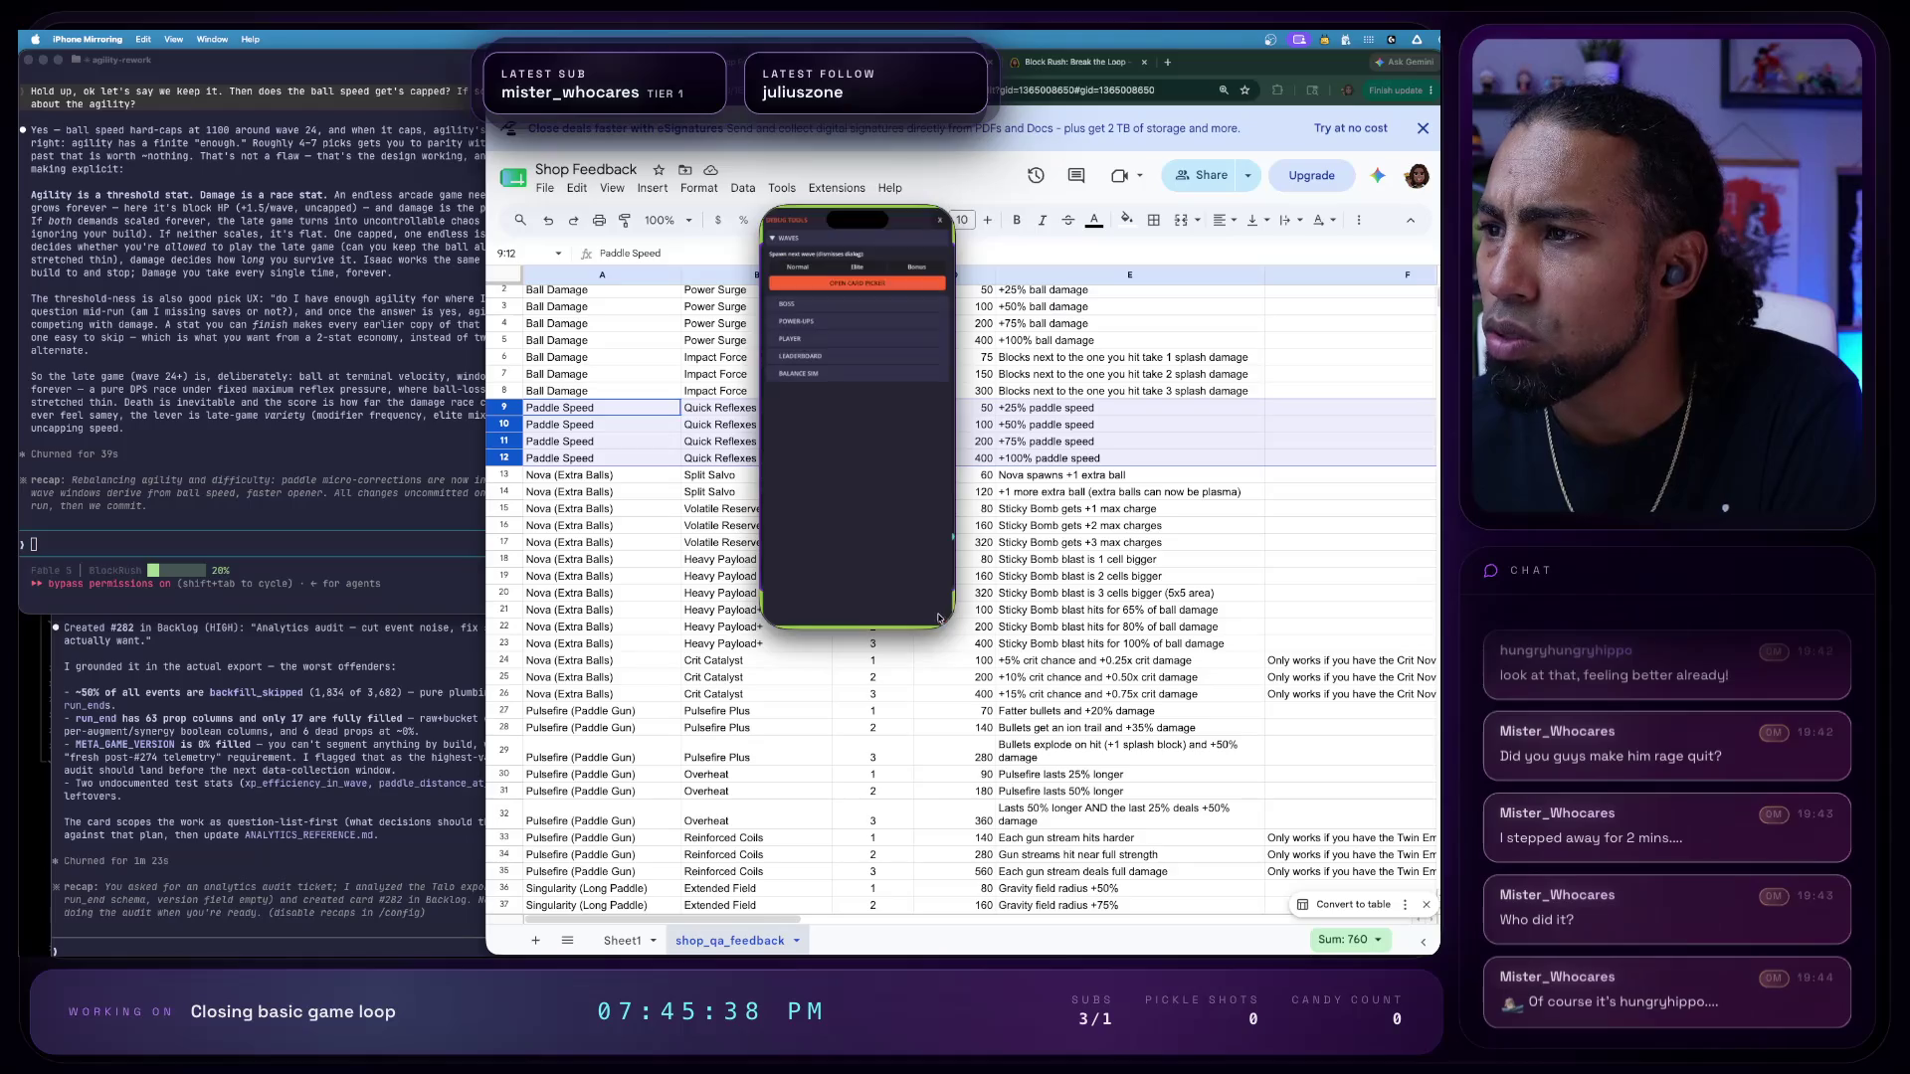
{"action": "left_click", "coordinate": [812, 340]}
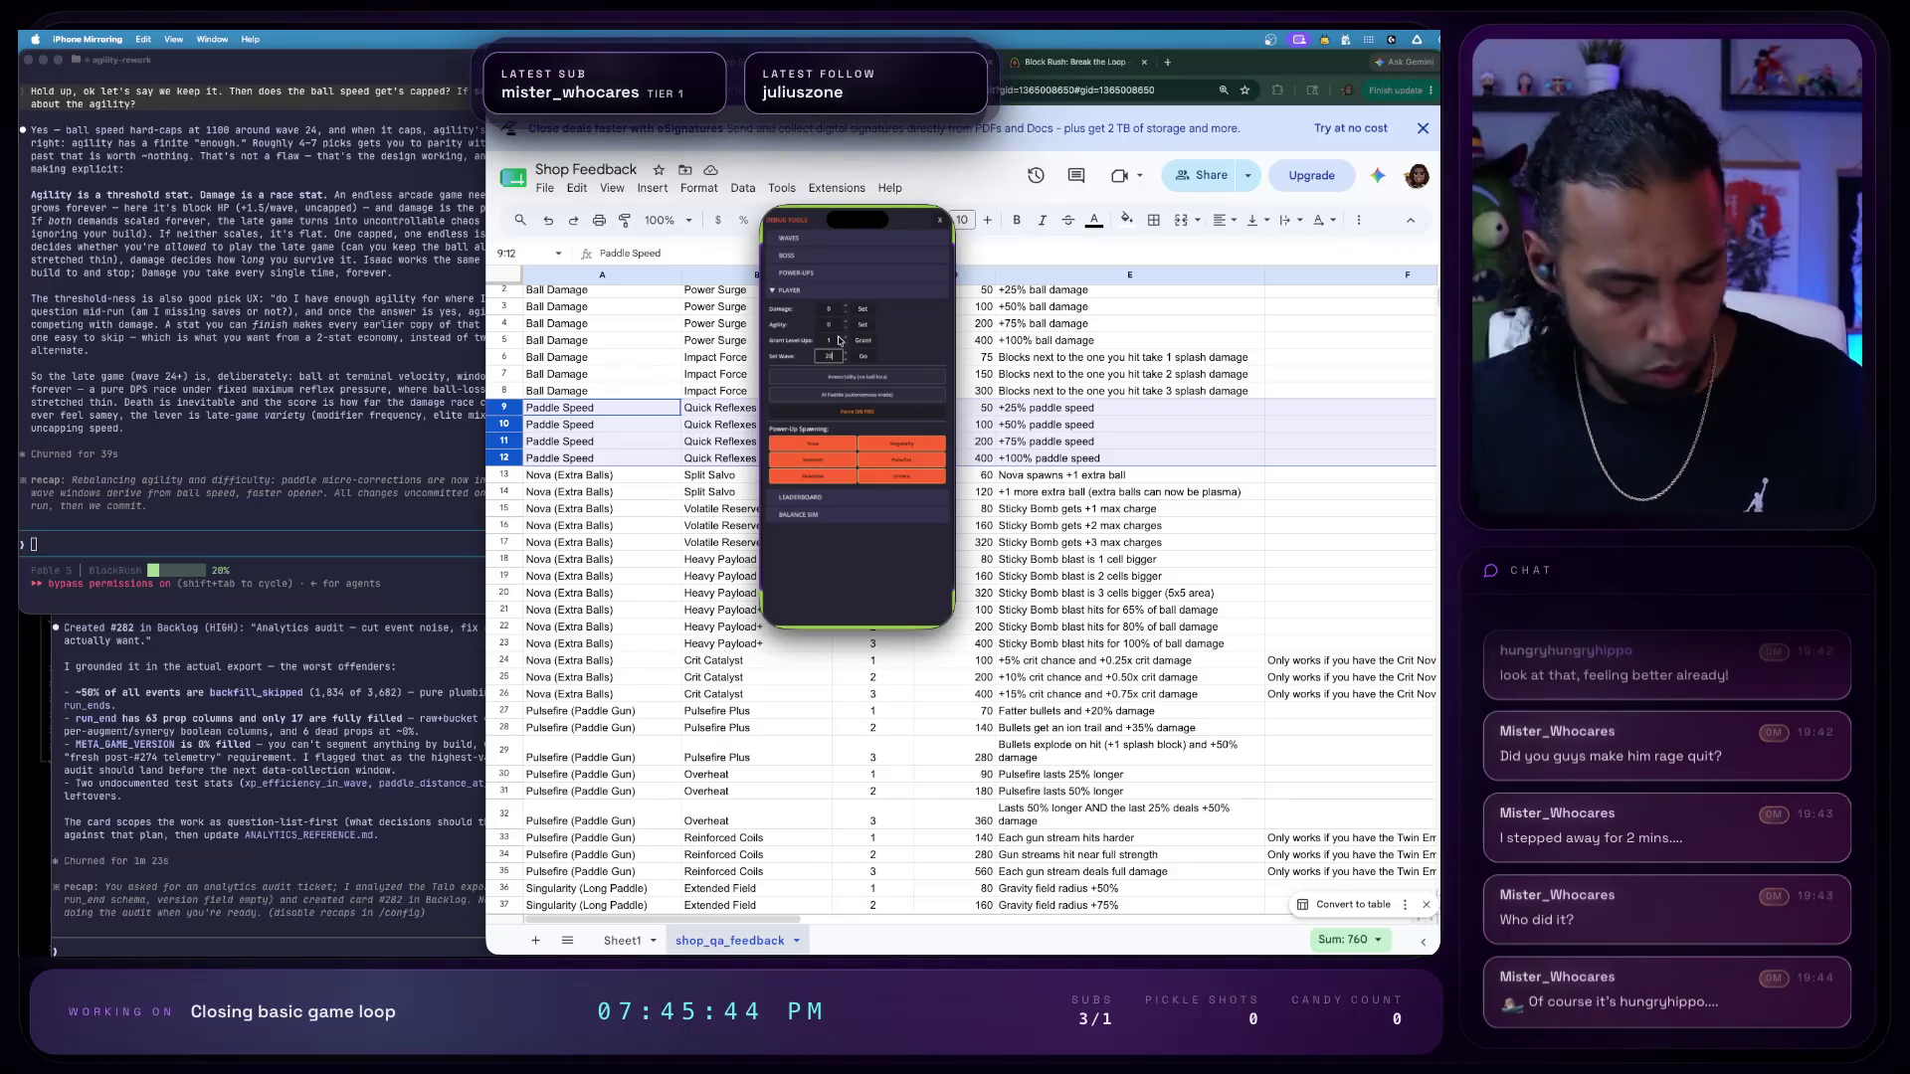
{"action": "left_click", "coordinate": [863, 360]}
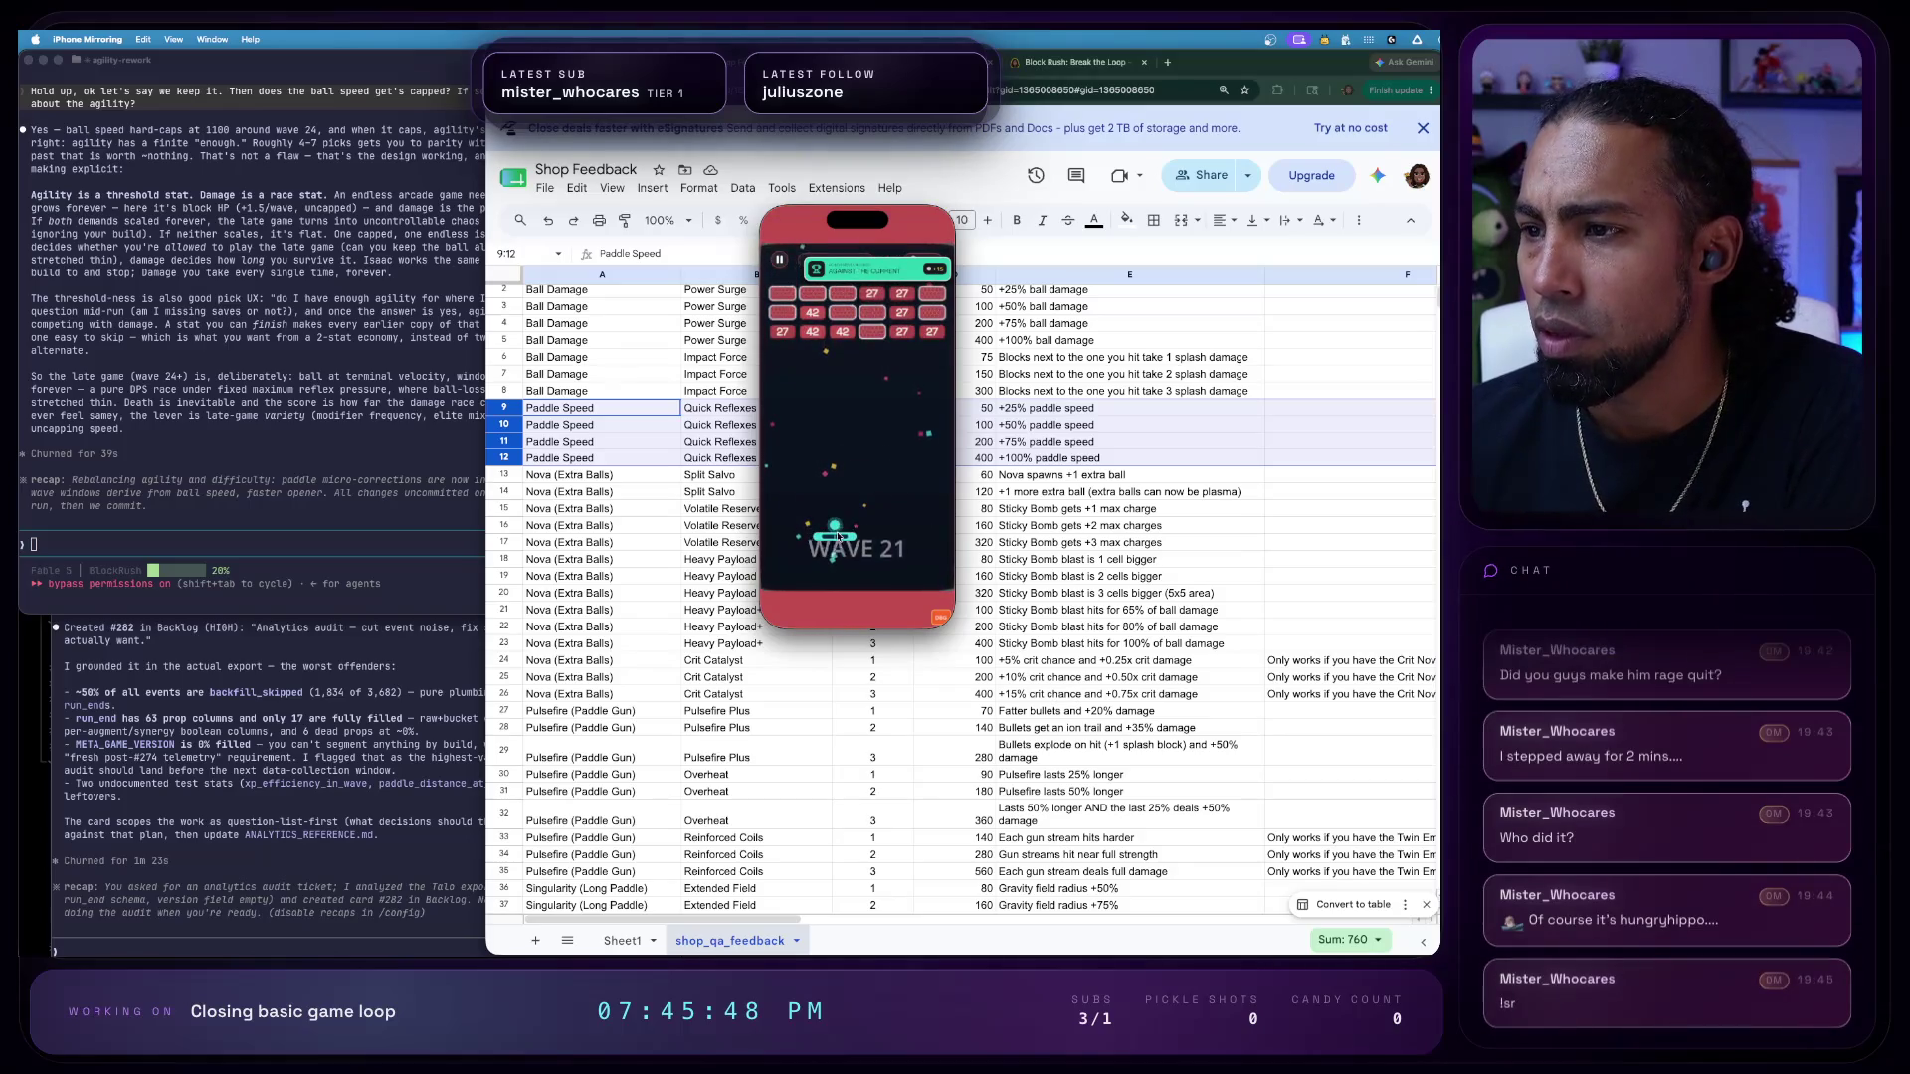
- Play the wave 21 run to game over, return to the main menu and start a new game
{"action": "left_click_drag", "start_coordinate": [834, 560], "coordinate": [782, 562]}
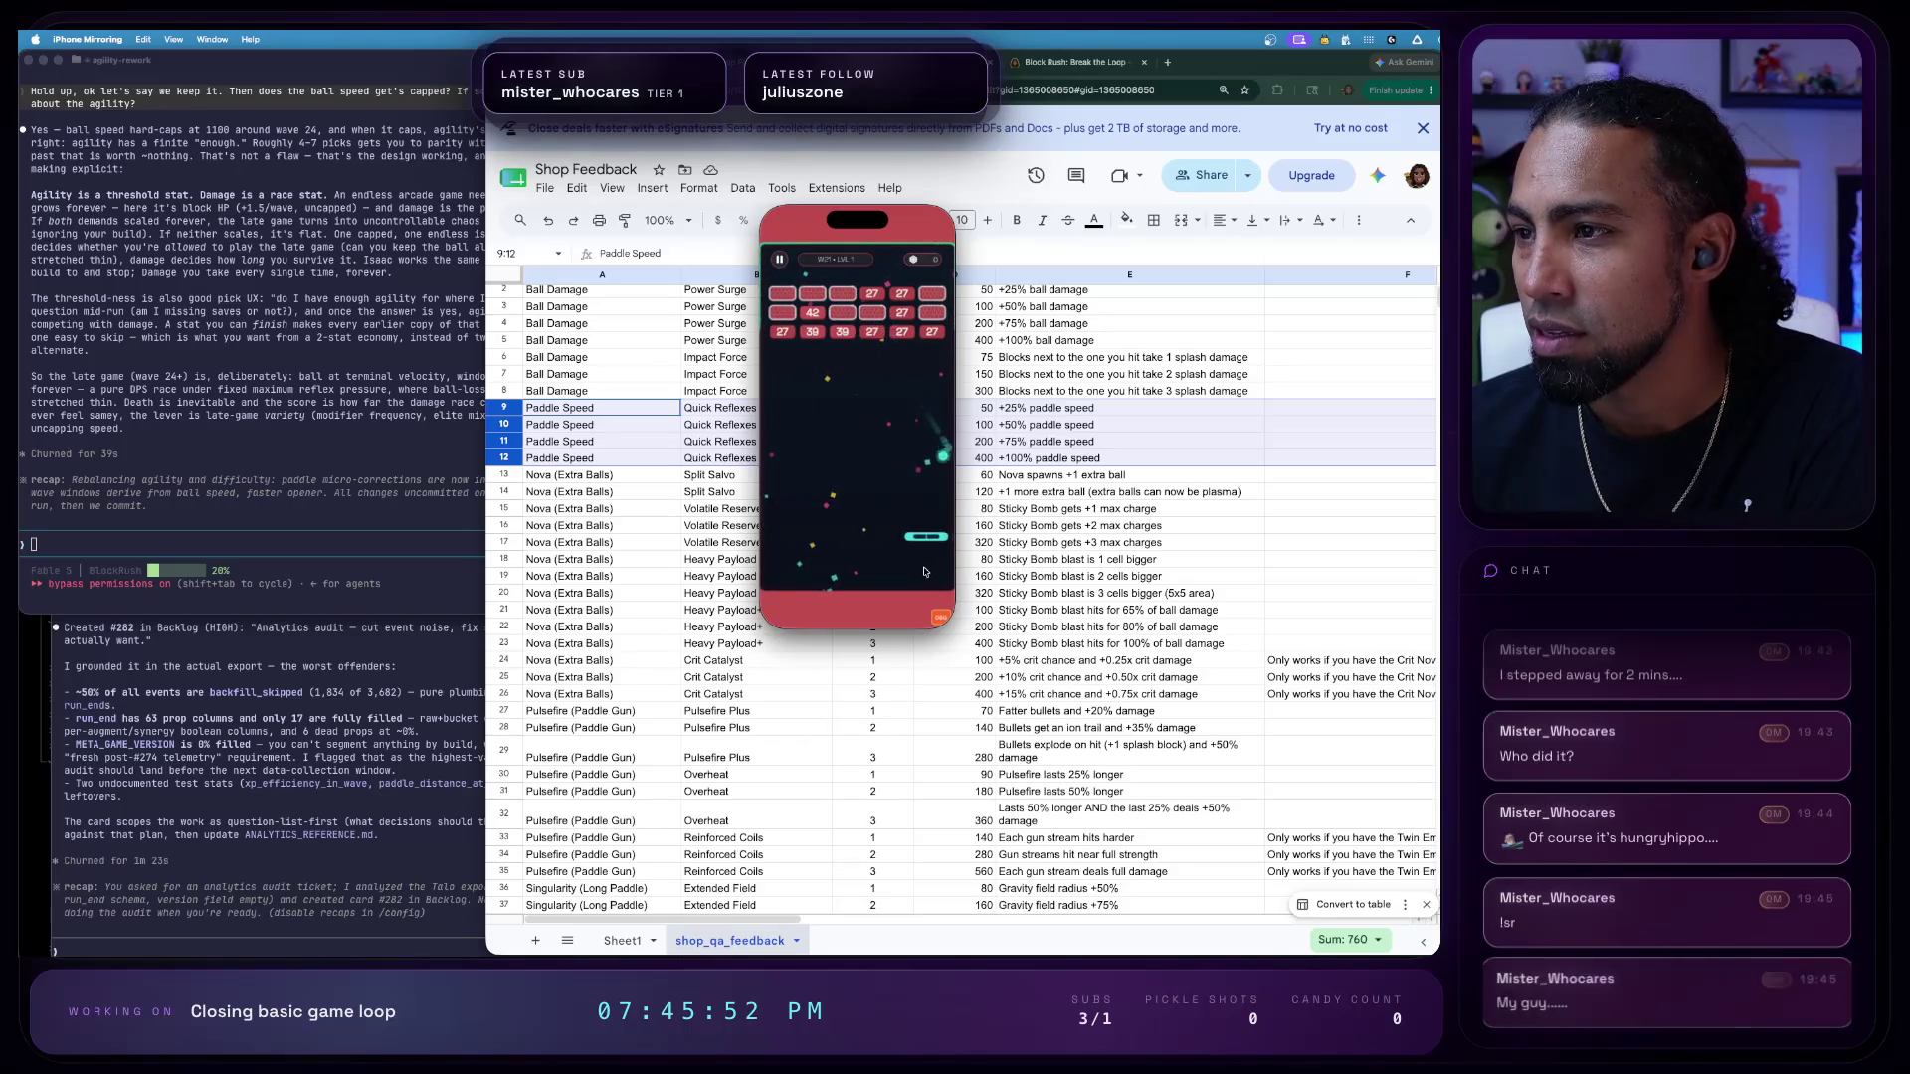
{"action": "left_click_drag", "start_coordinate": [810, 569], "coordinate": [907, 569]}
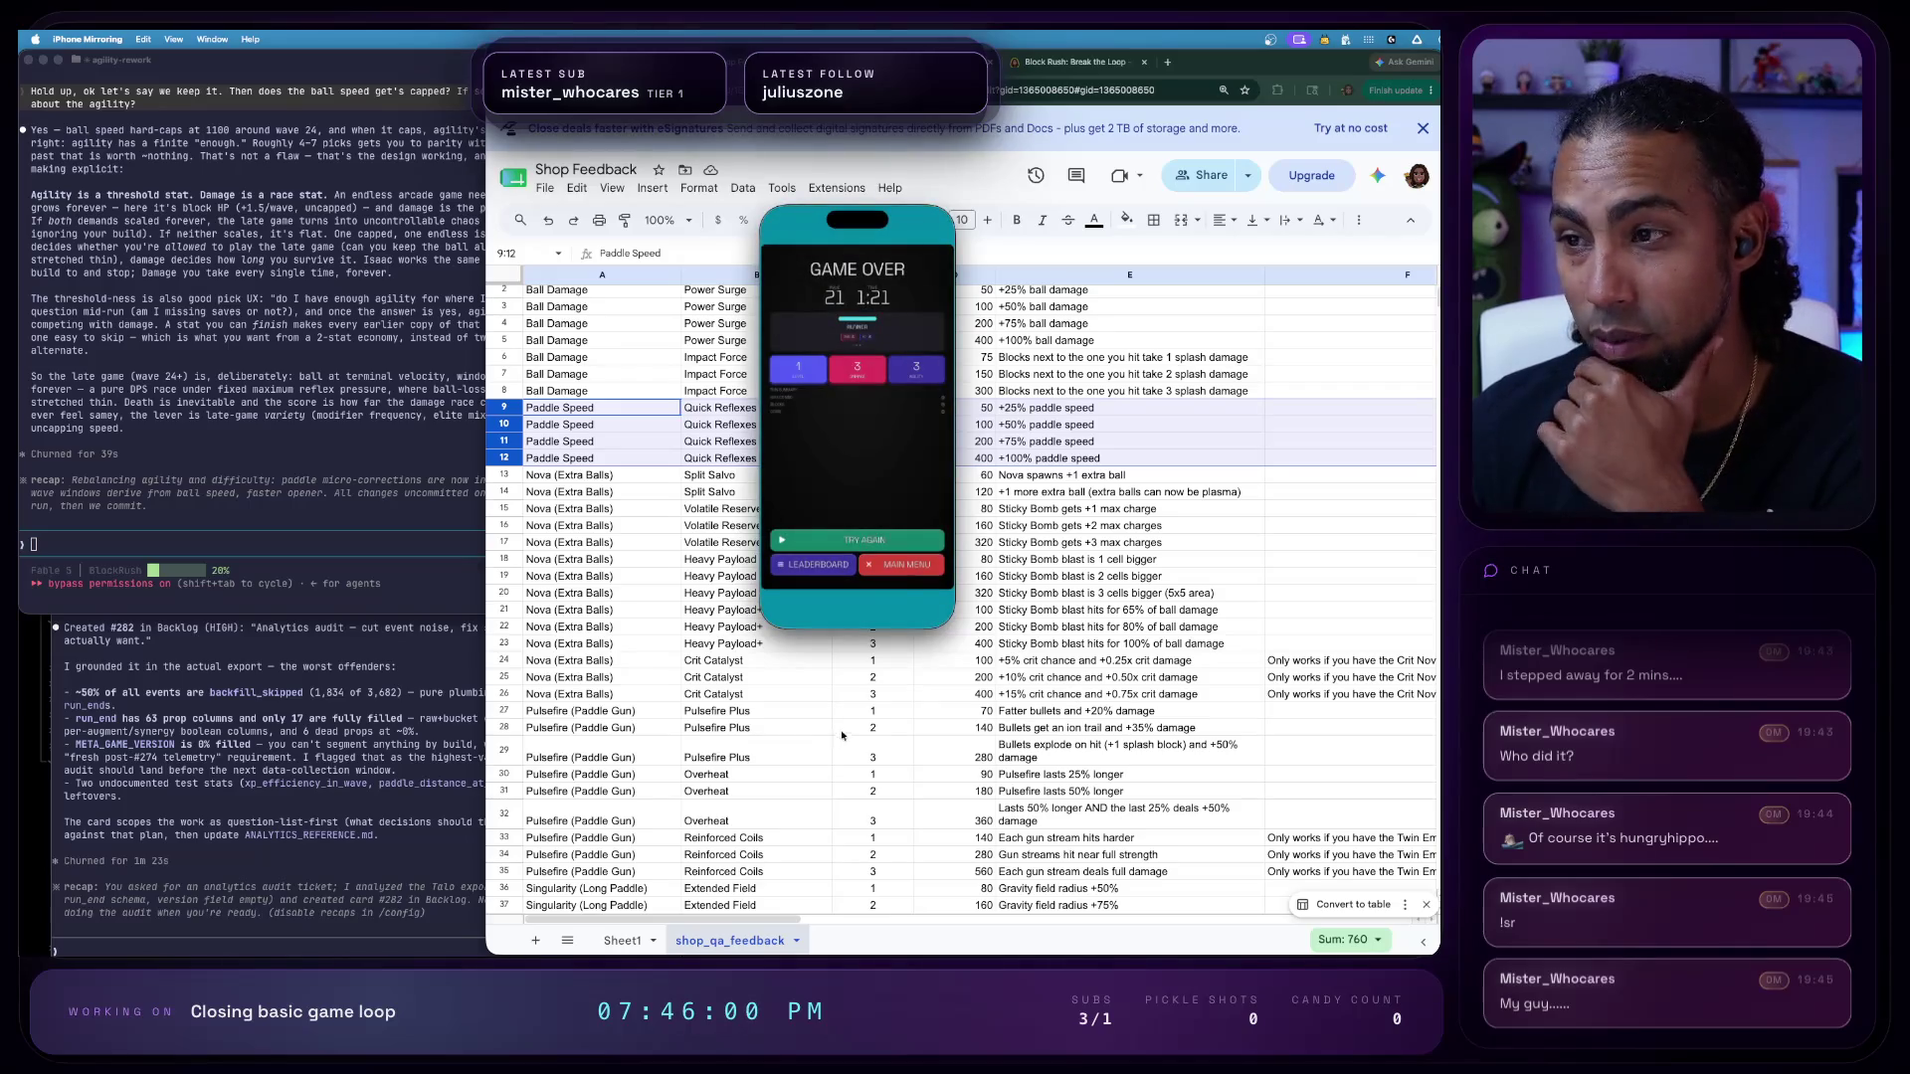
{"action": "left_click", "coordinate": [921, 569]}
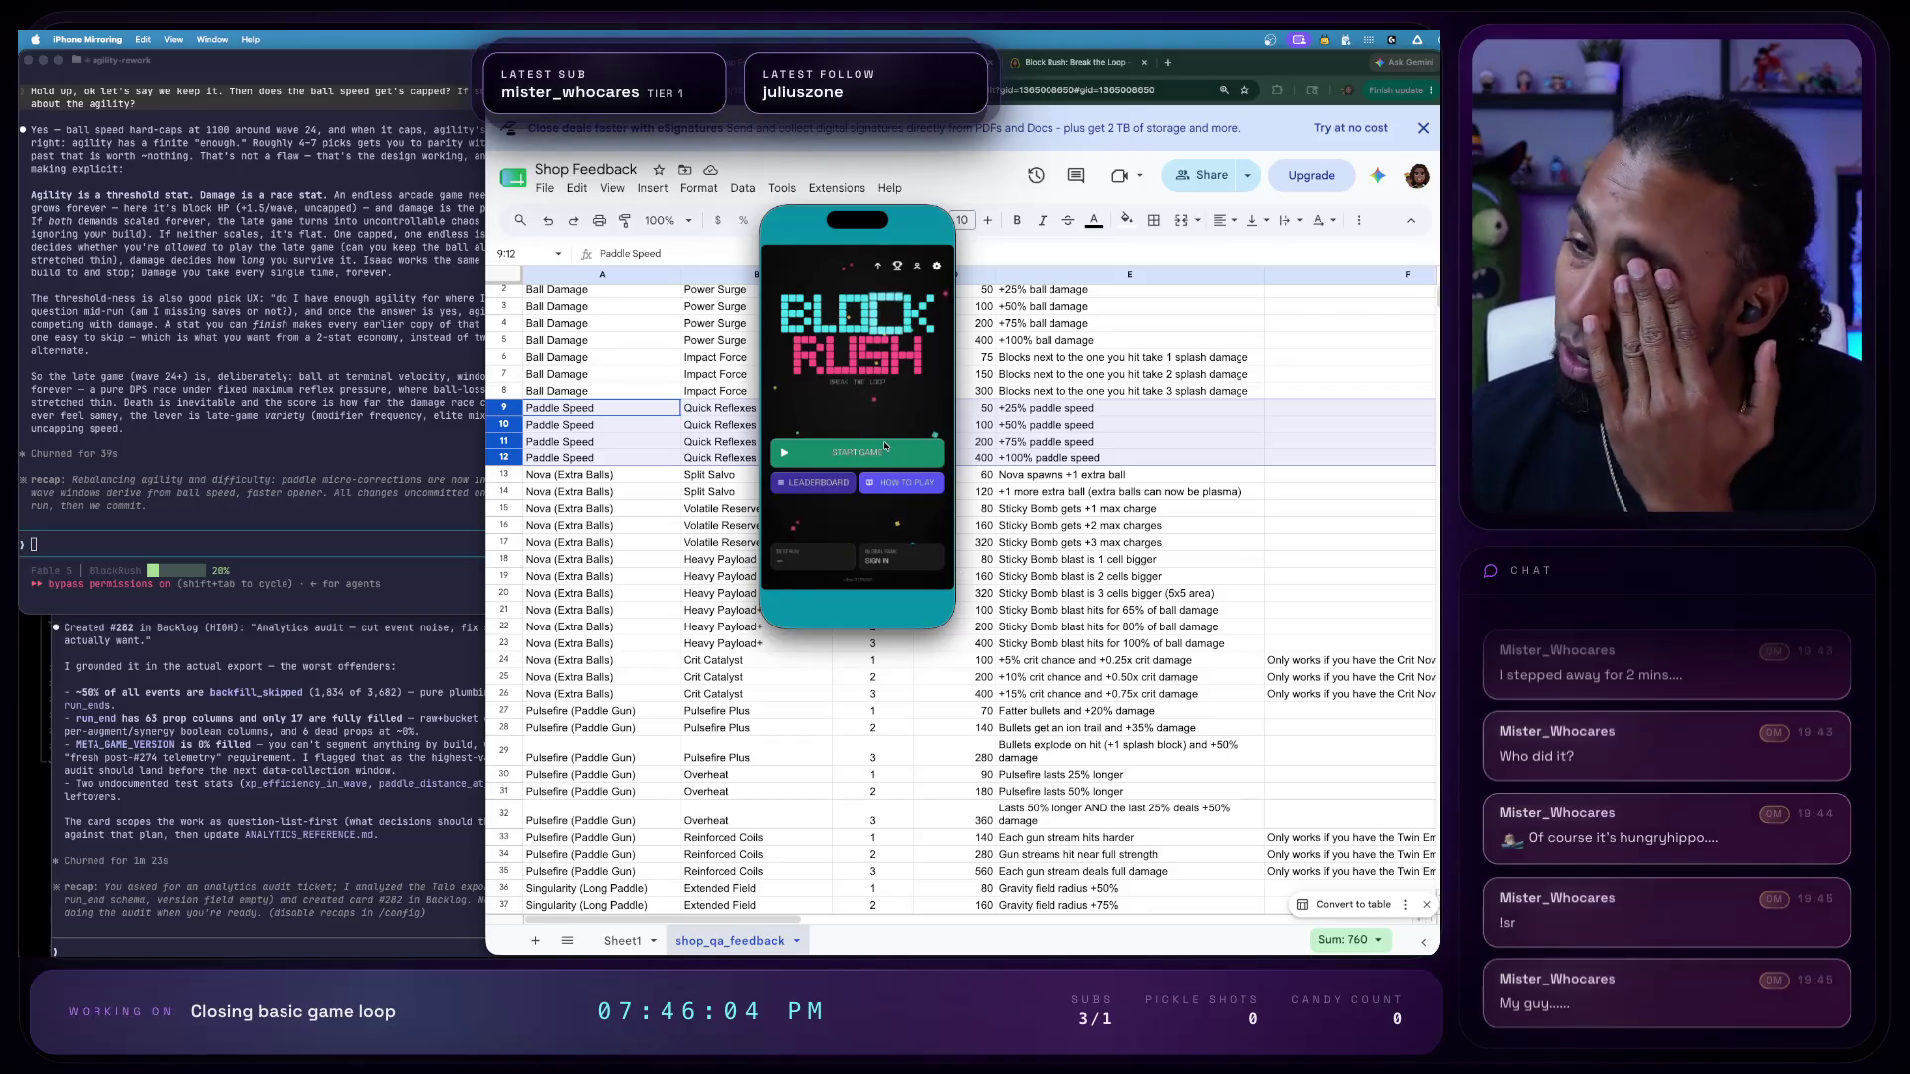
{"action": "left_click", "coordinate": [854, 452]}
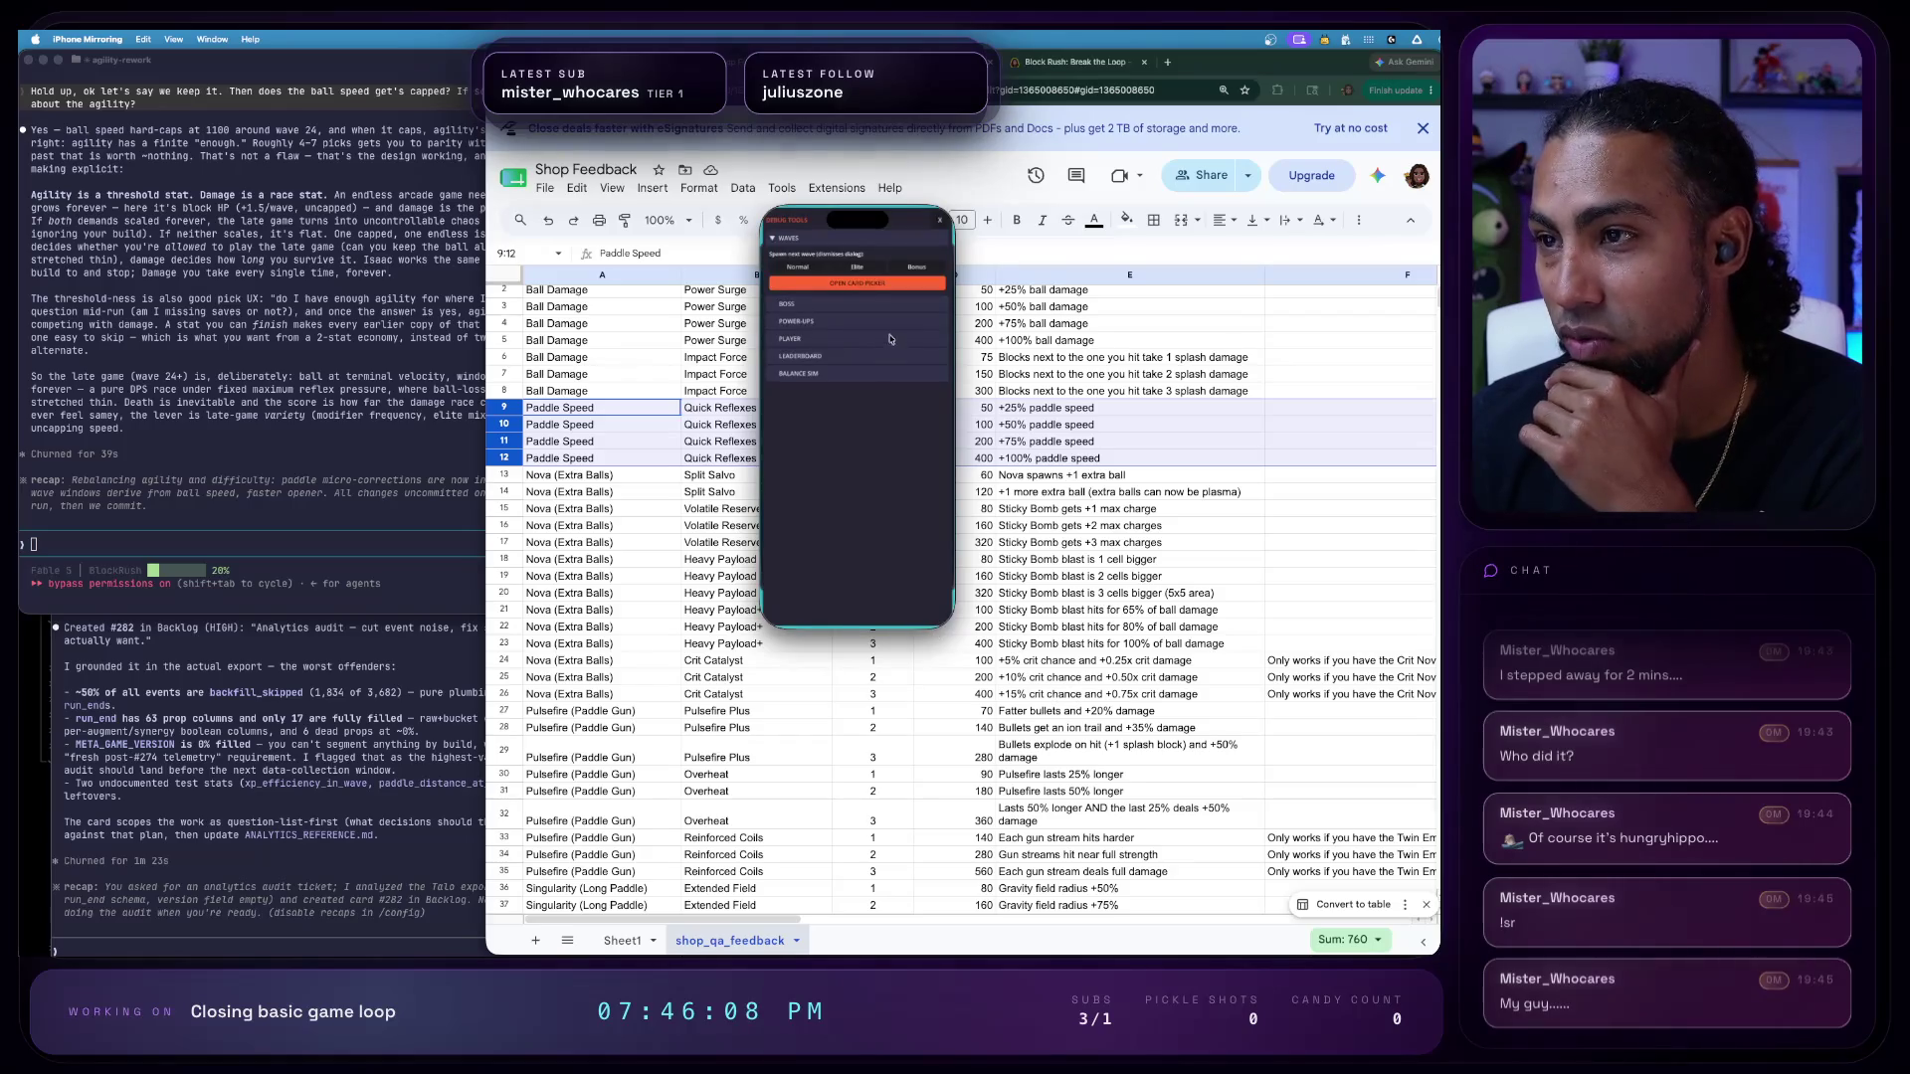
- Use the Player debug settings to set the wave to 21 and jump there
{"action": "left_click", "coordinate": [817, 345]}
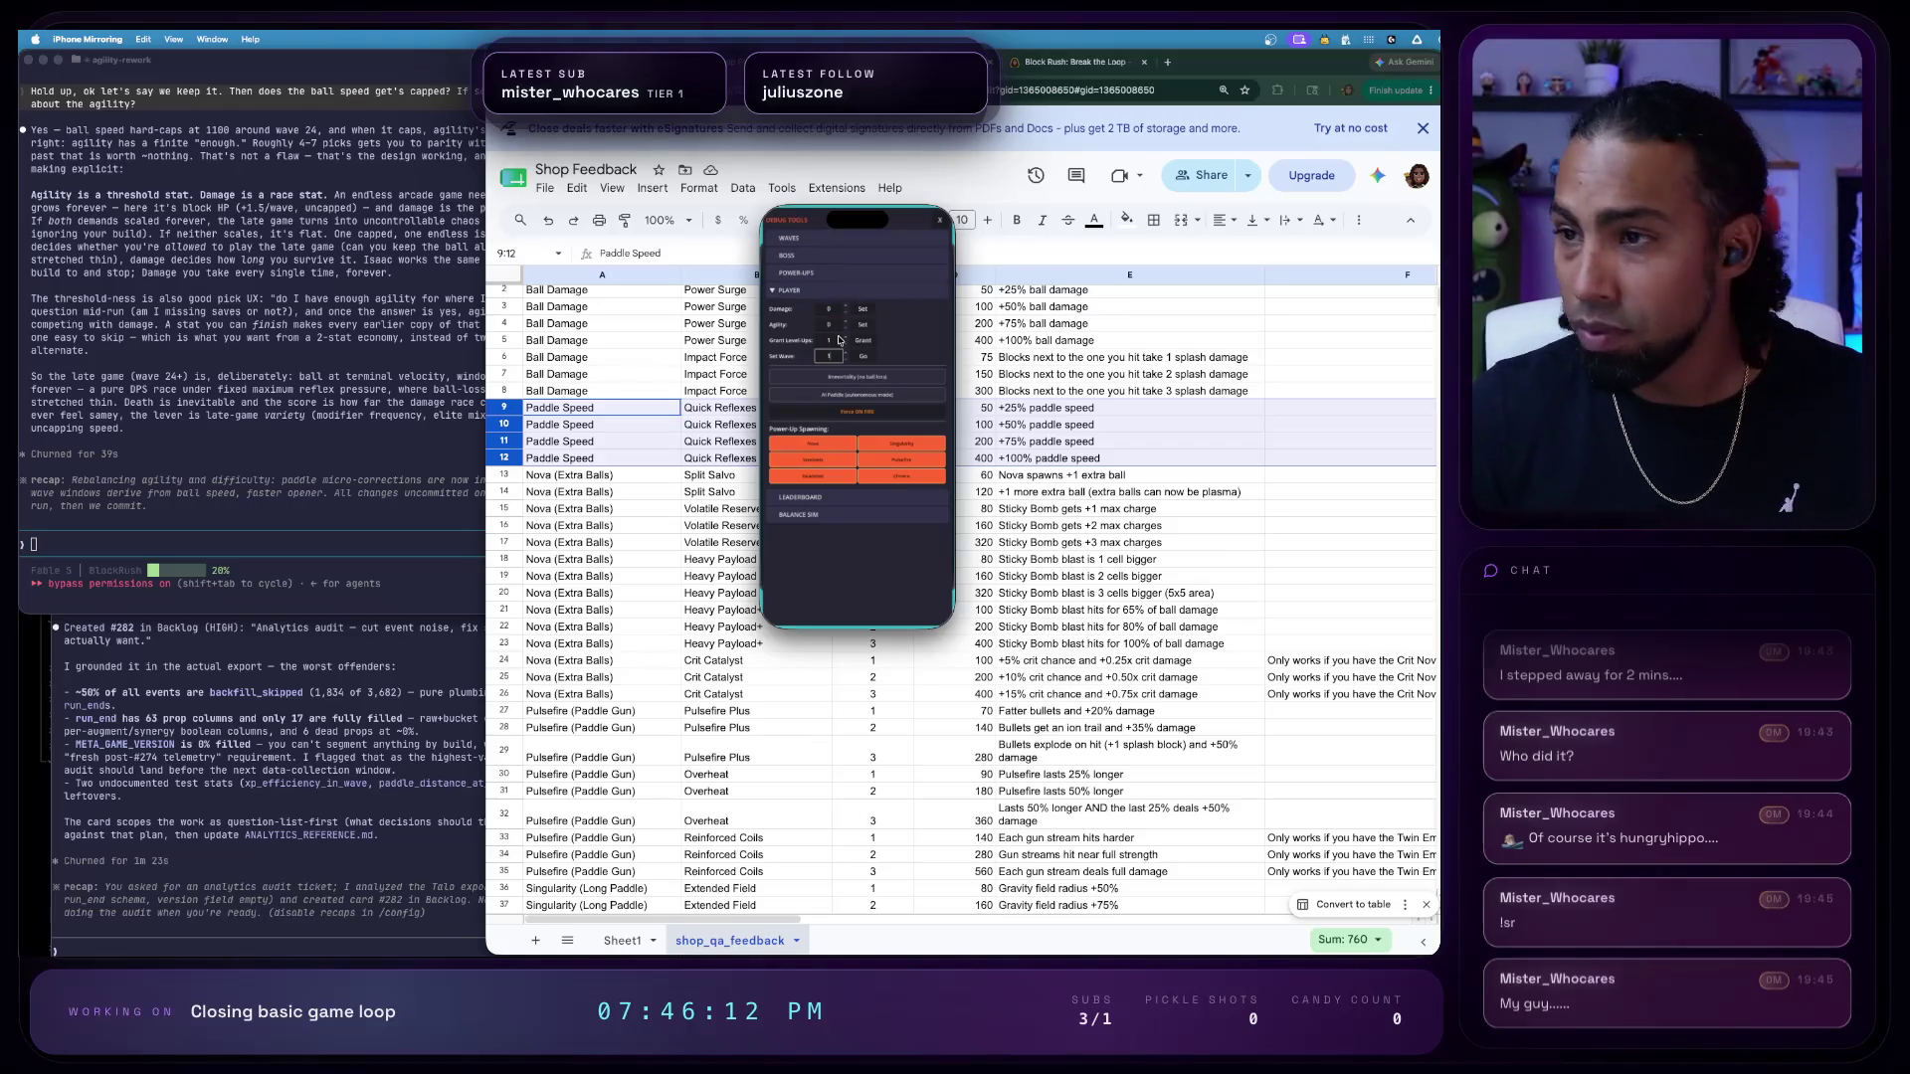
{"action": "left_click", "coordinate": [862, 355]}
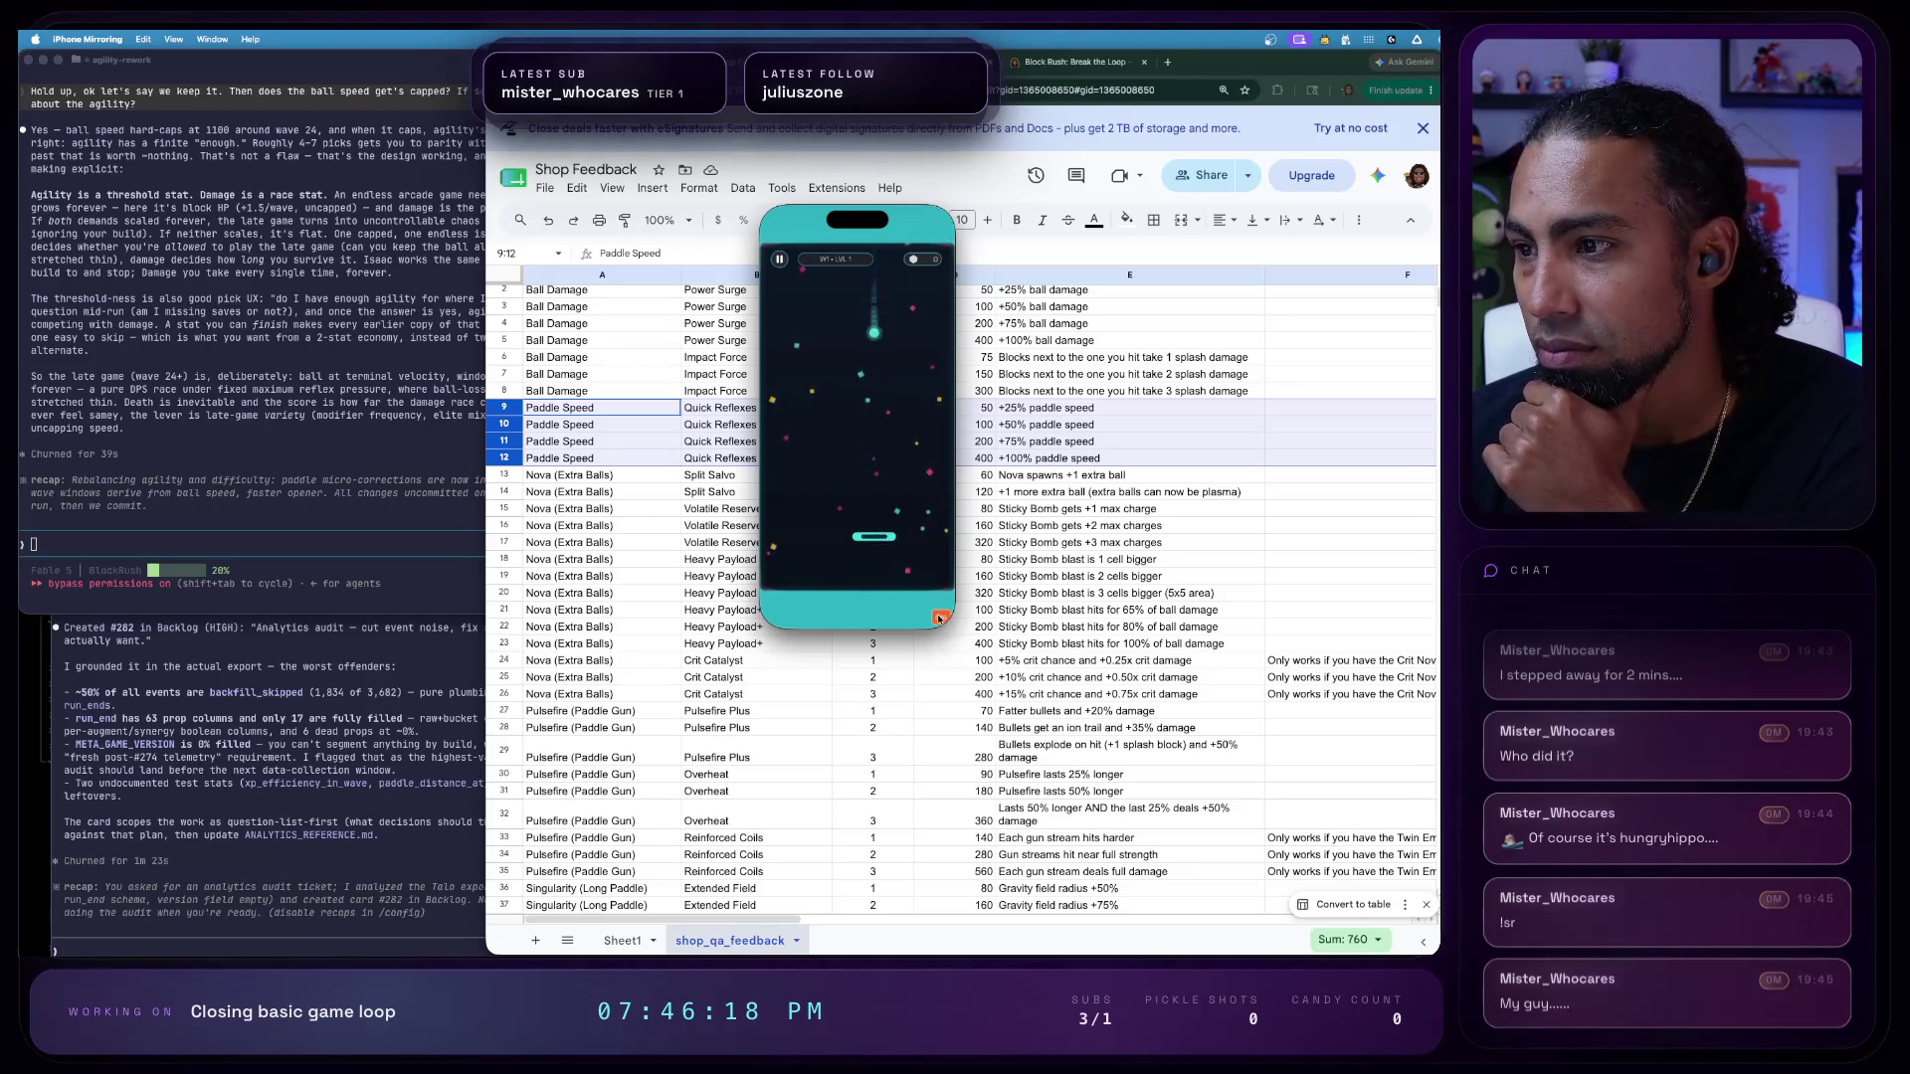
{"action": "left_click", "coordinate": [940, 616]}
{"action": "left_click", "coordinate": [829, 357]}
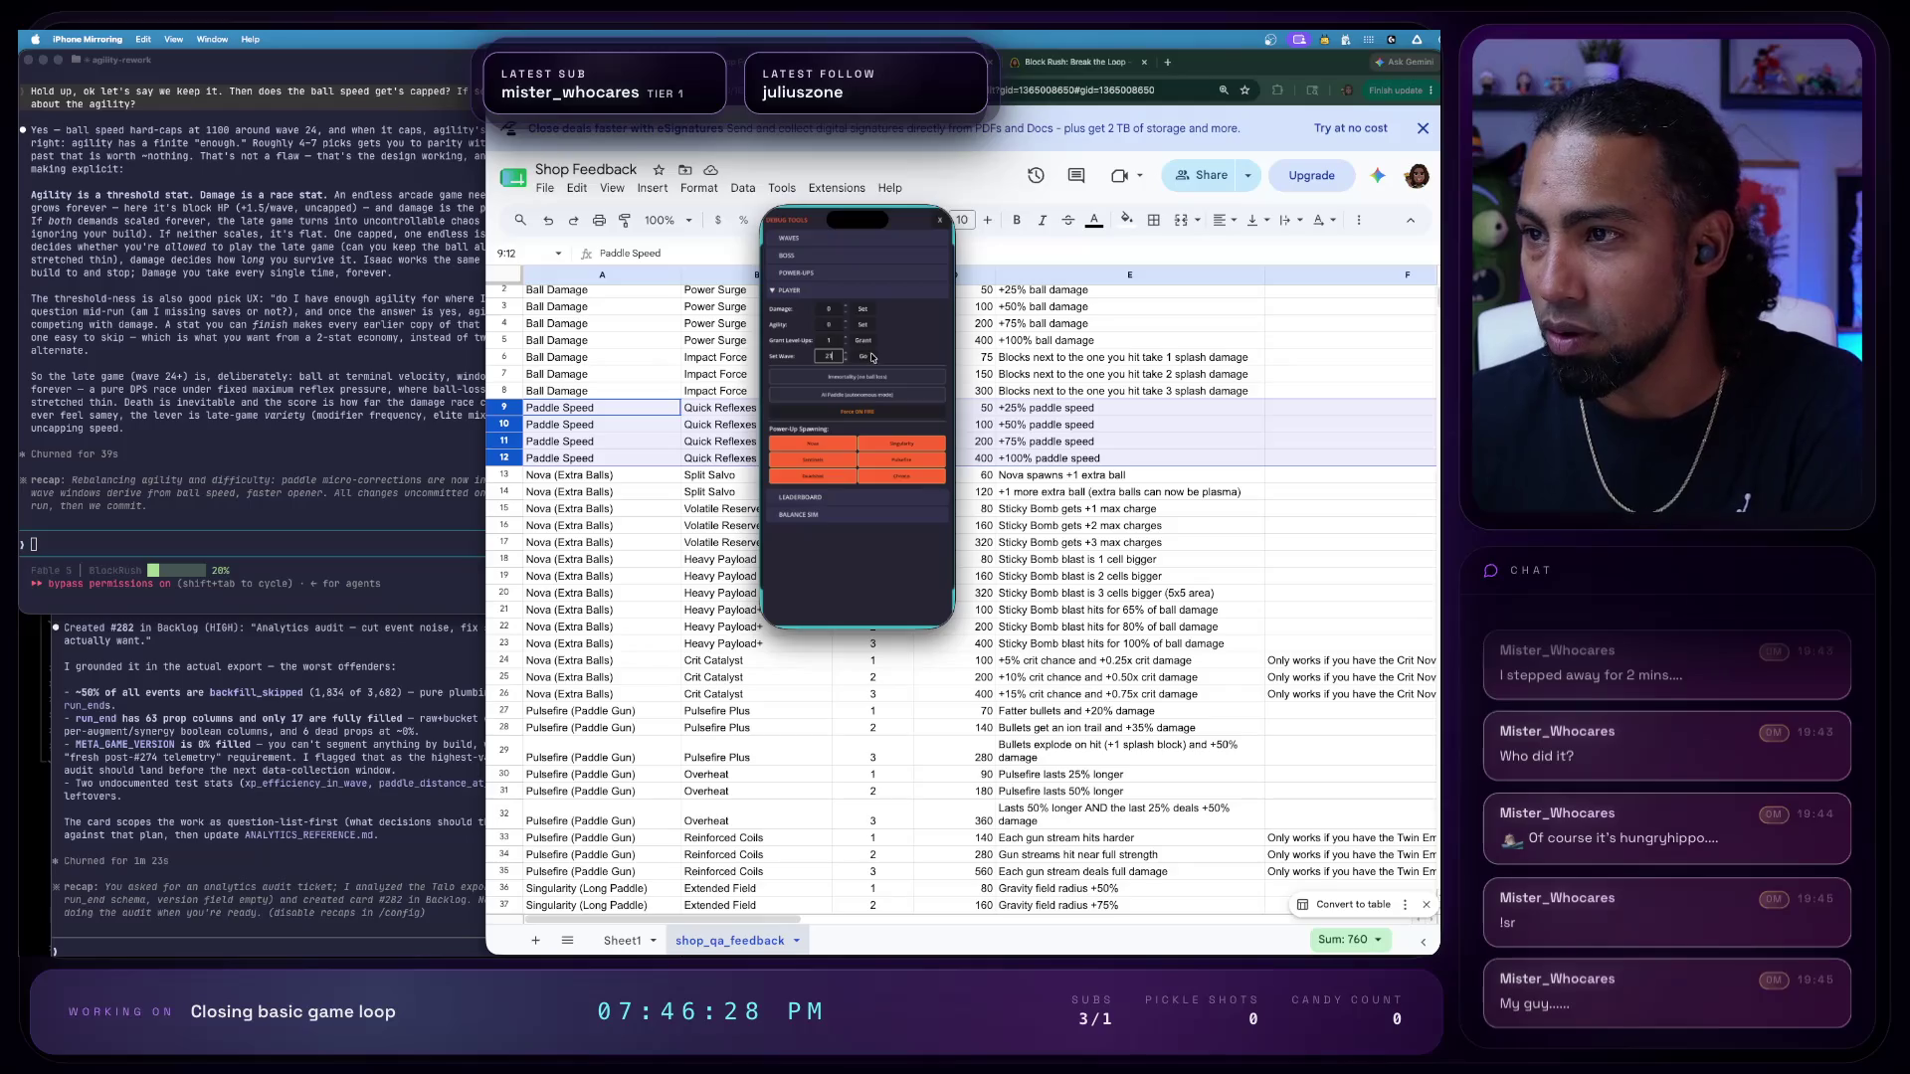
{"action": "left_click", "coordinate": [865, 359]}
- Steer the paddle through wave 21 into wave 22 and continue after losing
{"action": "left_click_drag", "start_coordinate": [897, 565], "coordinate": [874, 568]}
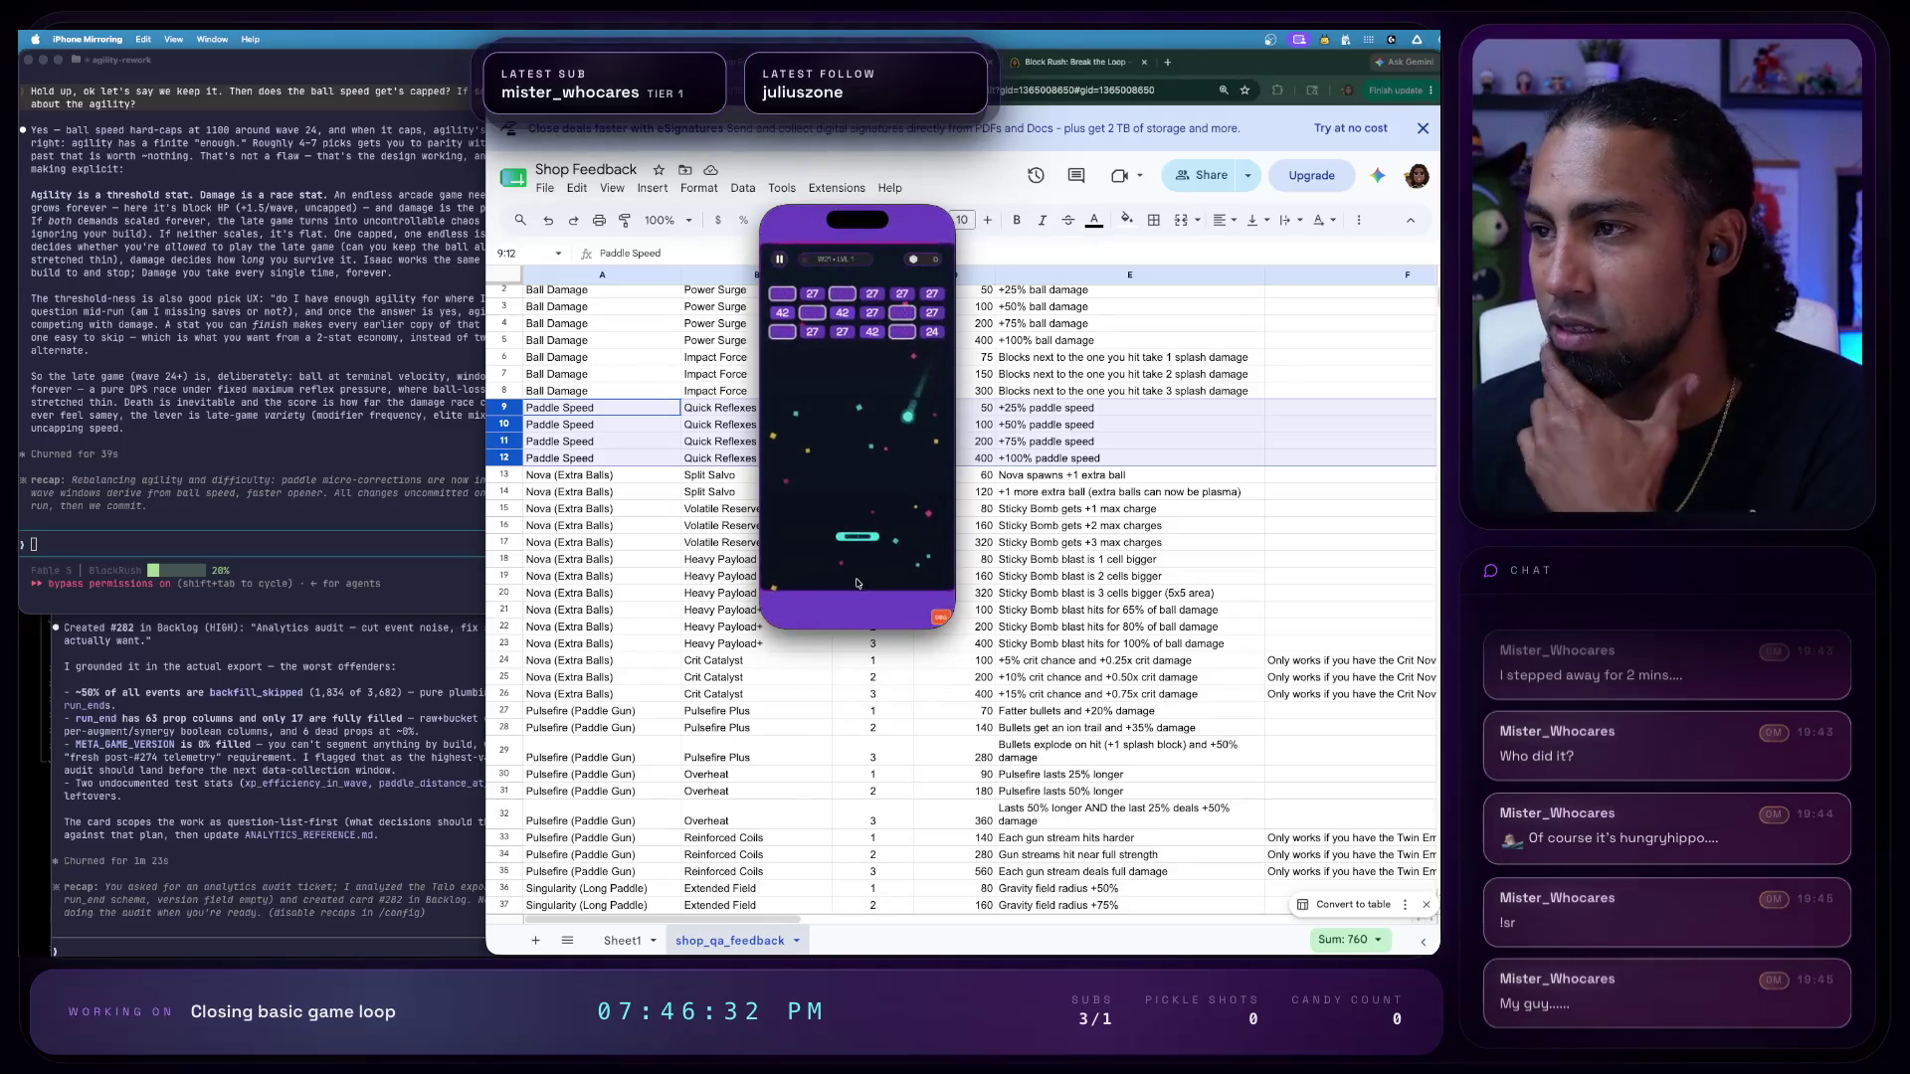
{"action": "mouse_move", "coordinate": [886, 573]}
{"action": "left_mouse_down"}
{"action": "mouse_move", "coordinate": [841, 565]}
{"action": "mouse_move", "coordinate": [921, 557]}
{"action": "left_mouse_up"}
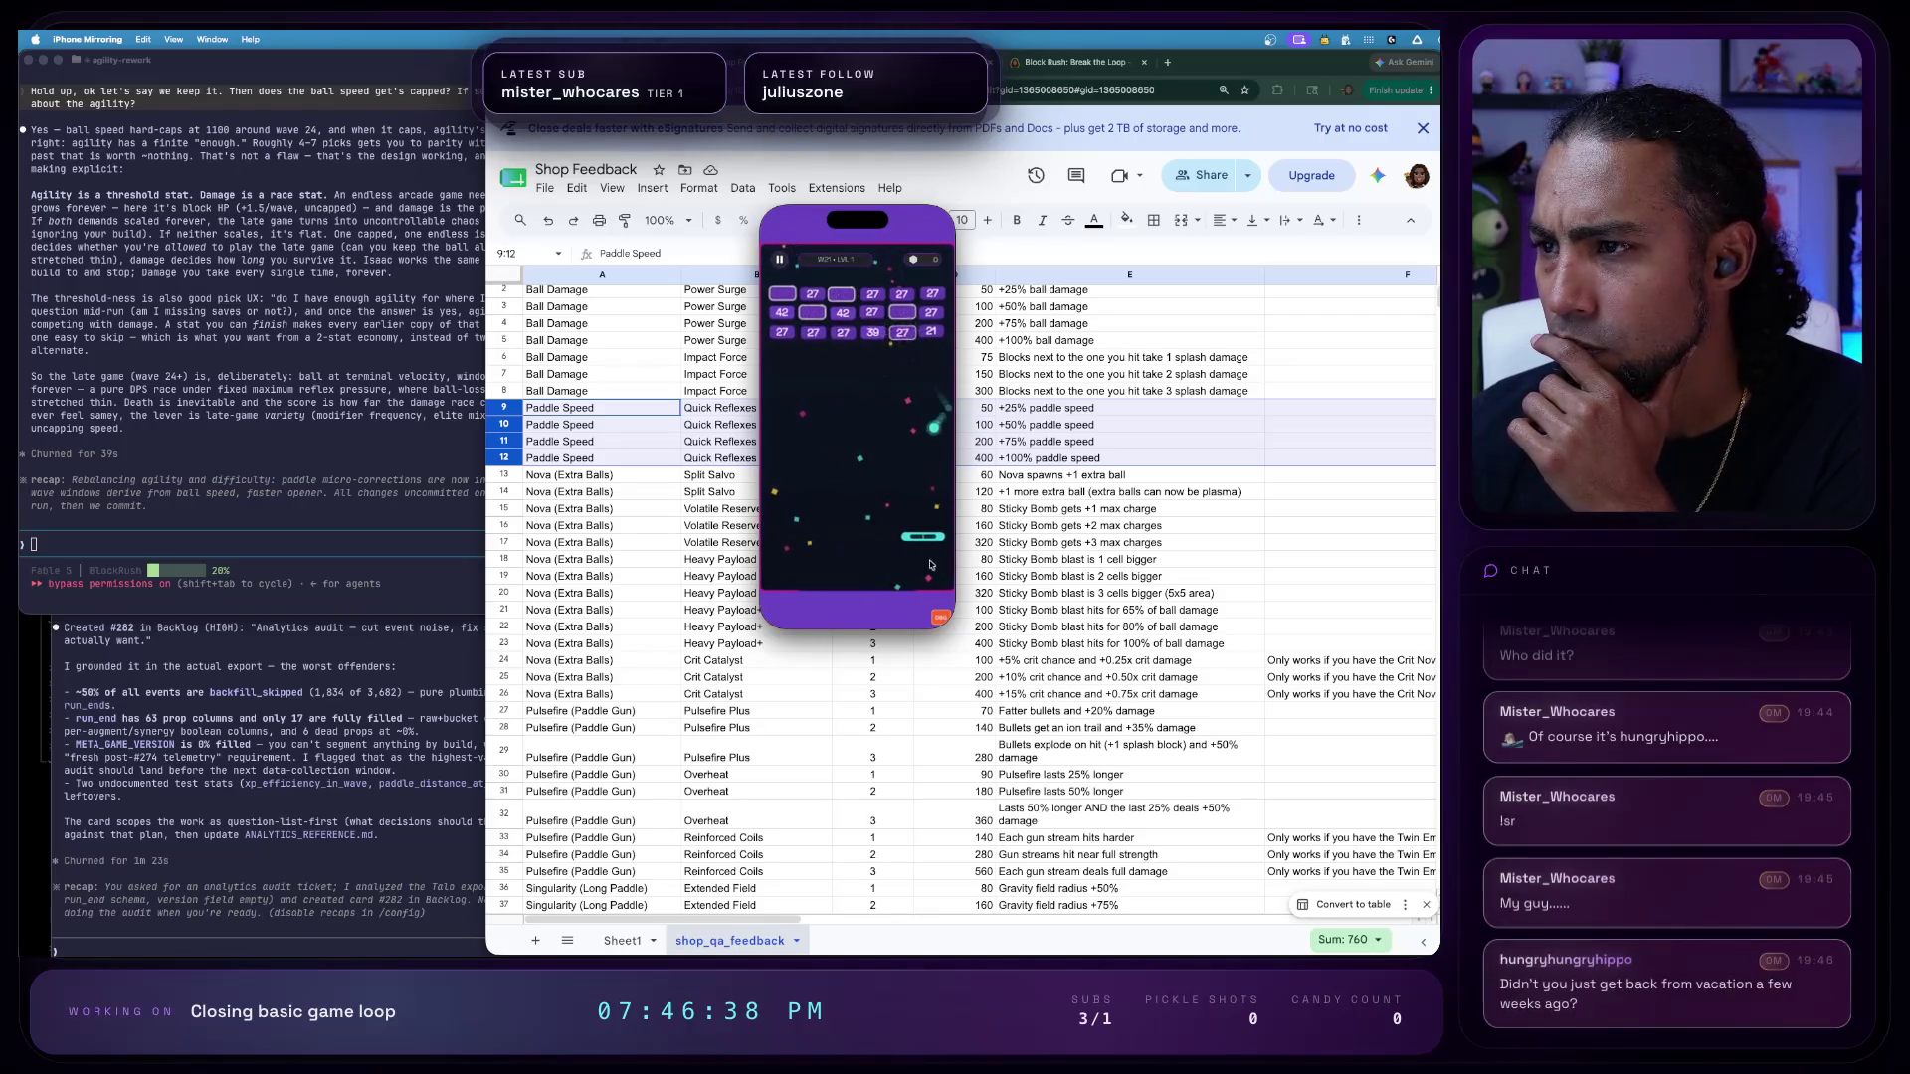
{"action": "mouse_move", "coordinate": [904, 468]}
{"action": "left_mouse_down"}
{"action": "mouse_move", "coordinate": [866, 527]}
{"action": "mouse_move", "coordinate": [1006, 559]}
{"action": "left_mouse_up"}
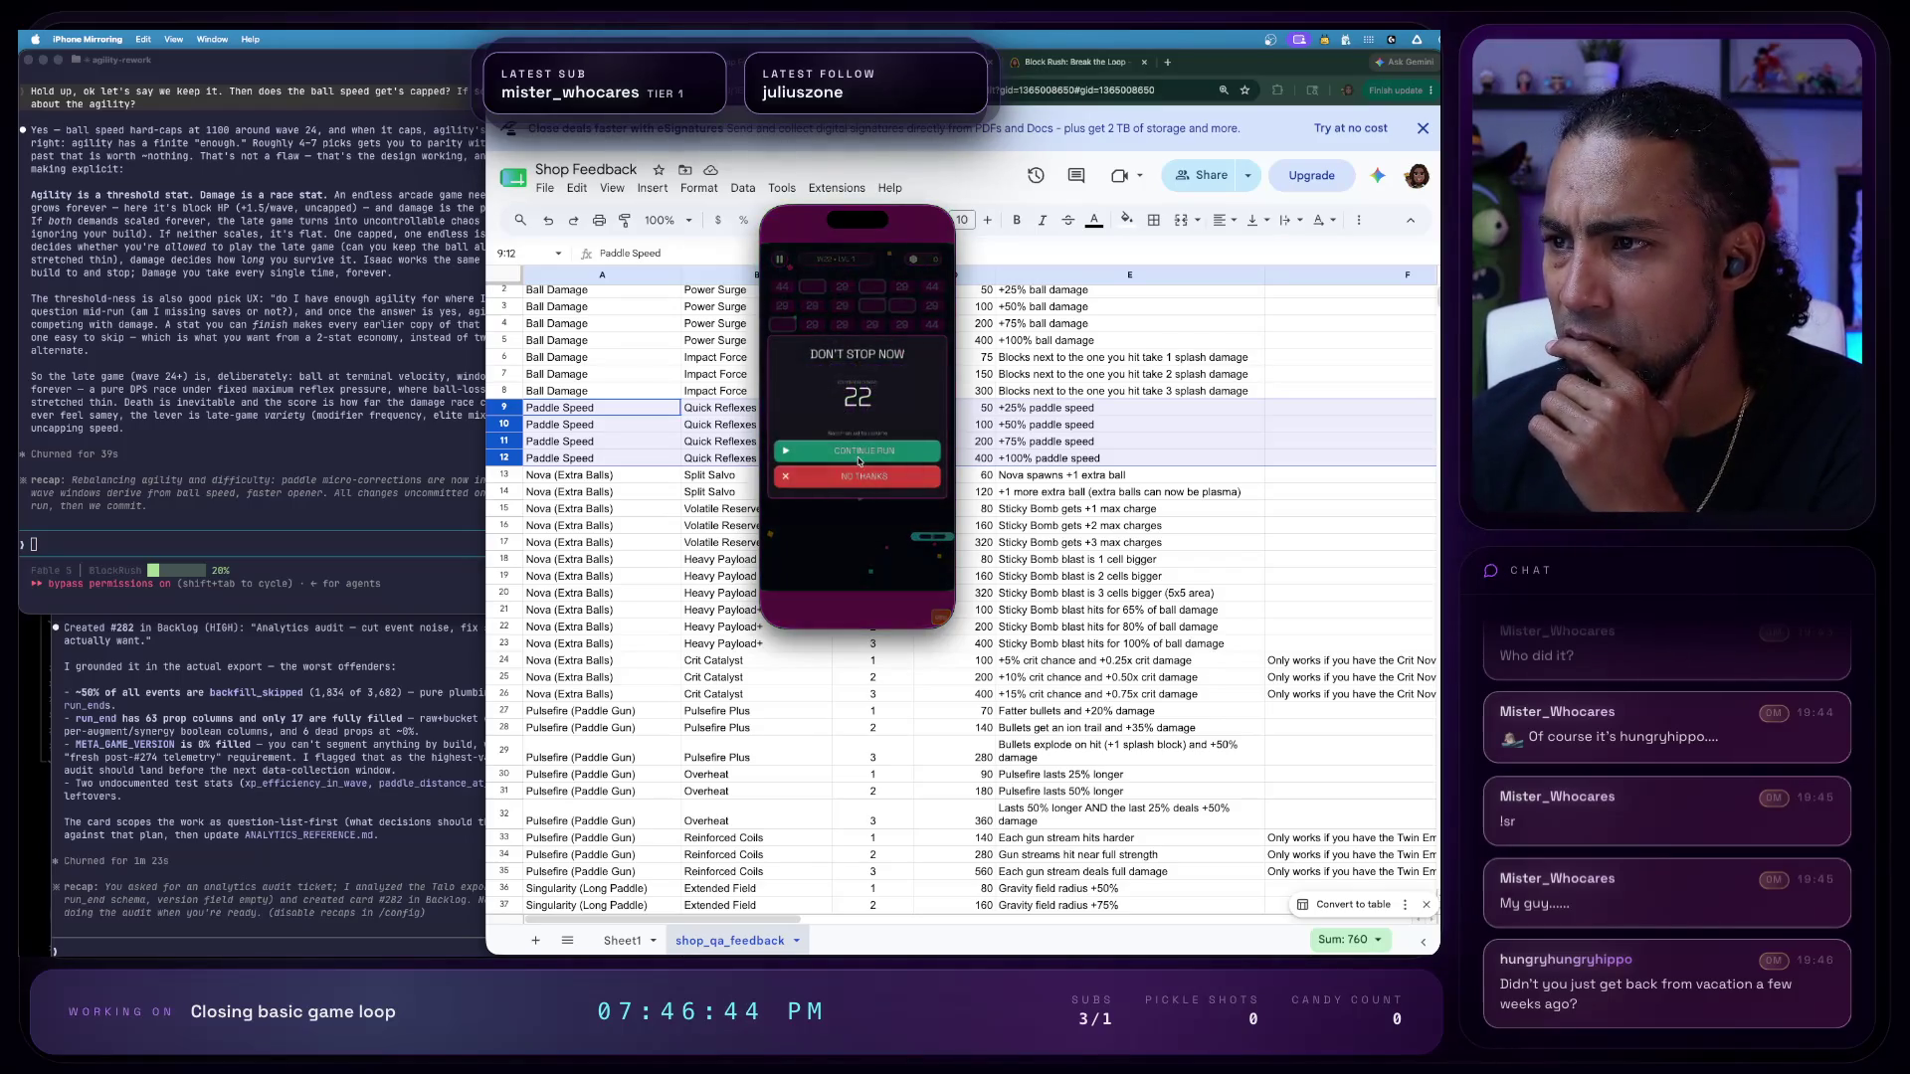
{"action": "left_click", "coordinate": [862, 456]}
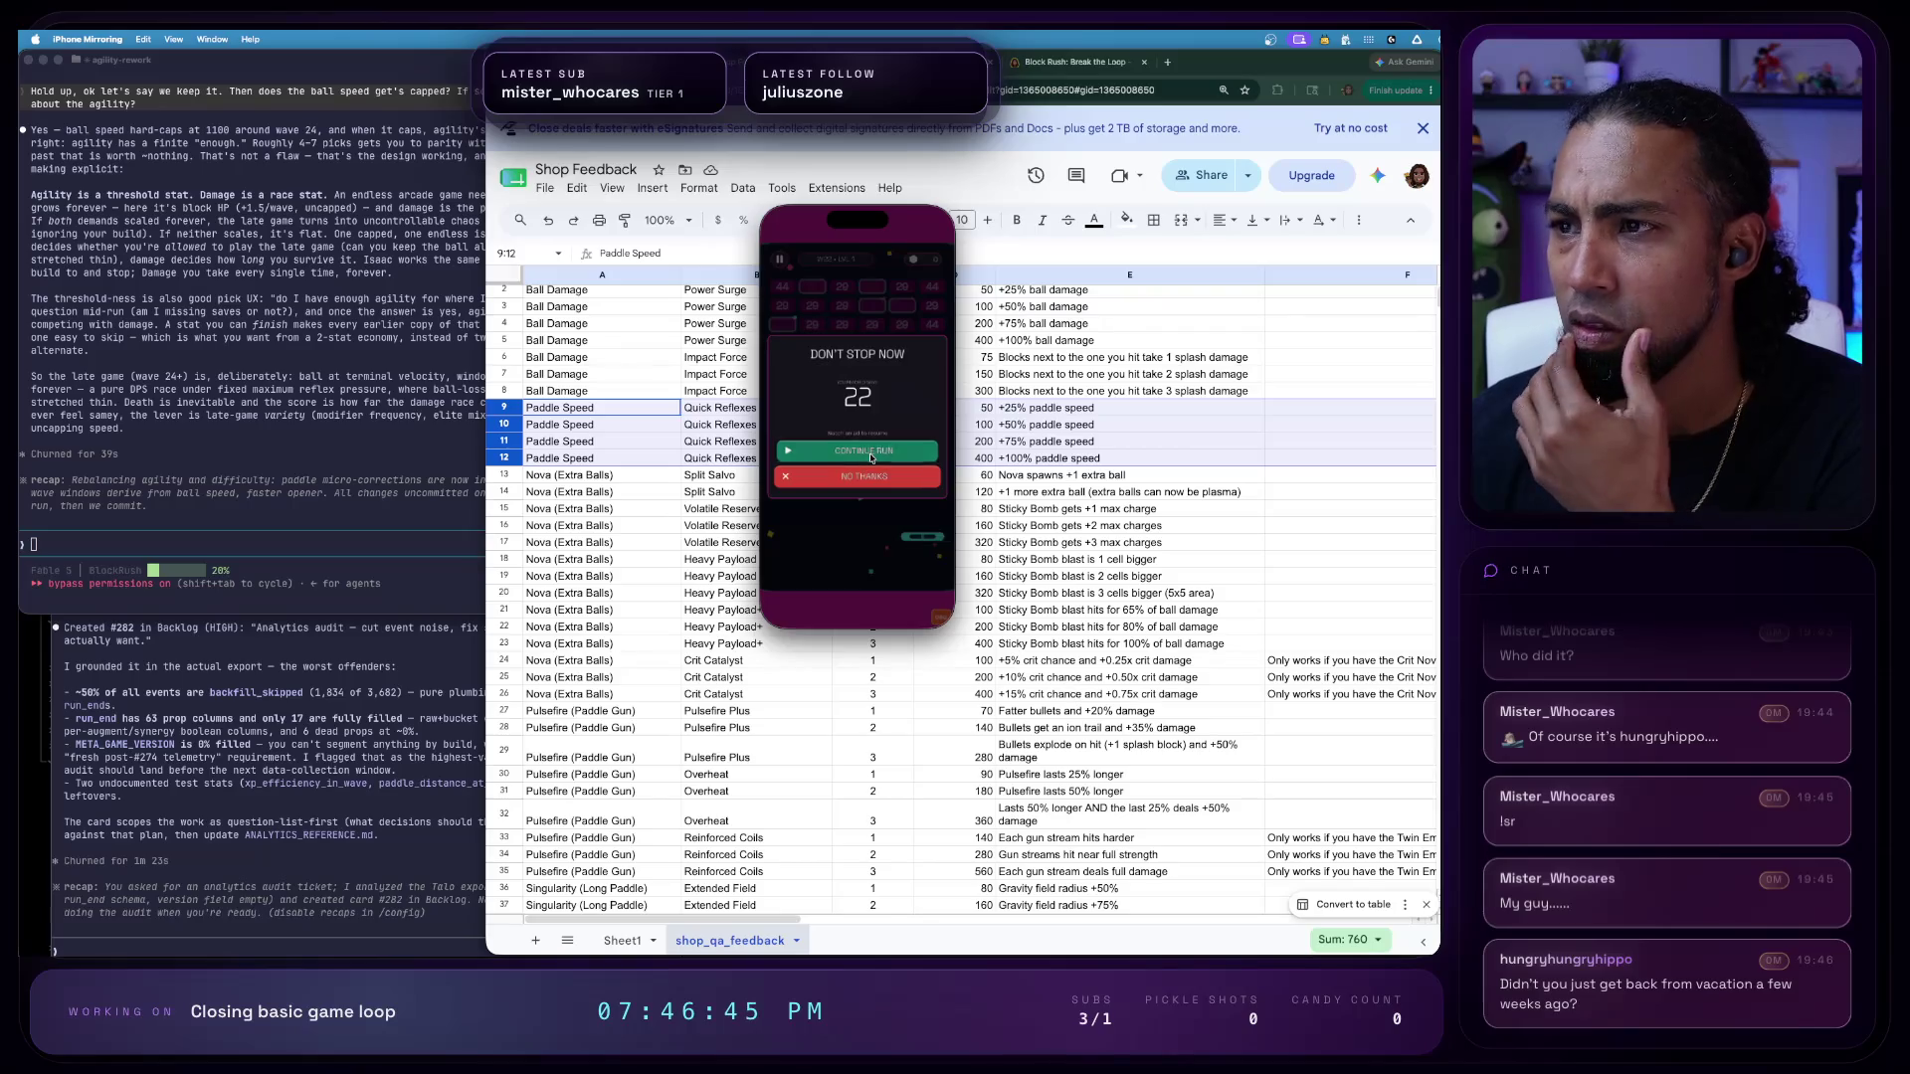
- Reopen debug tools and select the Agility then Damage player values for editing
{"action": "left_click", "coordinate": [937, 616]}
{"action": "left_click", "coordinate": [831, 328]}
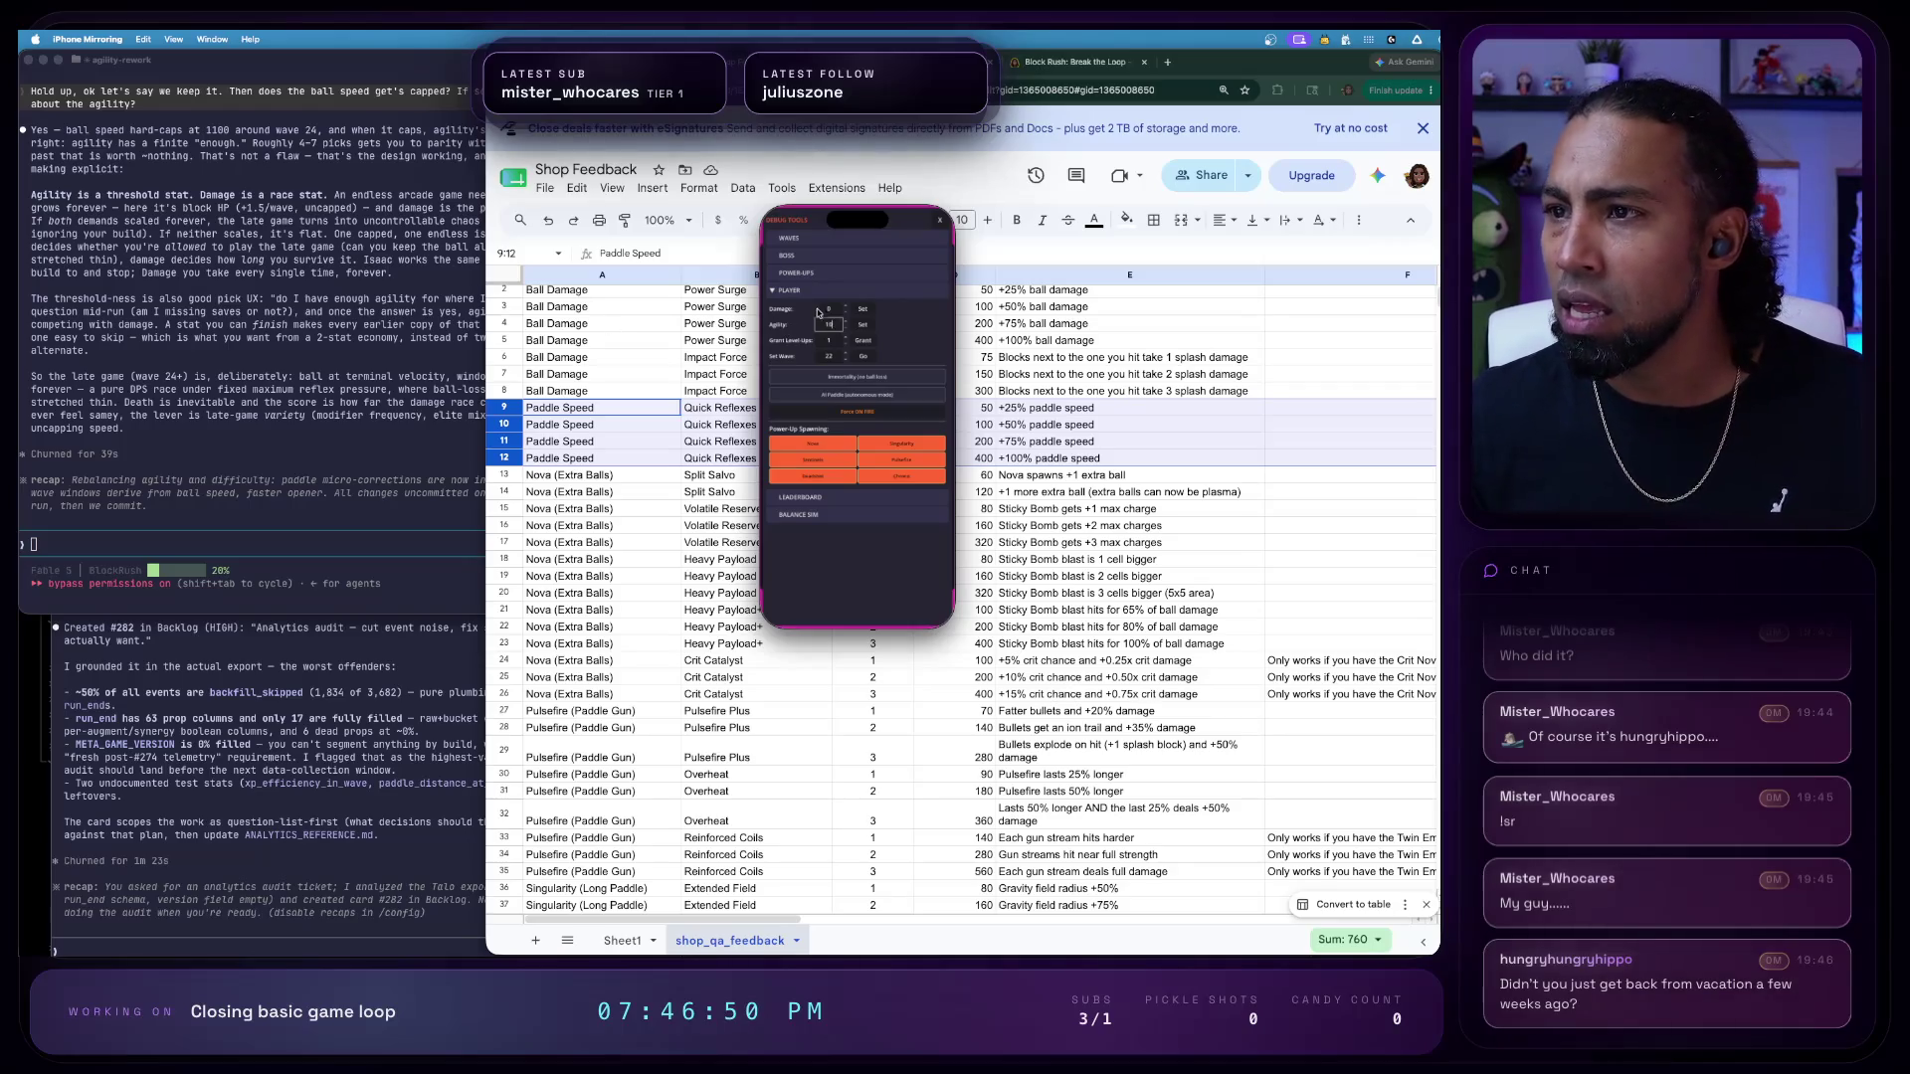
{"action": "left_click", "coordinate": [828, 311]}
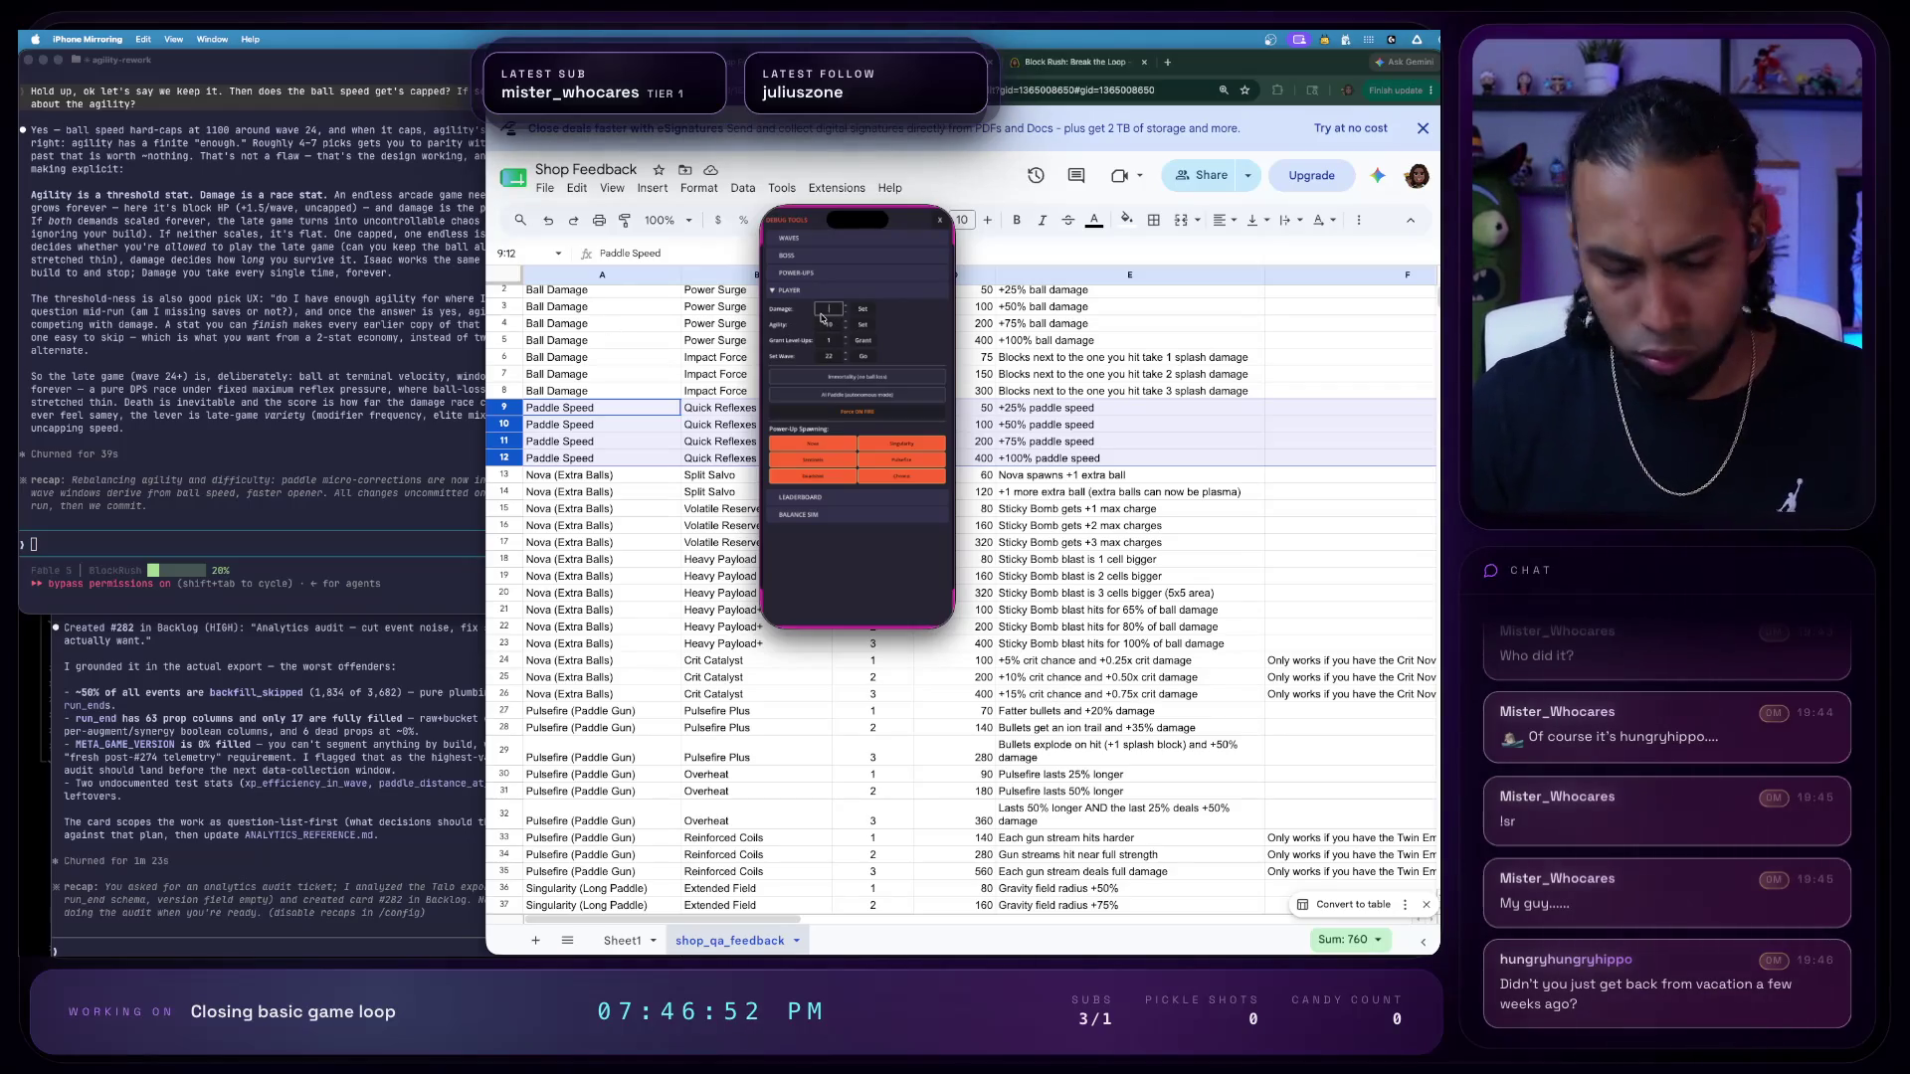
{"action": "type", "text": "15"}
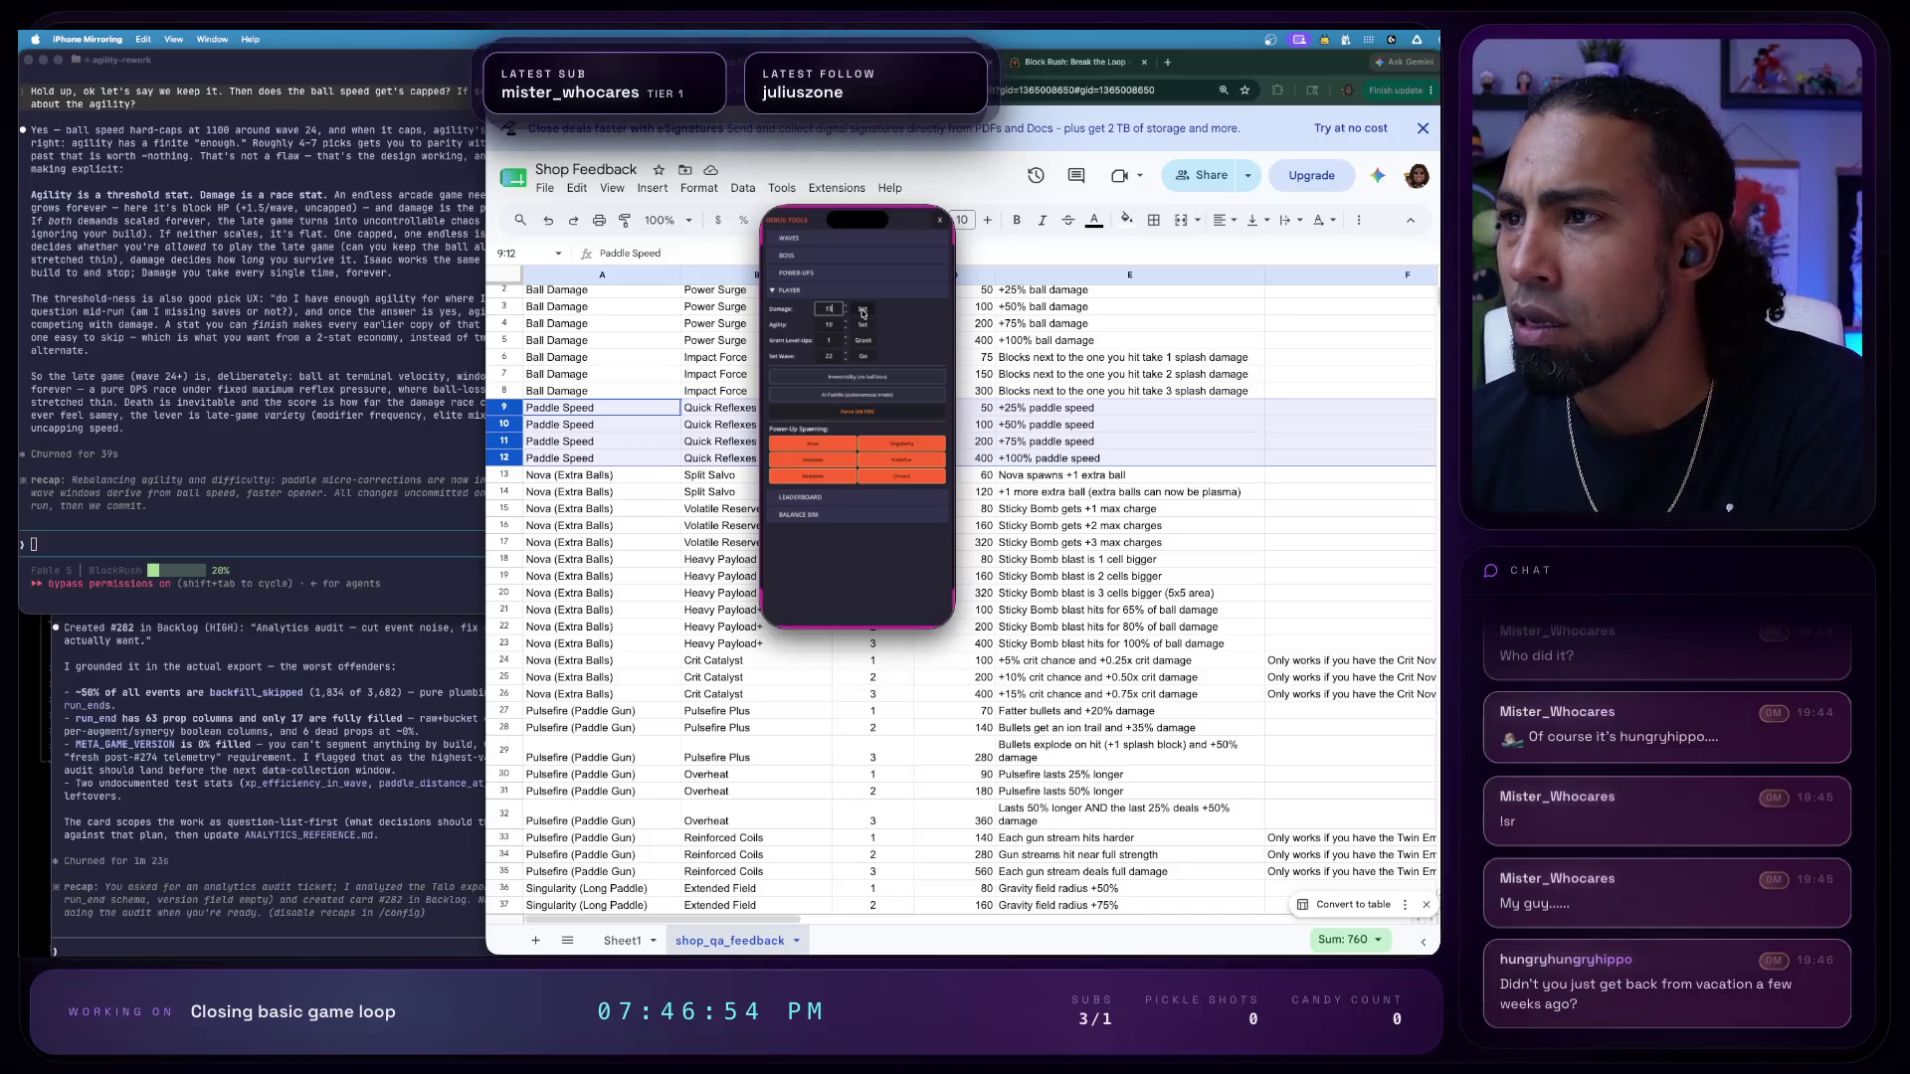
- Expand the Nova, Singularity, Sentinels, Deadshot and Glimmers power-up details, then resume play
{"action": "left_click", "coordinate": [850, 277]}
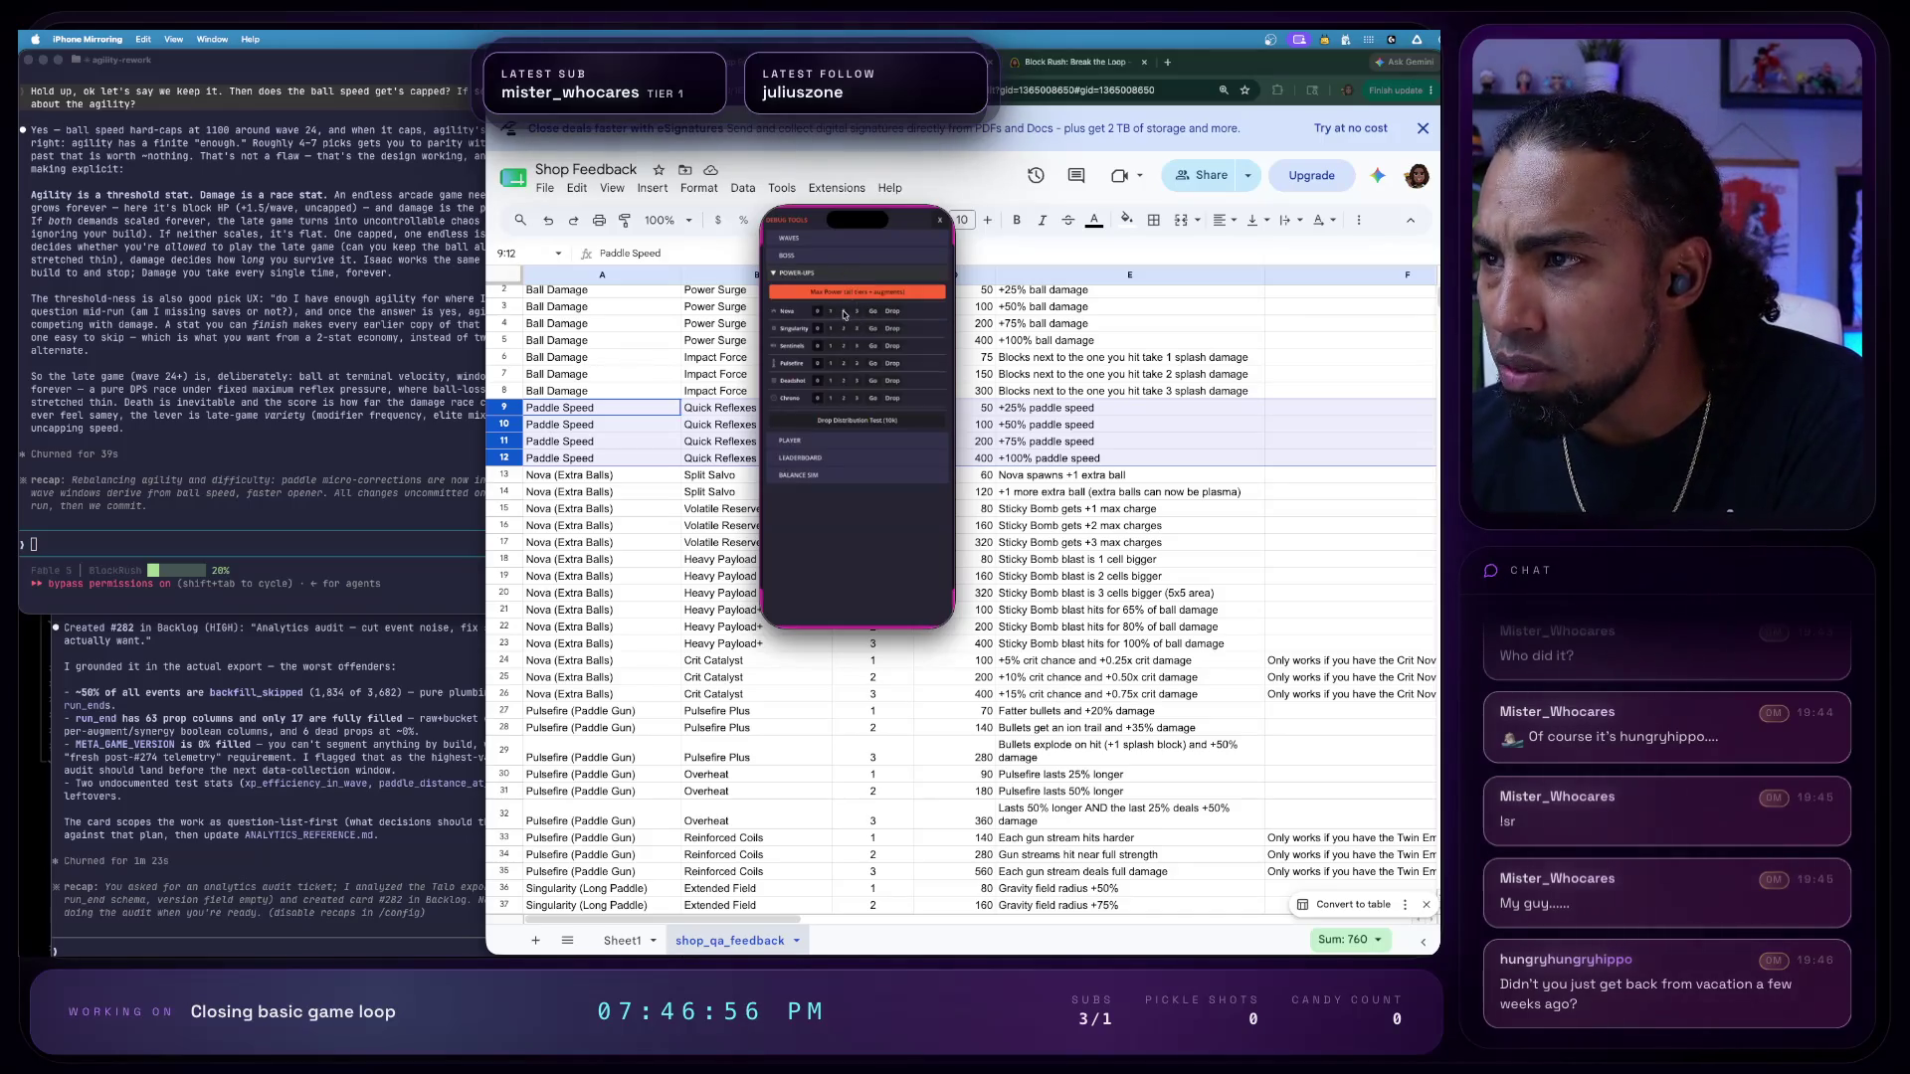
{"action": "left_click", "coordinate": [843, 312]}
{"action": "left_click", "coordinate": [844, 354]}
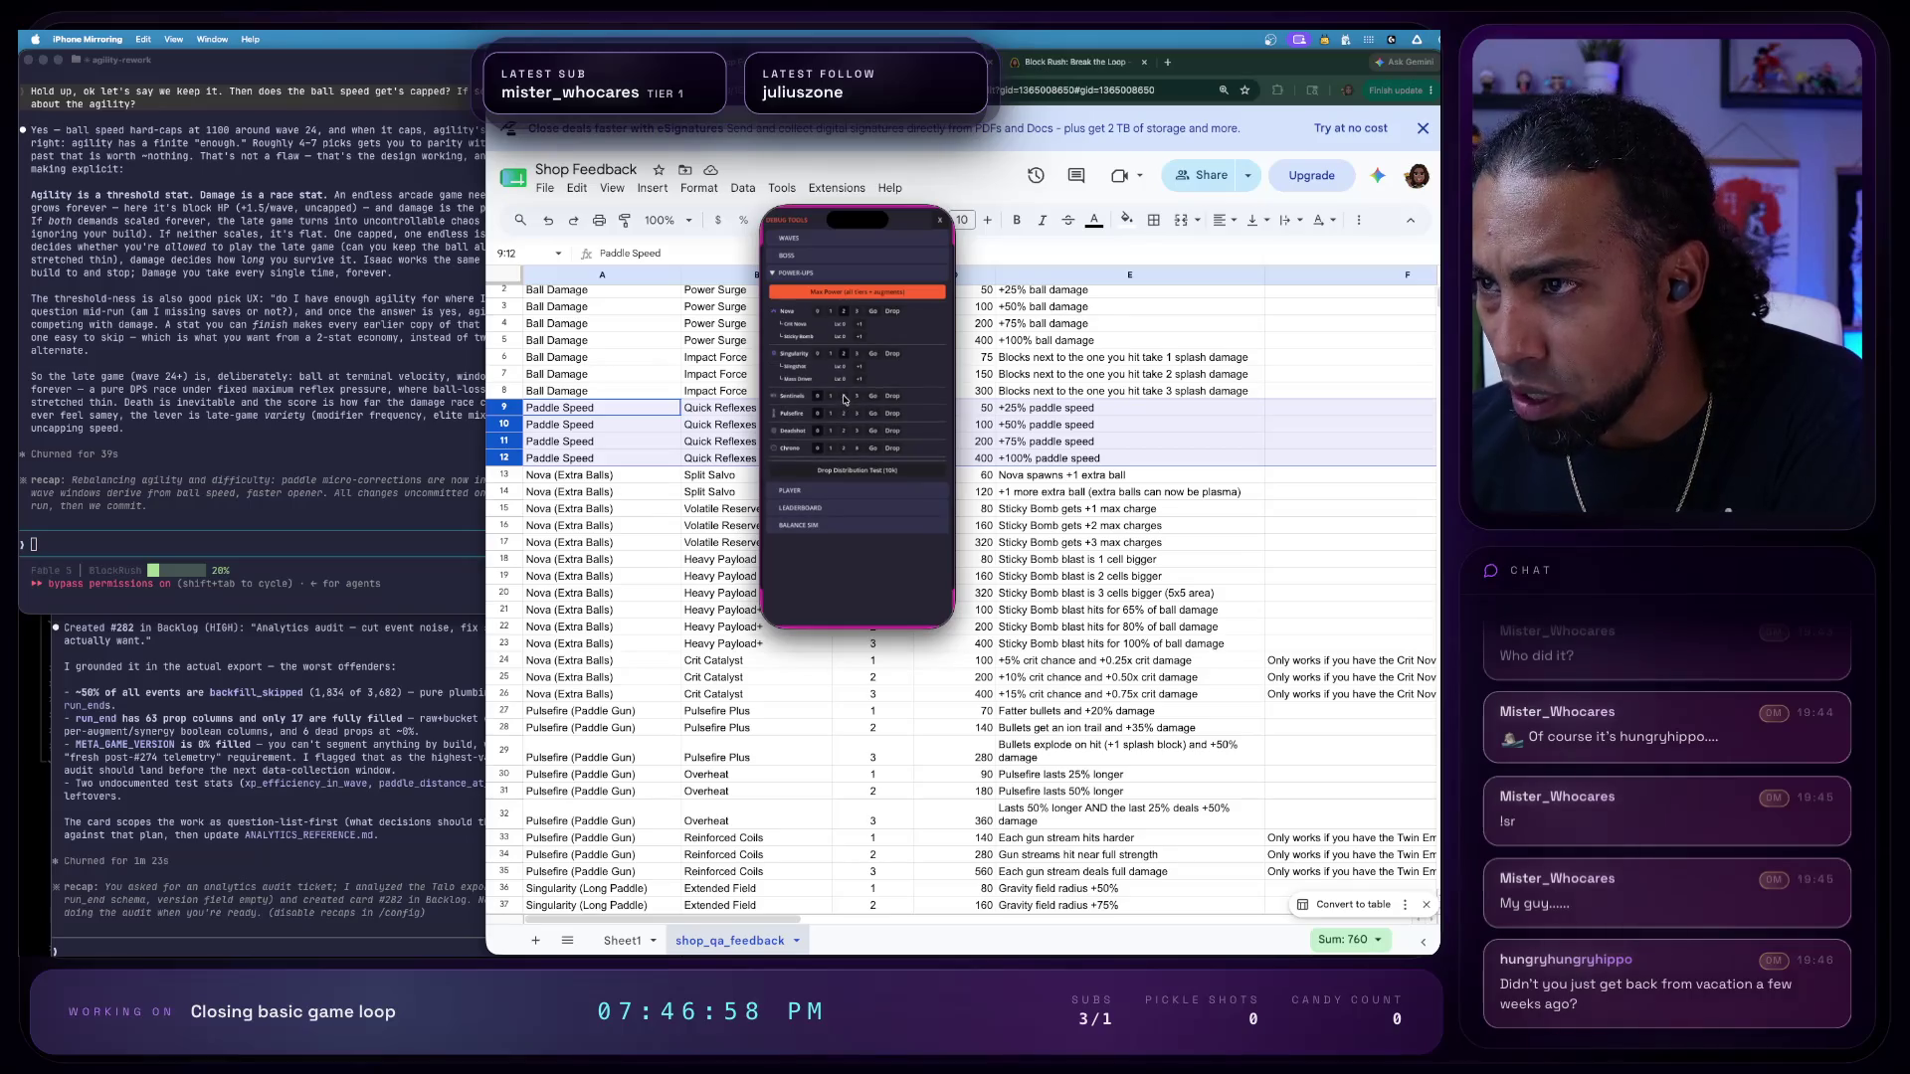
{"action": "left_click", "coordinate": [843, 398]}
{"action": "left_click", "coordinate": [832, 458]}
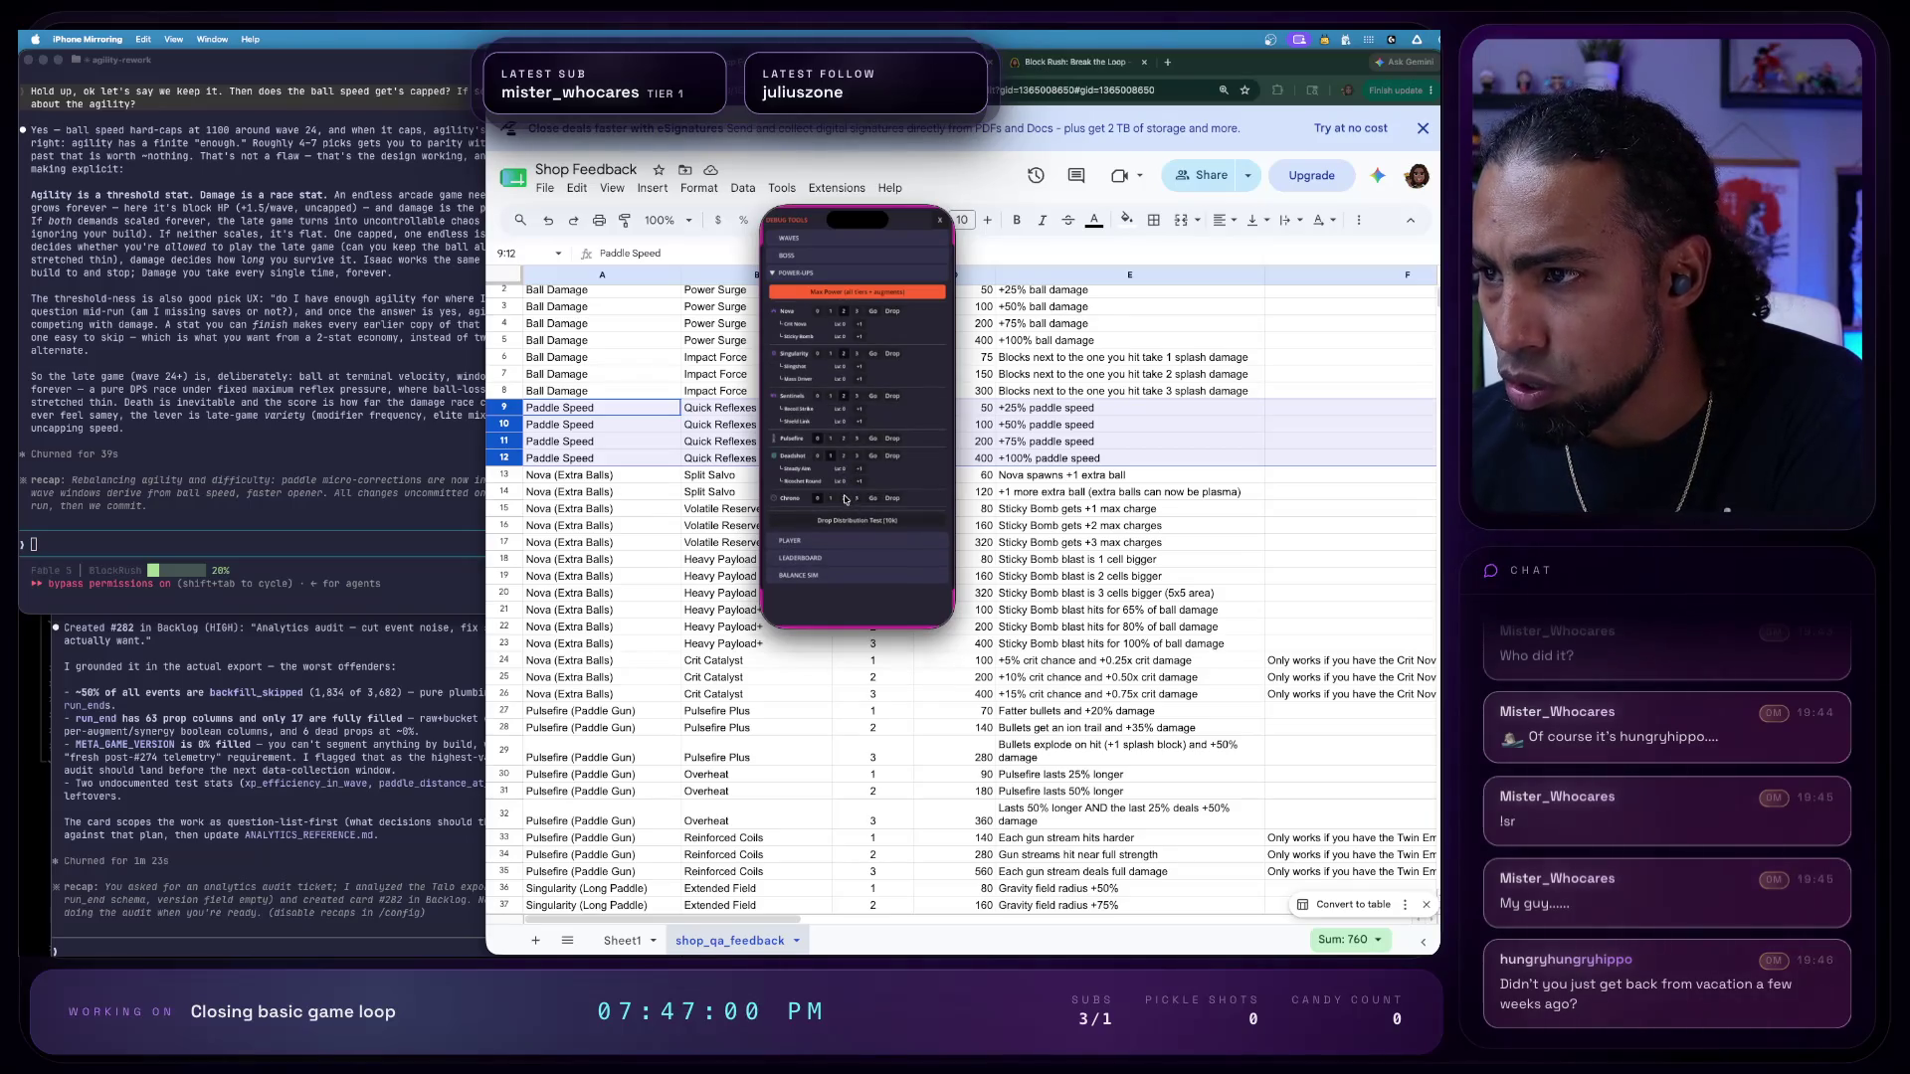
{"action": "left_click", "coordinate": [846, 500]}
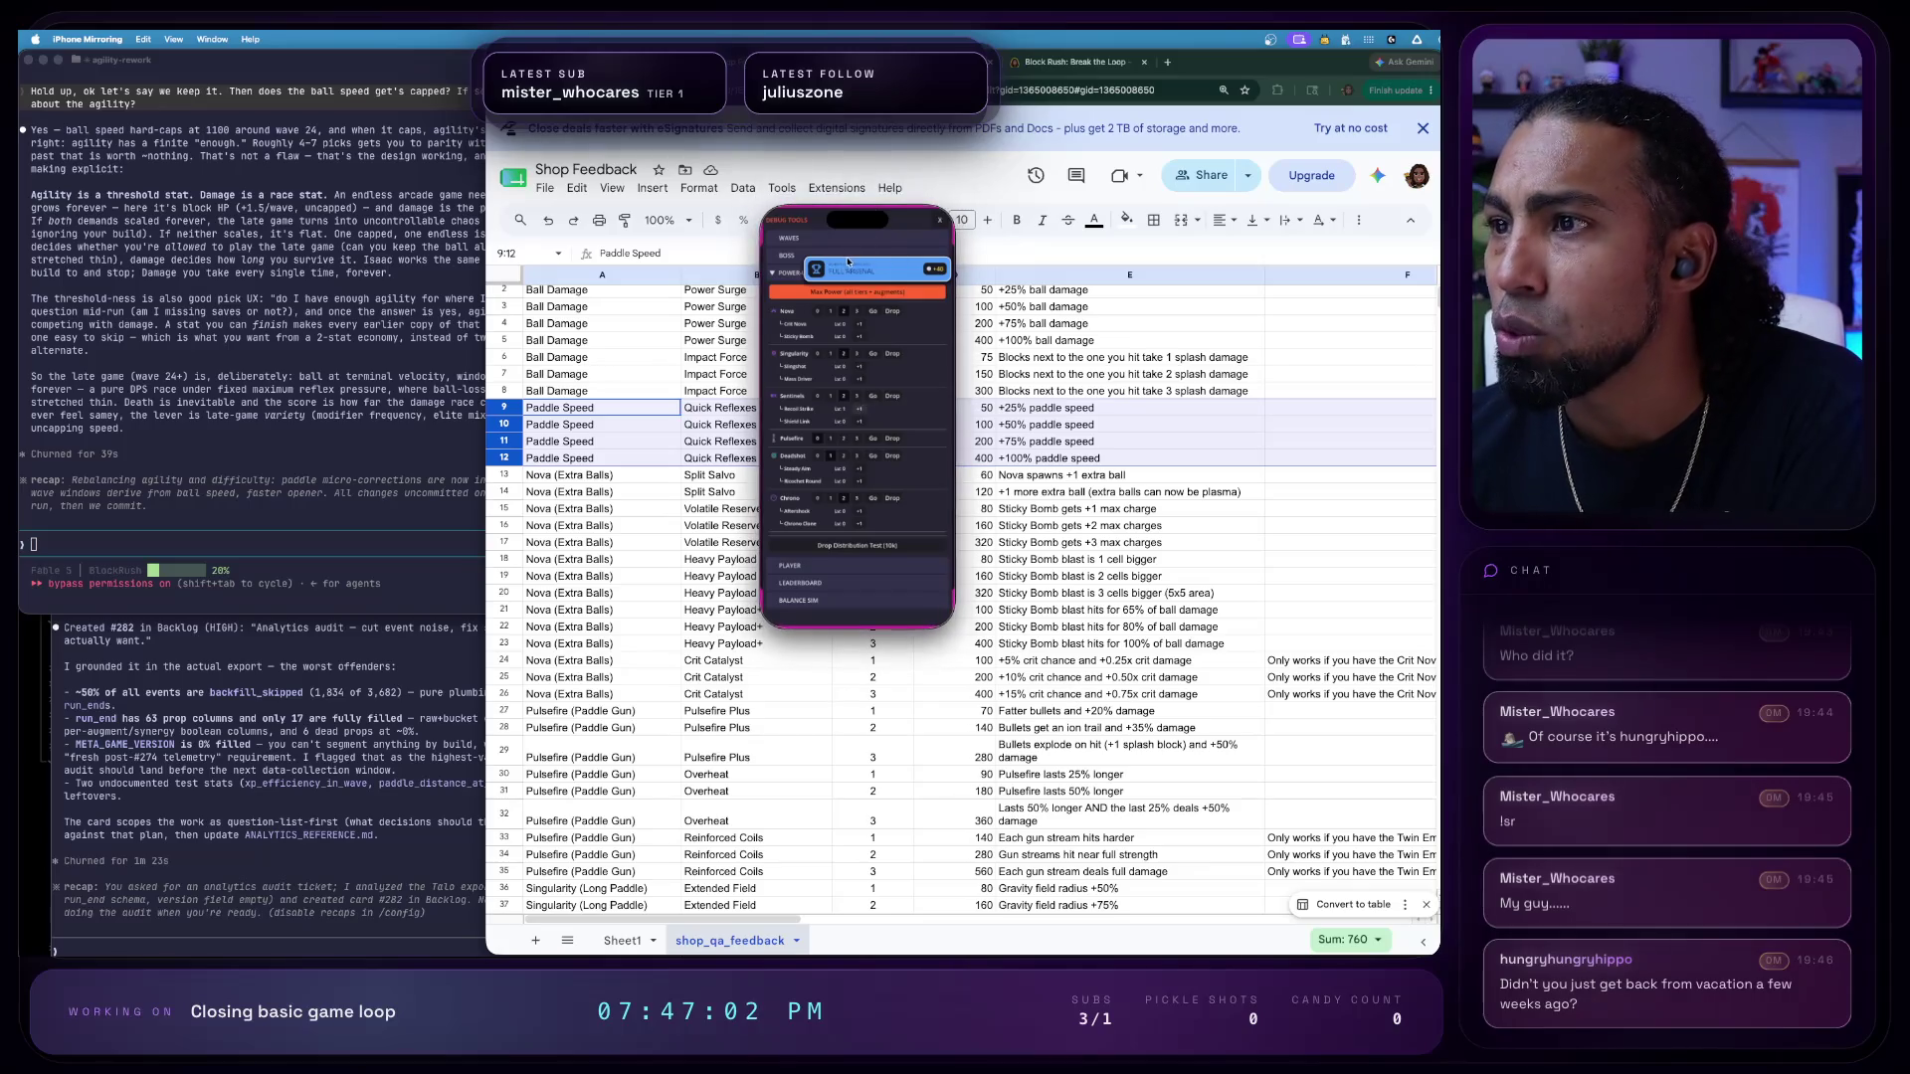
{"action": "left_click", "coordinate": [940, 224]}
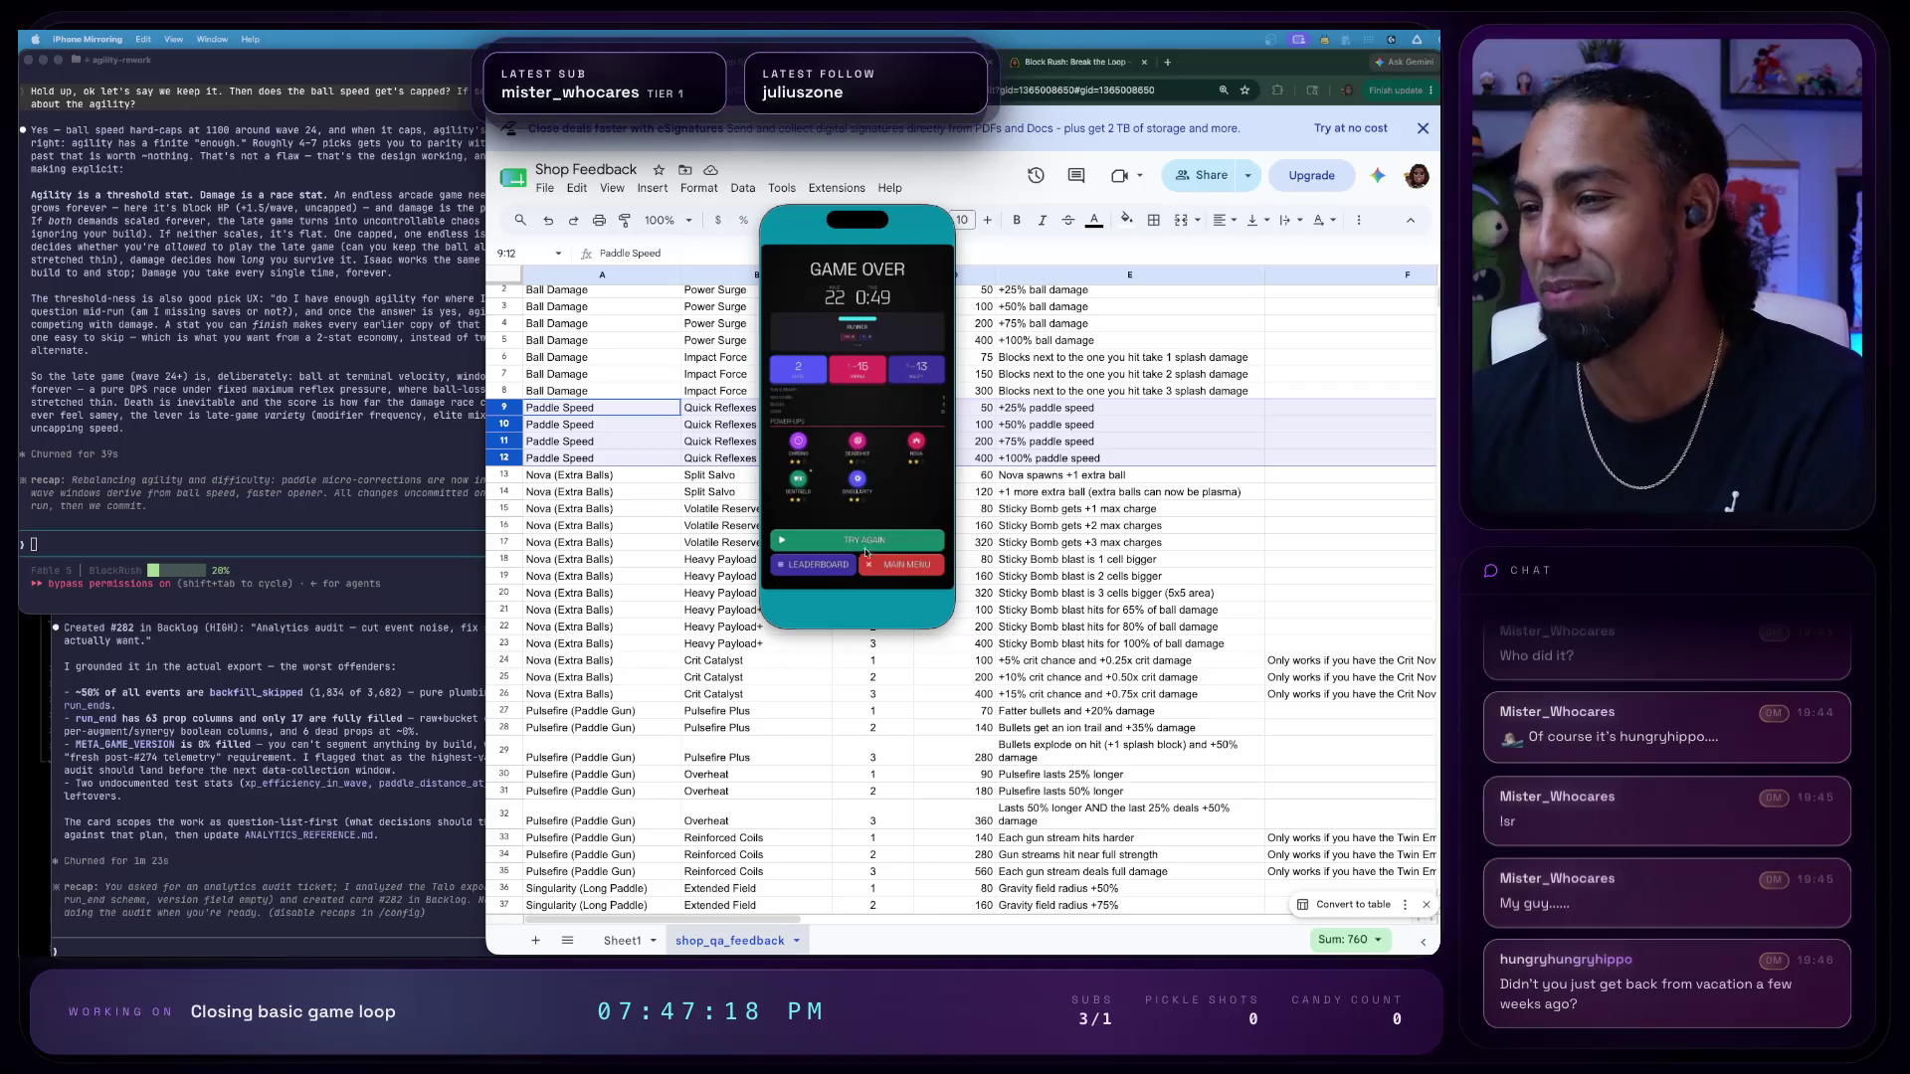
- Start a fresh game from the main menu and show its Player debug settings
{"action": "left_click", "coordinate": [904, 564]}
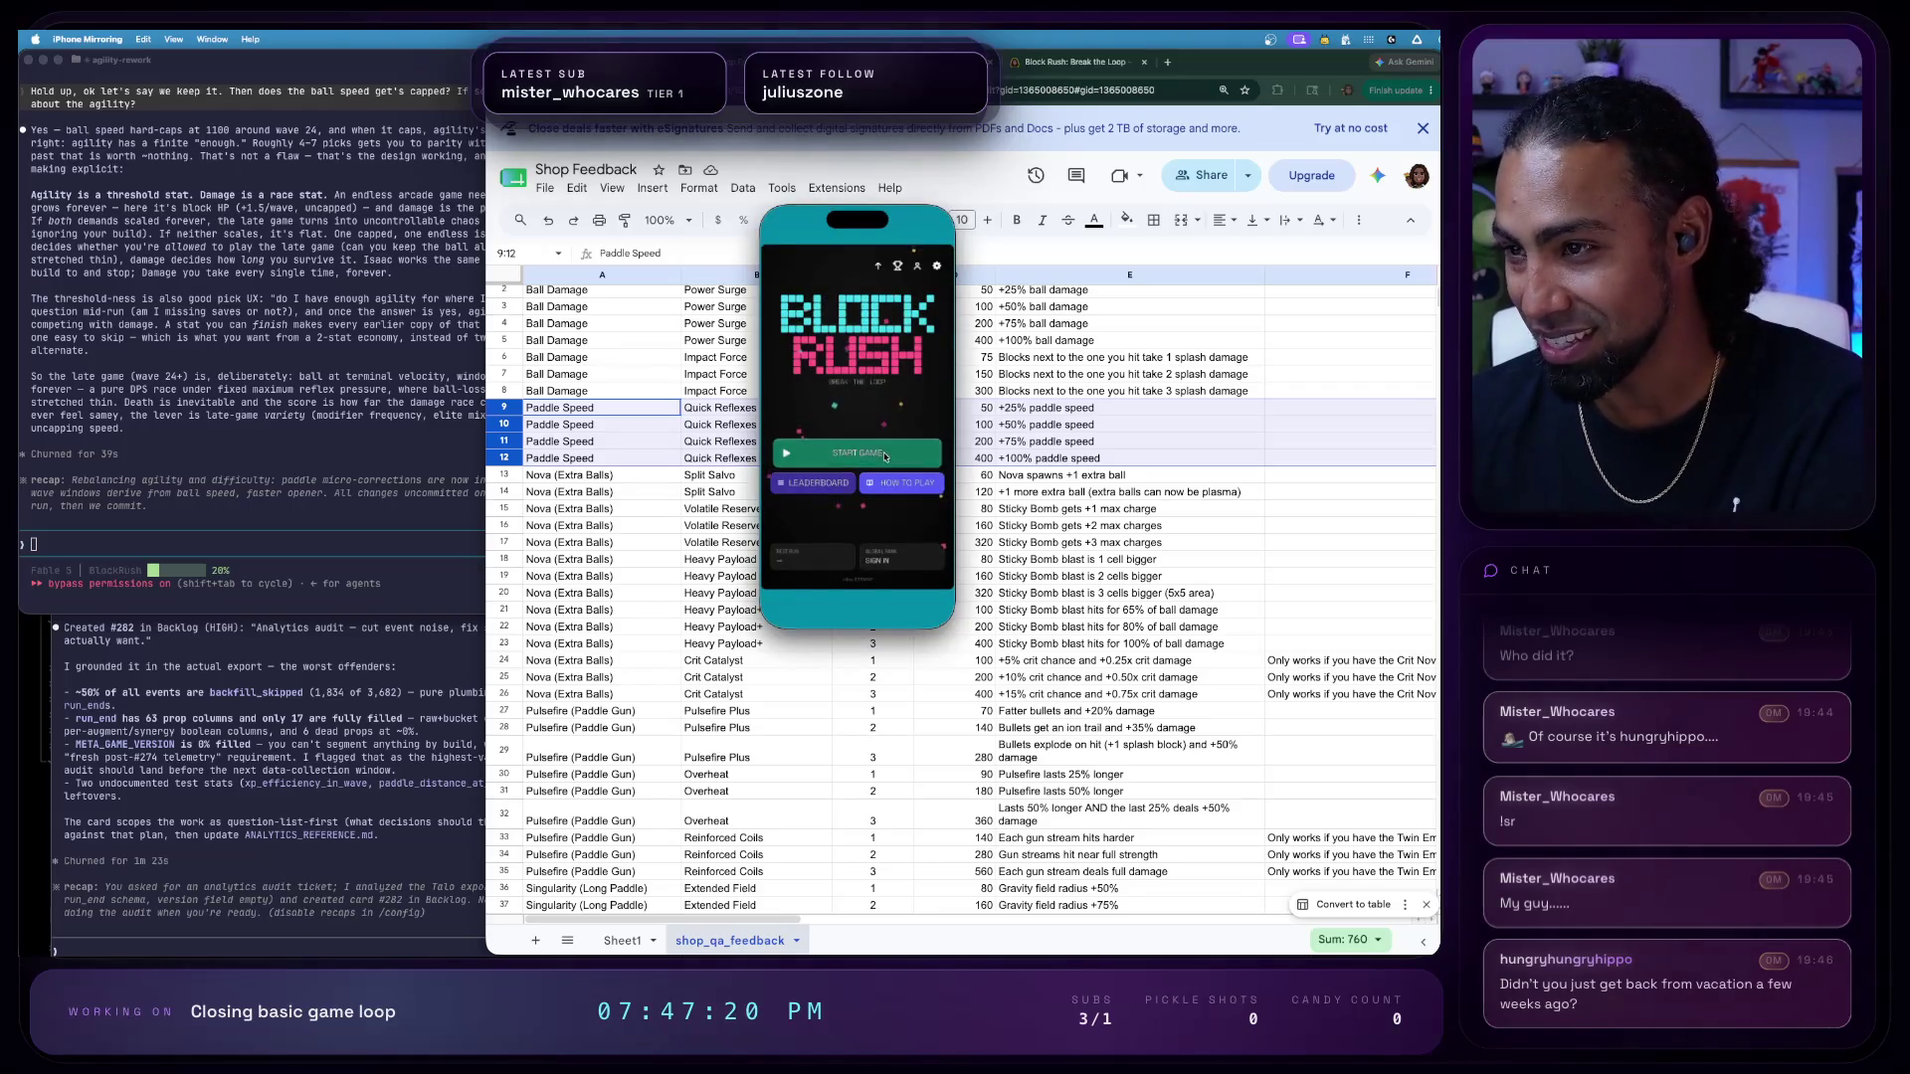
{"action": "left_click", "coordinate": [885, 456]}
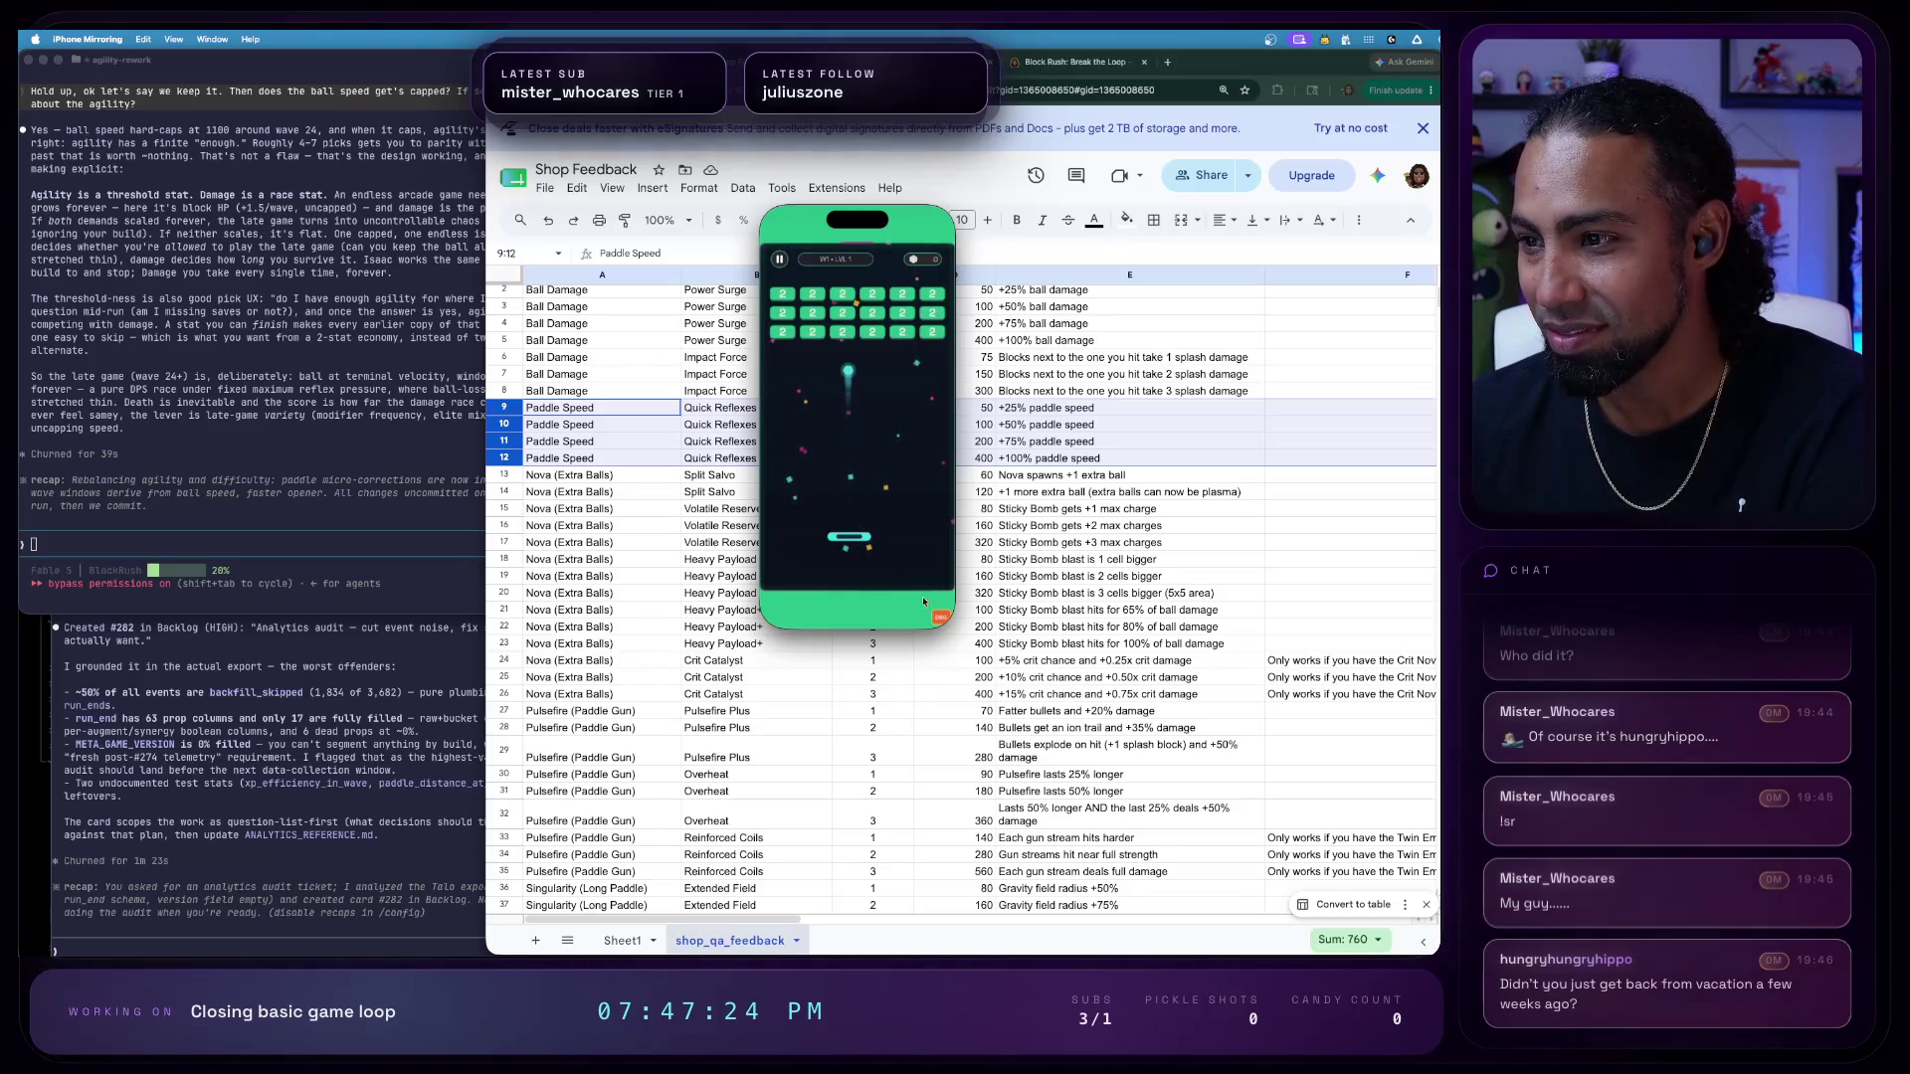
{"action": "left_click", "coordinate": [939, 615]}
{"action": "left_click", "coordinate": [835, 340]}
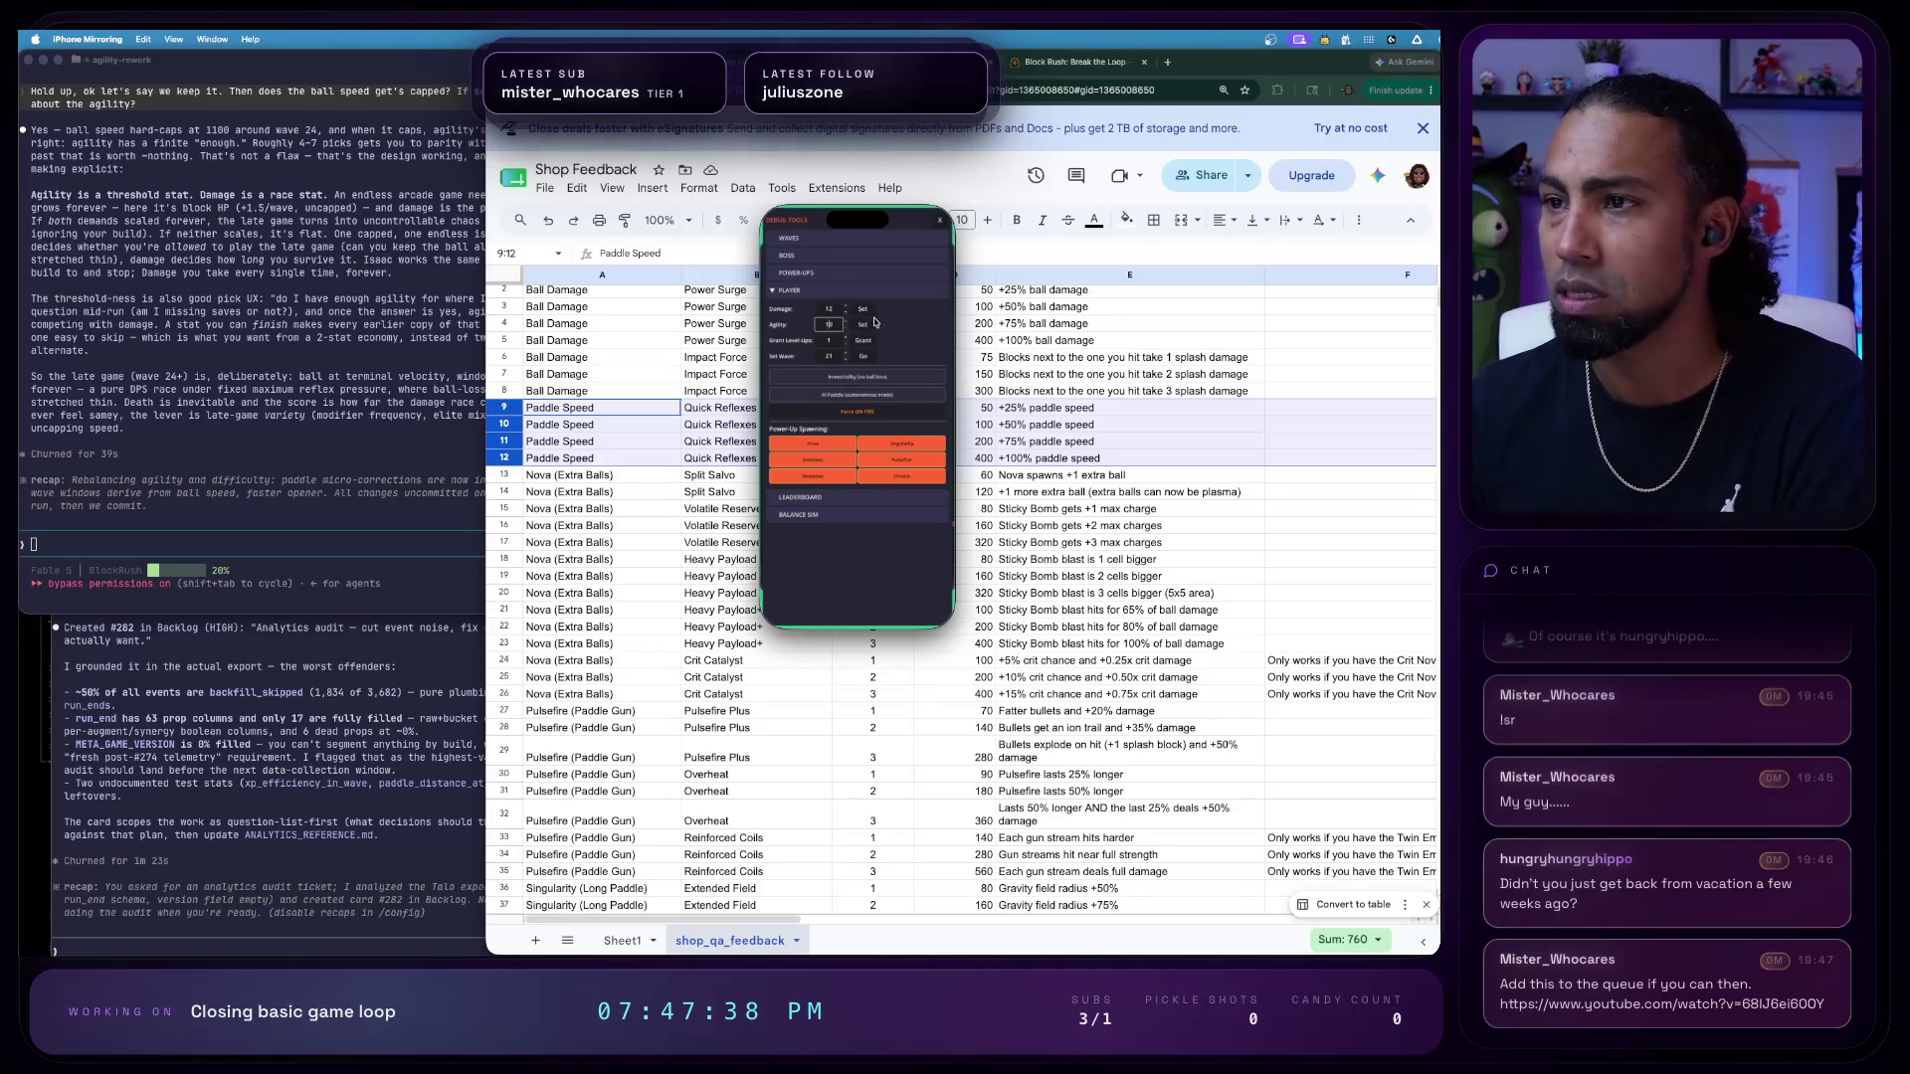
- Apply the edited stat and grant Nova, Sentinels, Singularity, Pulsefire and Chrono power-up levels
{"action": "left_click", "coordinate": [864, 311]}
{"action": "left_click", "coordinate": [840, 276]}
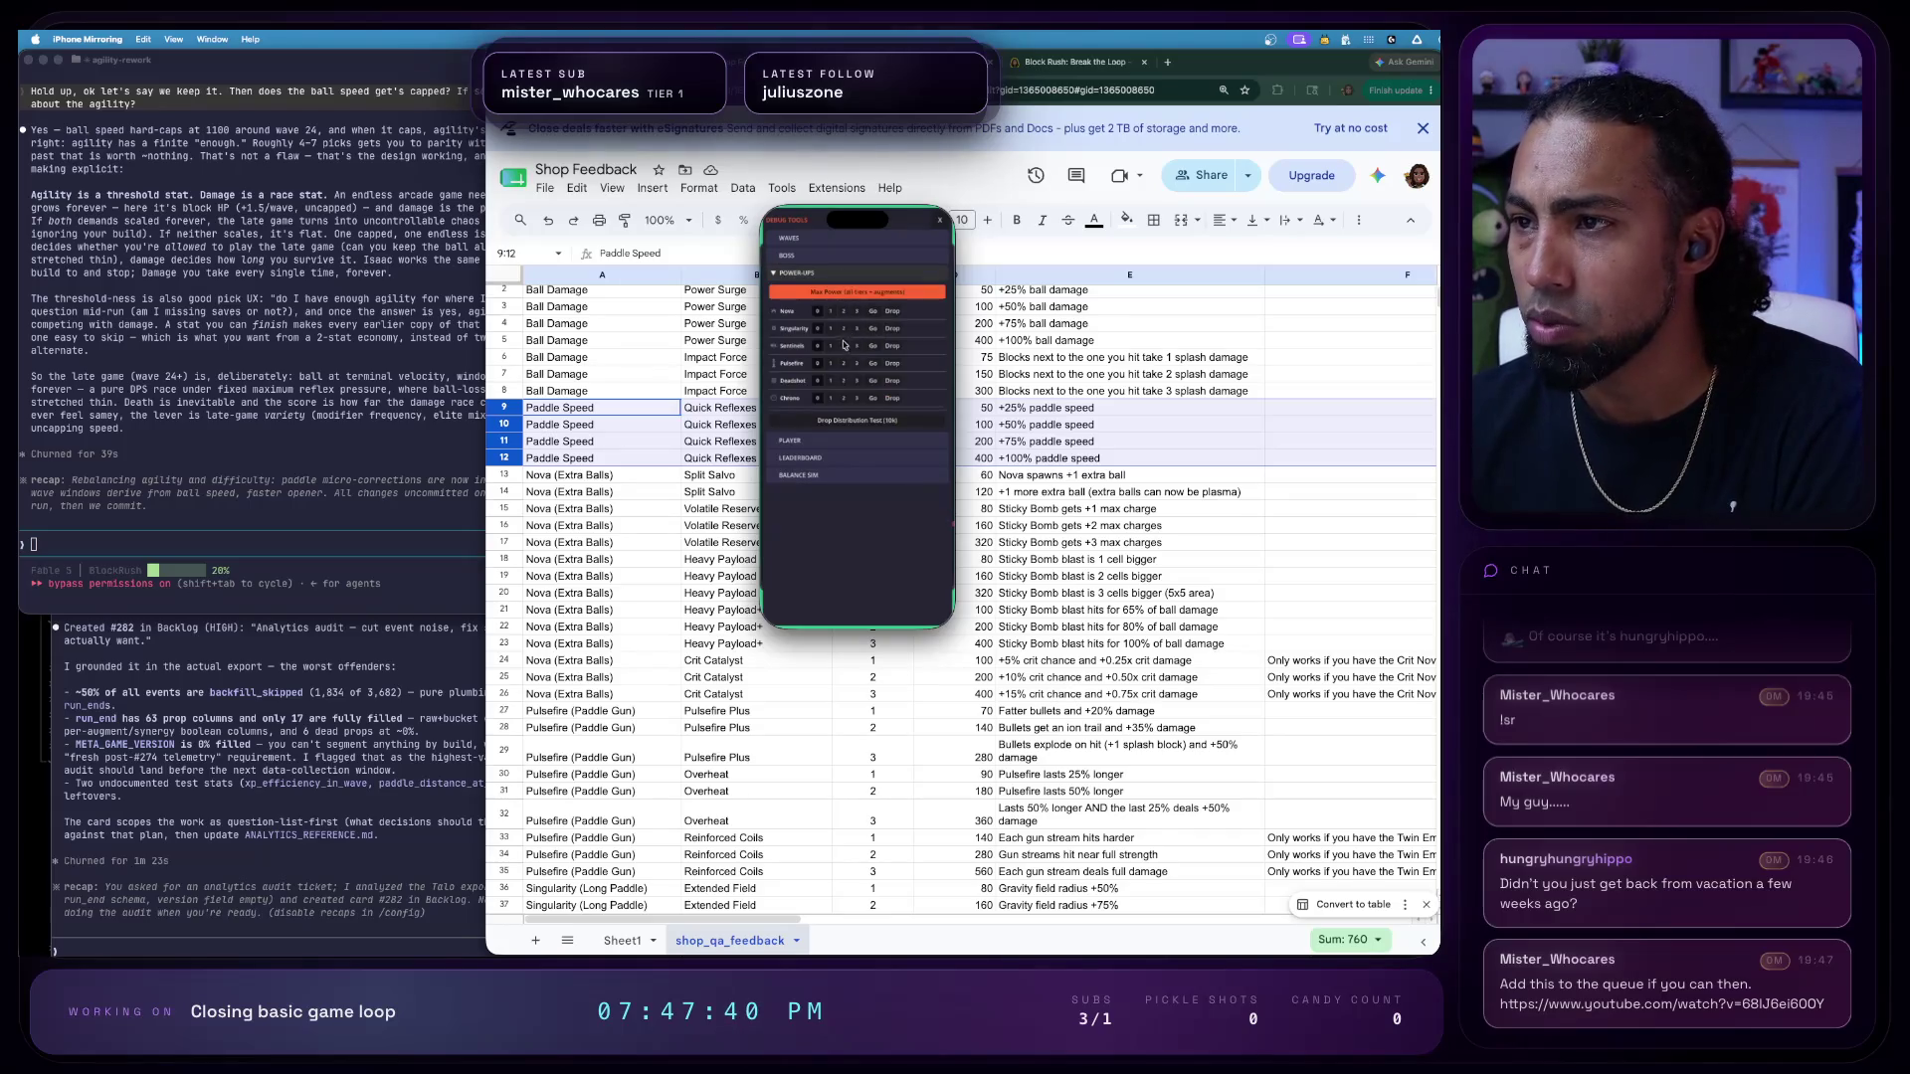
{"action": "left_click", "coordinate": [829, 346]}
{"action": "left_click", "coordinate": [844, 313]}
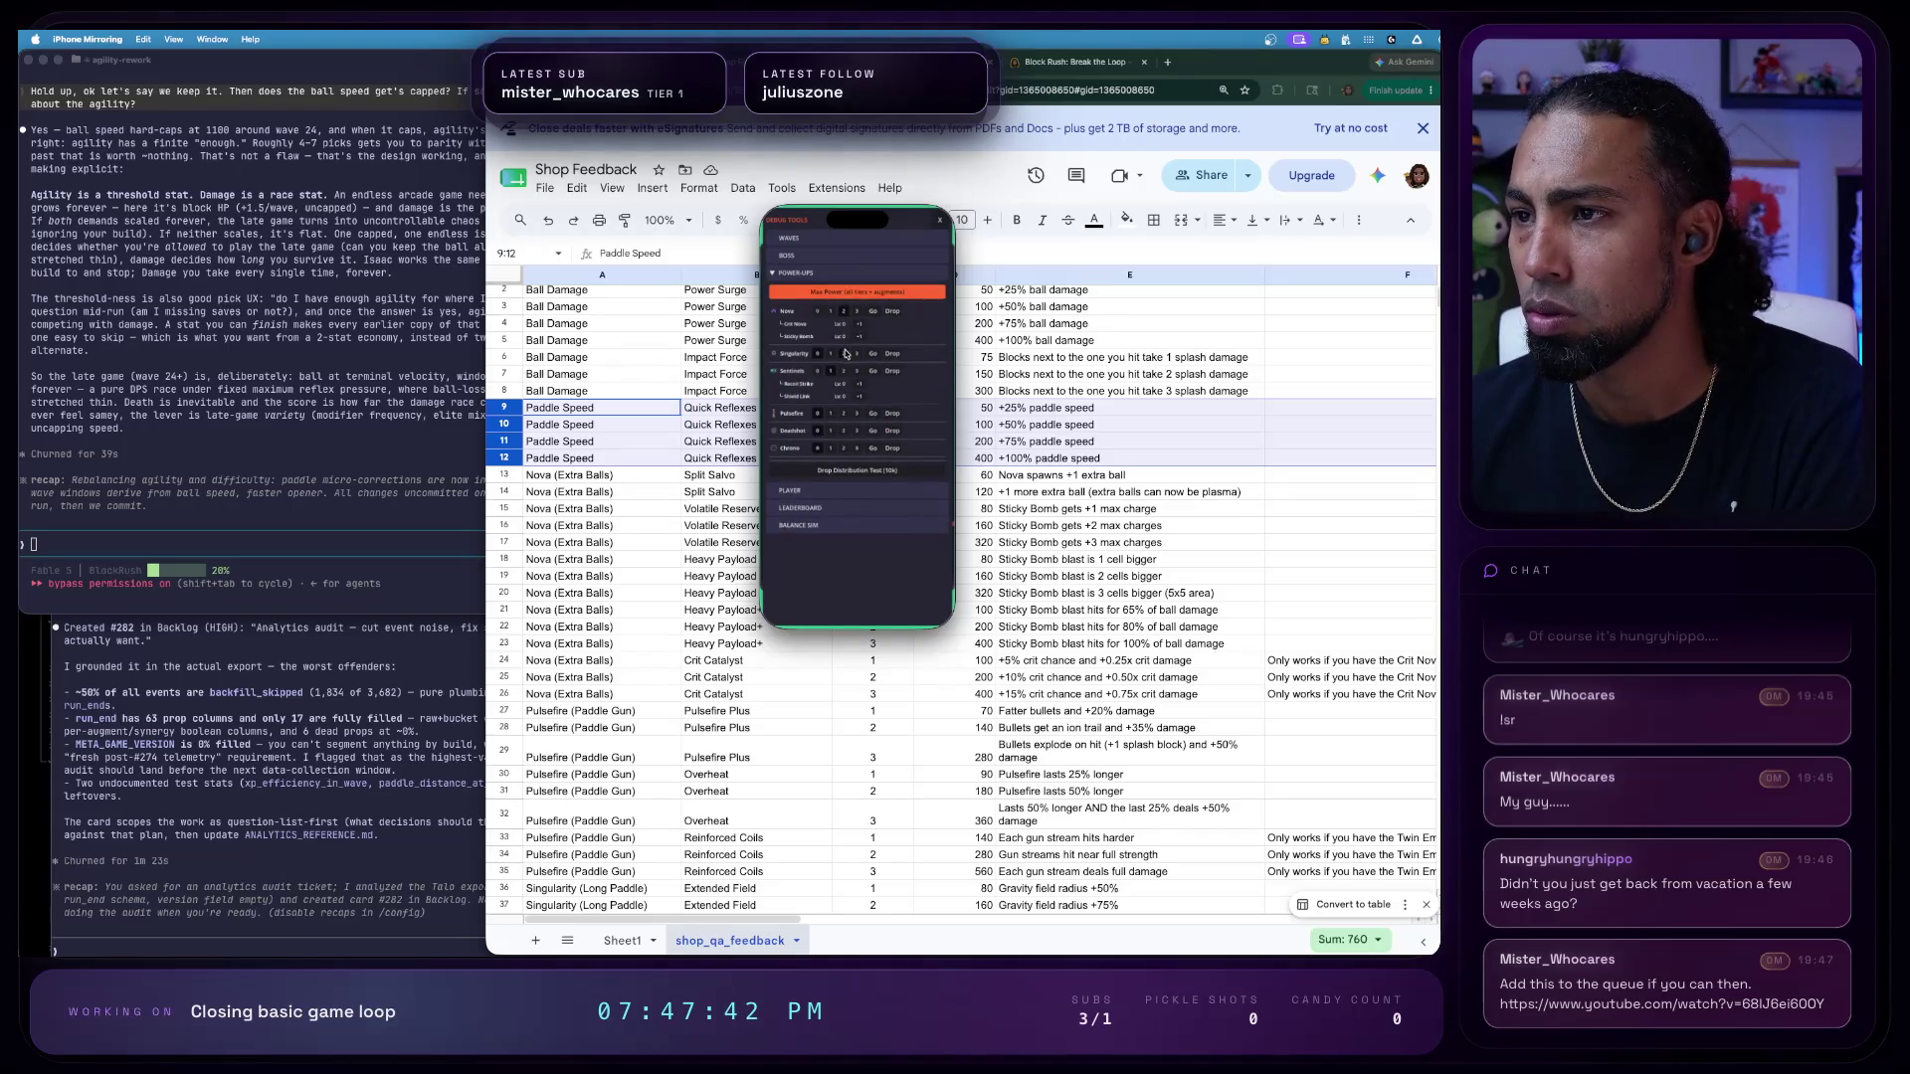
{"action": "left_click", "coordinate": [845, 352]}
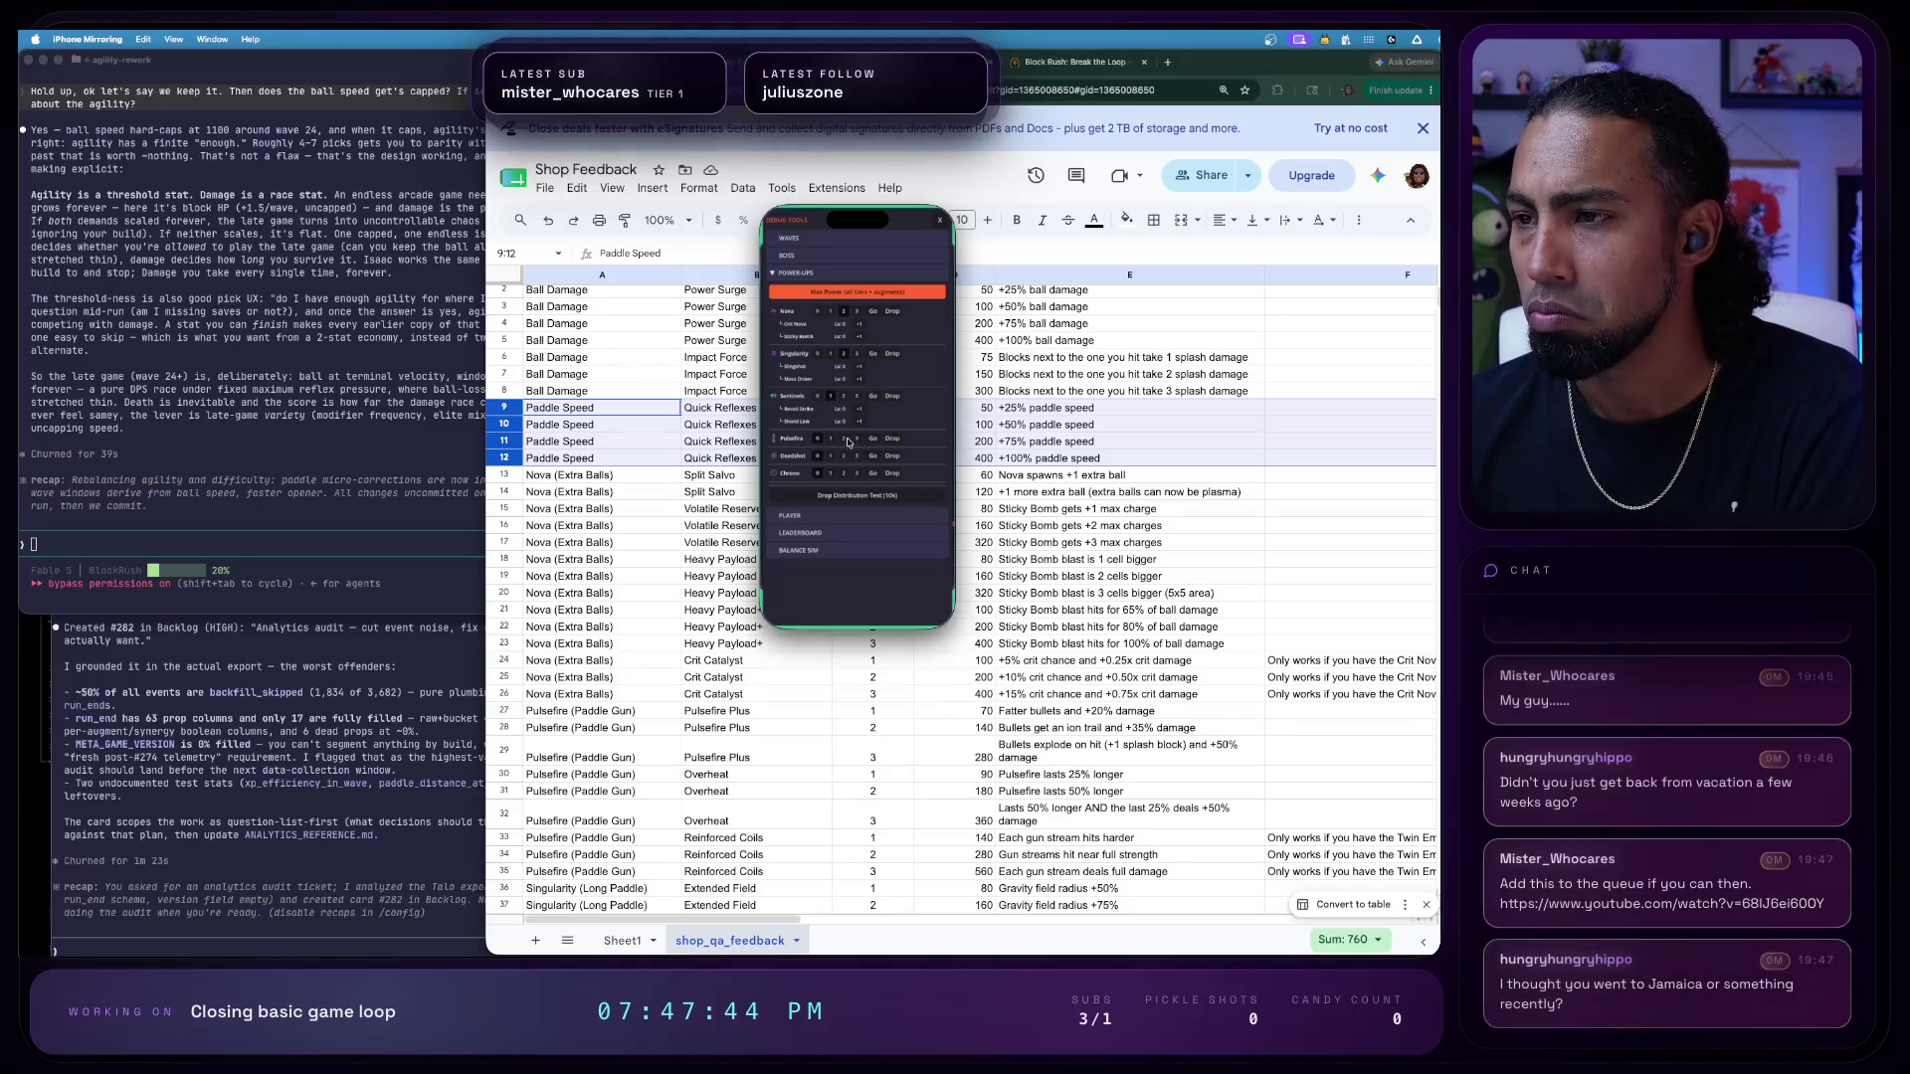
{"action": "left_click", "coordinate": [847, 439]}
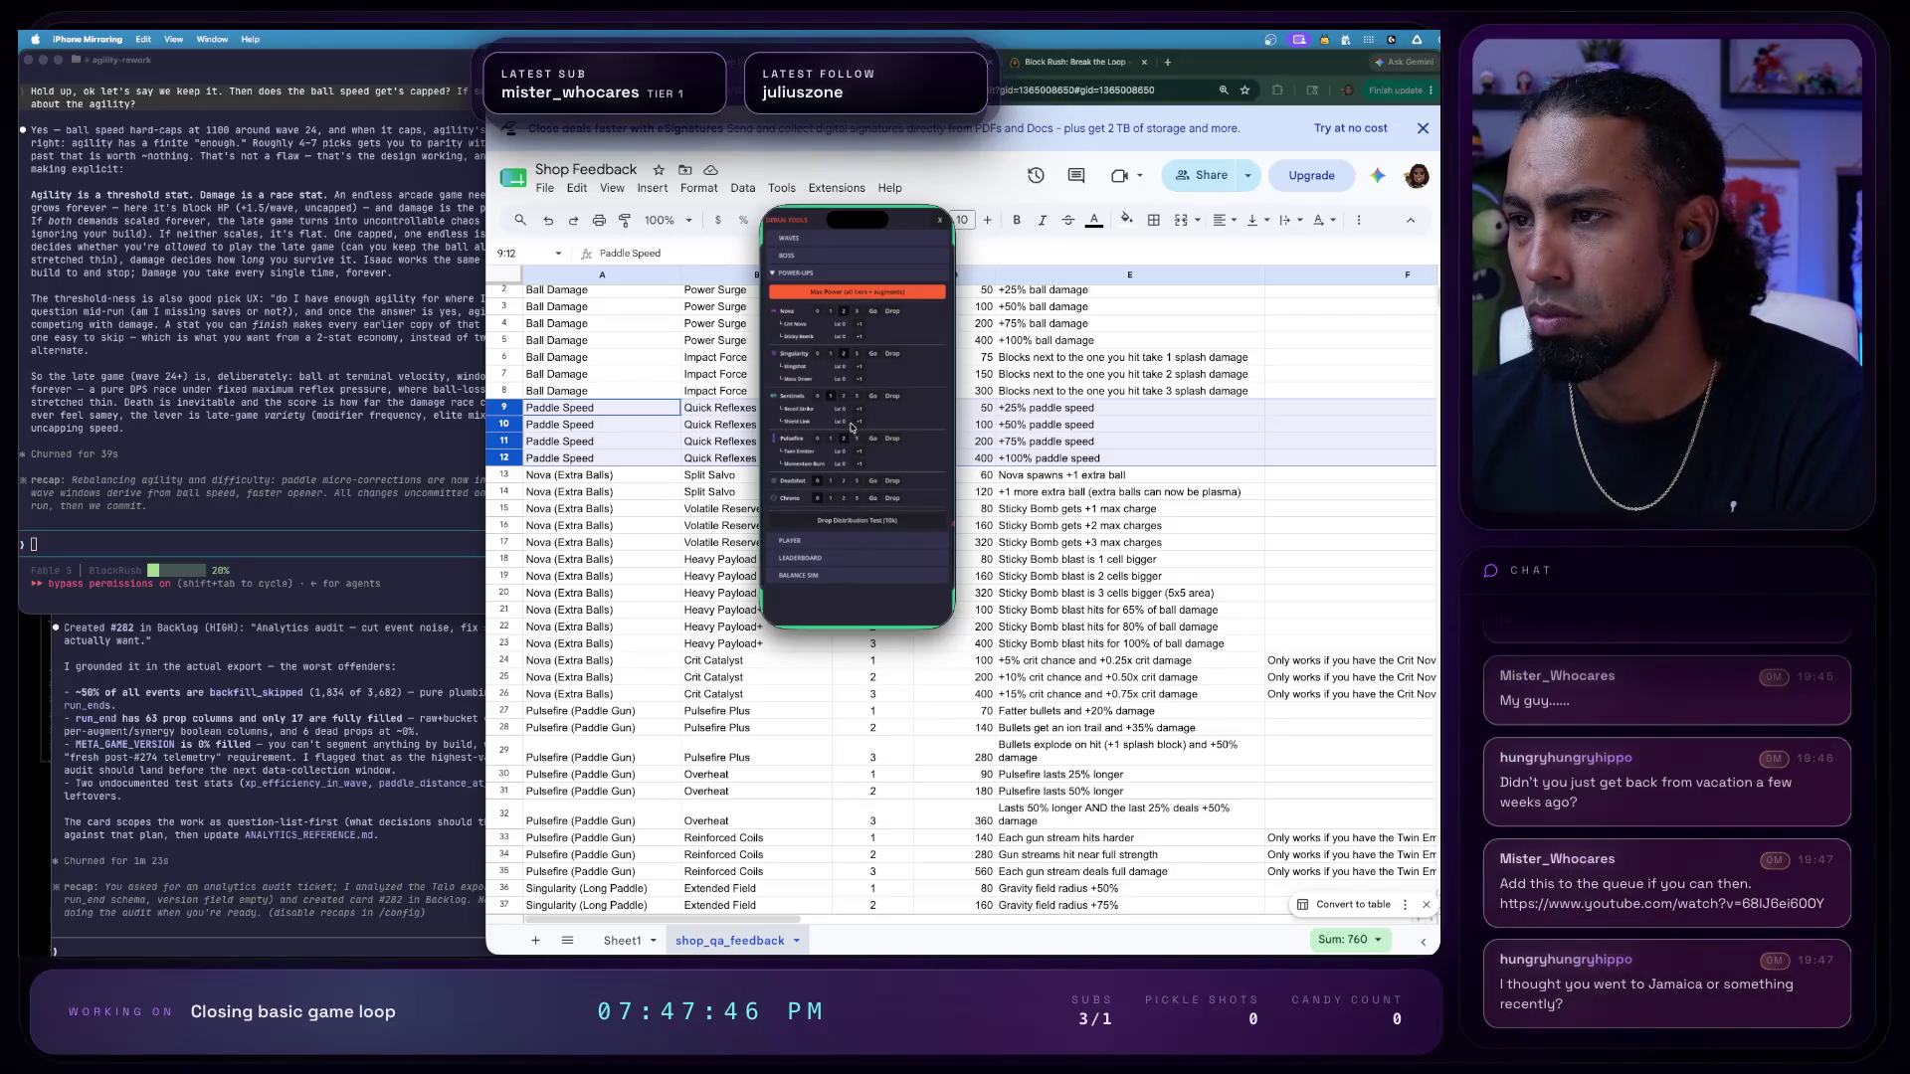
{"action": "left_click", "coordinate": [846, 501]}
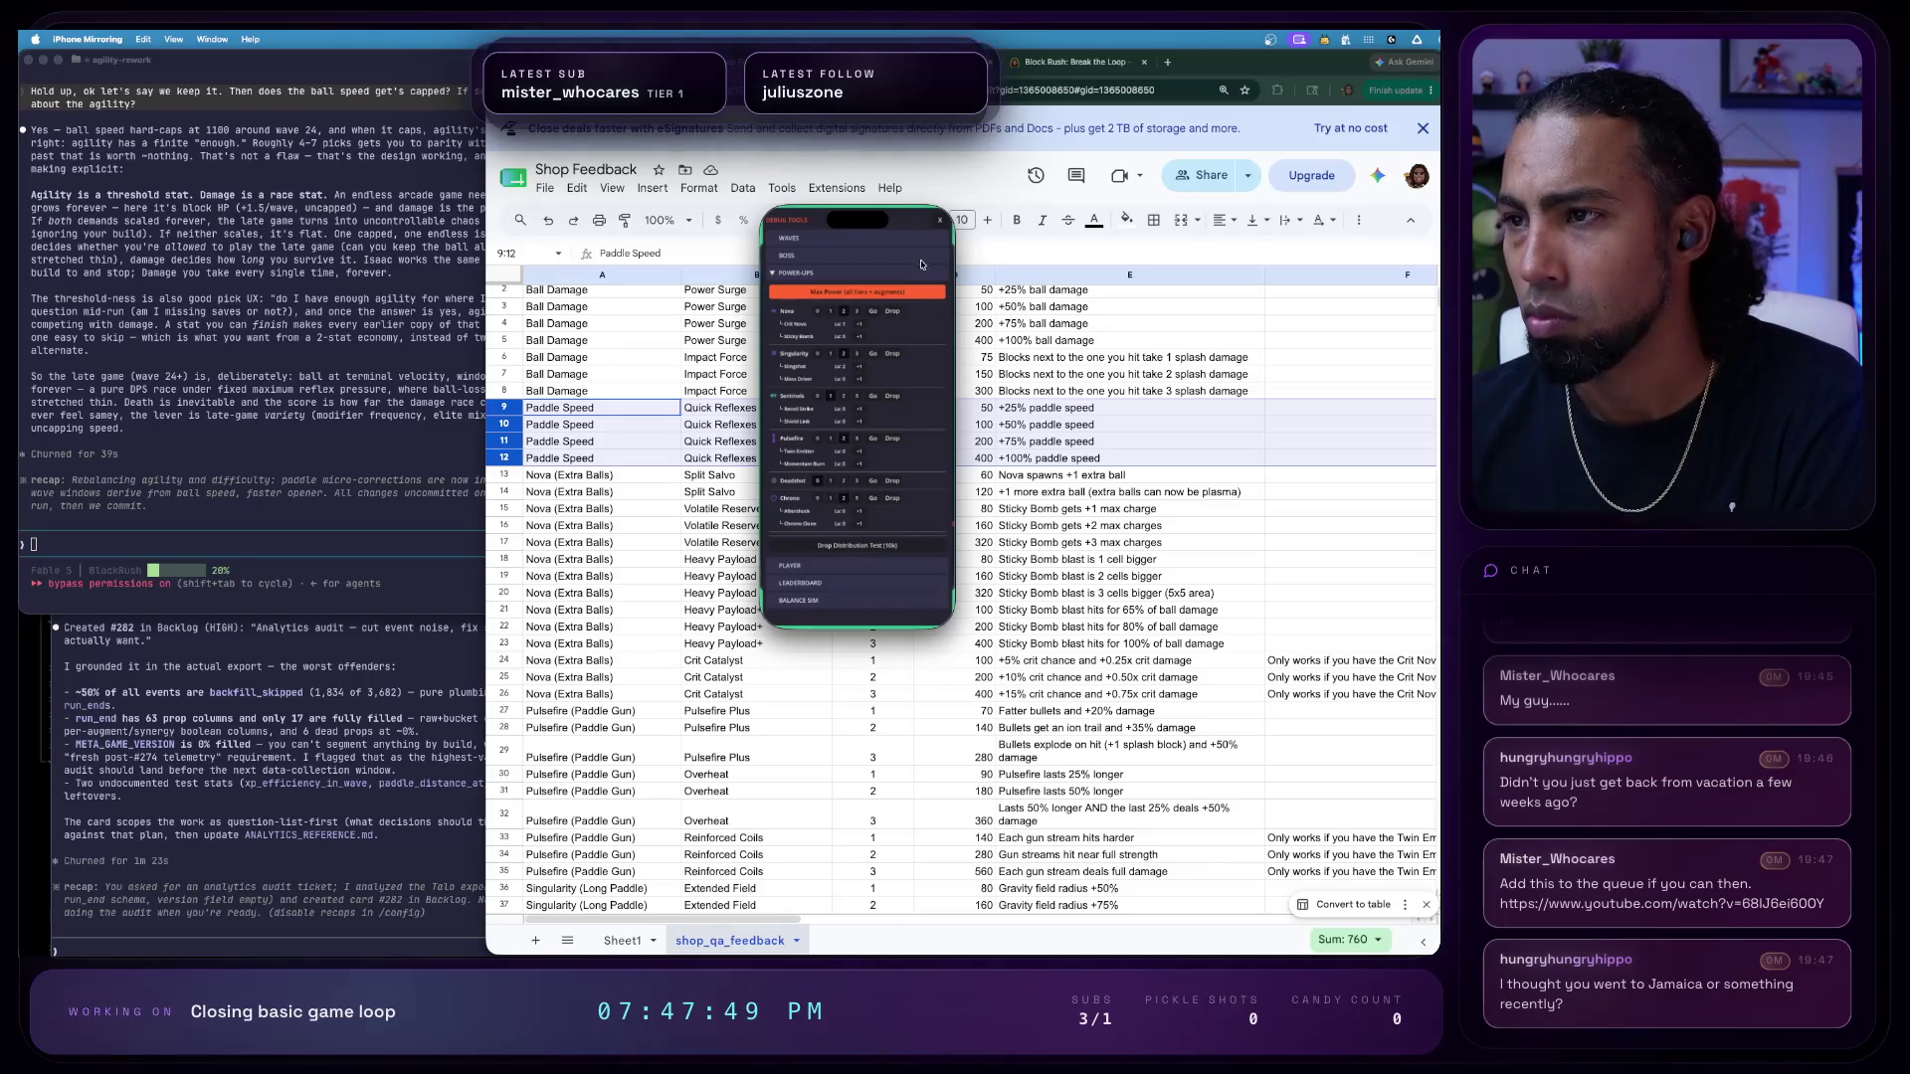
- Collapse power-ups and jump the game to wave 21 from the Player section
{"action": "left_click", "coordinate": [786, 275]}
{"action": "left_click", "coordinate": [834, 292]}
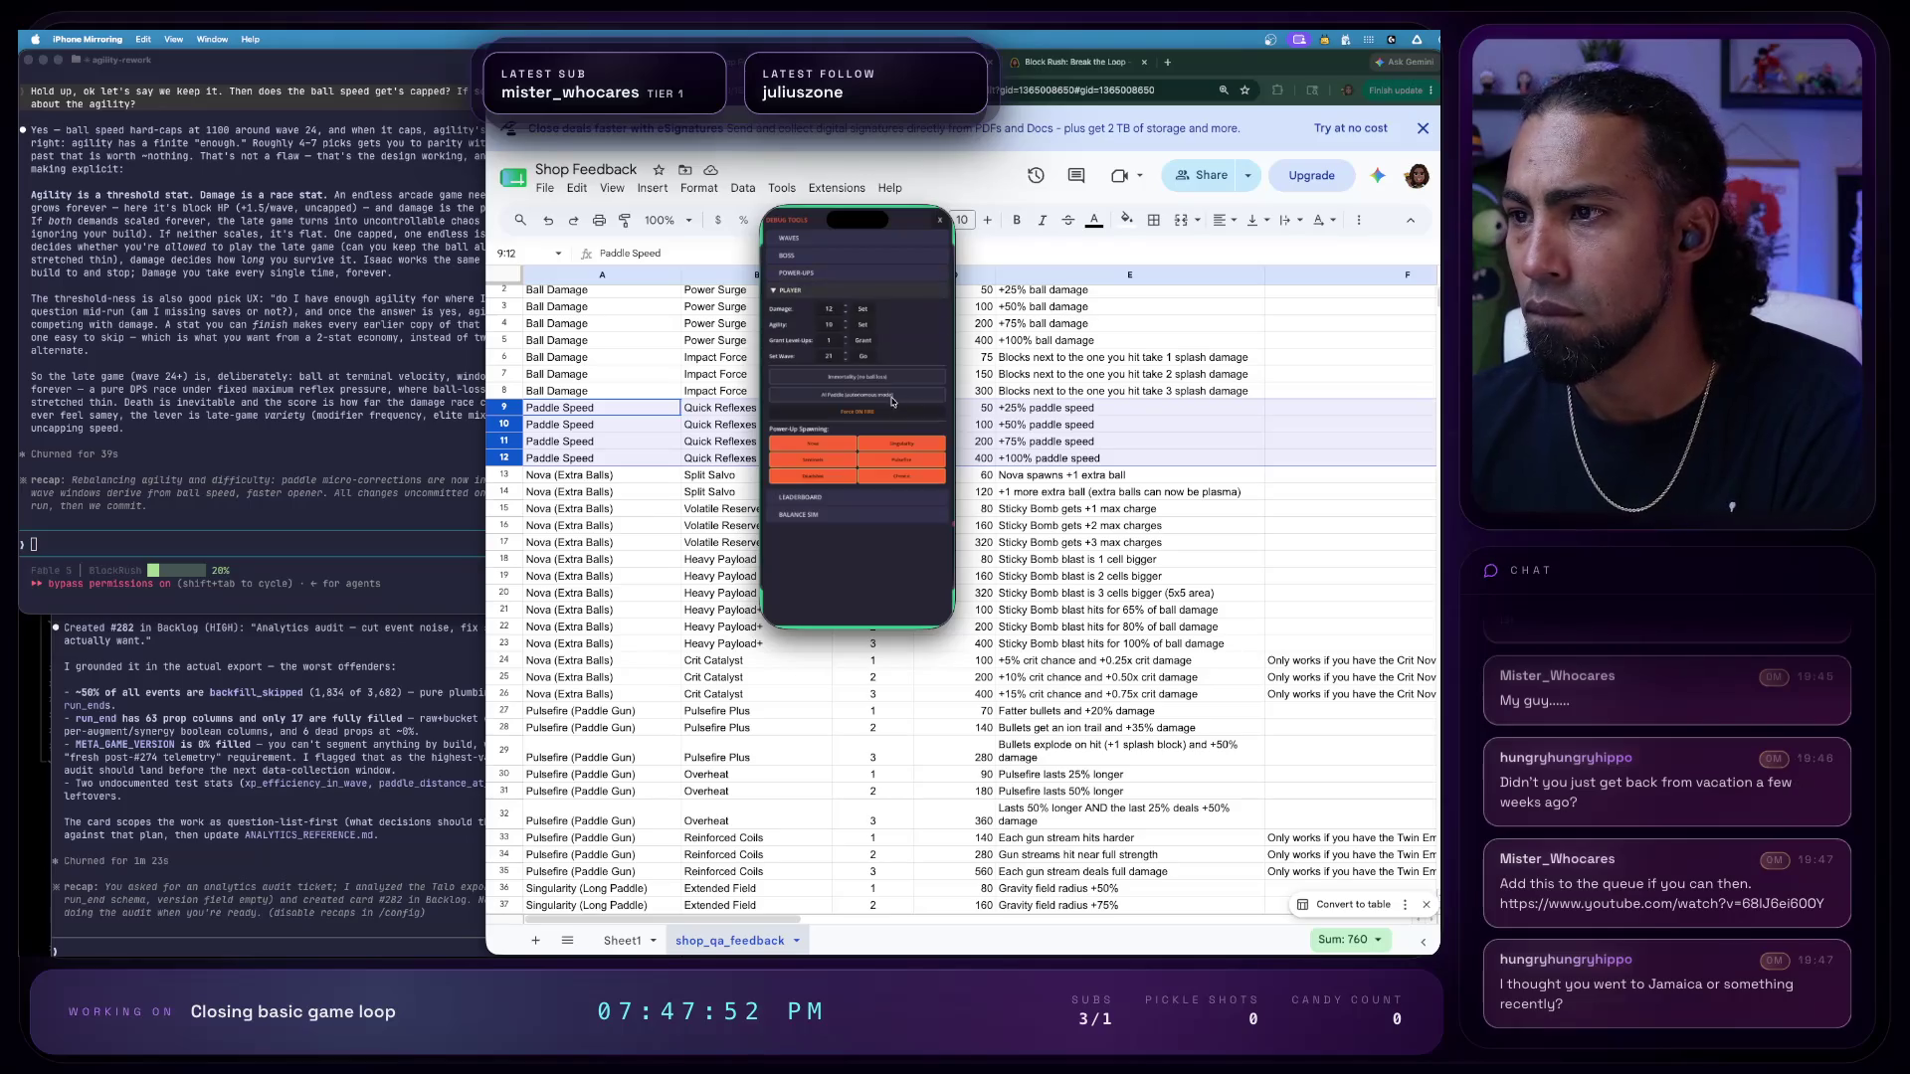
{"action": "left_click", "coordinate": [863, 360]}
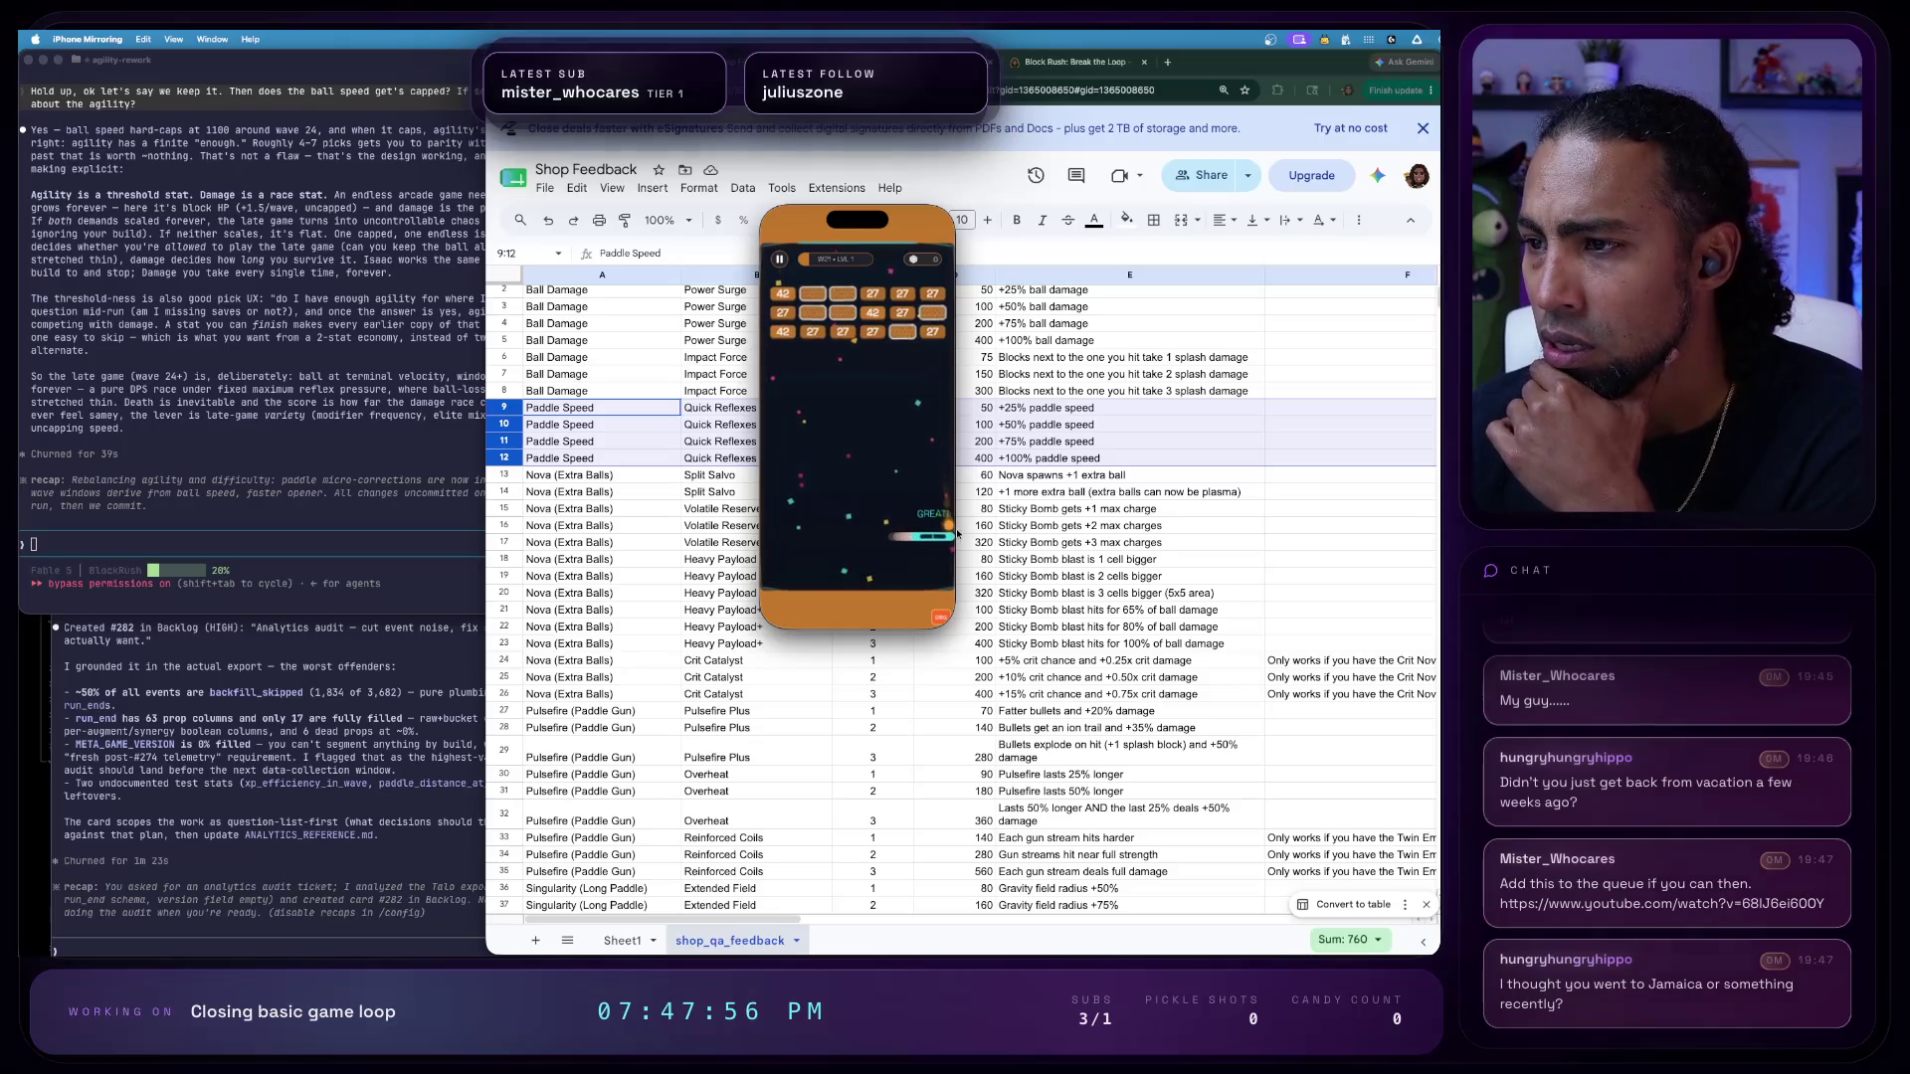
- Steer the paddle to keep the ball in play, continue the run once after losing it, and play on to Game Over
{"action": "mouse_move", "coordinate": [878, 533]}
{"action": "left_mouse_down"}
{"action": "mouse_move", "coordinate": [892, 561]}
{"action": "mouse_move", "coordinate": [844, 503]}
{"action": "left_mouse_up"}
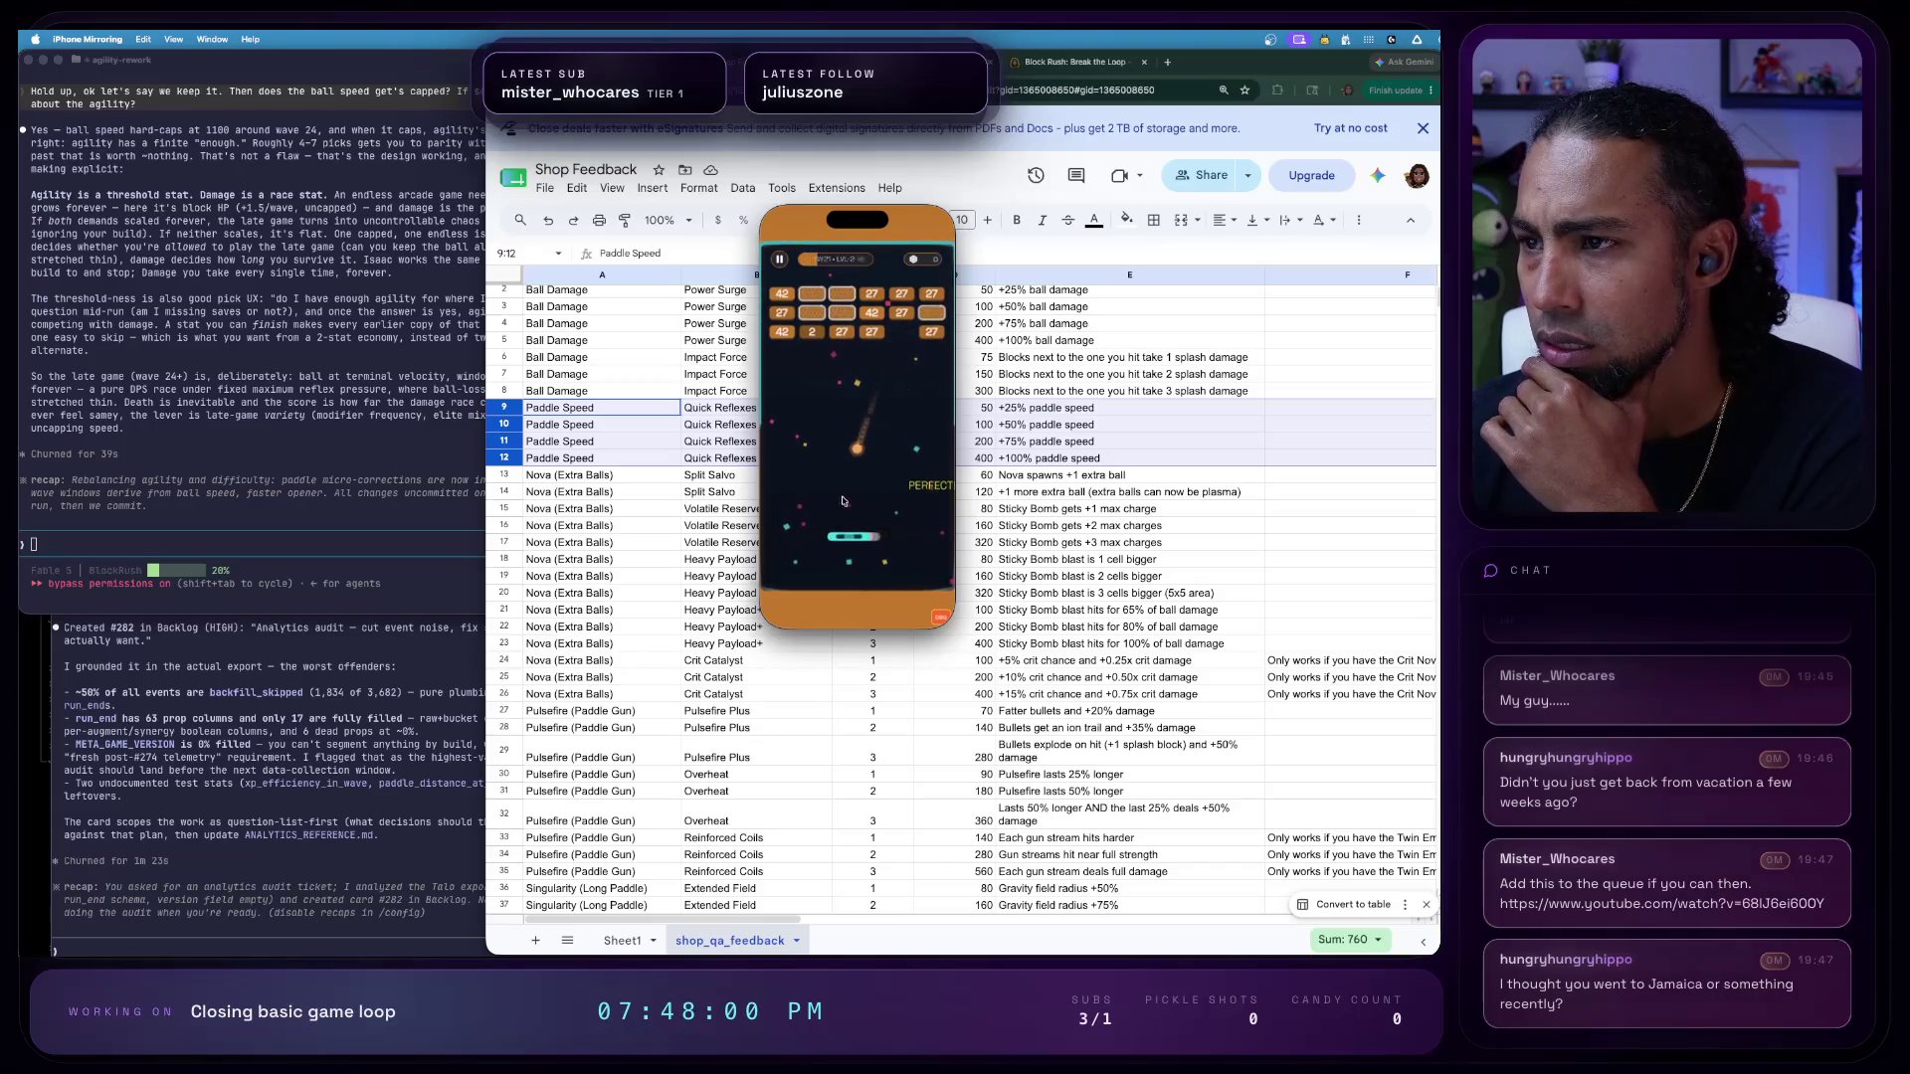
{"action": "left_click_drag", "start_coordinate": [884, 566], "coordinate": [799, 530]}
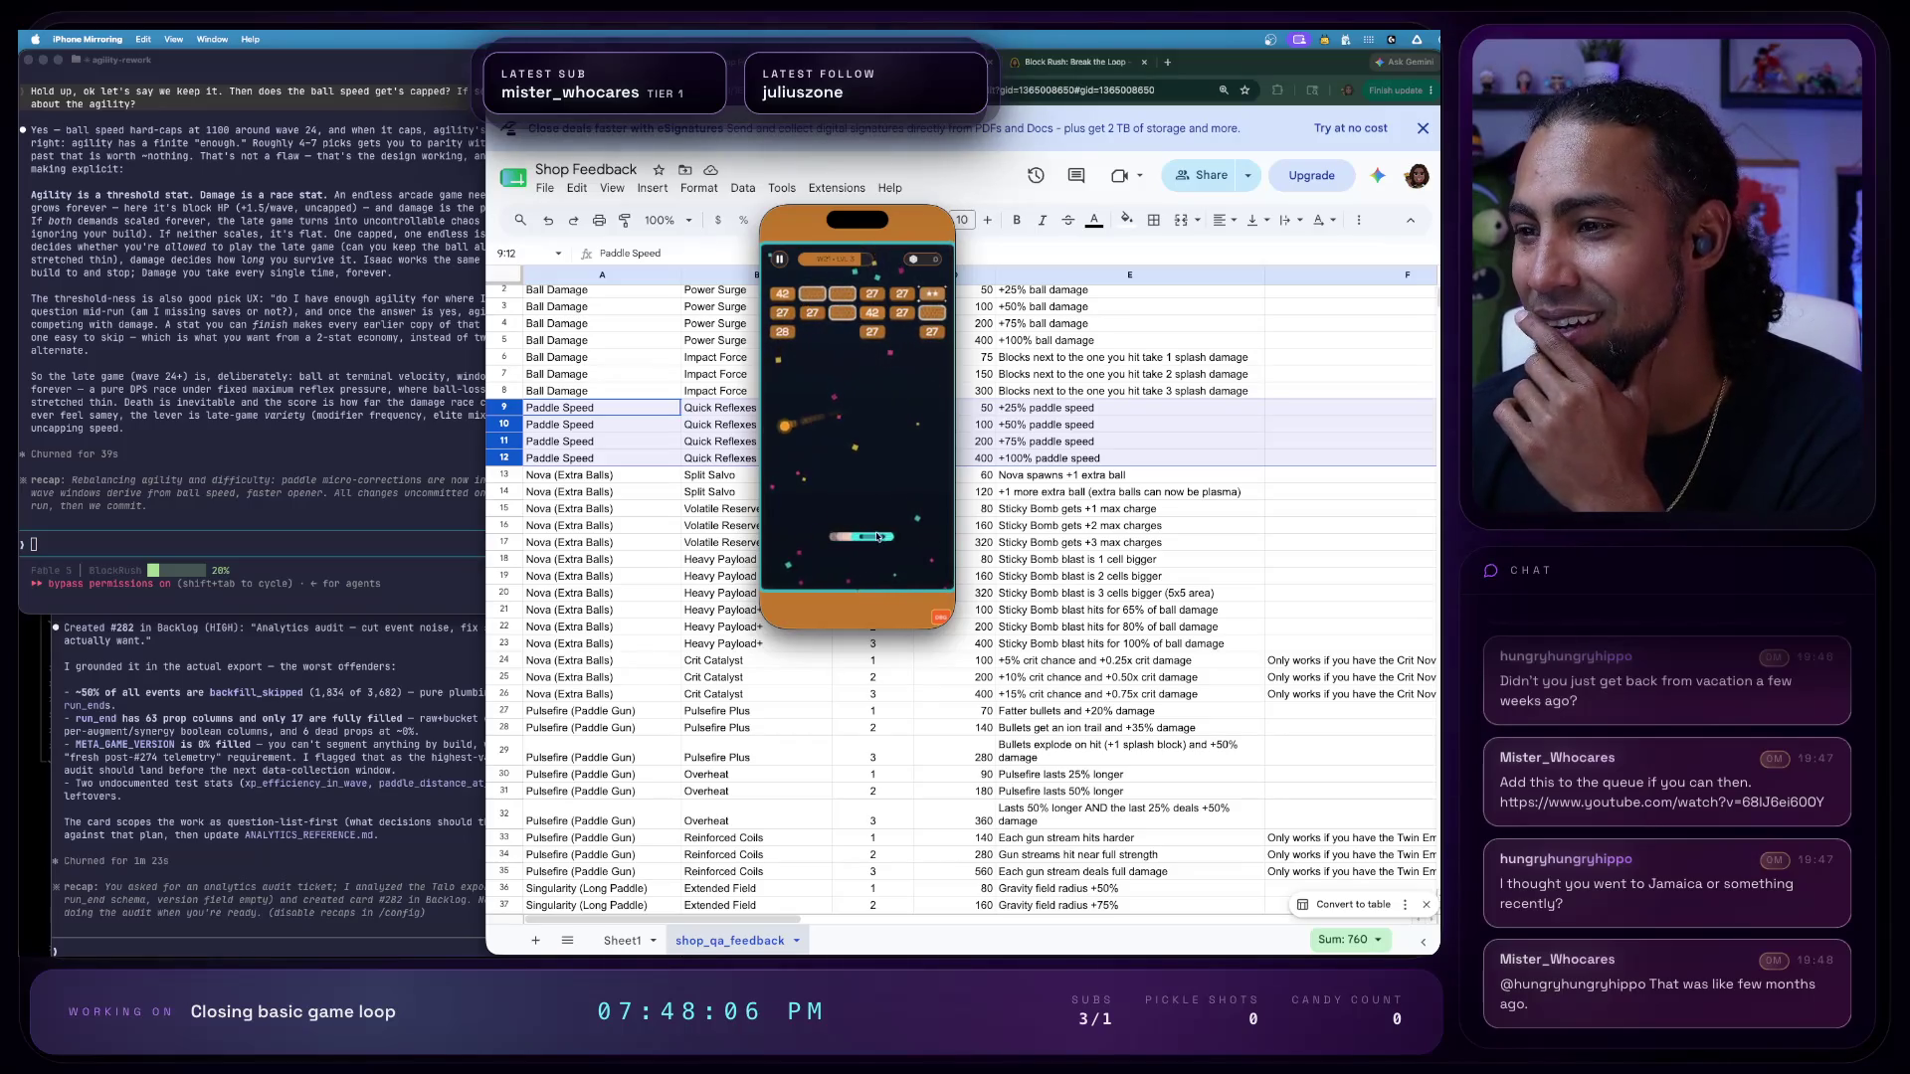
{"action": "mouse_move", "coordinate": [836, 516]}
{"action": "left_mouse_down"}
{"action": "mouse_move", "coordinate": [724, 529]}
{"action": "mouse_move", "coordinate": [852, 549]}
{"action": "mouse_move", "coordinate": [821, 549]}
{"action": "left_mouse_up"}
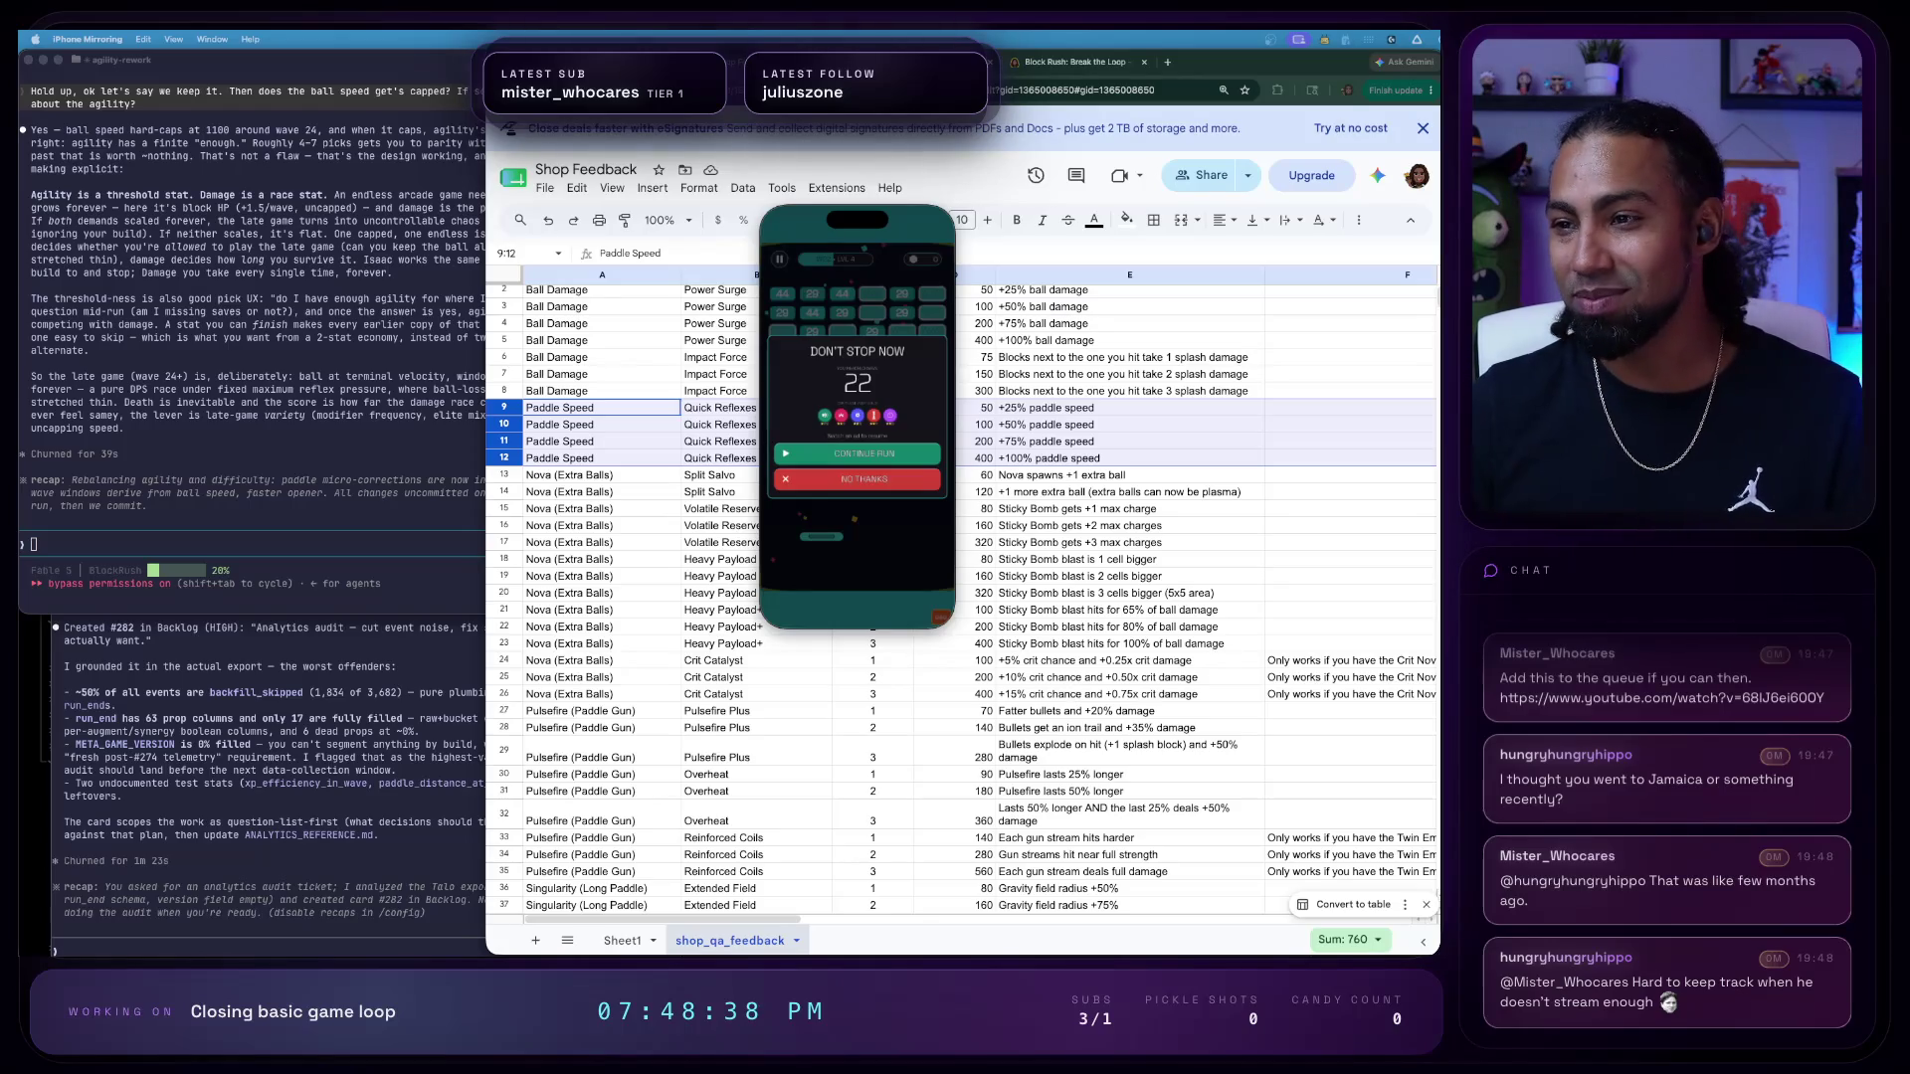
{"action": "left_click", "coordinate": [846, 454]}
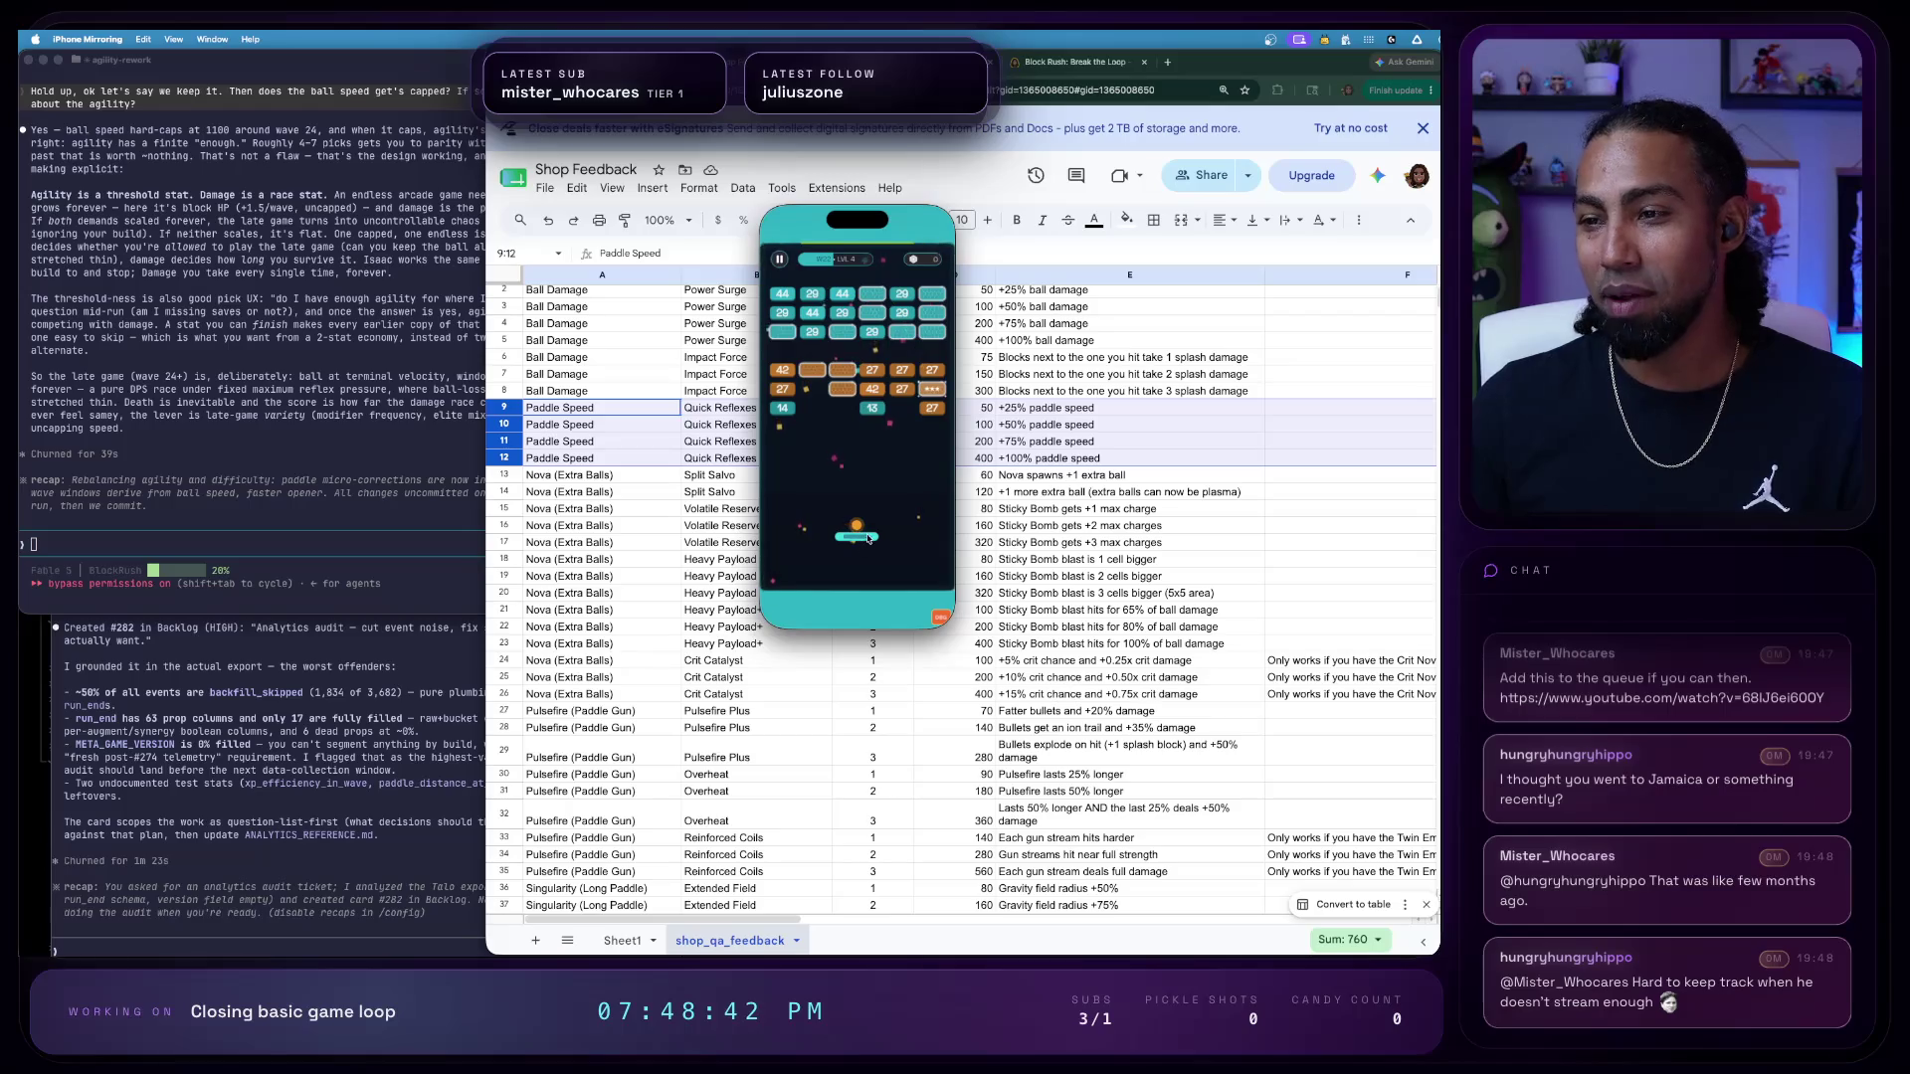
{"action": "mouse_move", "coordinate": [863, 560]}
{"action": "left_mouse_down"}
{"action": "mouse_move", "coordinate": [922, 564]}
{"action": "mouse_move", "coordinate": [846, 607]}
{"action": "mouse_move", "coordinate": [717, 610]}
{"action": "mouse_move", "coordinate": [915, 581]}
{"action": "left_mouse_up"}
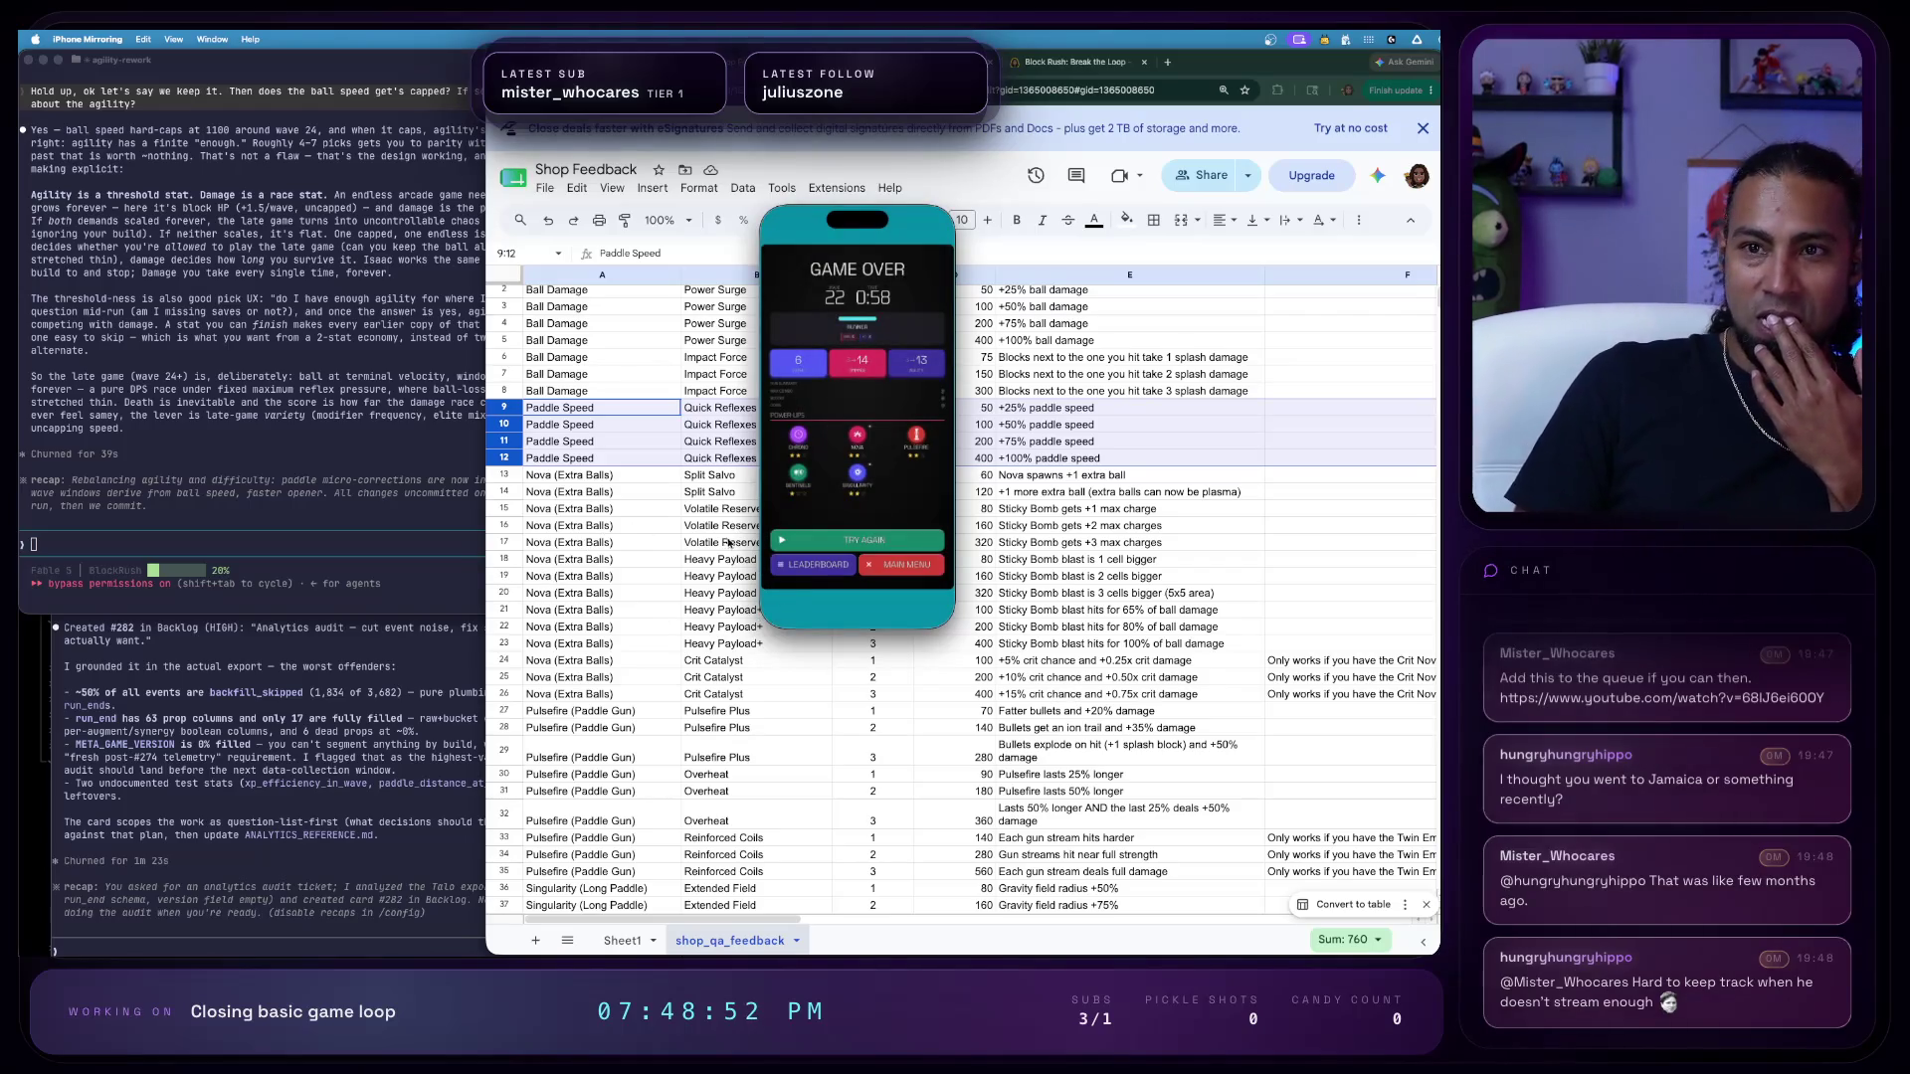
- Return to the main menu from Game Over and bring up the game's Debug Tools panel
{"action": "left_click", "coordinate": [902, 565]}
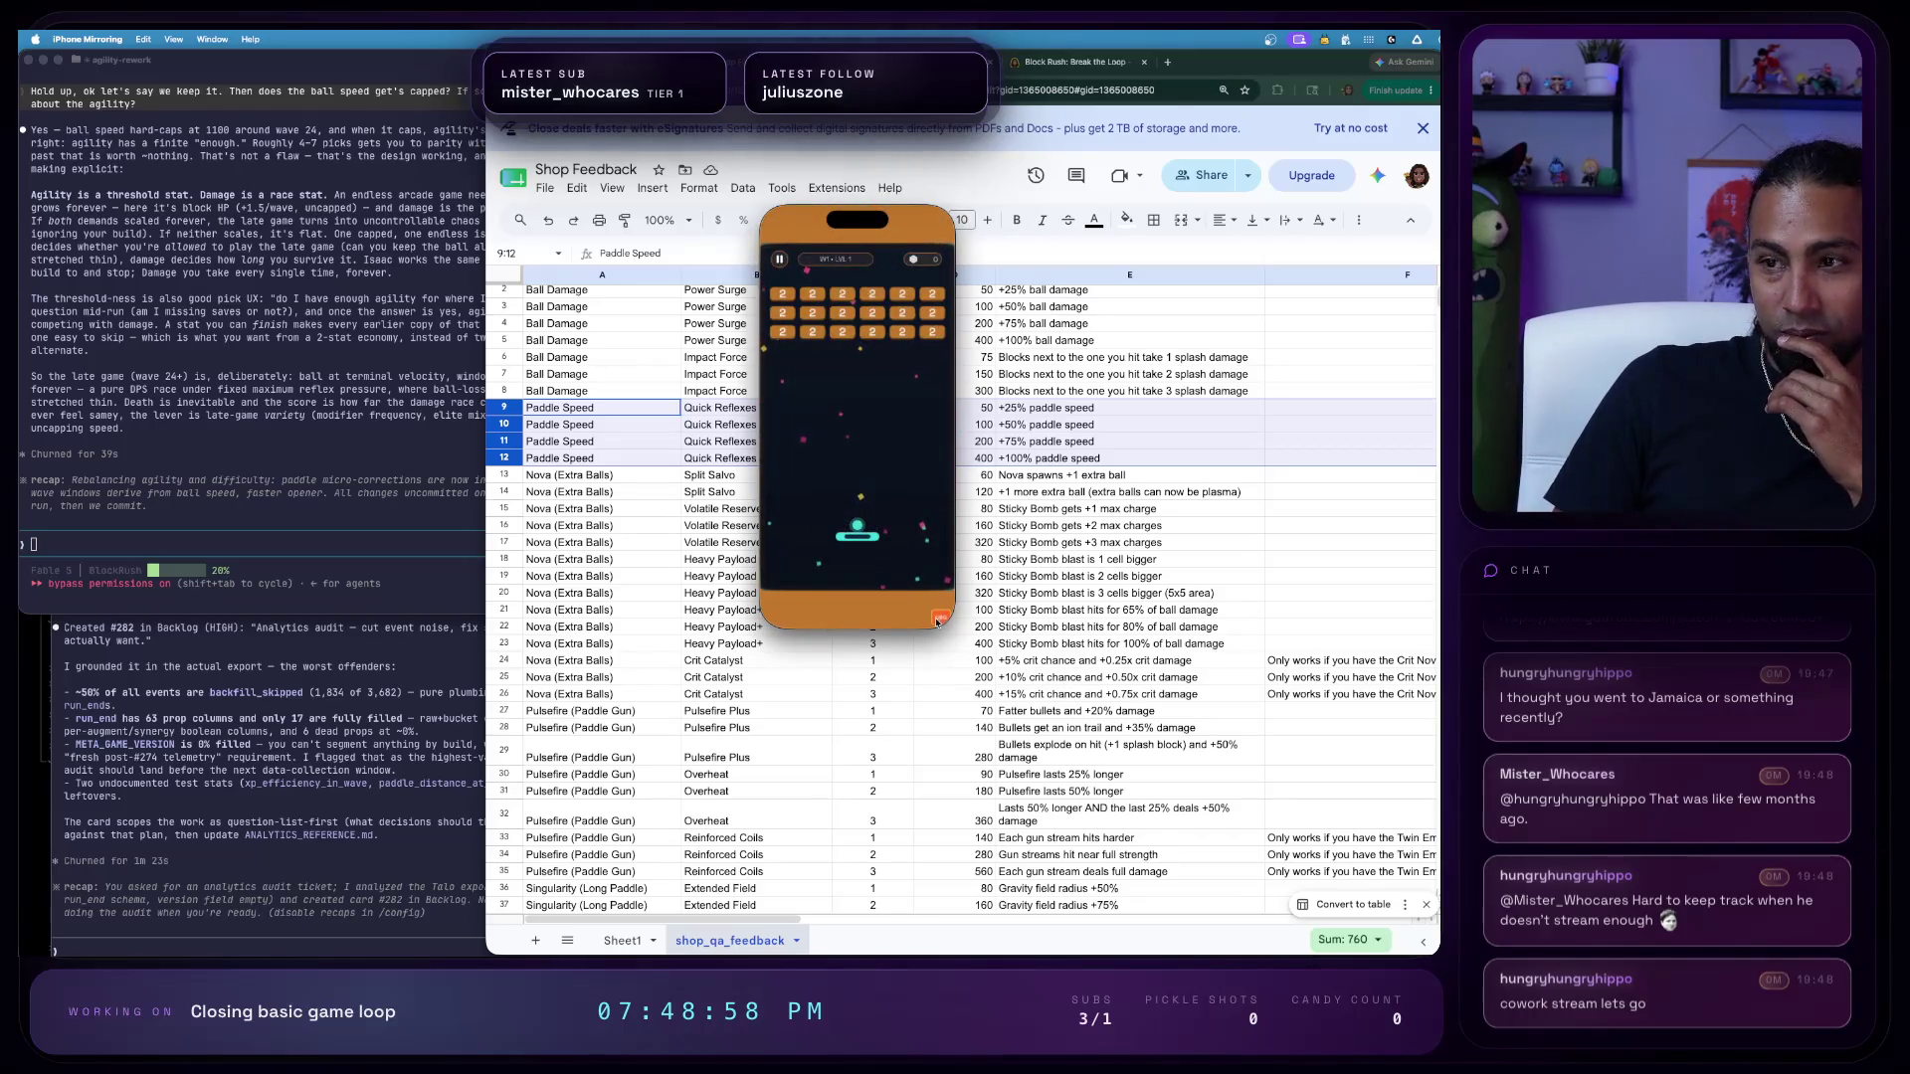
{"action": "left_click", "coordinate": [939, 619]}
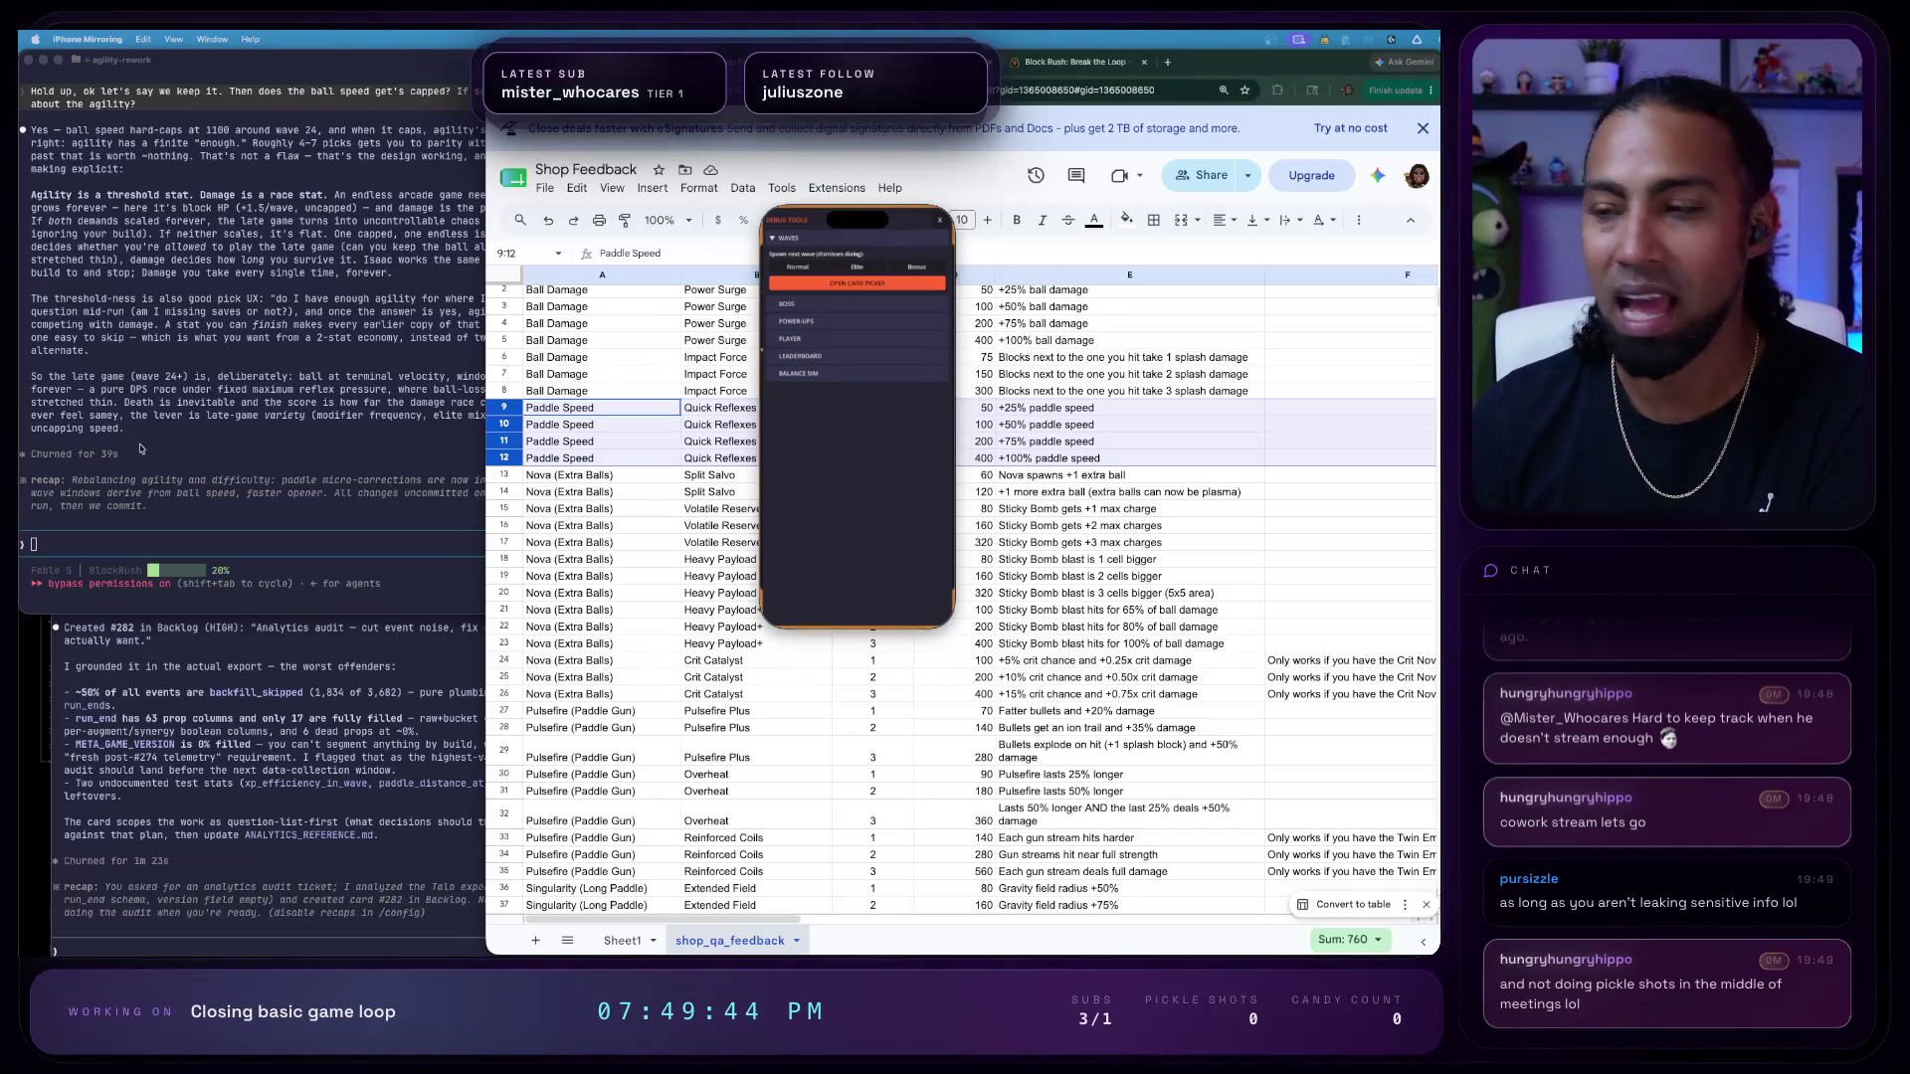
- Close Debug Tools, slide the paddle left, and bring the Ghostty terminal window forward
{"action": "left_click", "coordinate": [942, 222]}
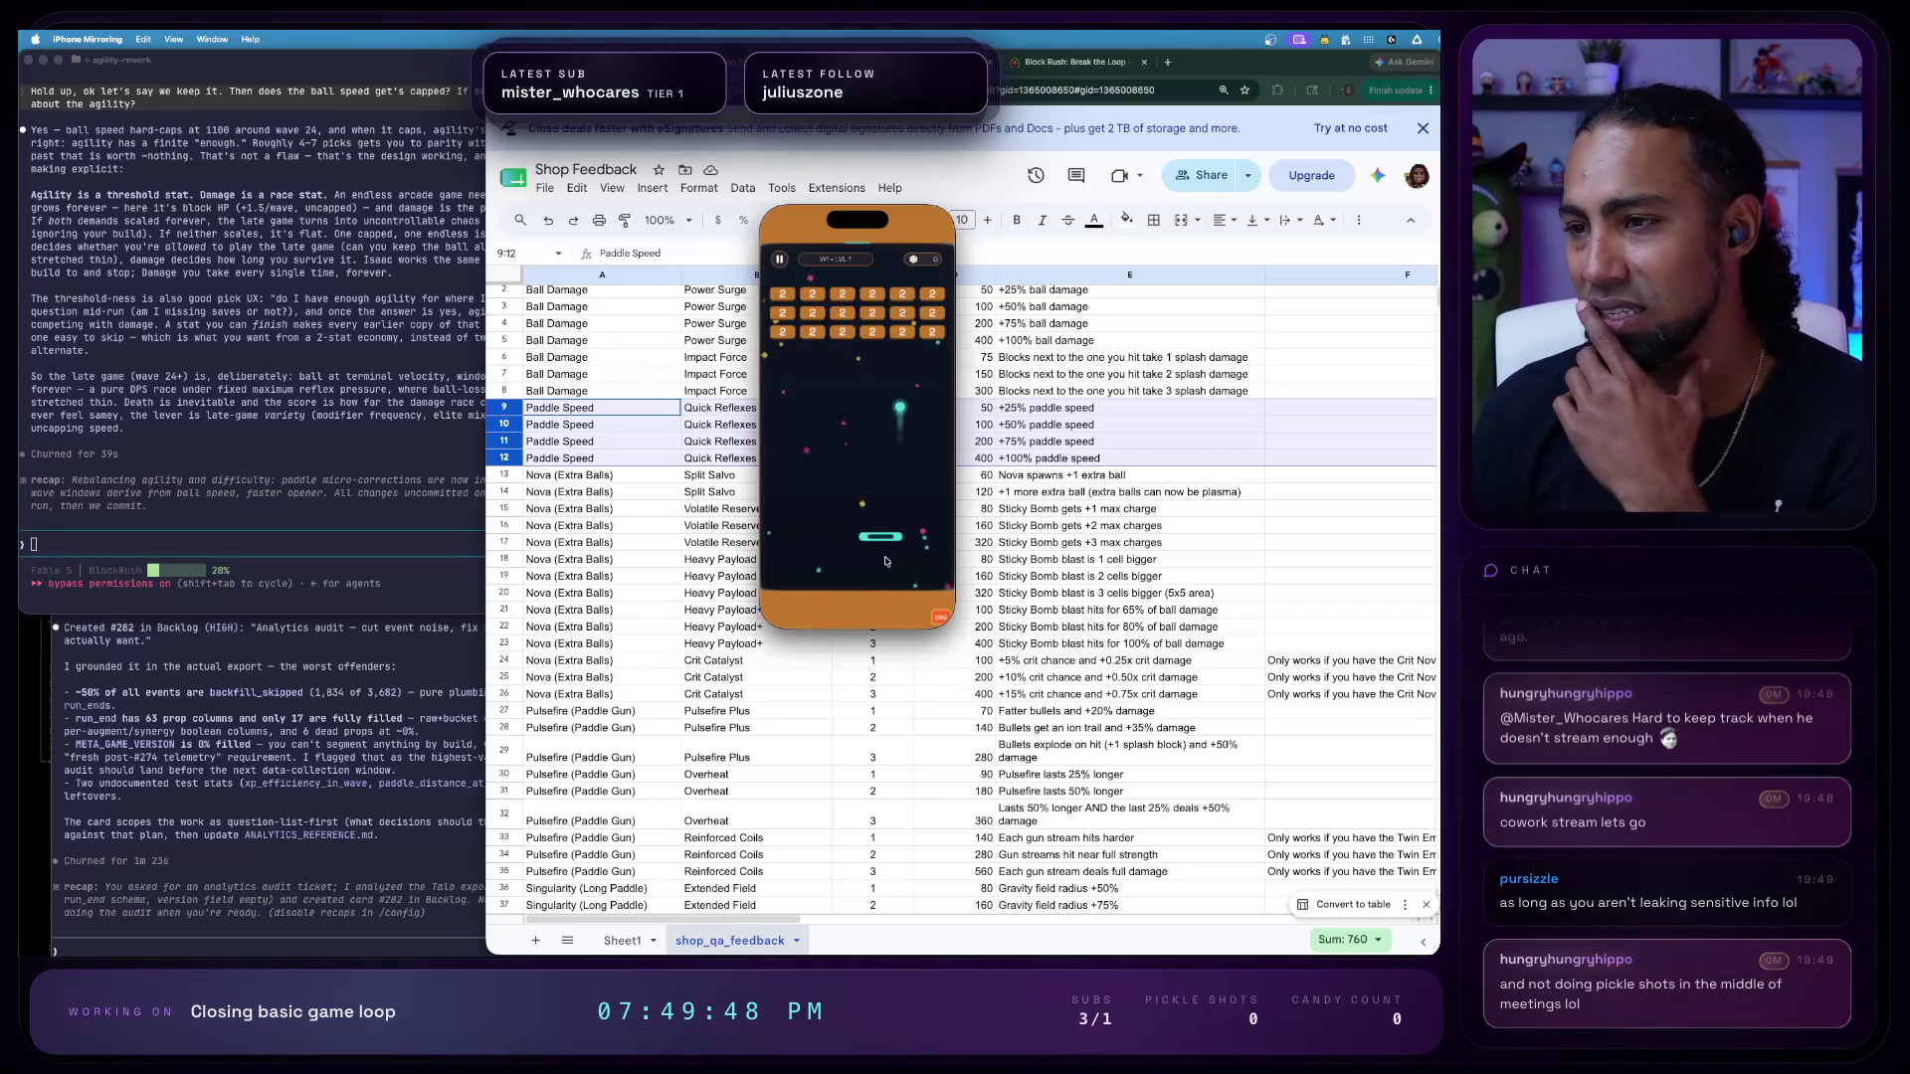
{"action": "left_click_drag", "start_coordinate": [884, 562], "coordinate": [674, 535]}
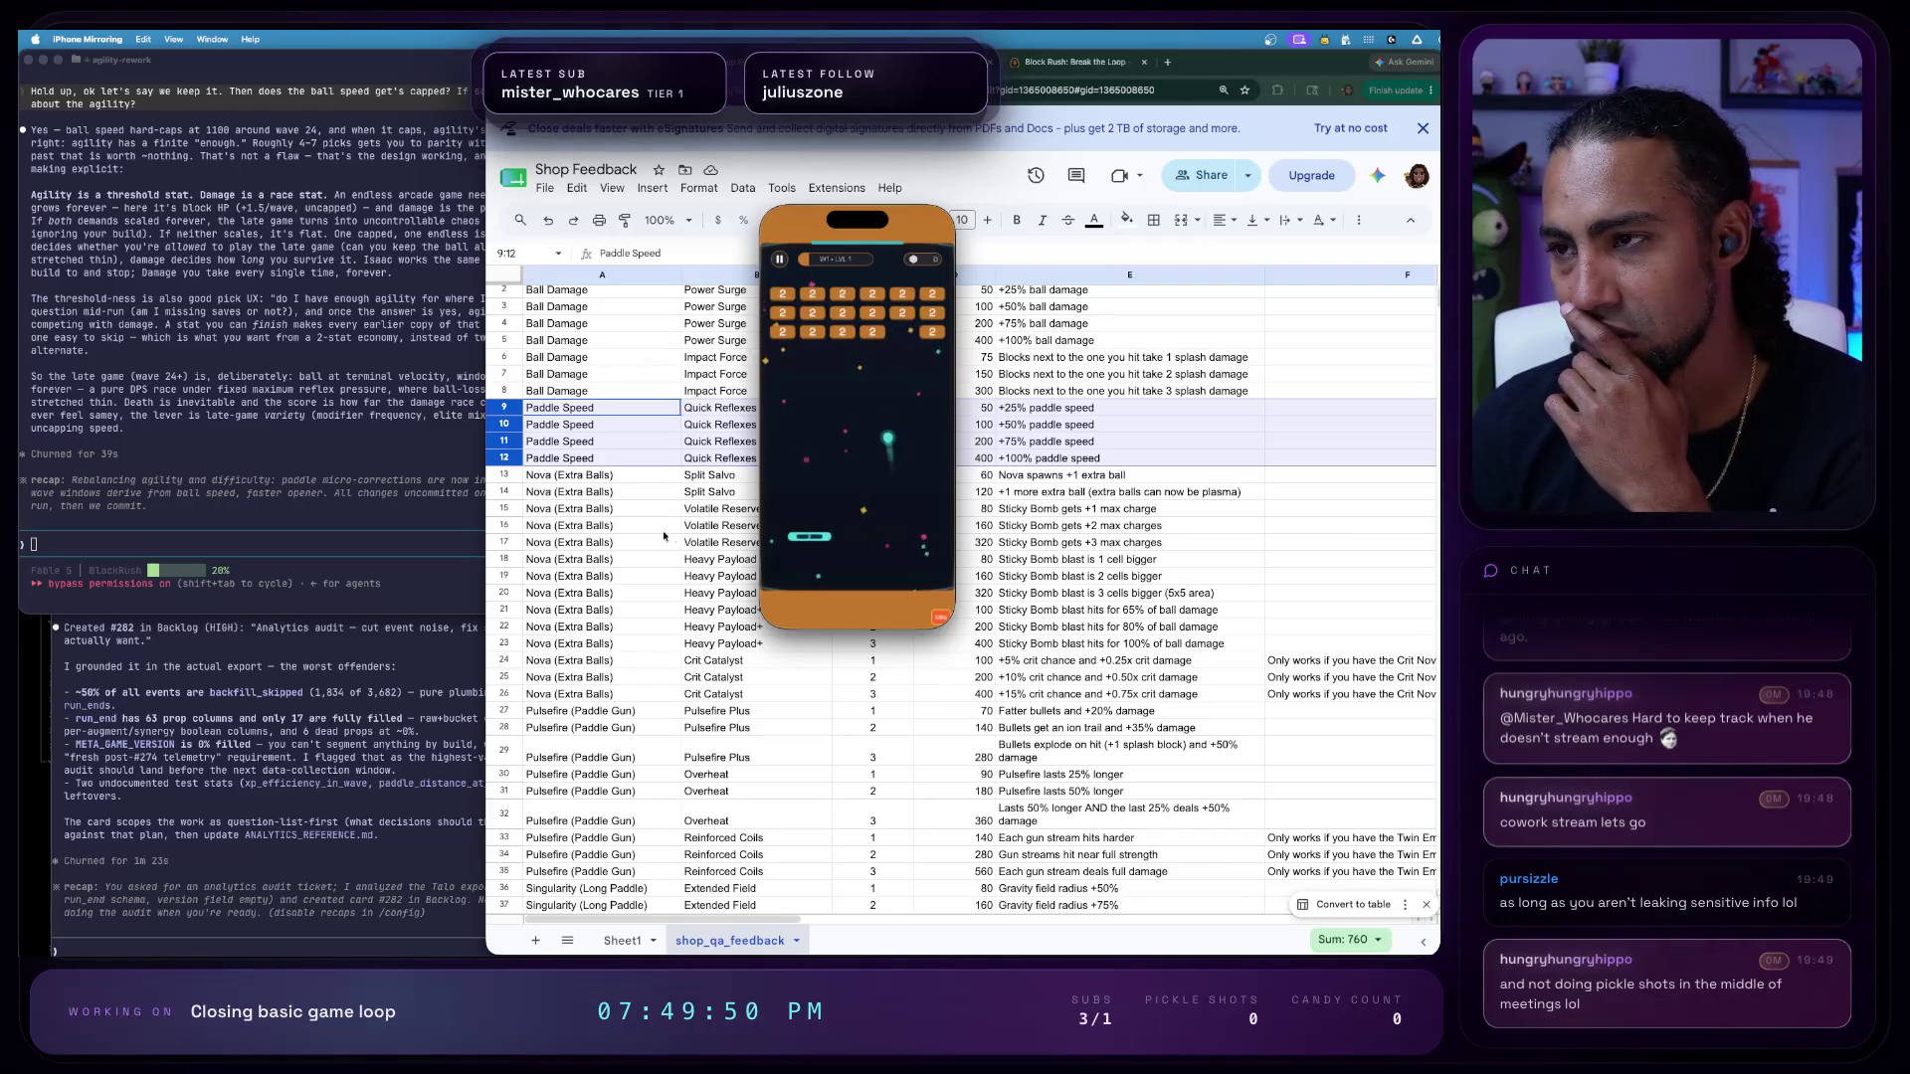
{"action": "left_click", "coordinate": [115, 346]}
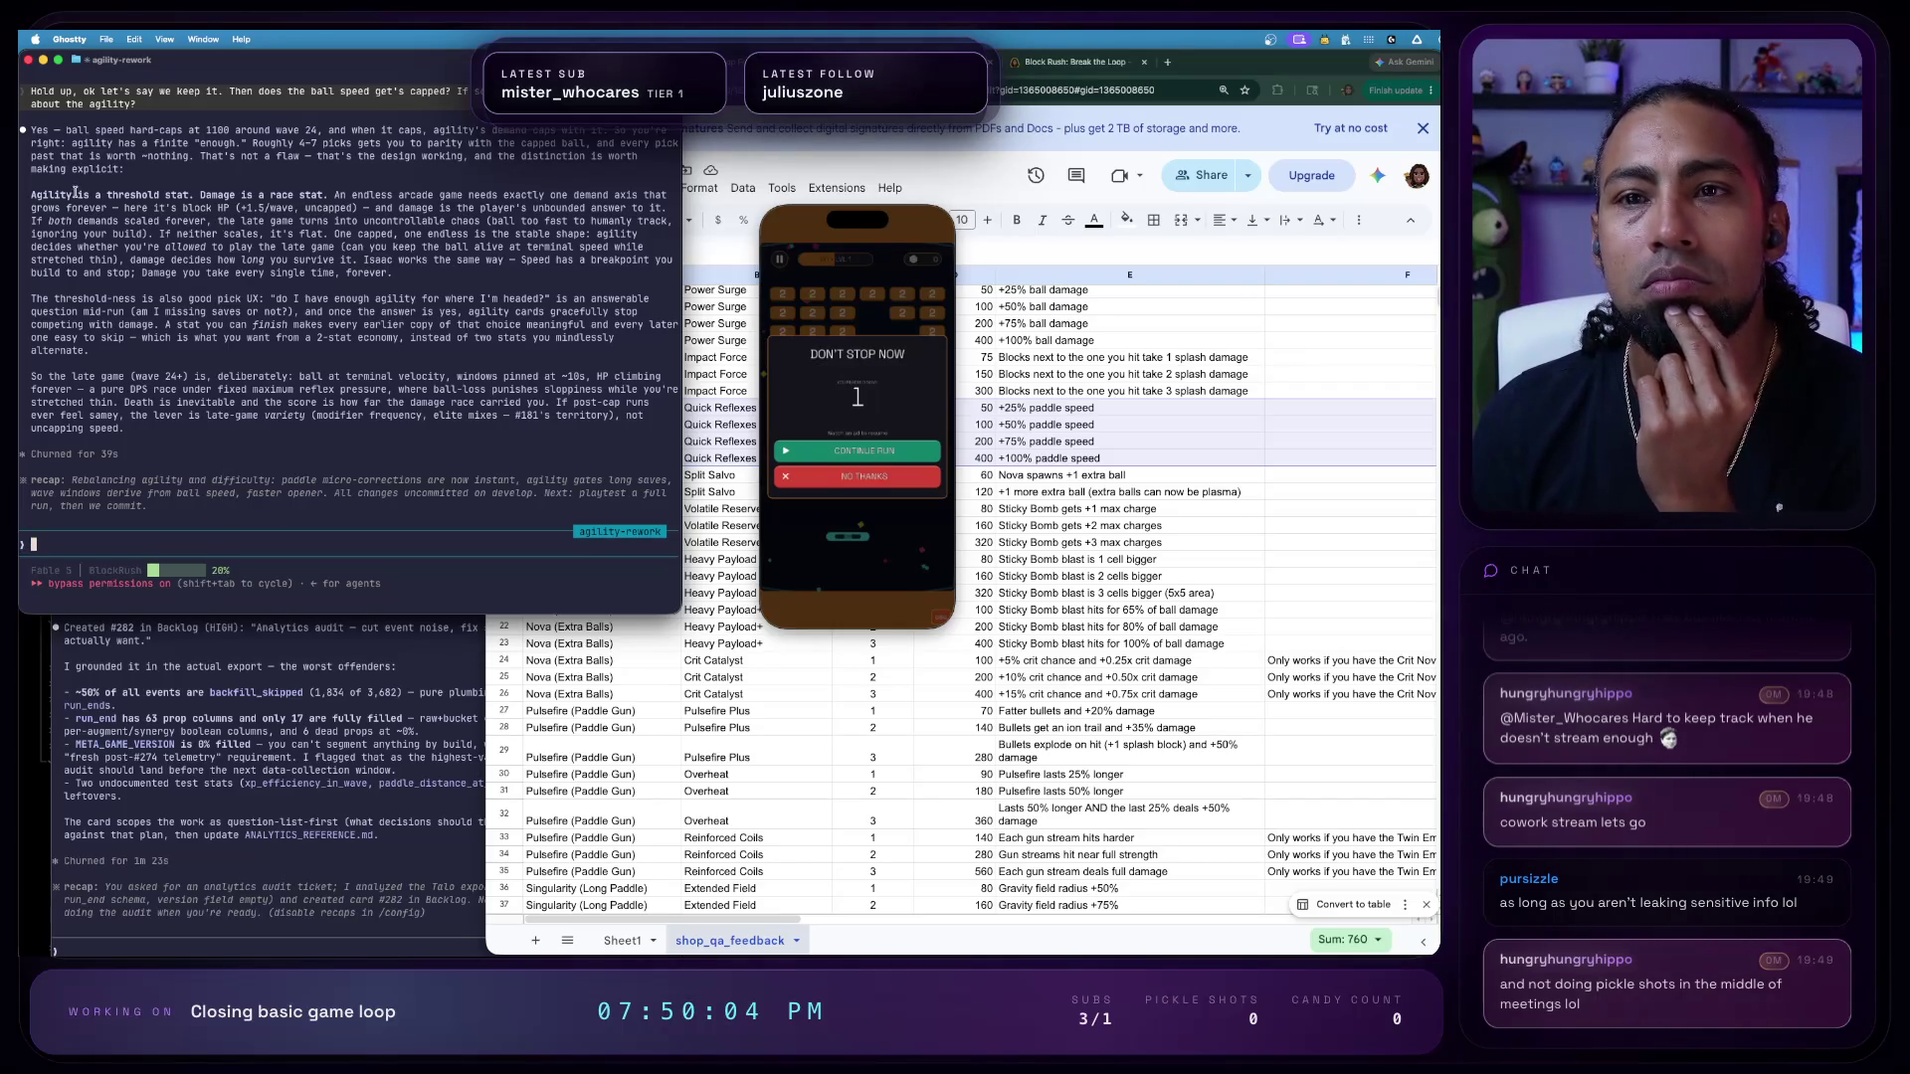
{"action": "mouse_move", "coordinate": [130, 209]}
{"action": "left_mouse_down"}
{"action": "mouse_move", "coordinate": [224, 210]}
{"action": "mouse_move", "coordinate": [173, 257]}
{"action": "left_mouse_up"}
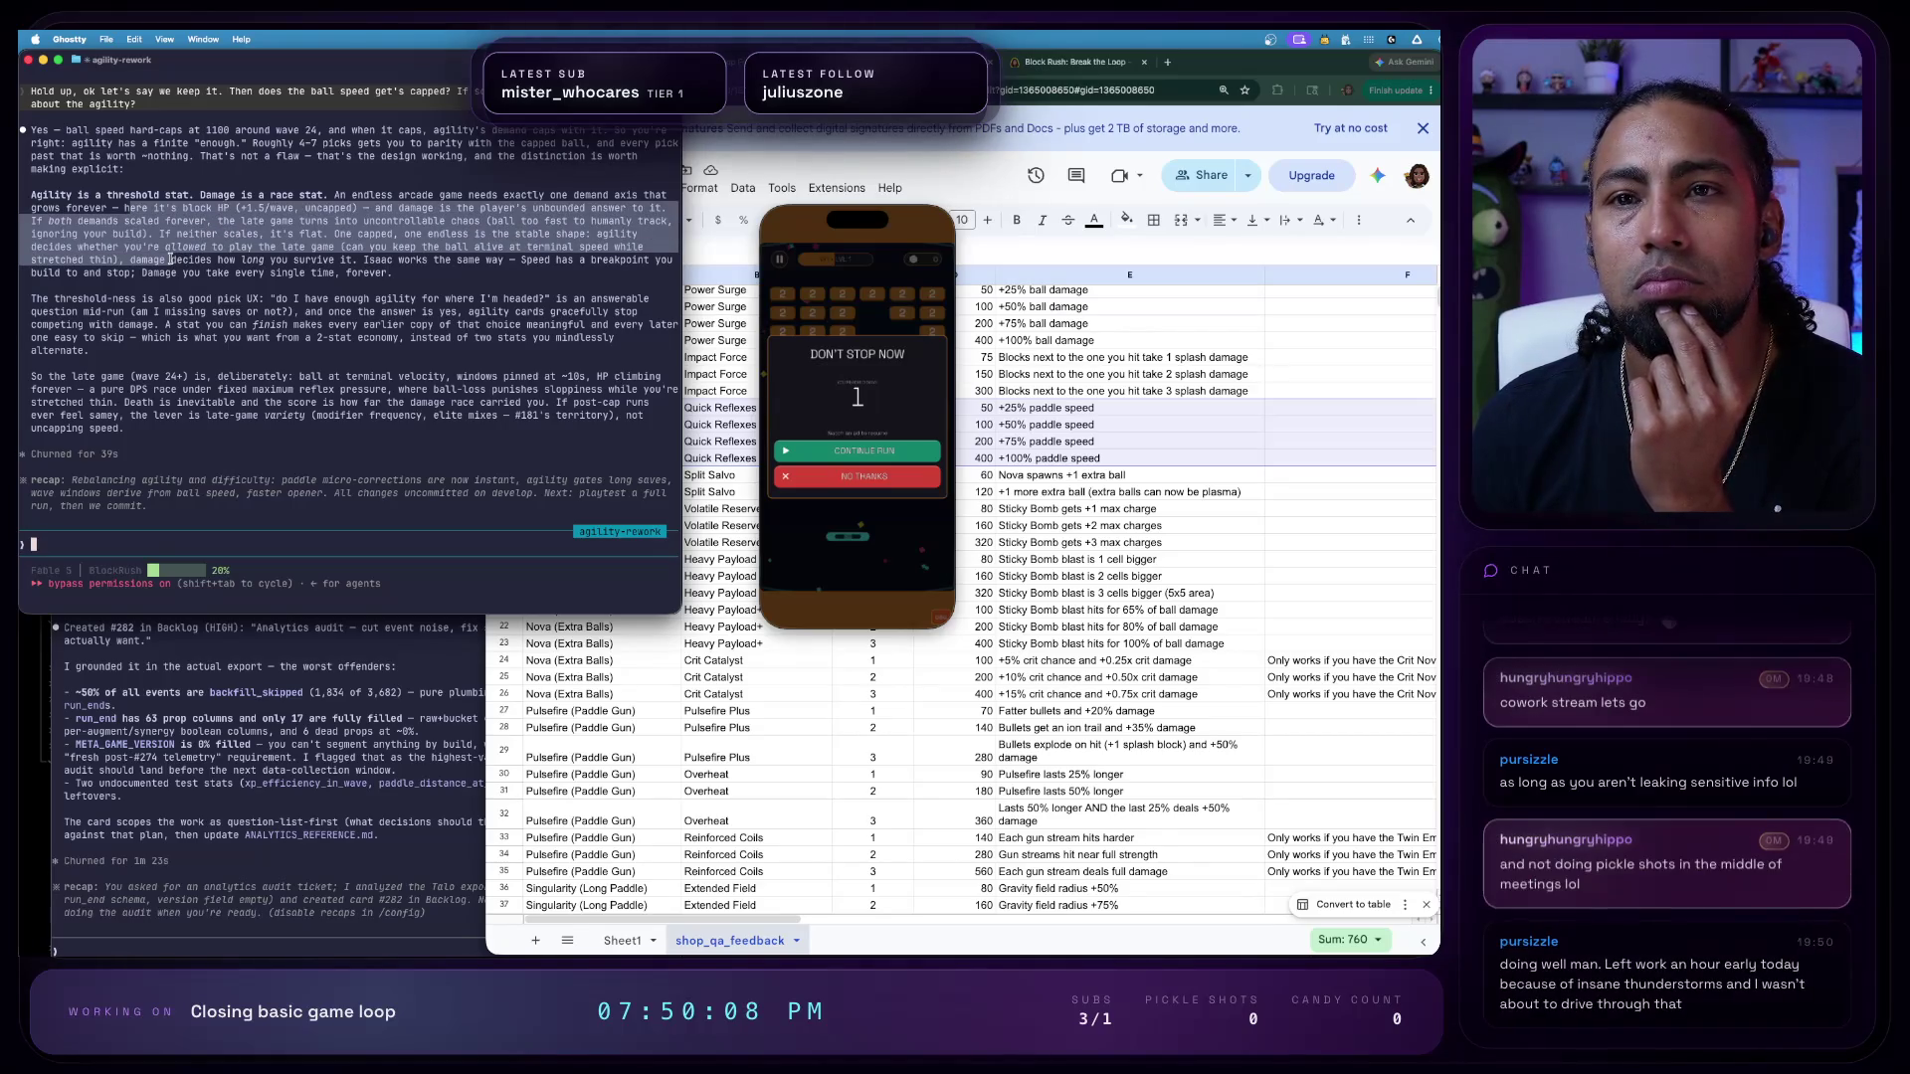
{"action": "left_click", "coordinate": [214, 450]}
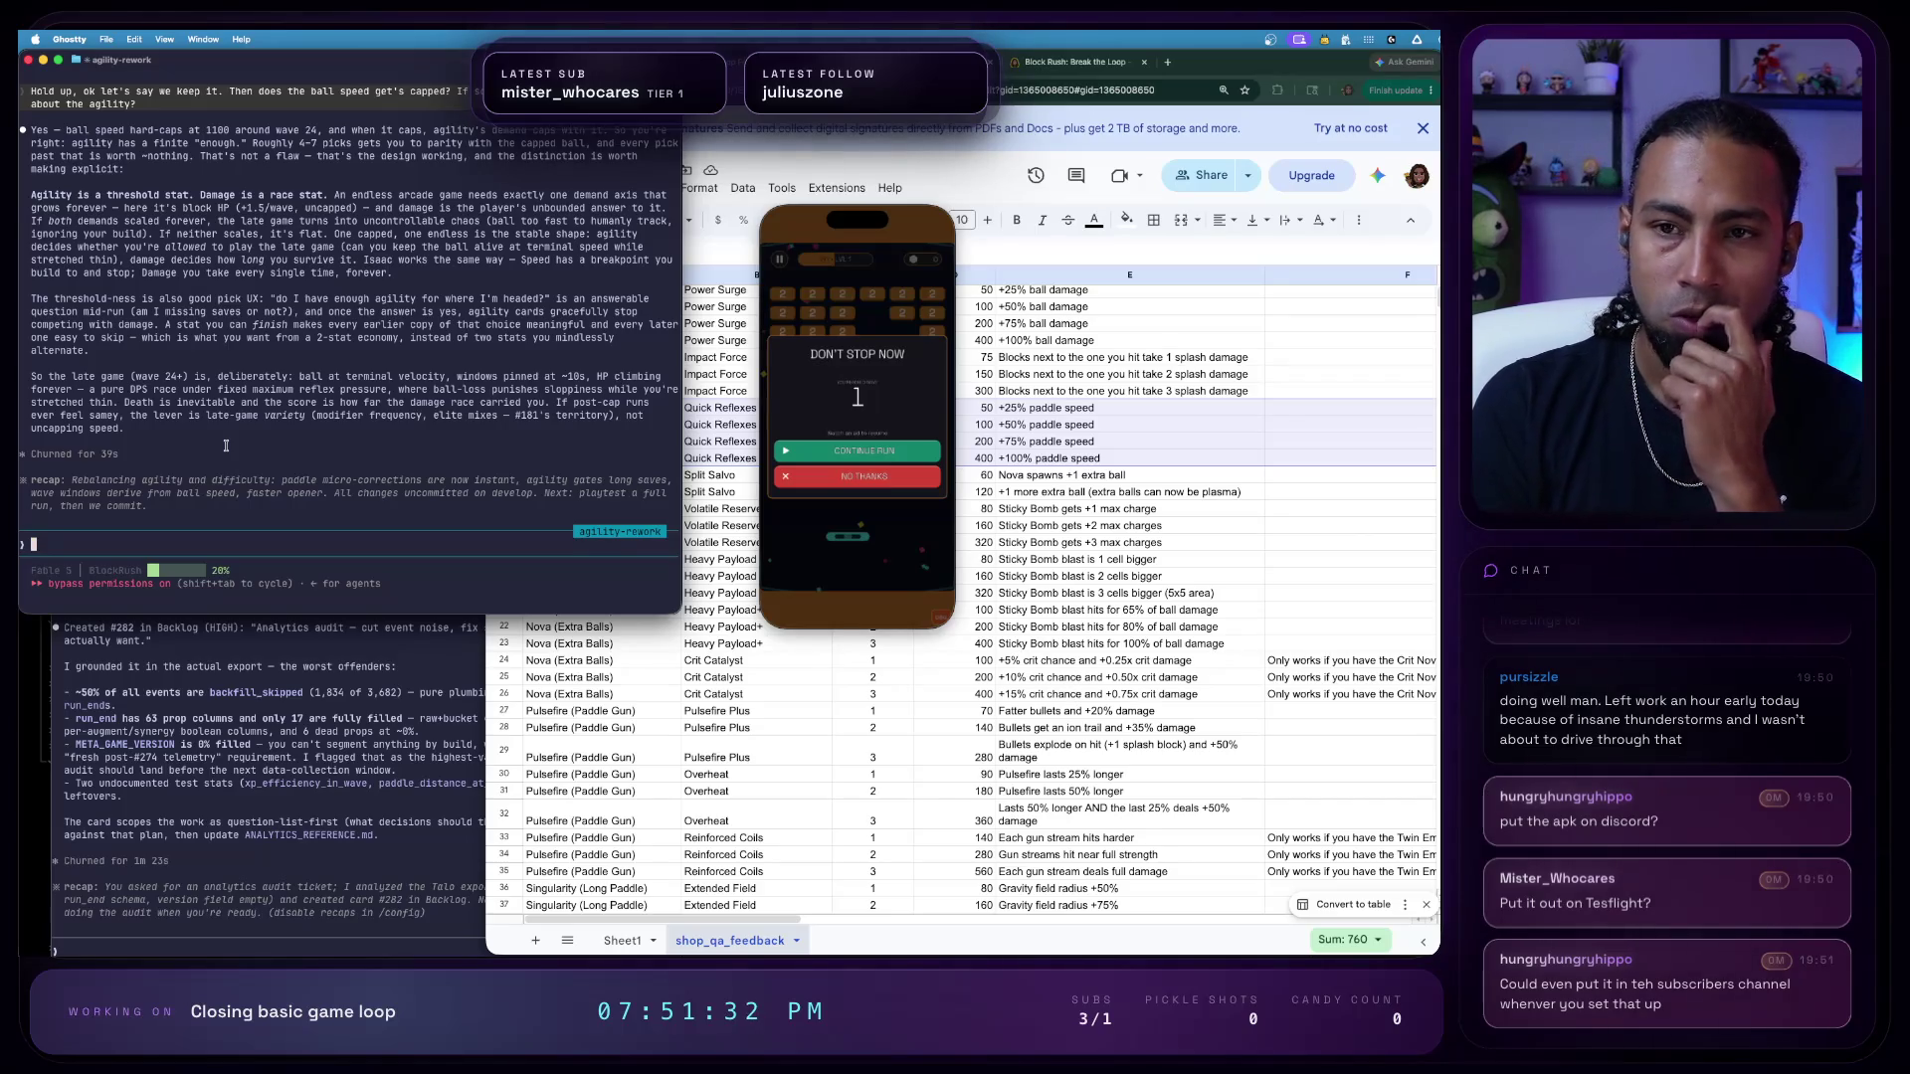
- Decline the continue with No Thanks, return to the main menu, and go into the game's settings
{"action": "left_click", "coordinate": [776, 472]}
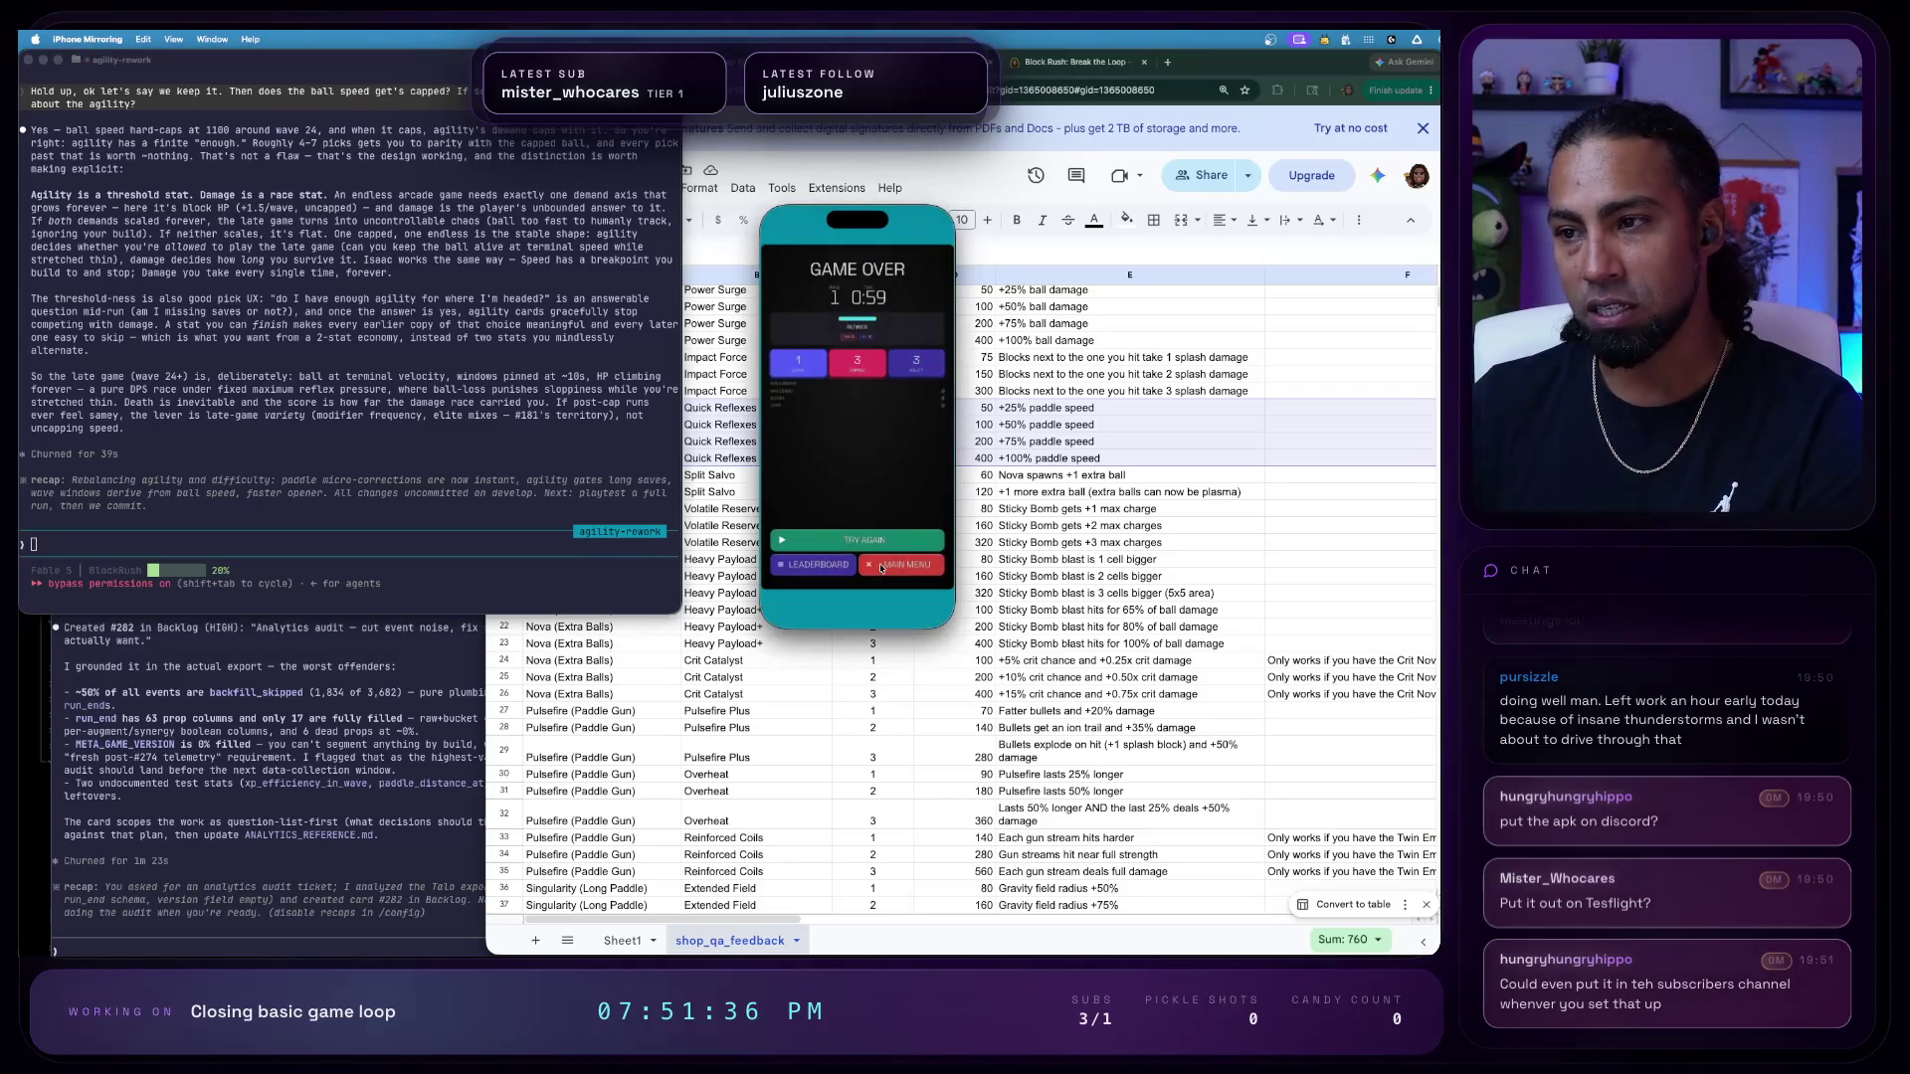
{"action": "left_click", "coordinate": [865, 563]}
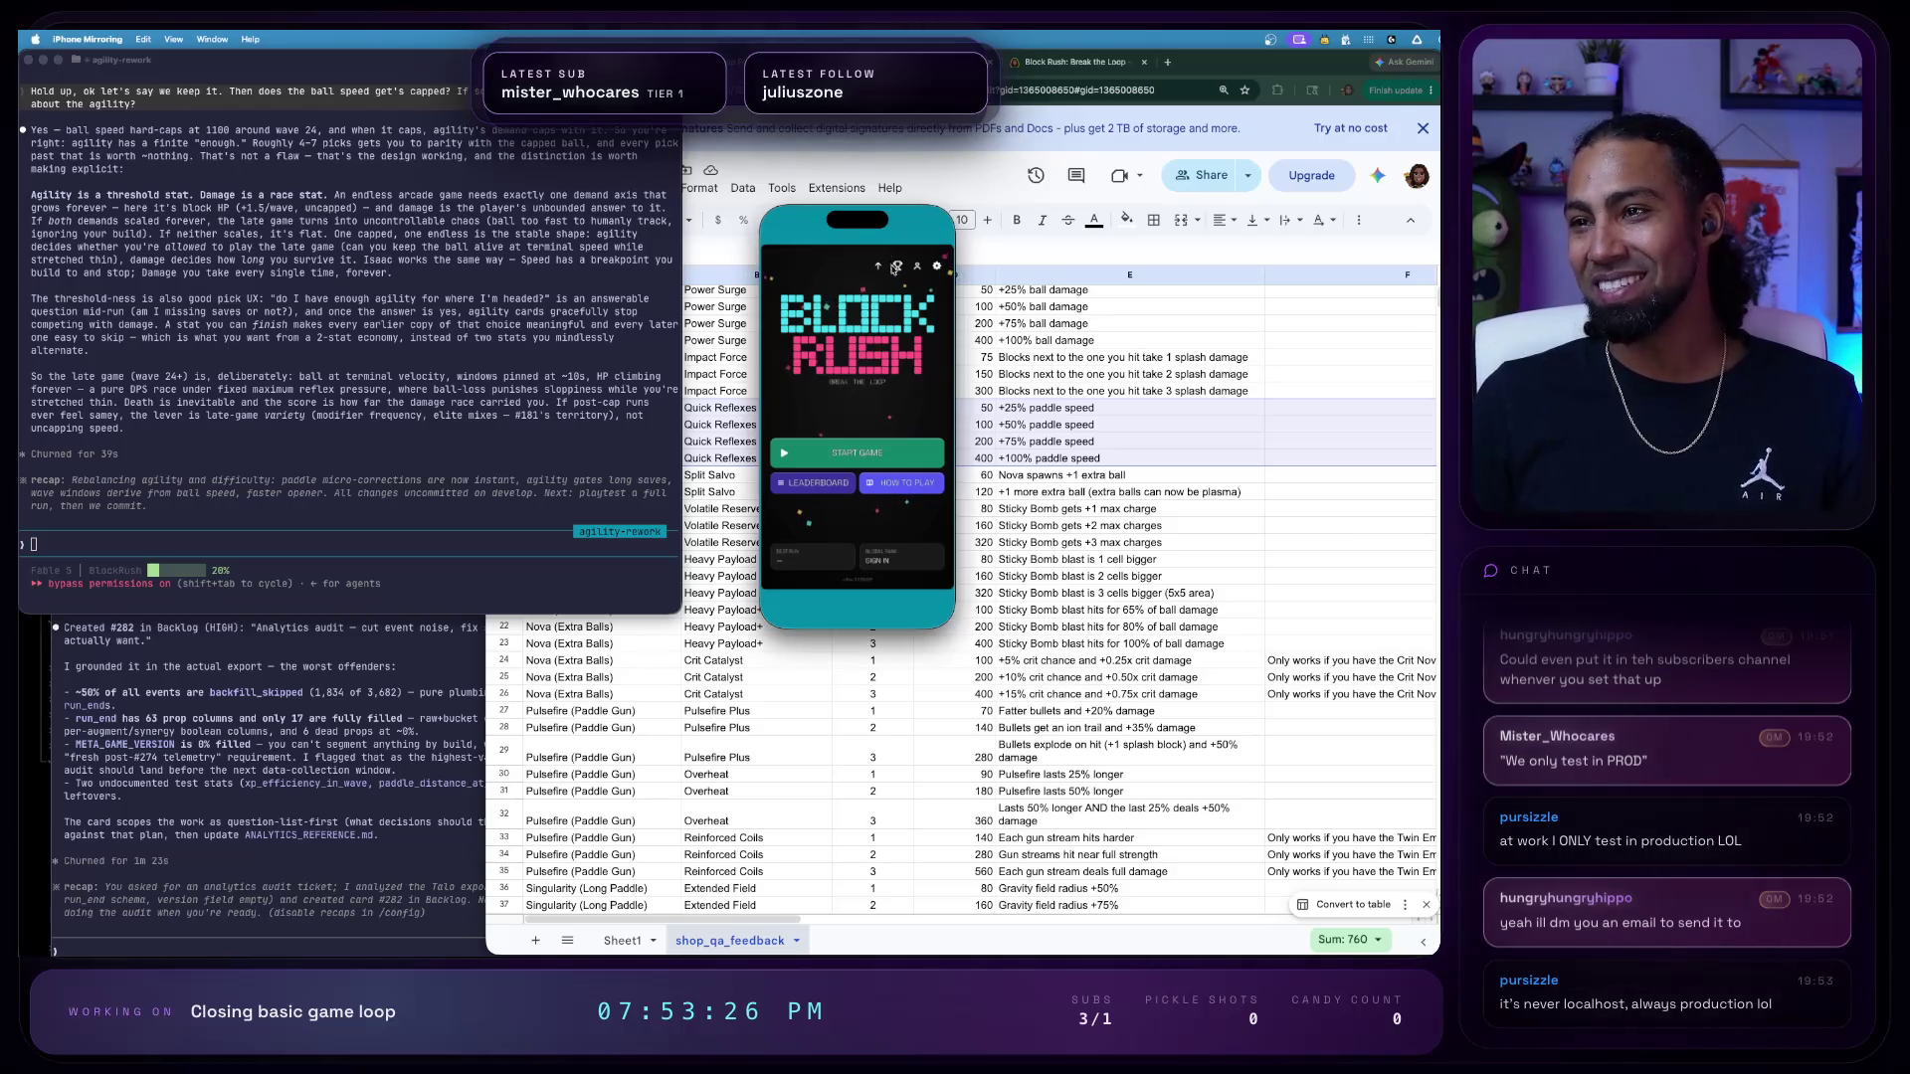
{"action": "left_click", "coordinate": [933, 266]}
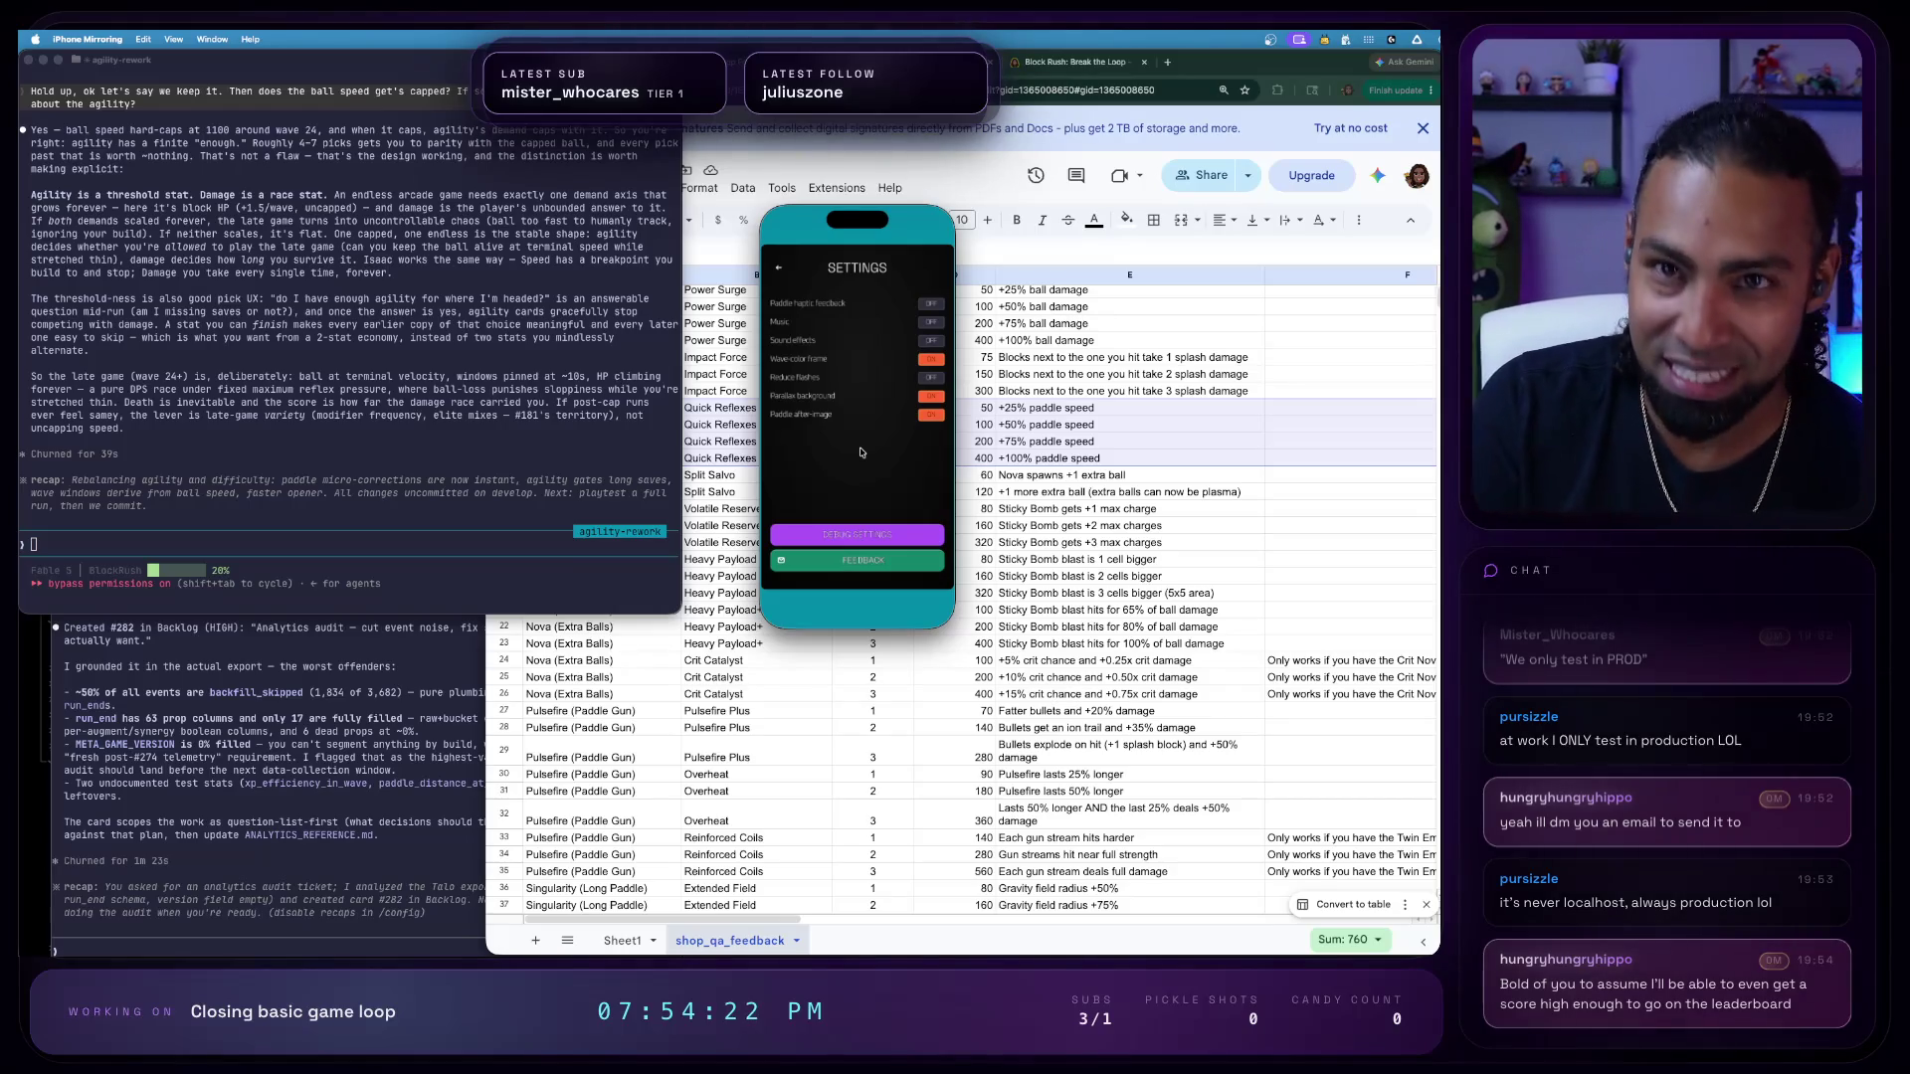
- Move the mirrored phone window aside and bring the Shop Feedback sheet to the front
{"action": "mouse_move", "coordinate": [856, 217]}
{"action": "left_click_drag", "start_coordinate": [870, 192], "coordinate": [483, 264]}
{"action": "left_click", "coordinate": [1070, 353]}
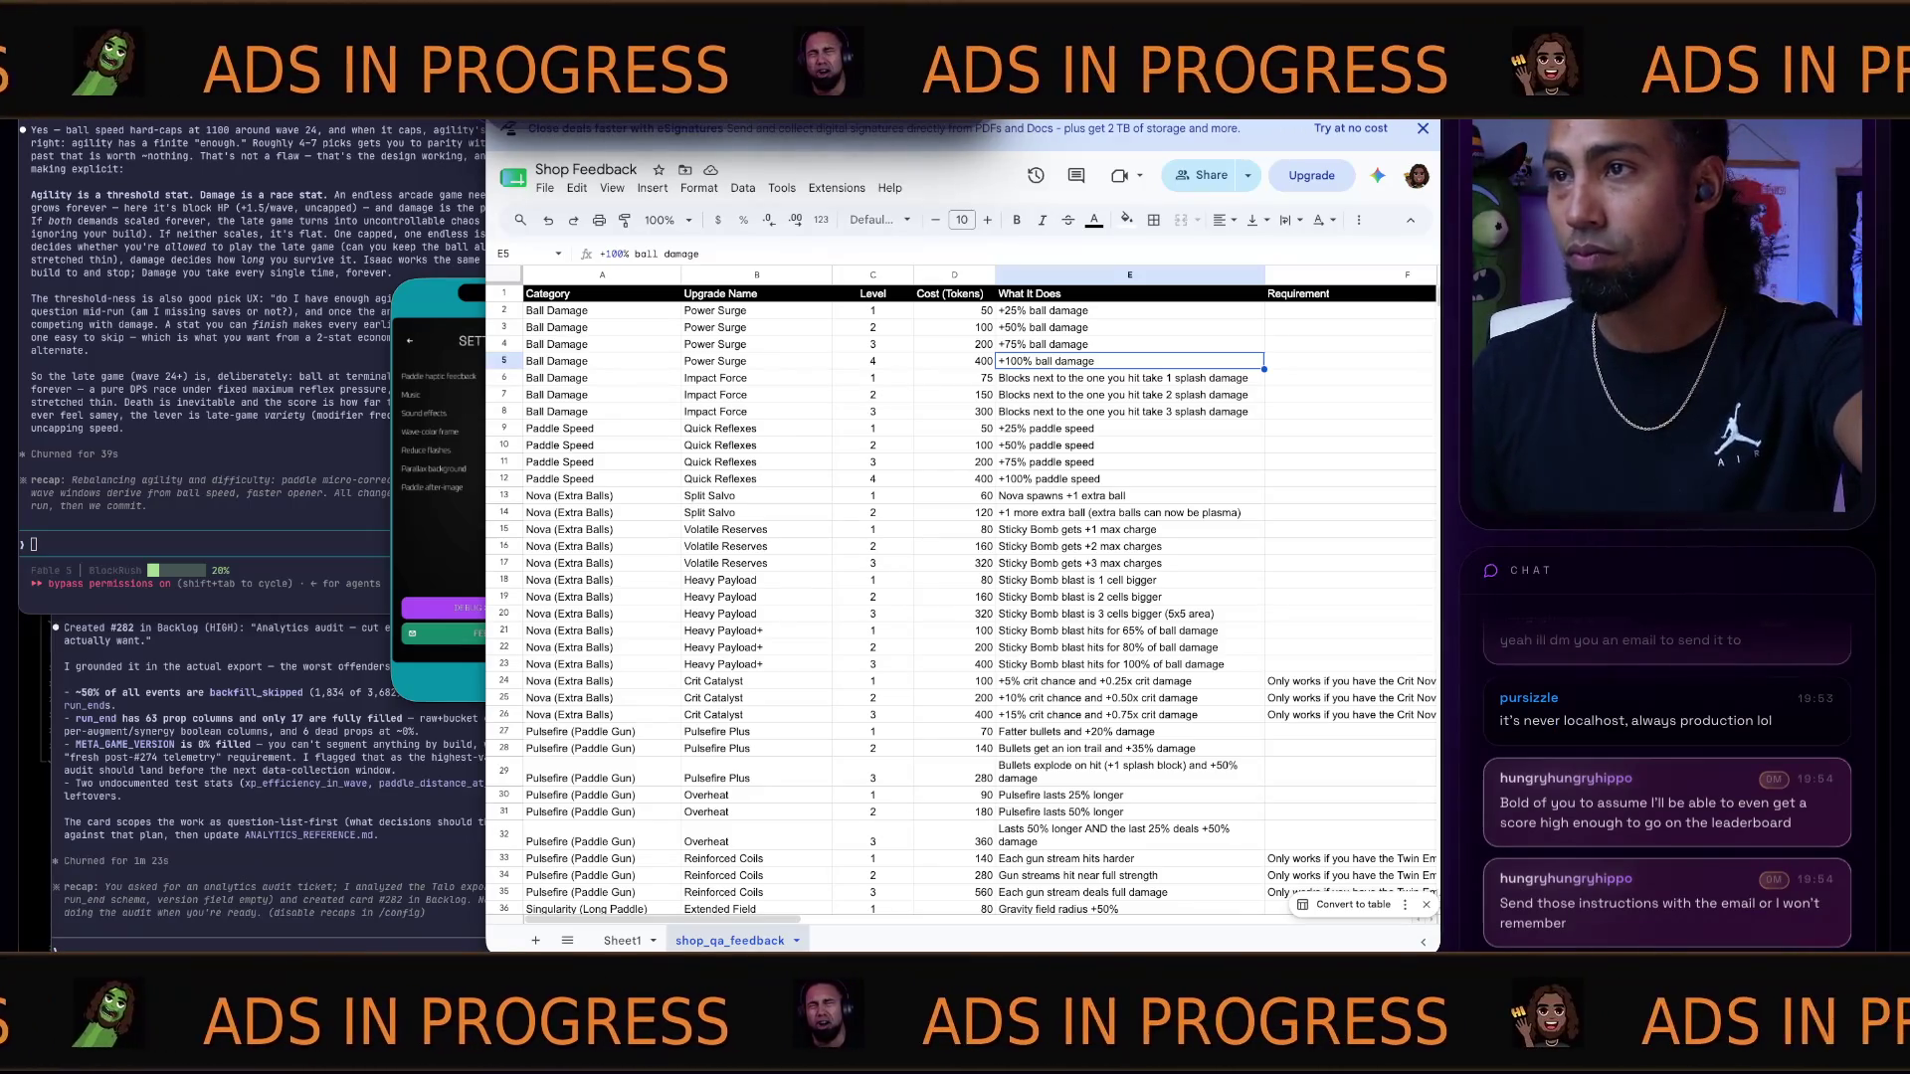
- From the Block Rush landing page, follow the Get it on Google Play badge to the store listing
{"action": "key", "text": "ctrl+Tab"}
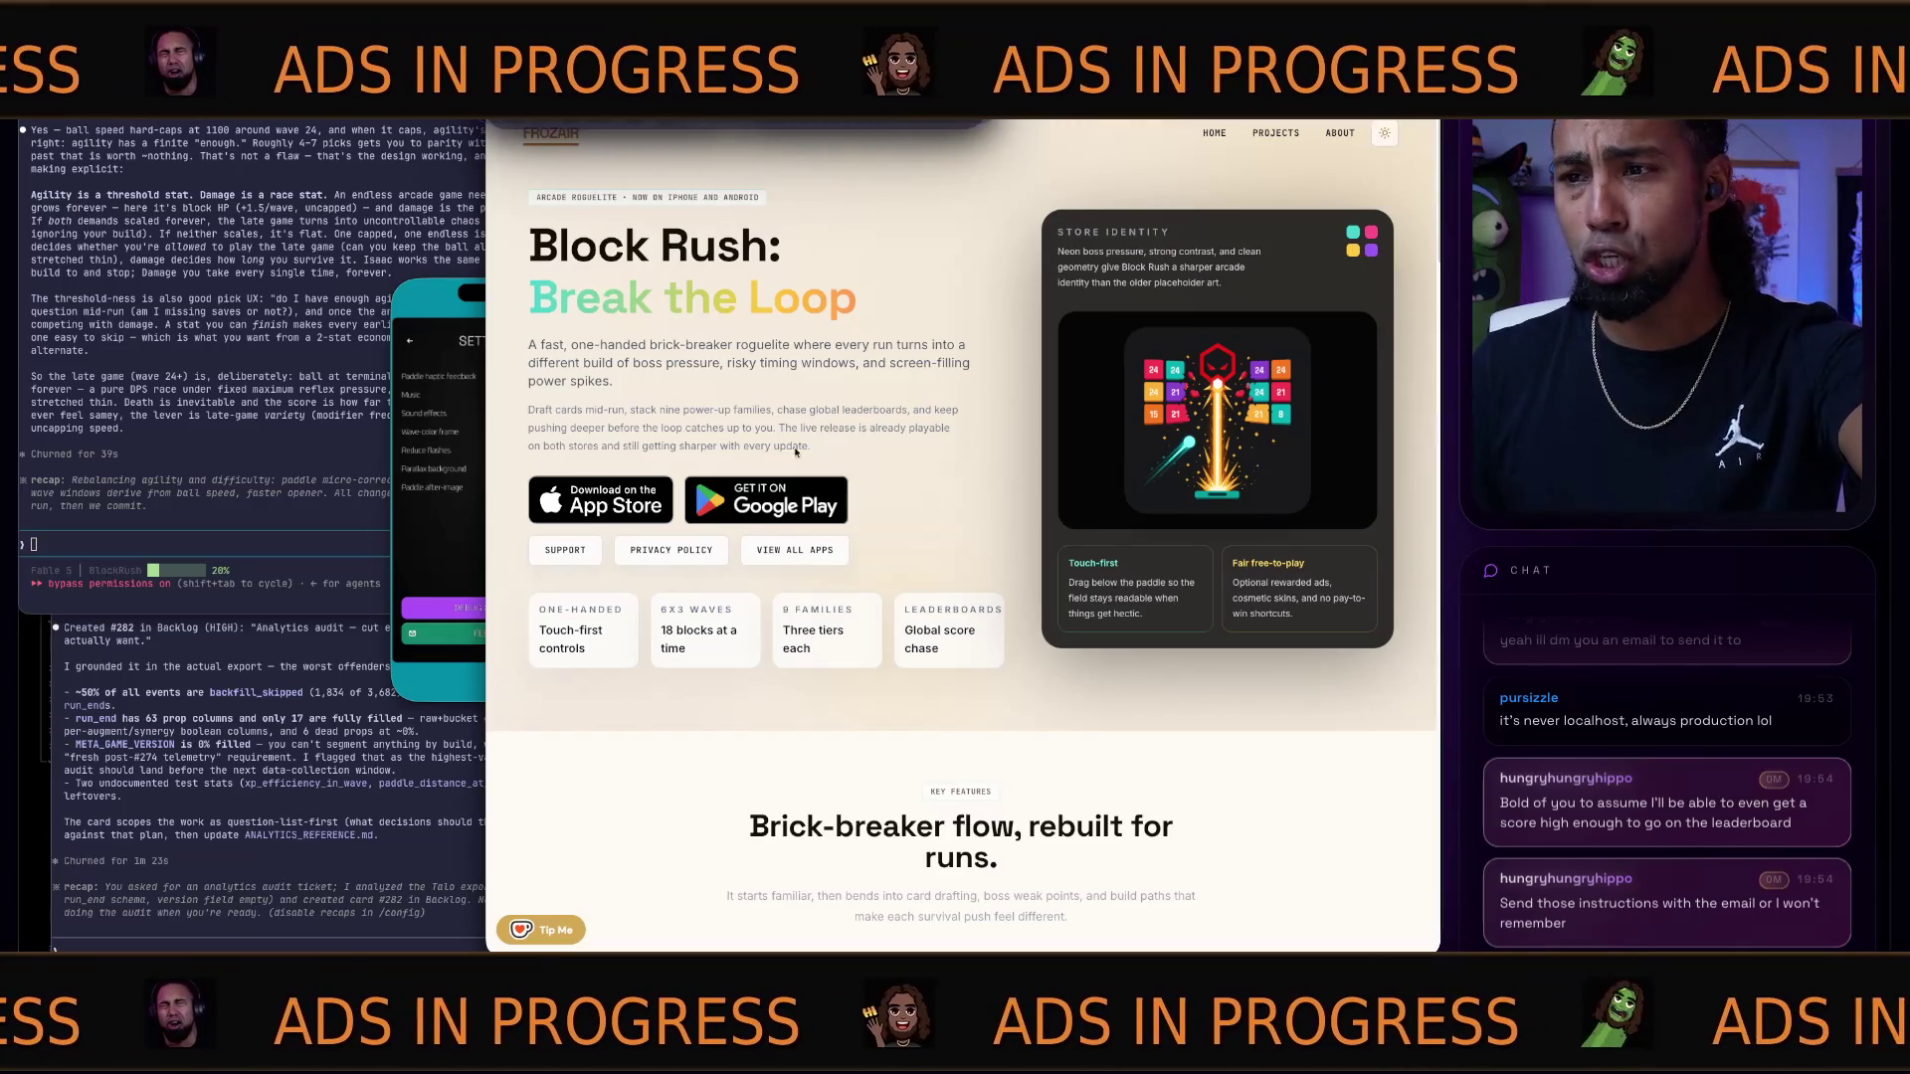
{"action": "left_click", "coordinate": [805, 483]}
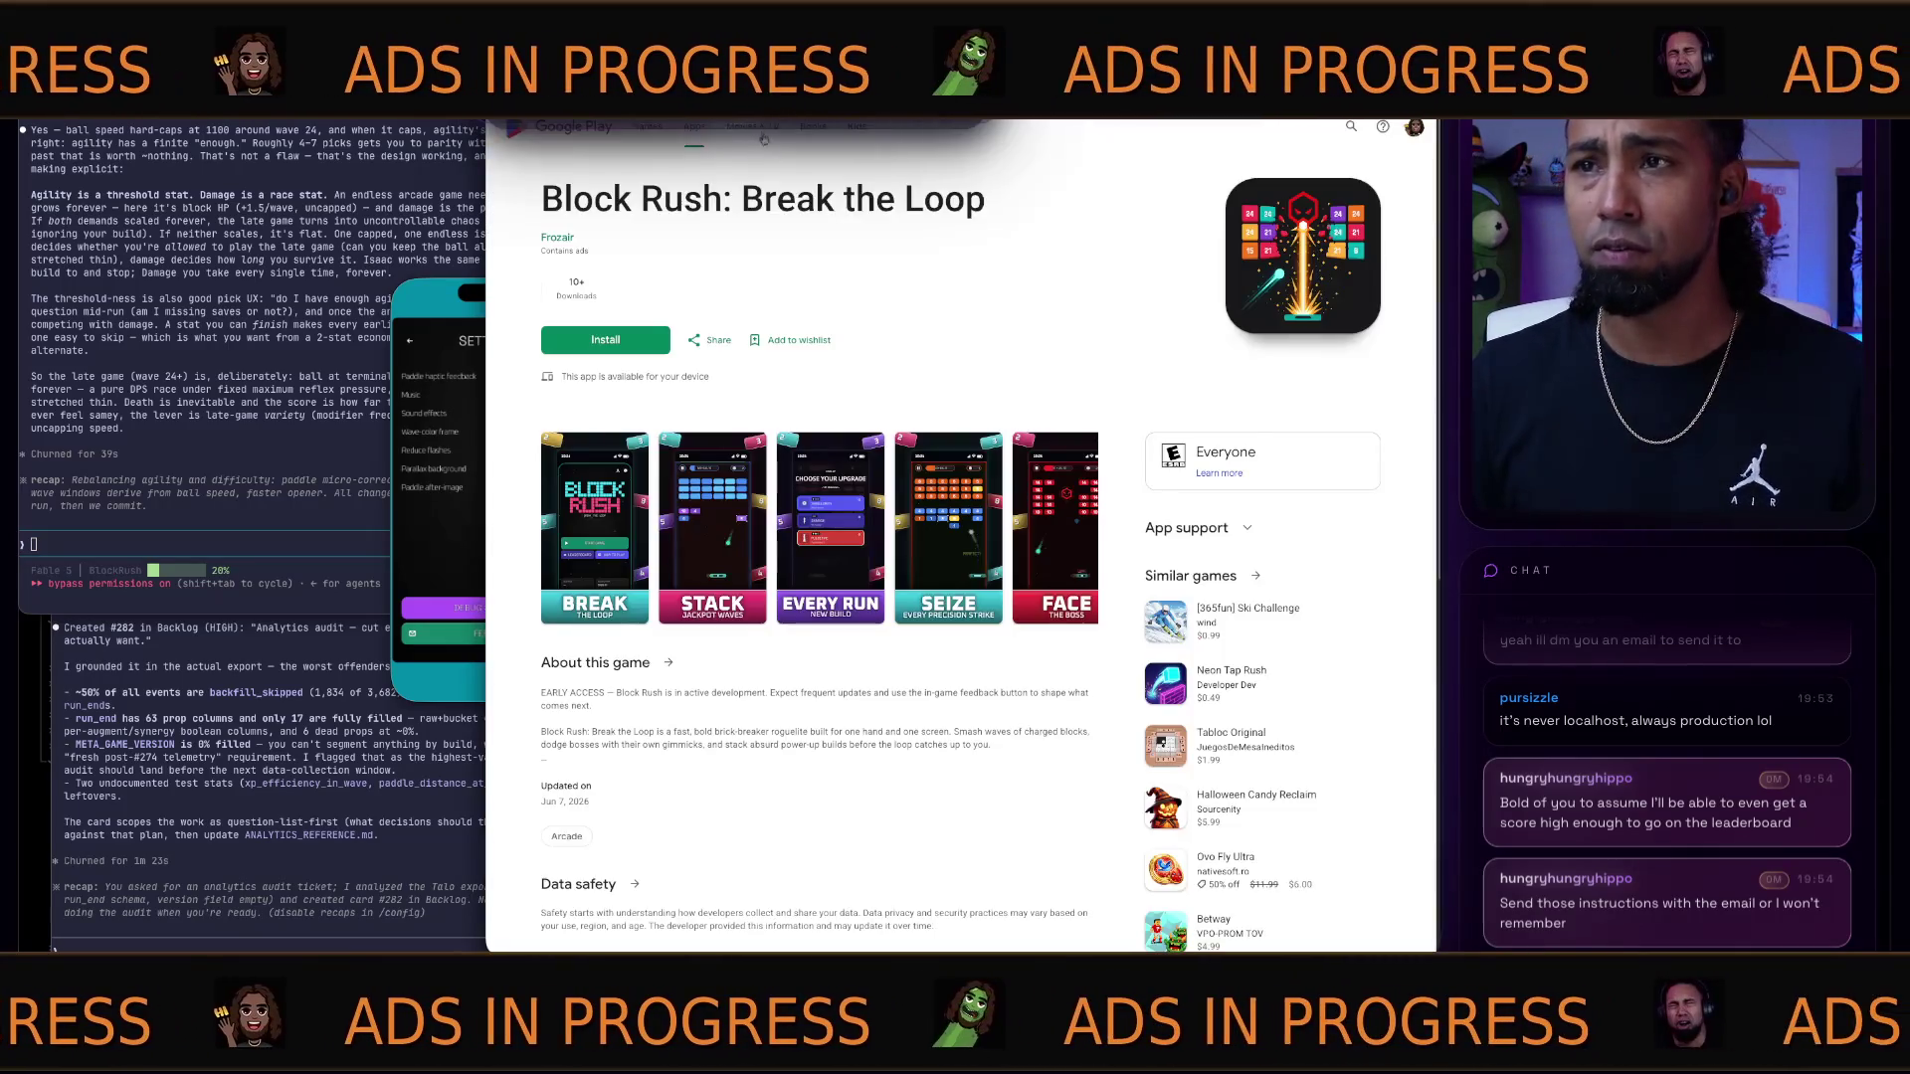
{"action": "key", "text": "ctrl+l"}
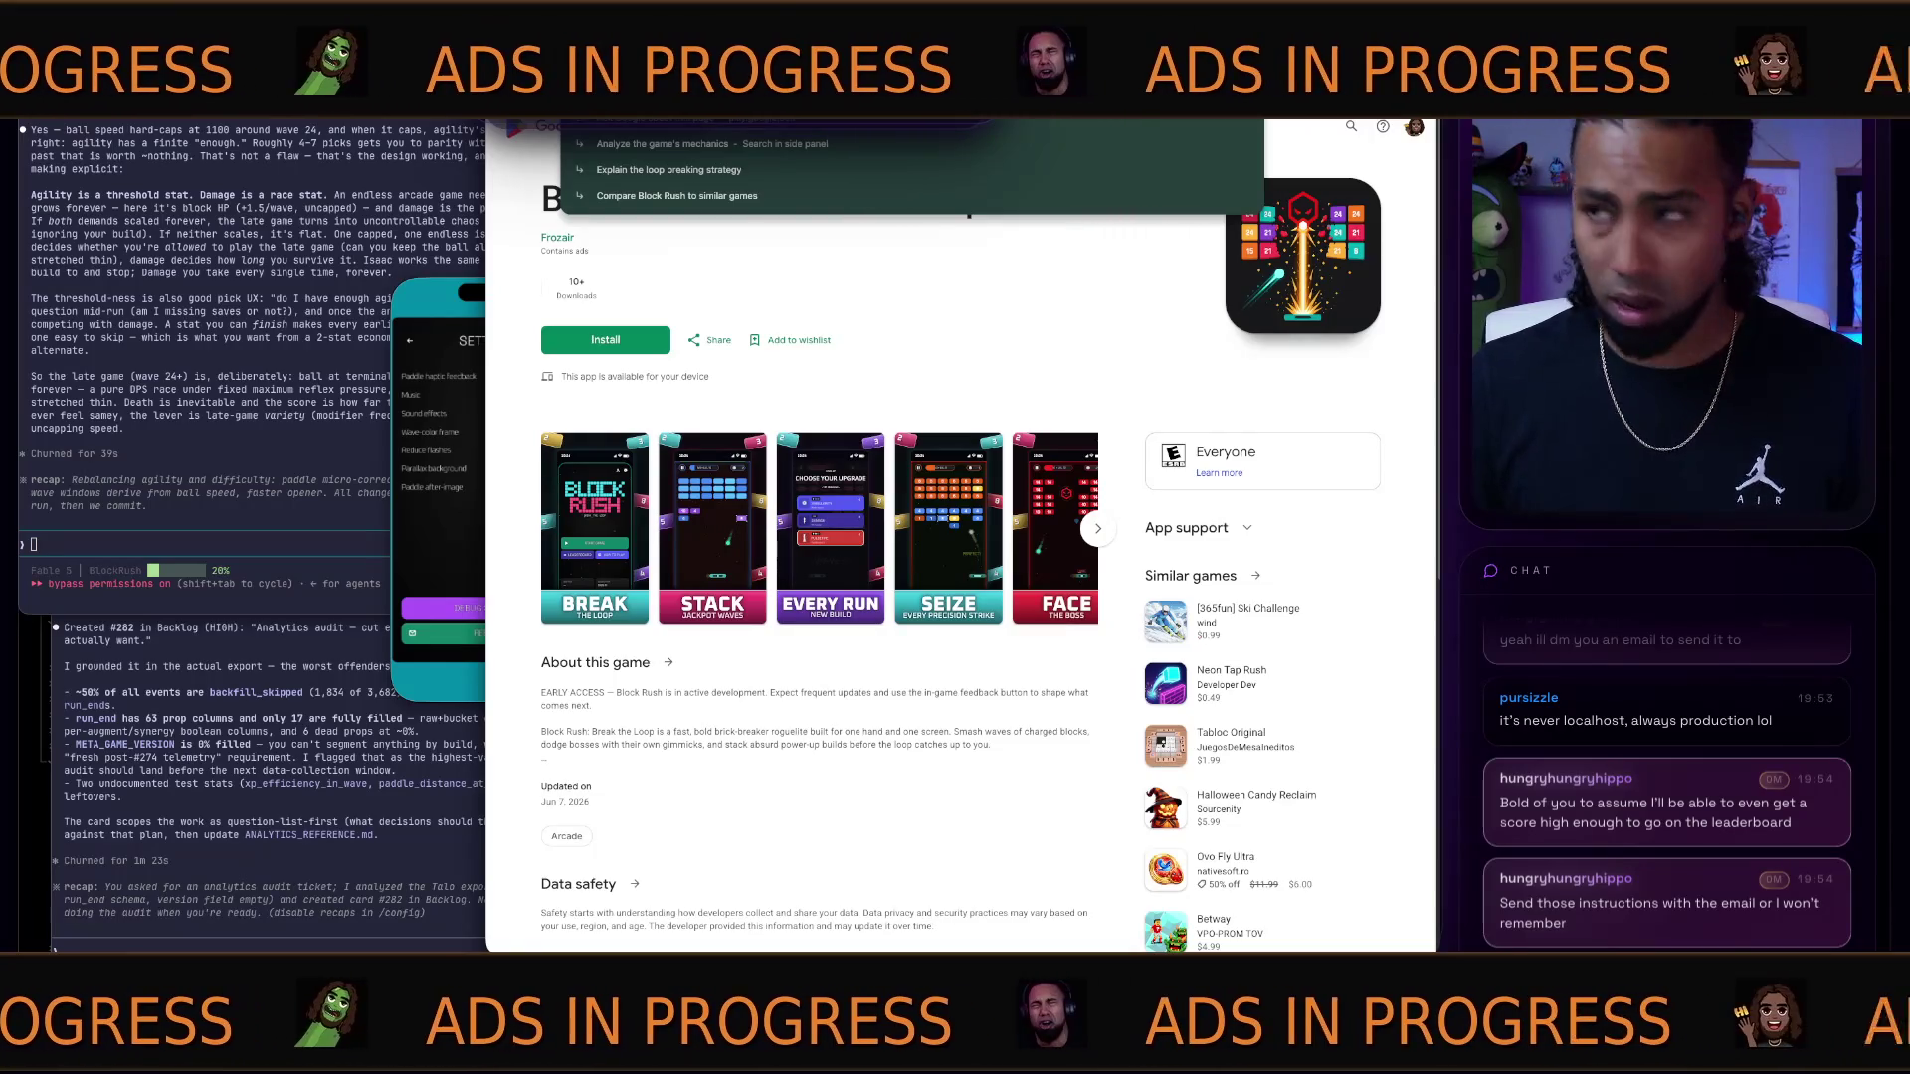
{"action": "key", "text": "Escape"}
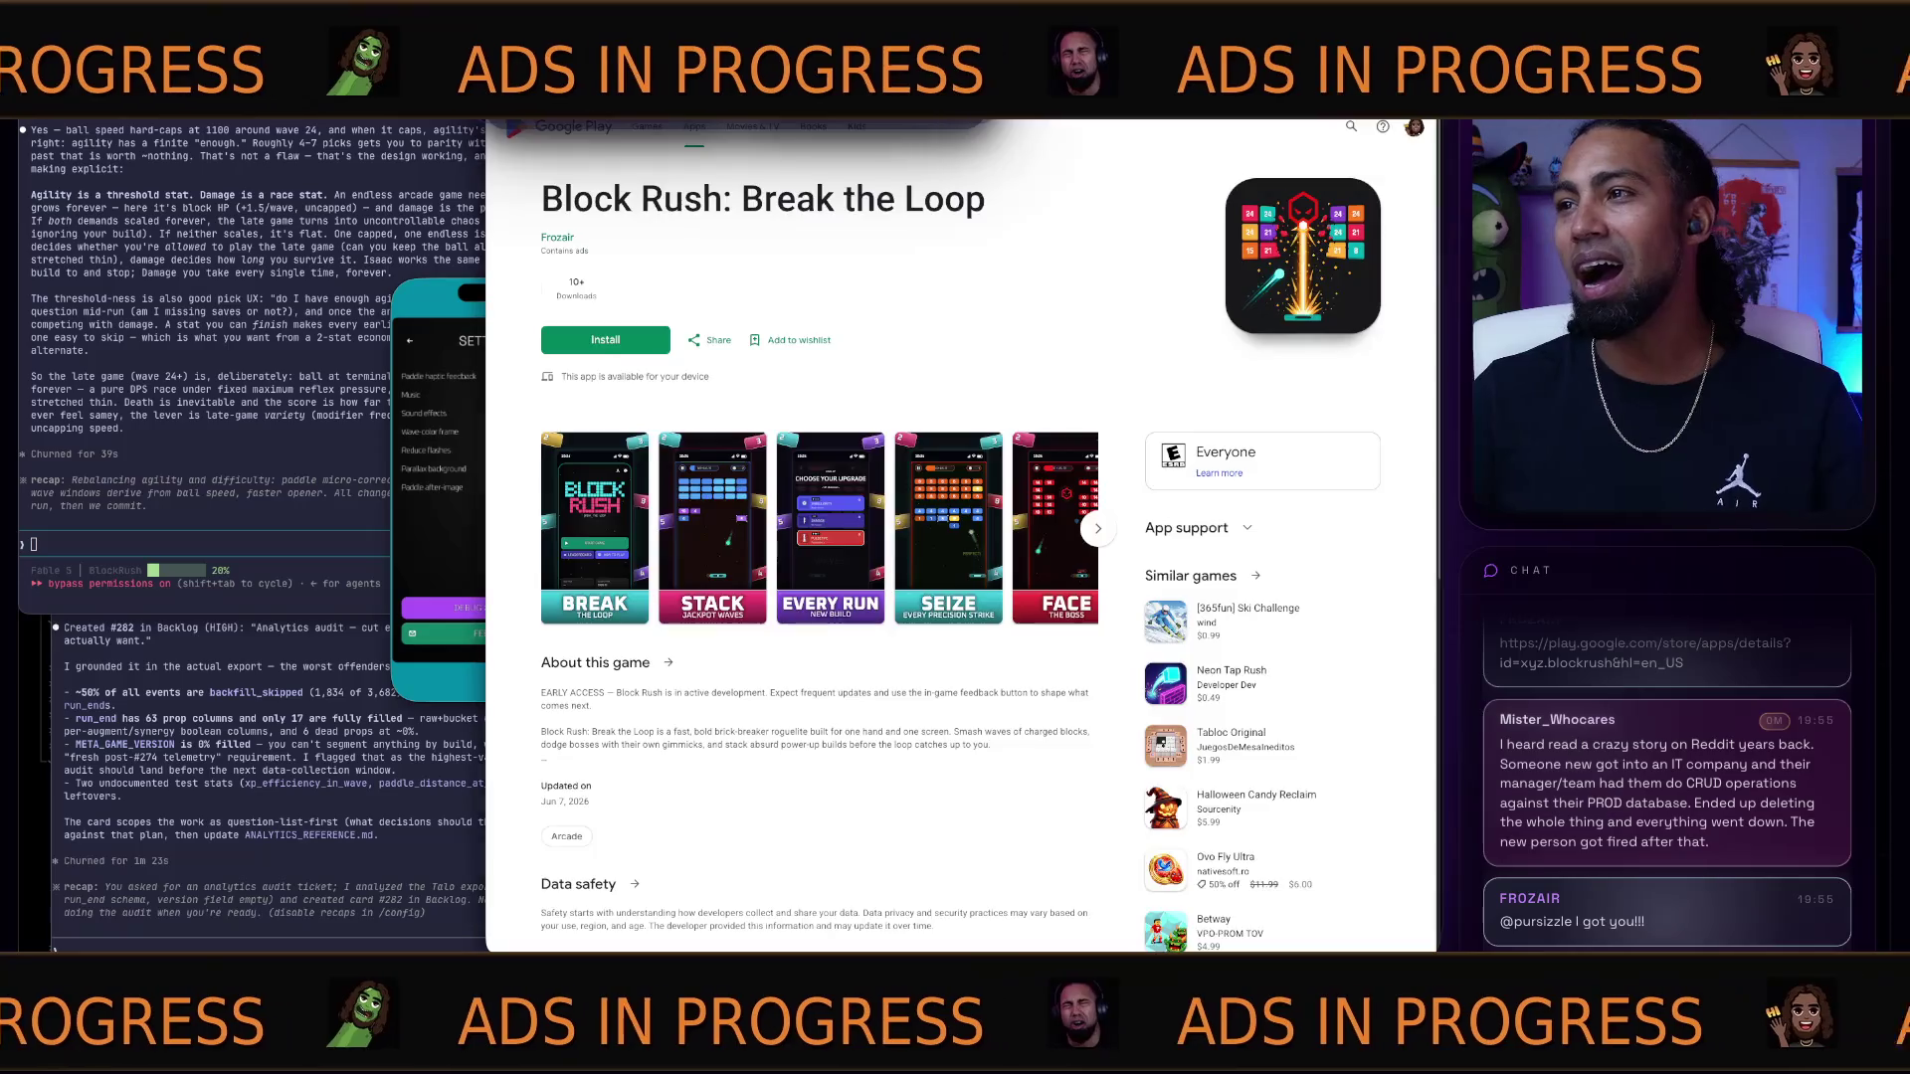
- In App Store Connect, view the rejected 0.1.0 submission's details under App Review, then bring the mirrored iPhone forward
{"action": "key", "text": "ctrl+Tab"}
{"action": "key", "text": "ctrl+Tab"}
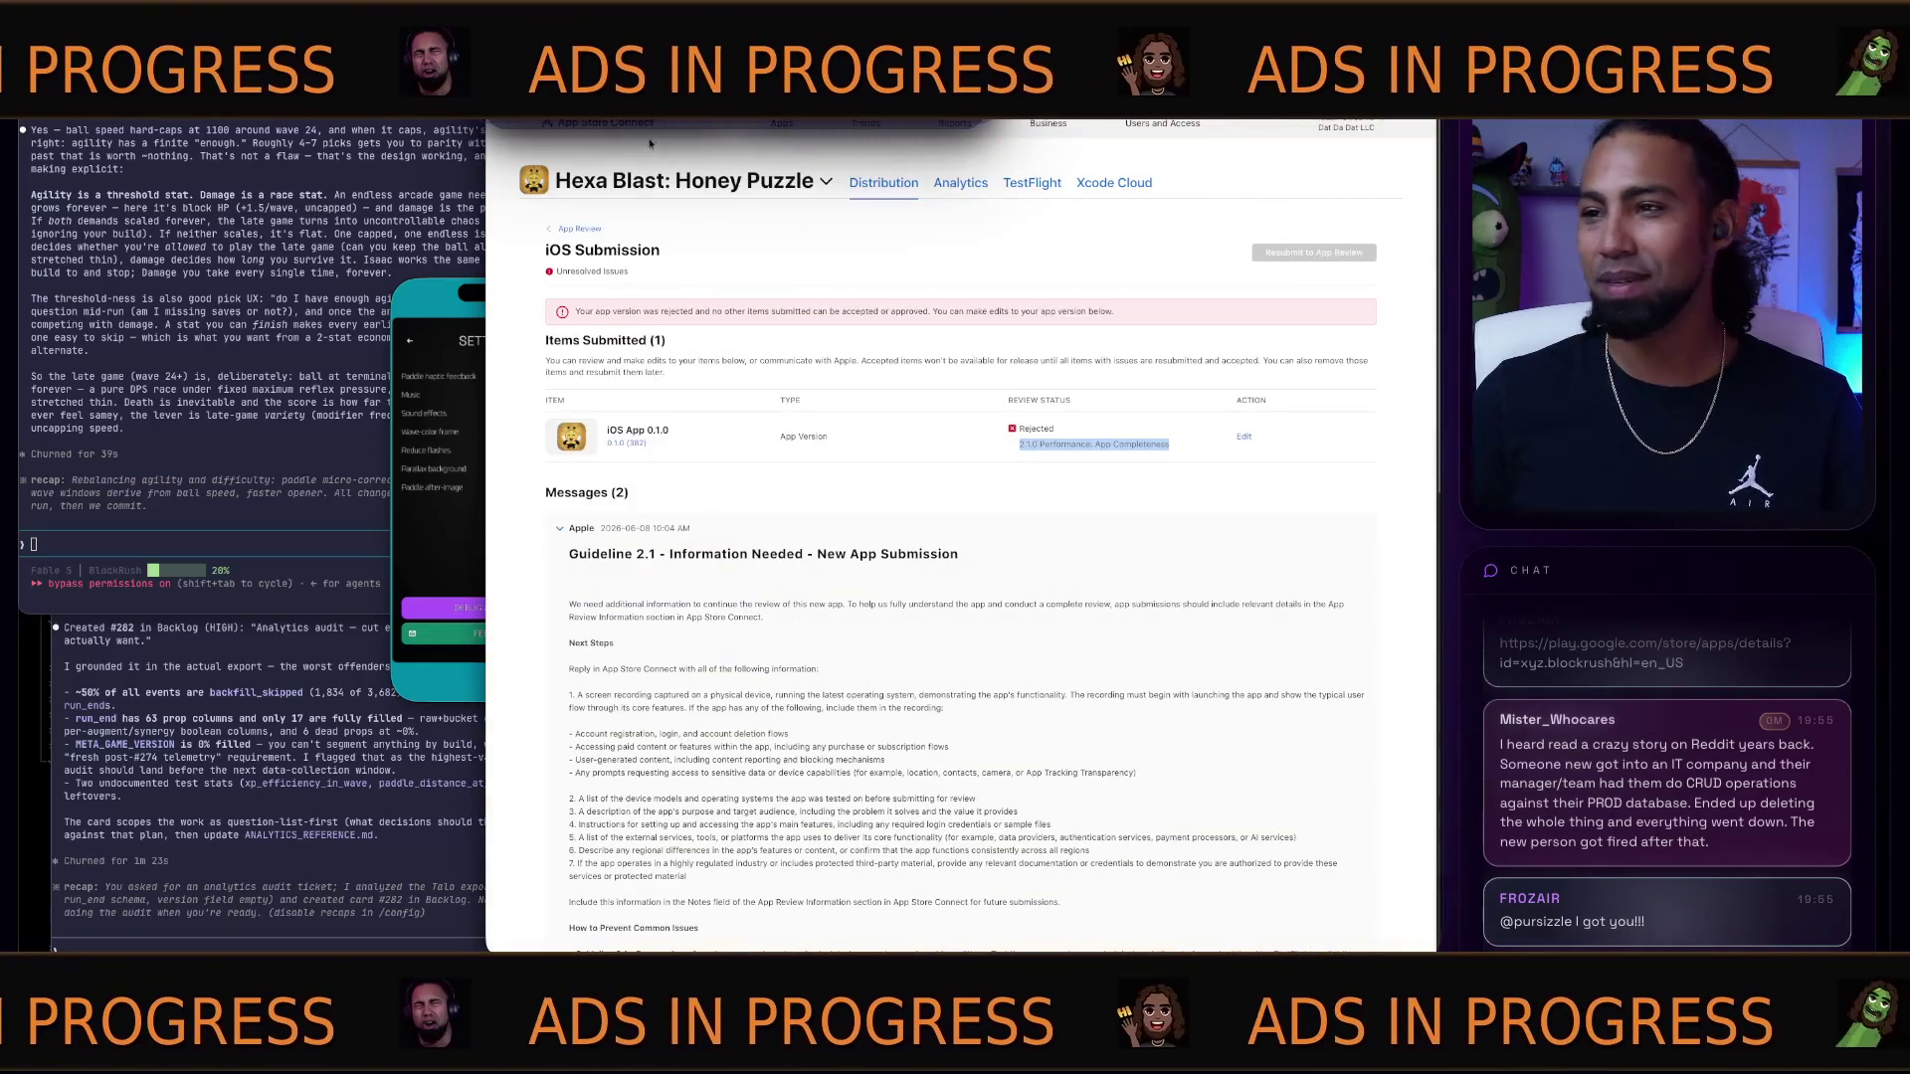
{"action": "left_click", "coordinate": [563, 241]}
{"action": "left_click", "coordinate": [569, 228]}
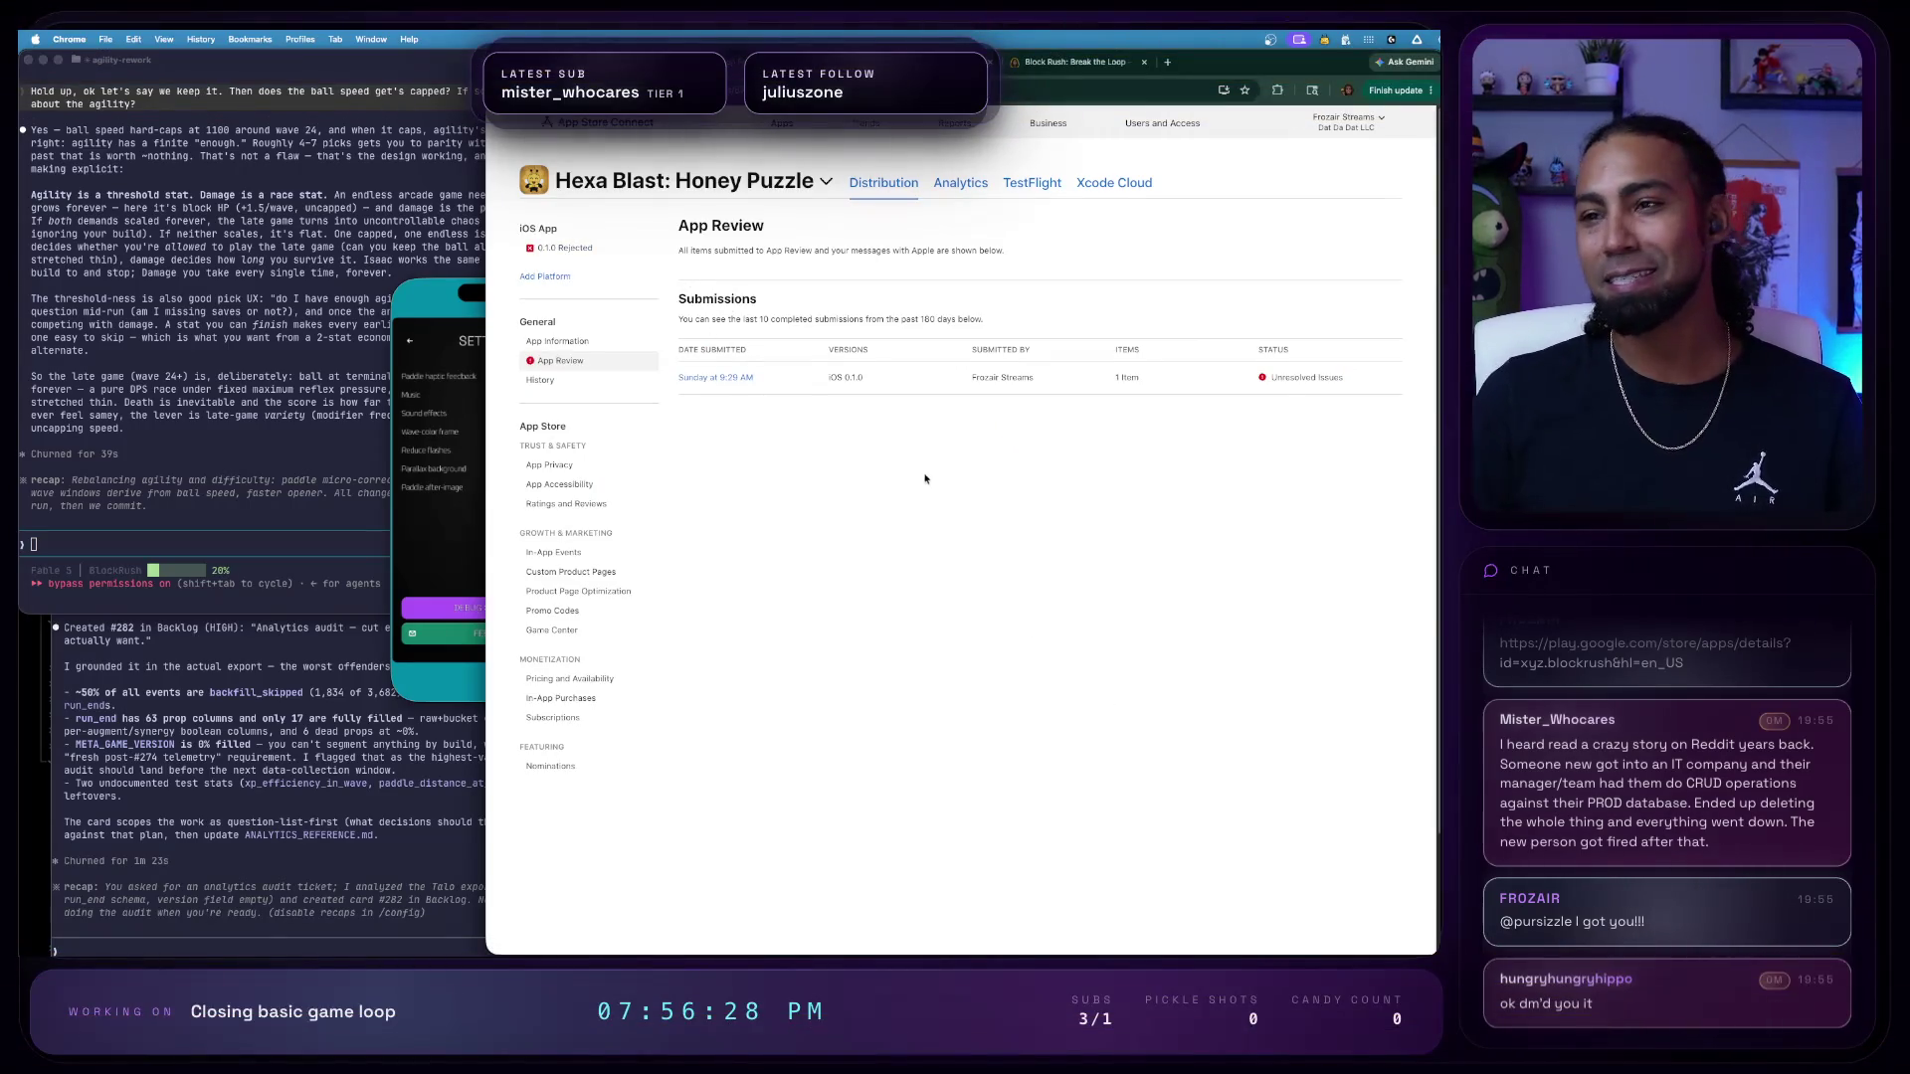
{"action": "left_click", "coordinate": [572, 249]}
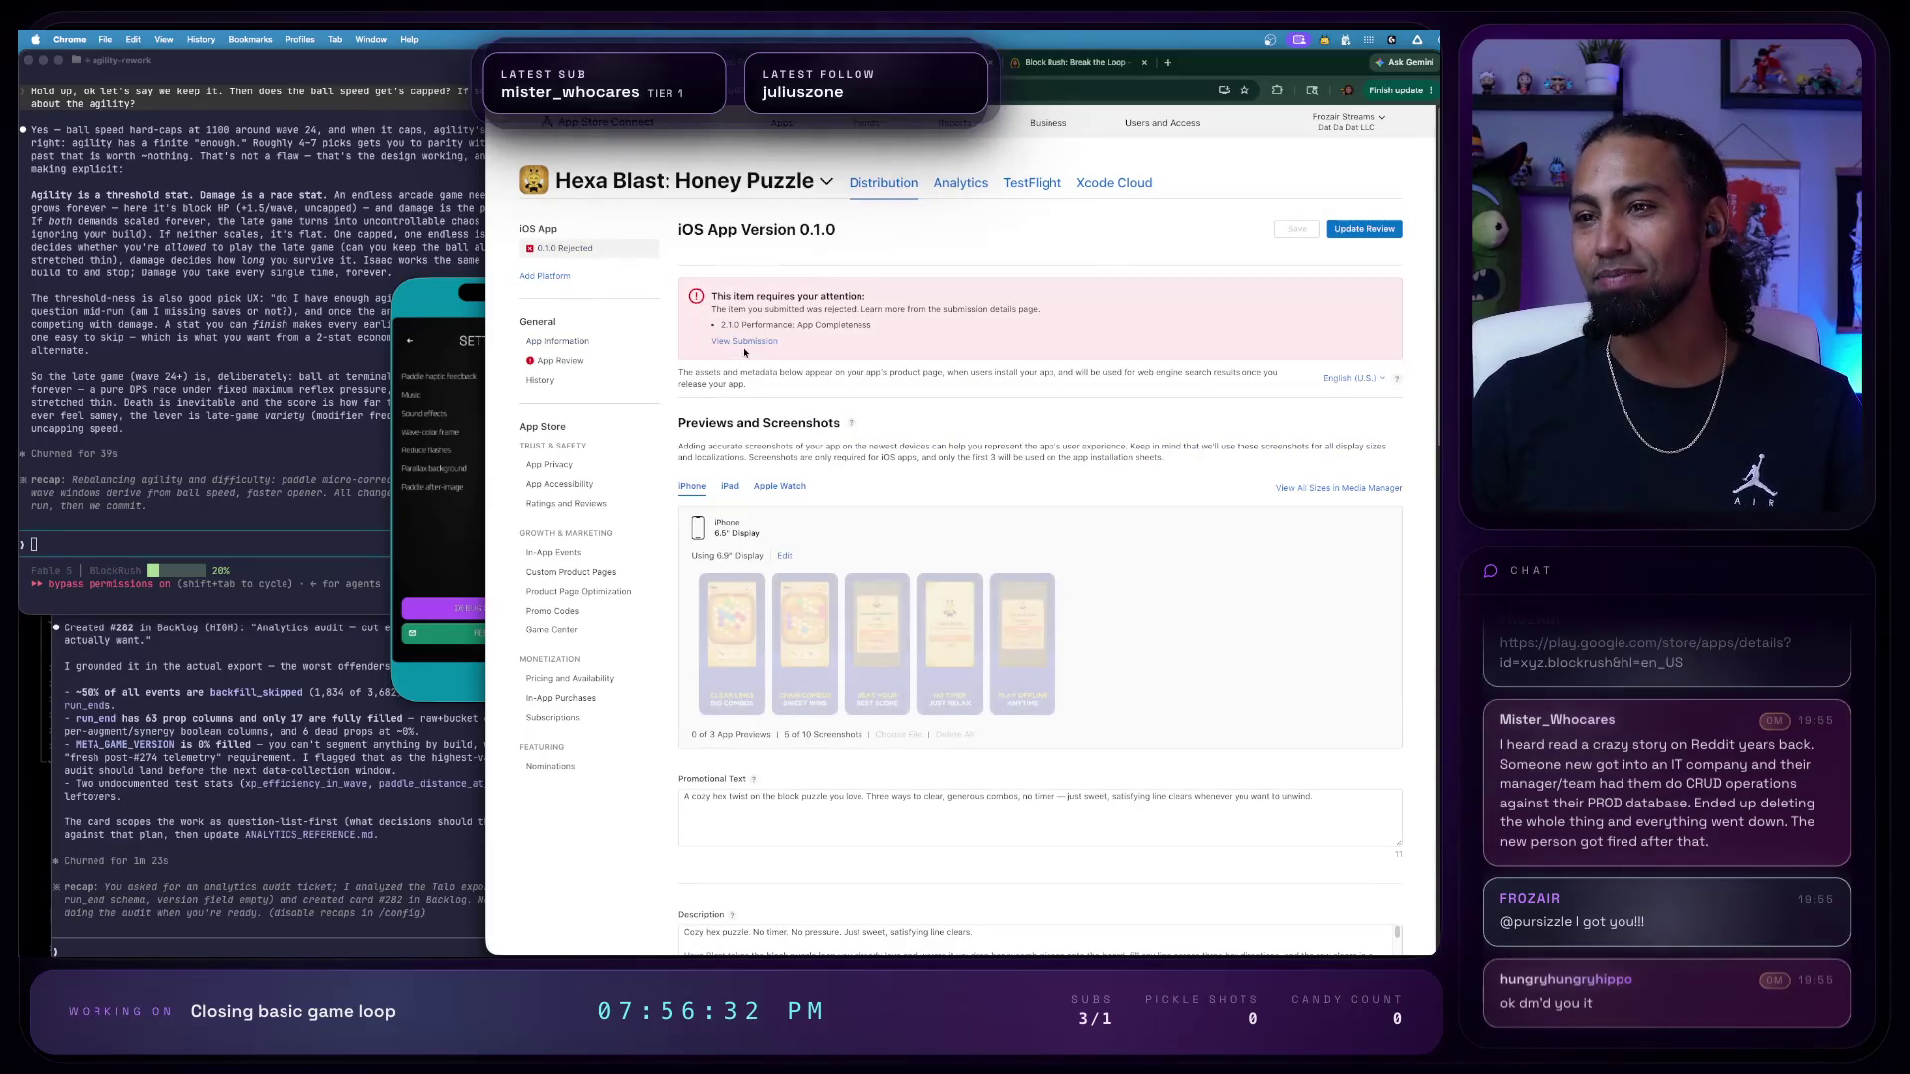
{"action": "left_click", "coordinate": [744, 342]}
{"action": "scroll", "coordinate": [1000, 448], "scroll_direction": "down", "scroll_amount": 5}
{"action": "scroll", "coordinate": [1000, 449], "scroll_direction": "down", "scroll_amount": 5}
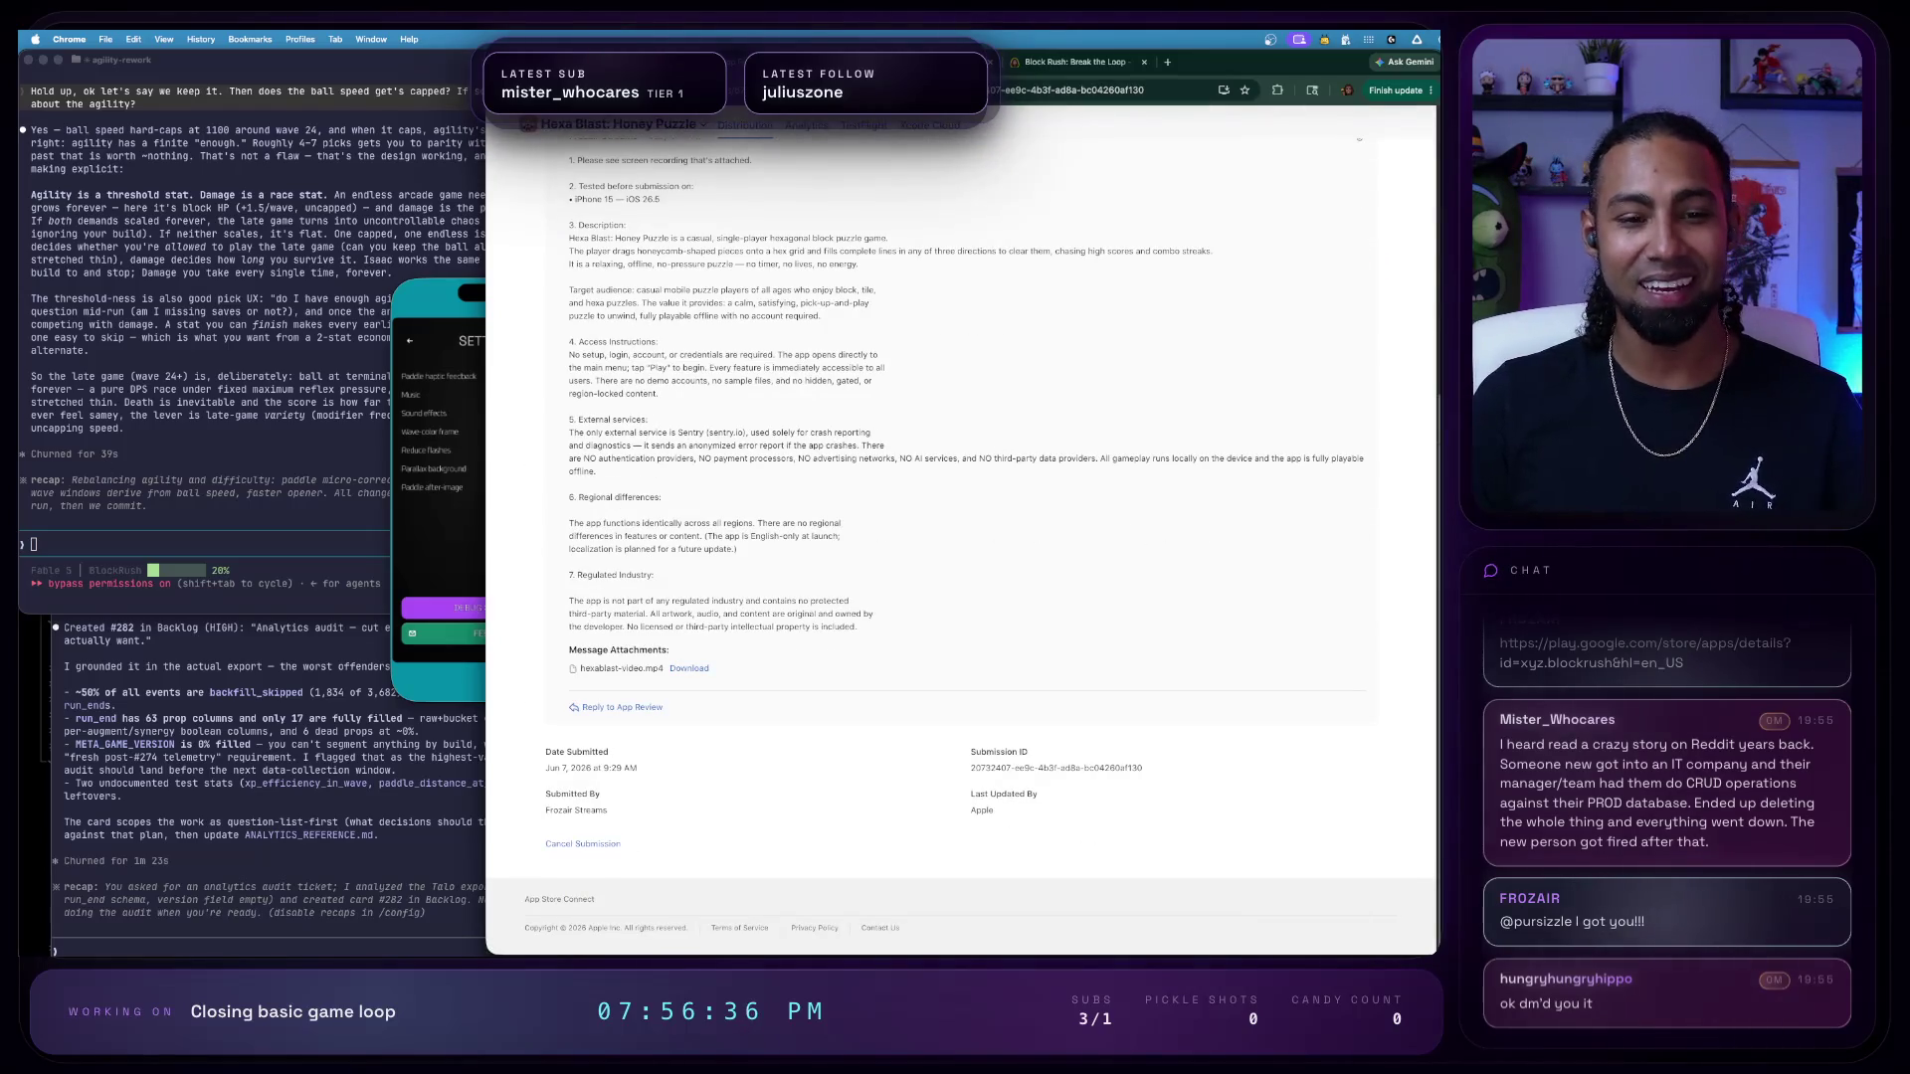
{"action": "left_click", "coordinate": [426, 306]}
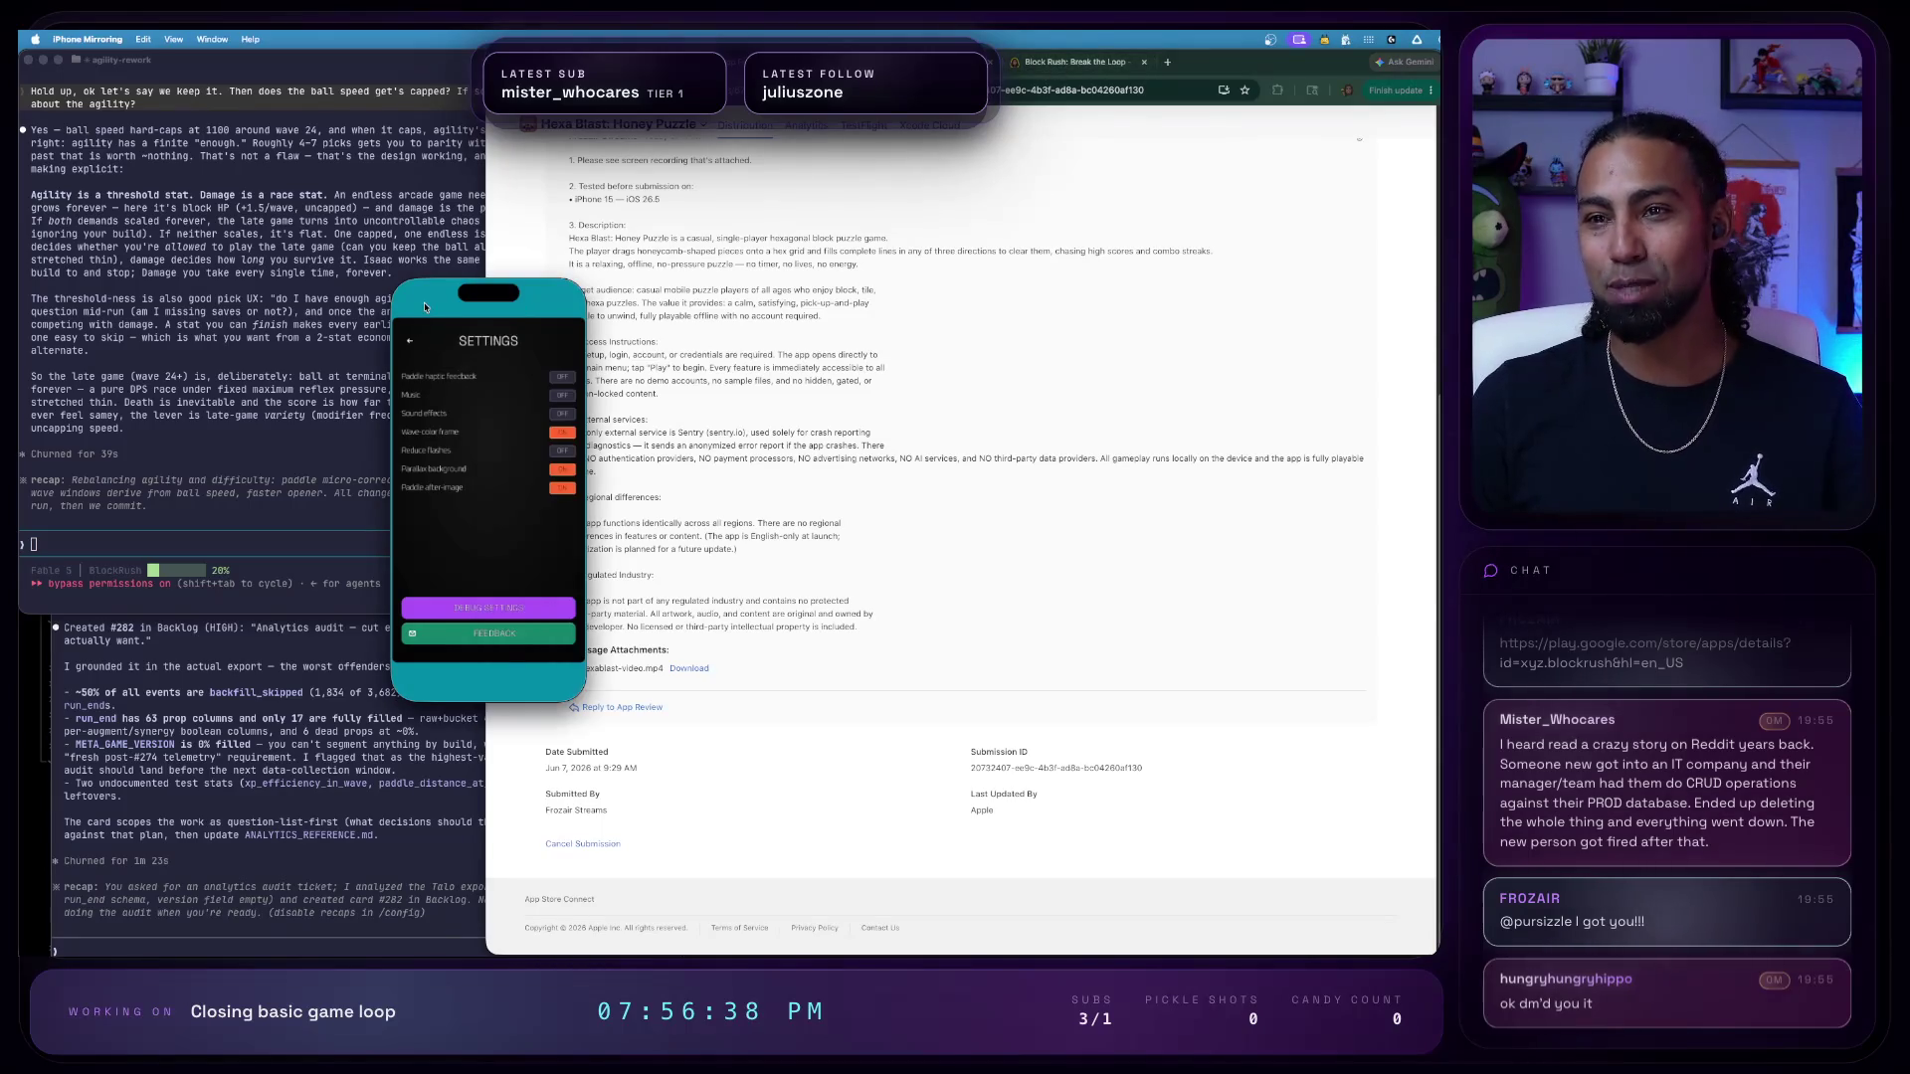
- Use the debug settings to give the player maximum coins and return to the main menu
{"action": "left_click", "coordinate": [414, 343]}
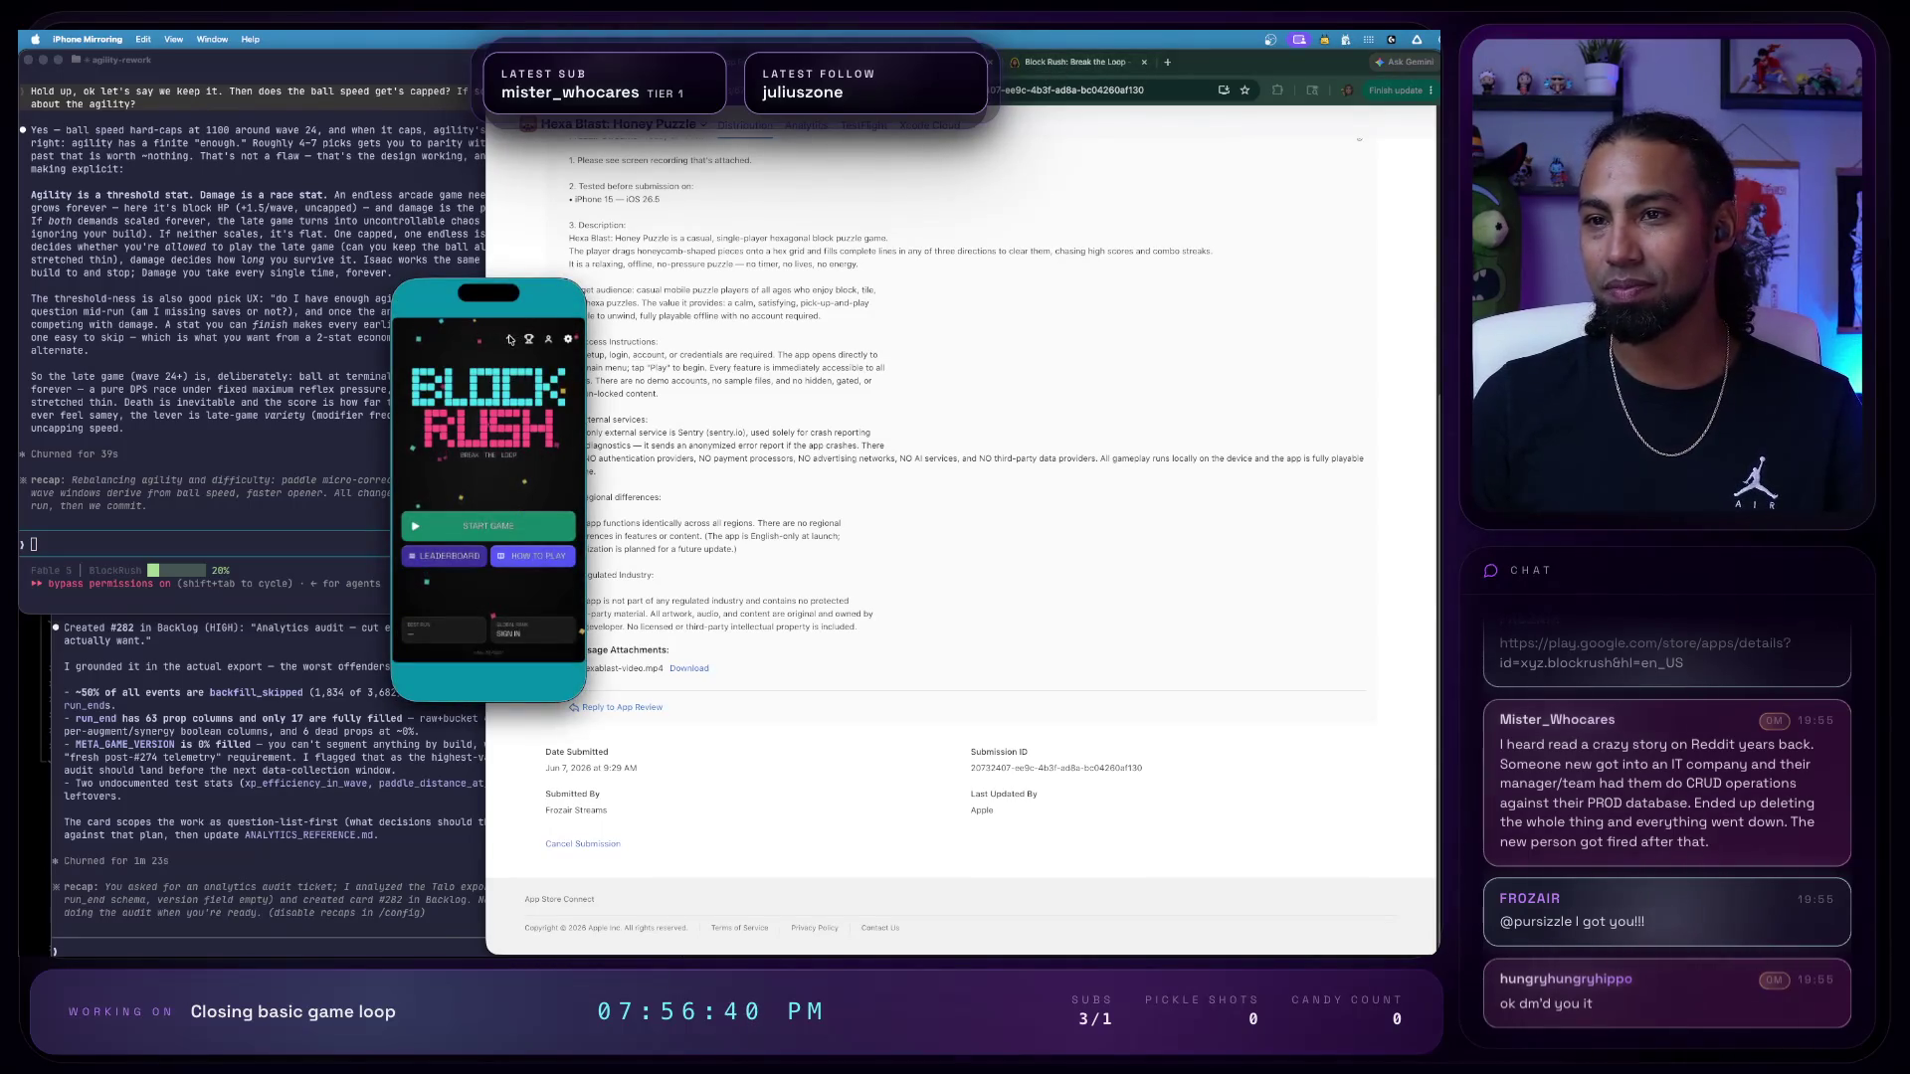
{"action": "left_click", "coordinate": [568, 340]}
{"action": "left_click", "coordinate": [526, 603]}
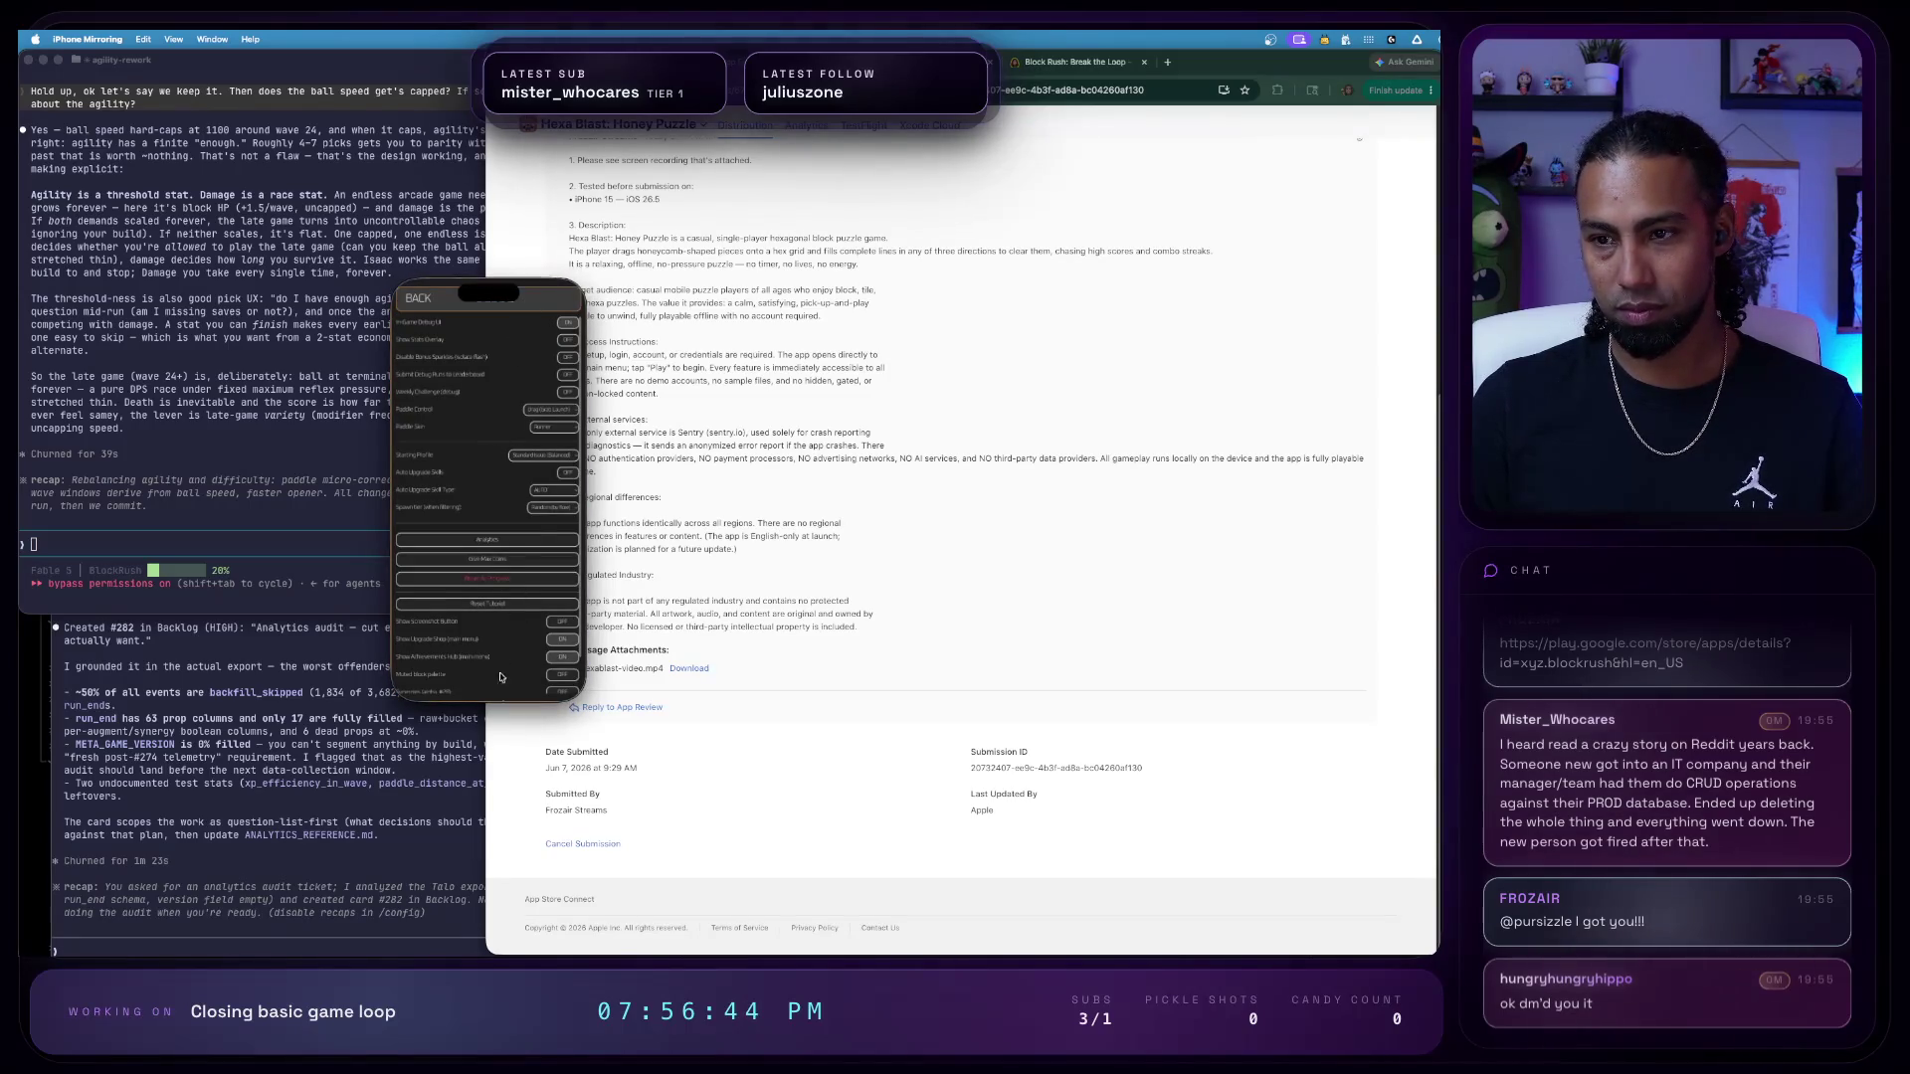
{"action": "scroll", "coordinate": [449, 603], "scroll_direction": "down", "scroll_amount": 2}
{"action": "left_click", "coordinate": [498, 521]}
{"action": "left_click", "coordinate": [420, 298]}
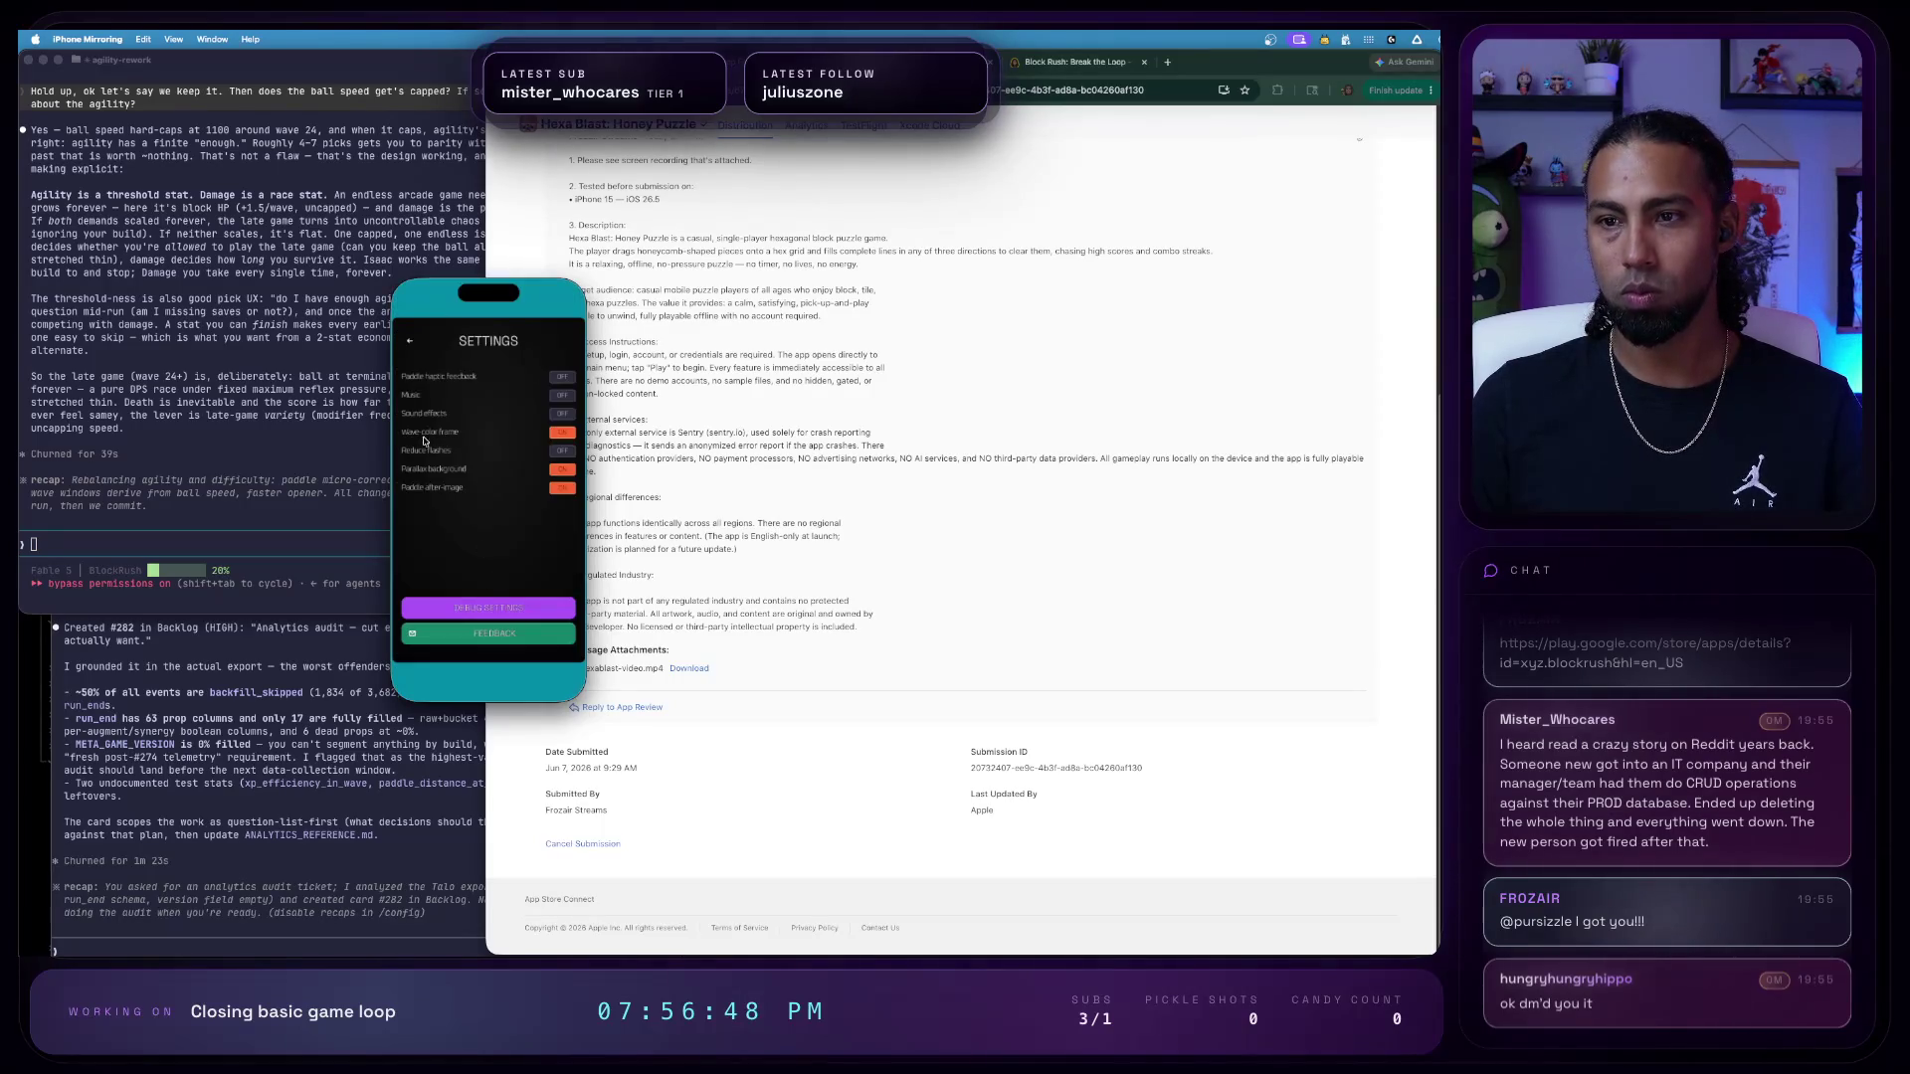
{"action": "left_click", "coordinate": [416, 346]}
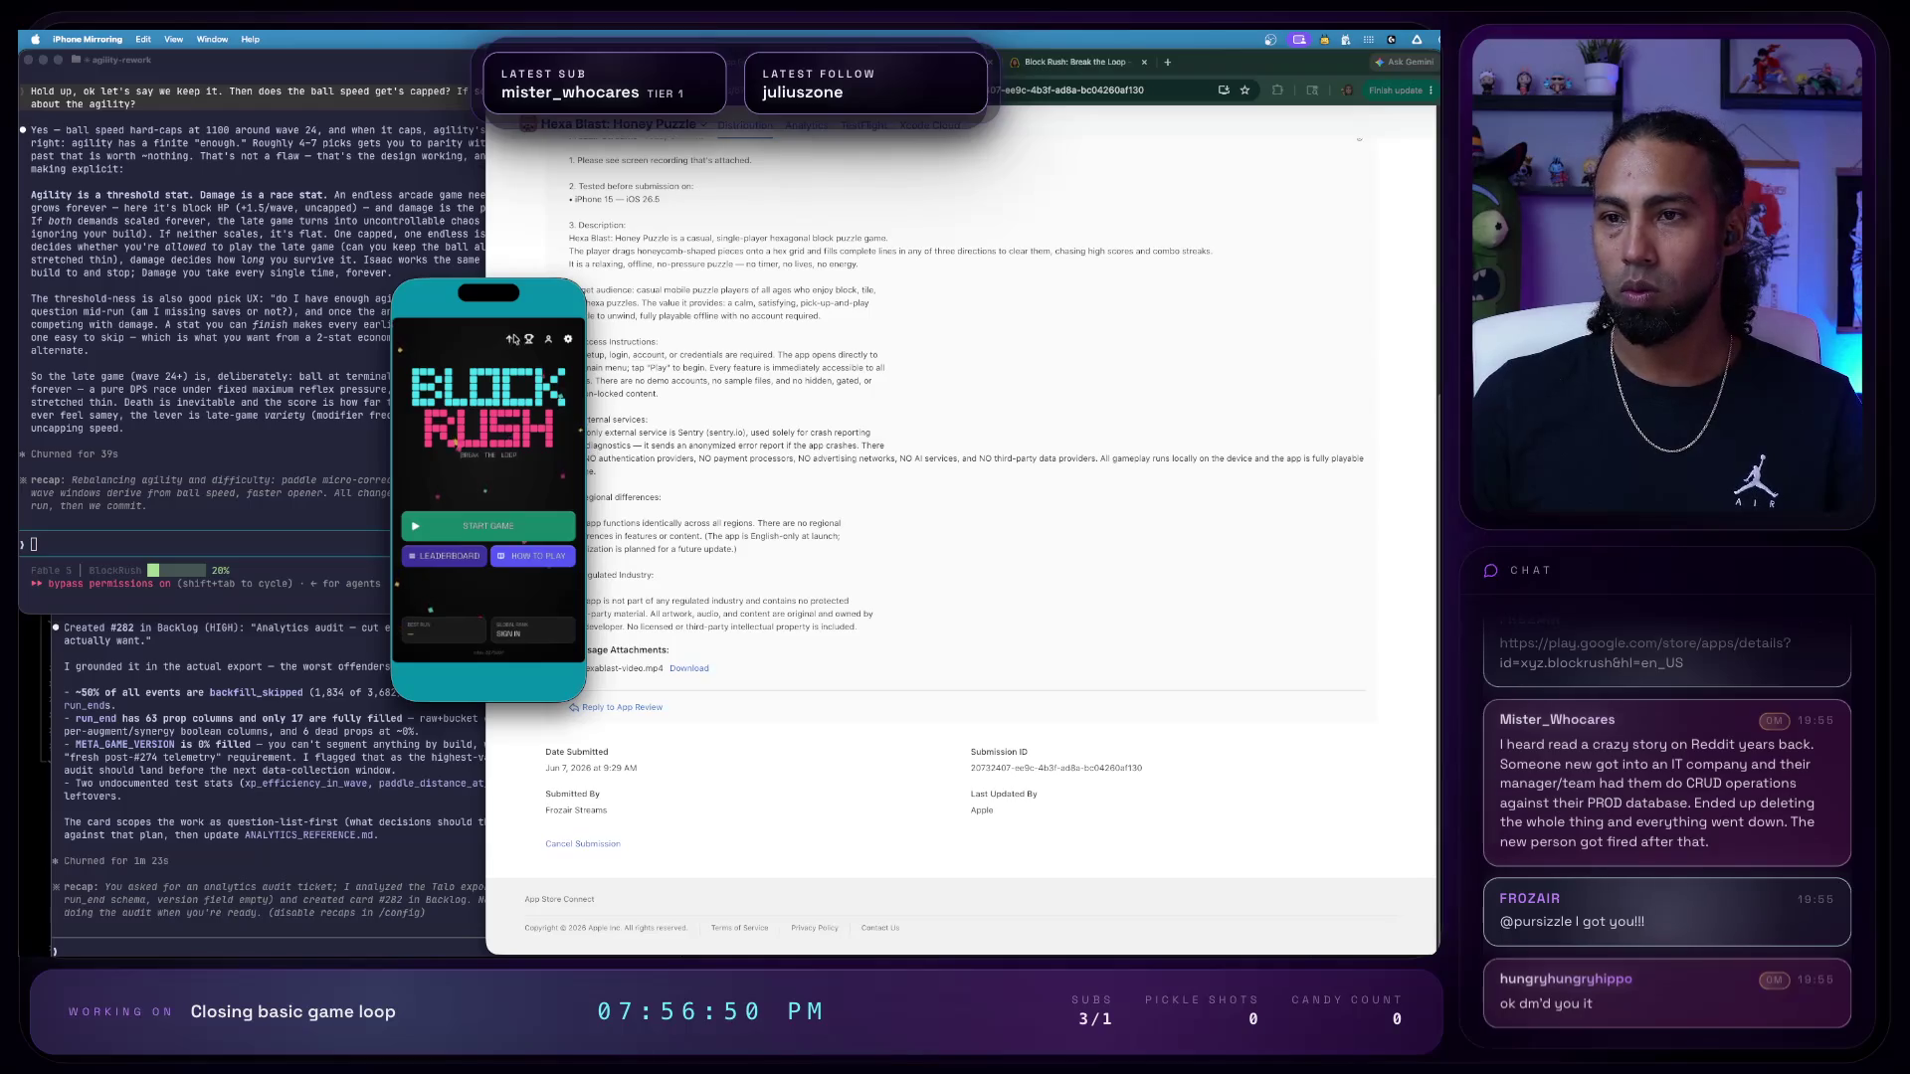
- Show the Boosts shop upgrade list, then bring up the Shop Feedback spreadsheet
{"action": "left_click", "coordinate": [514, 337]}
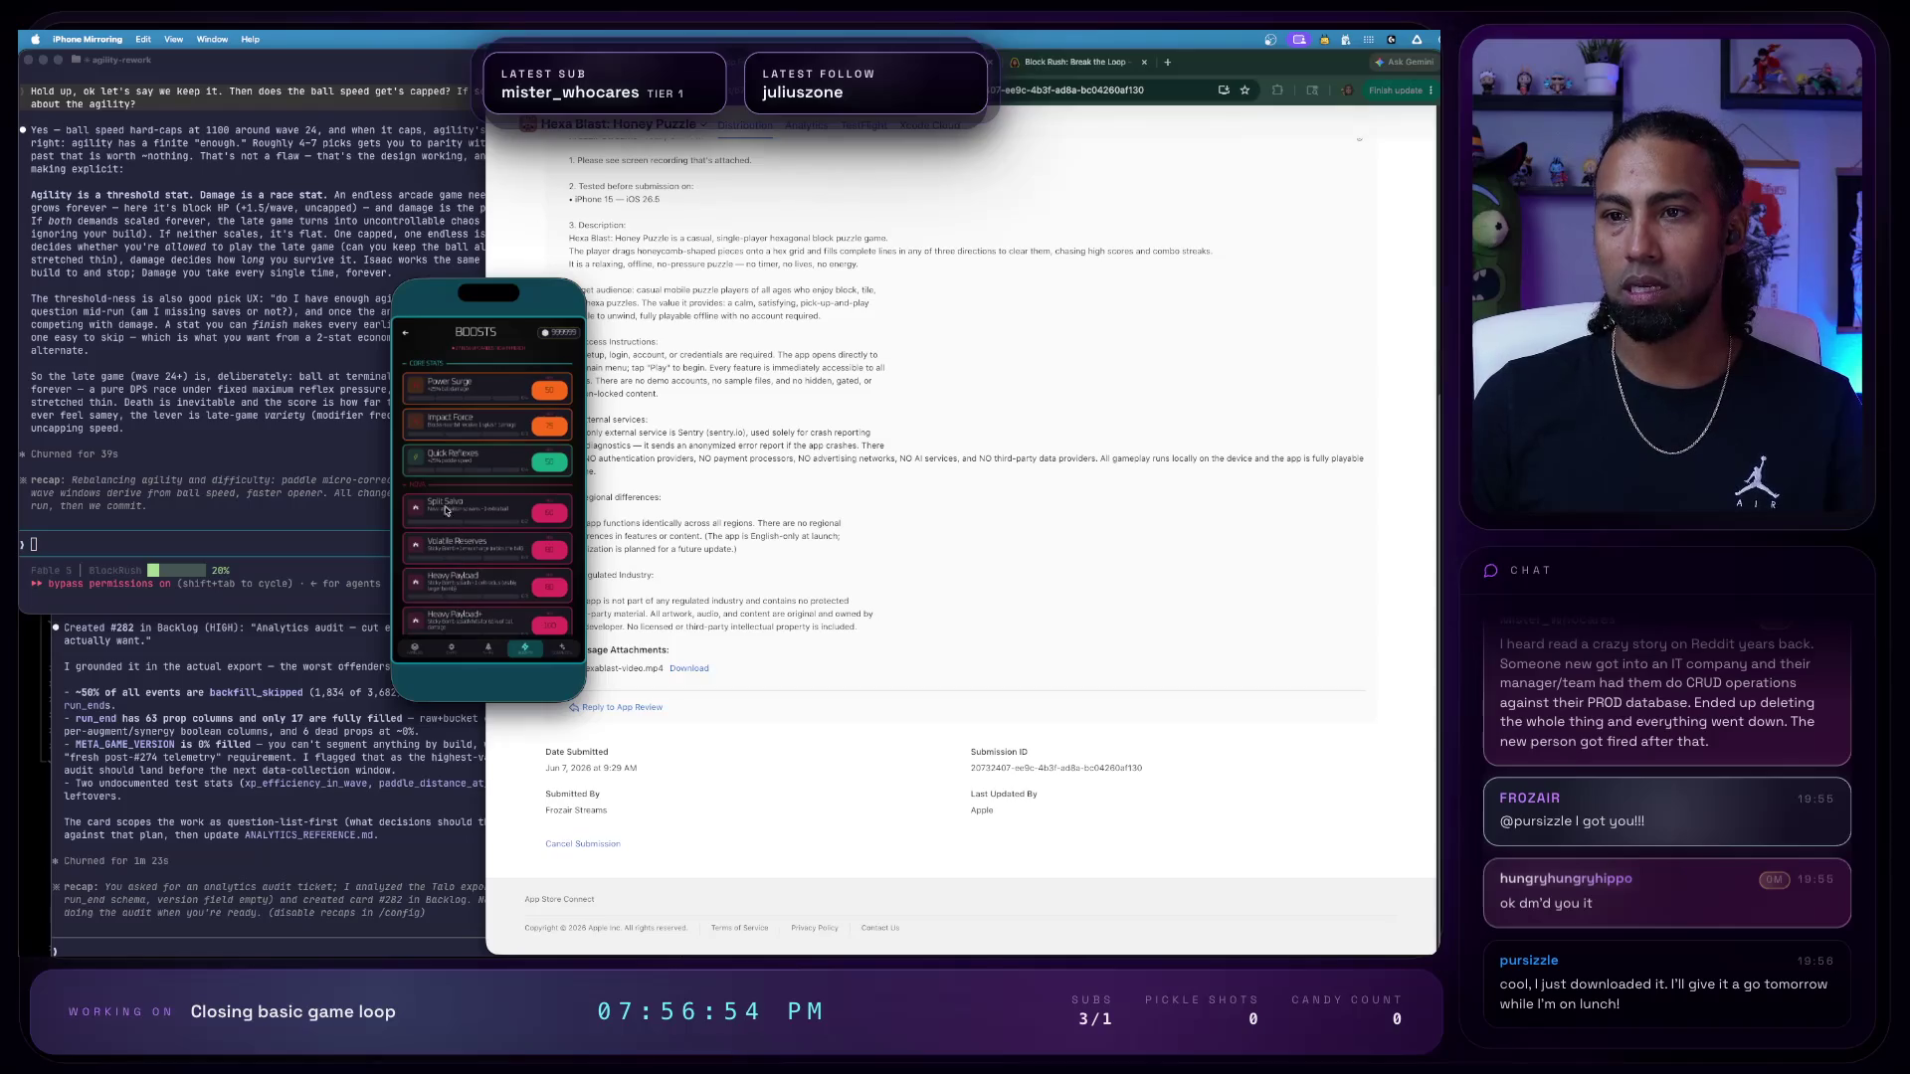
{"action": "left_click", "coordinate": [897, 61]}
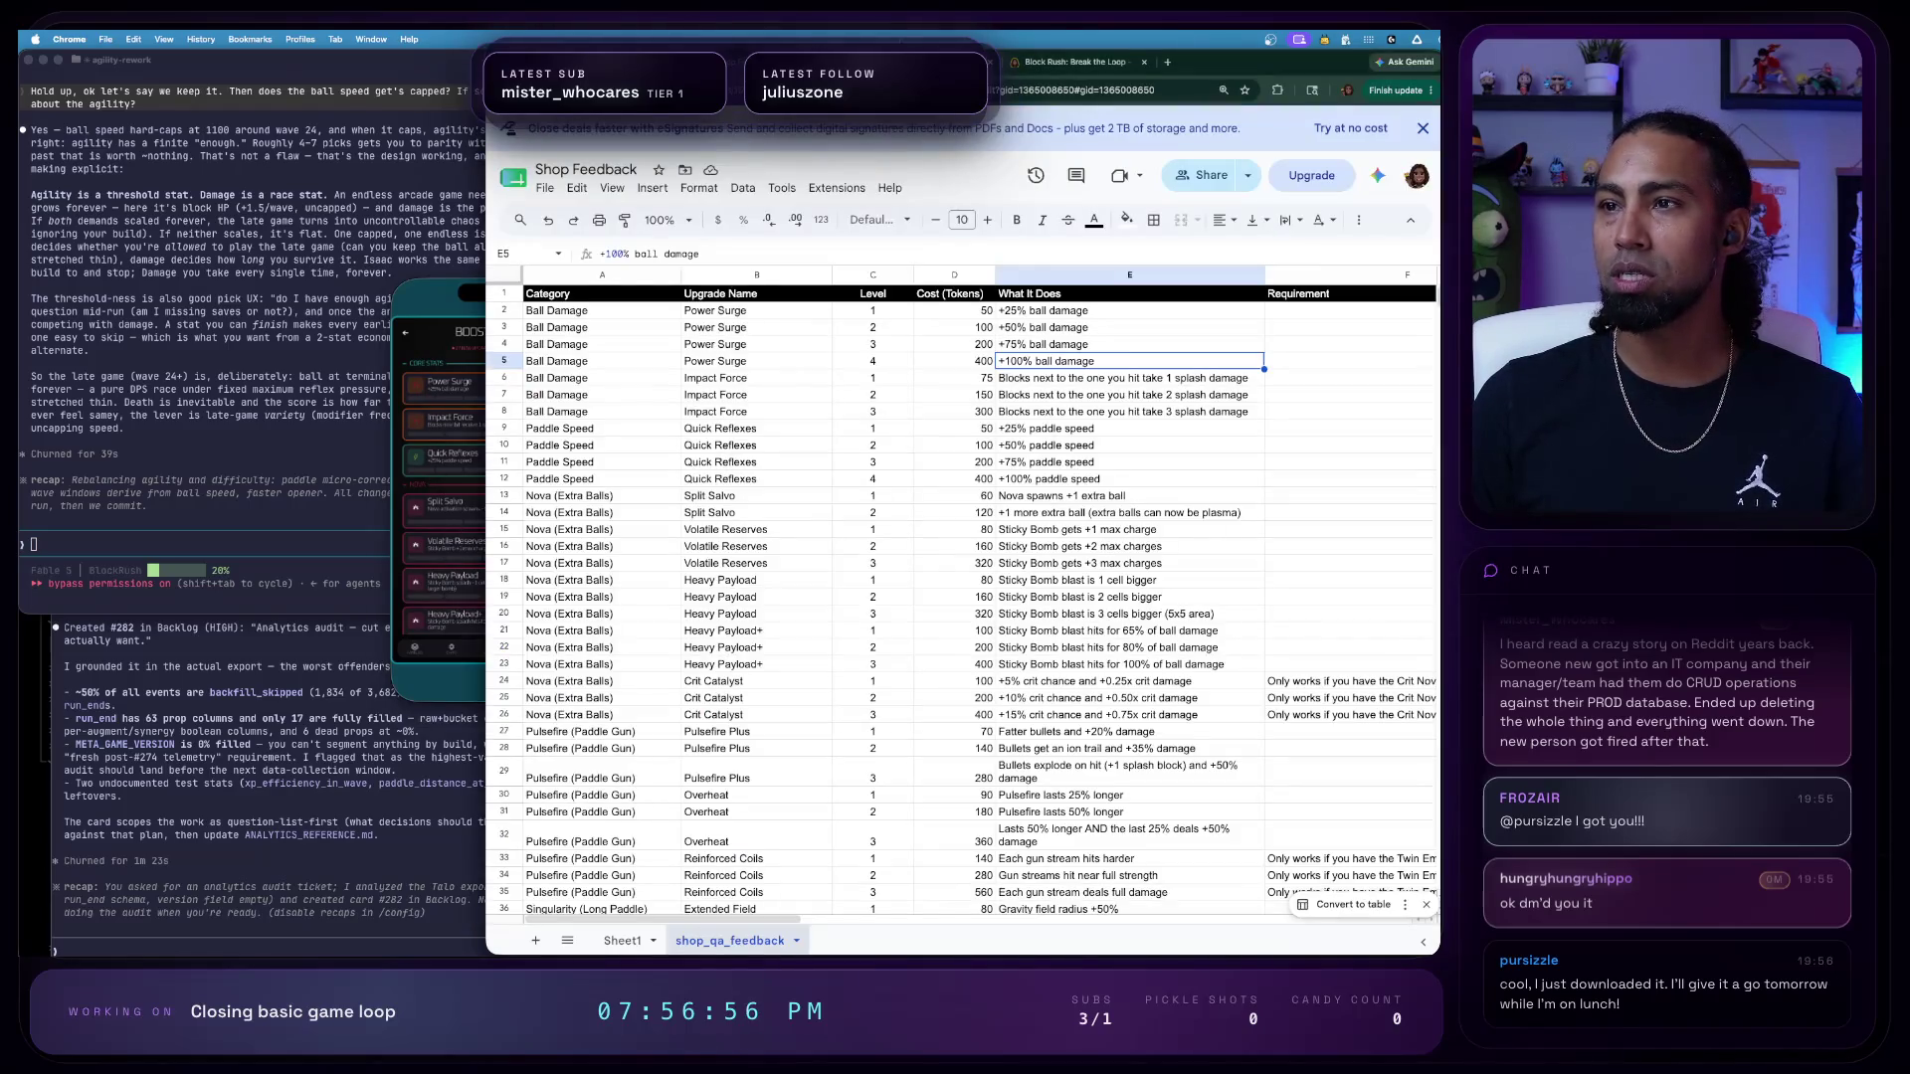
- Check the empty Tester Notes column, discard a stray entry in I5, and bring up cell options on Impact Force (B6)
{"action": "left_click_drag", "start_coordinate": [448, 428], "coordinate": [340, 428]}
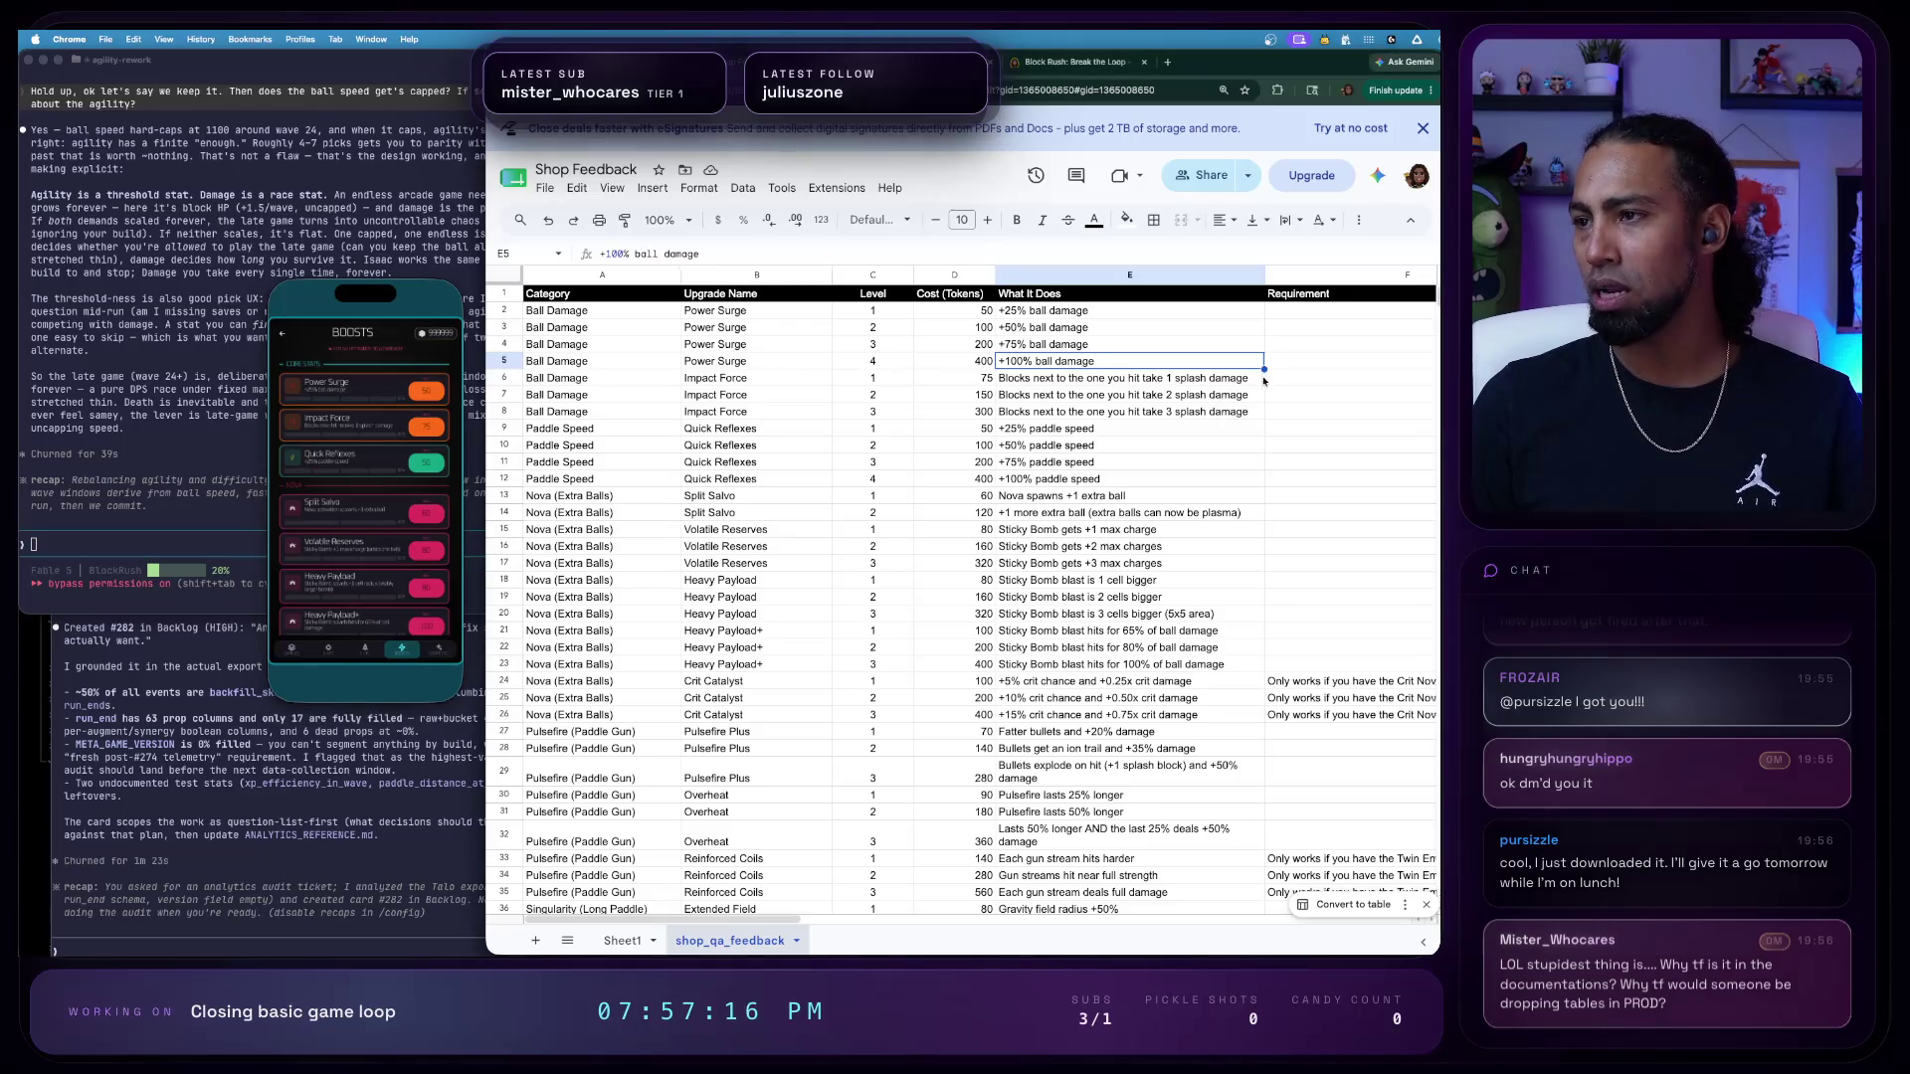
{"action": "scroll", "coordinate": [1261, 381], "scroll_direction": "right", "scroll_amount": 5}
{"action": "scroll", "coordinate": [1257, 373], "scroll_direction": "right", "scroll_amount": 3}
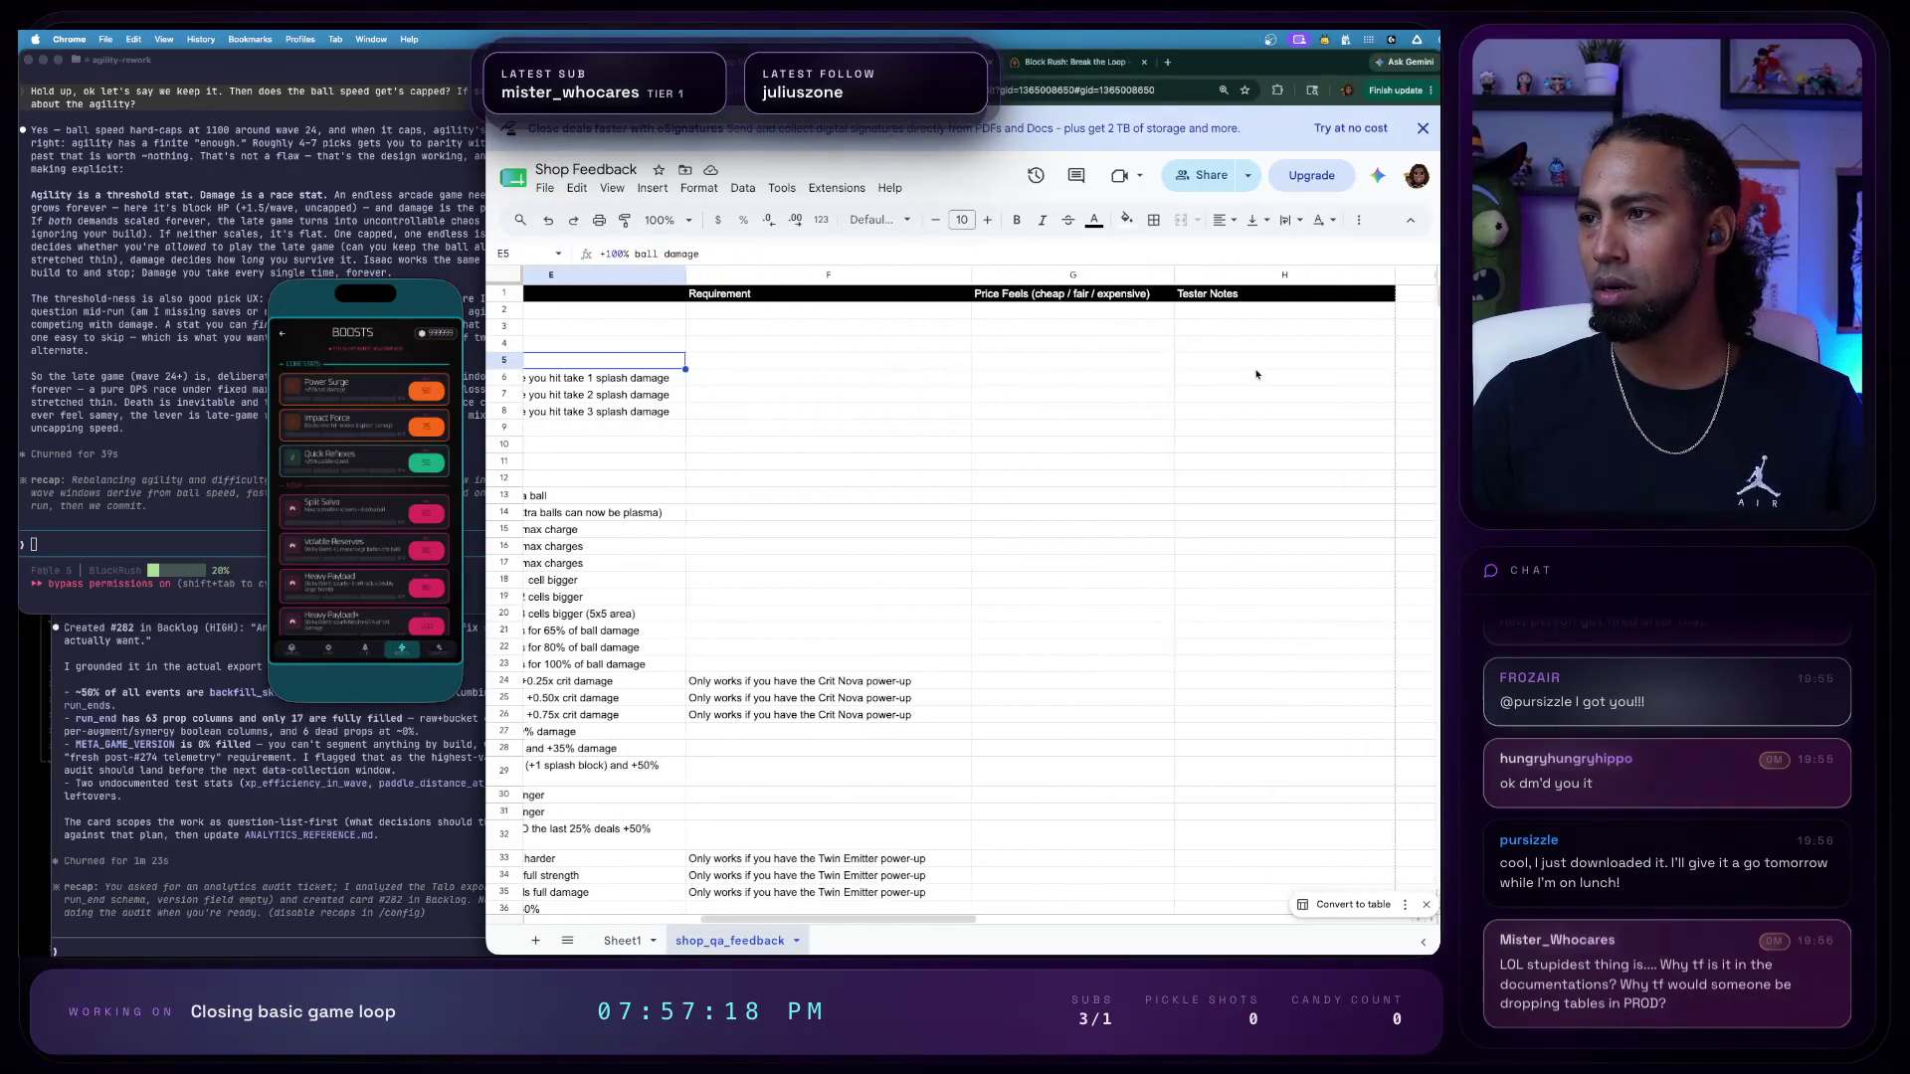
{"action": "left_click", "coordinate": [1261, 362]}
{"action": "type", "text": "R"}
{"action": "key", "text": "Escape"}
{"action": "scroll", "coordinate": [1037, 332], "scroll_direction": "left", "scroll_amount": 5}
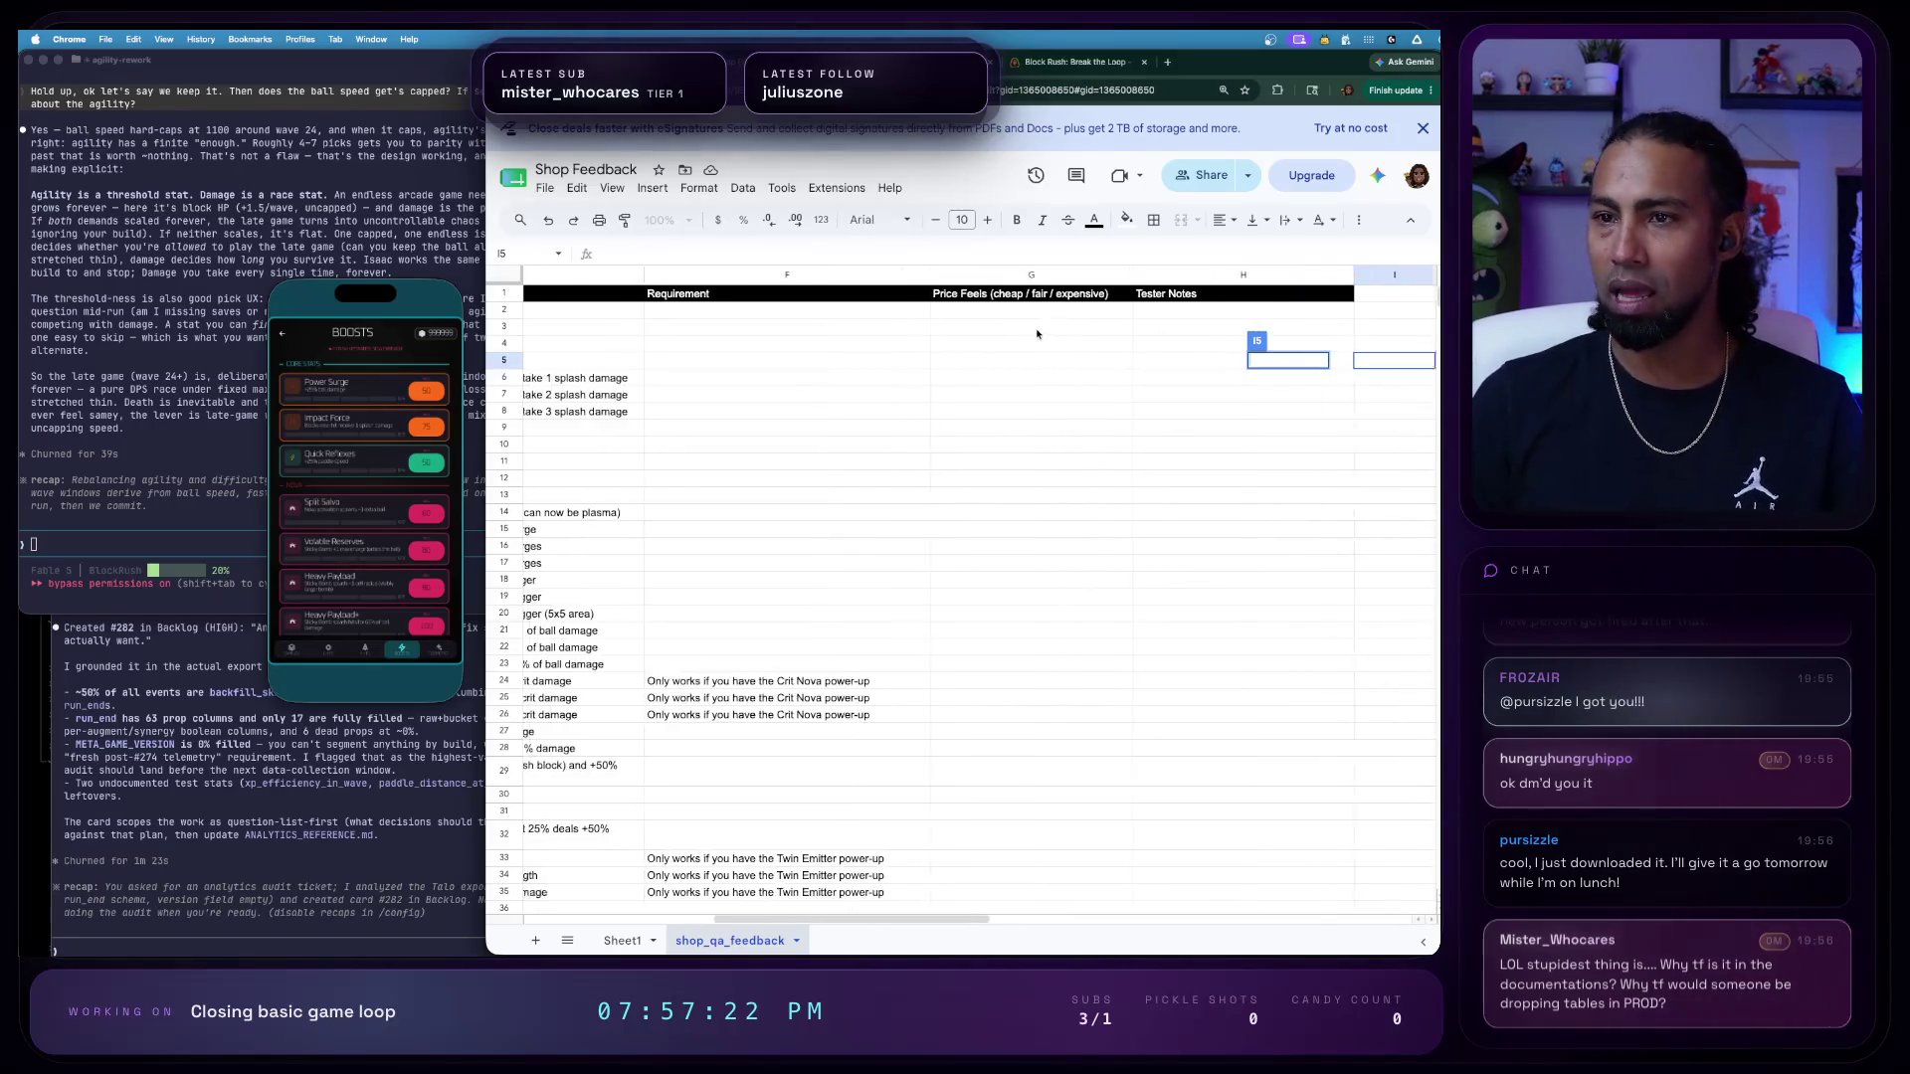
{"action": "scroll", "coordinate": [1036, 331], "scroll_direction": "left", "scroll_amount": 2}
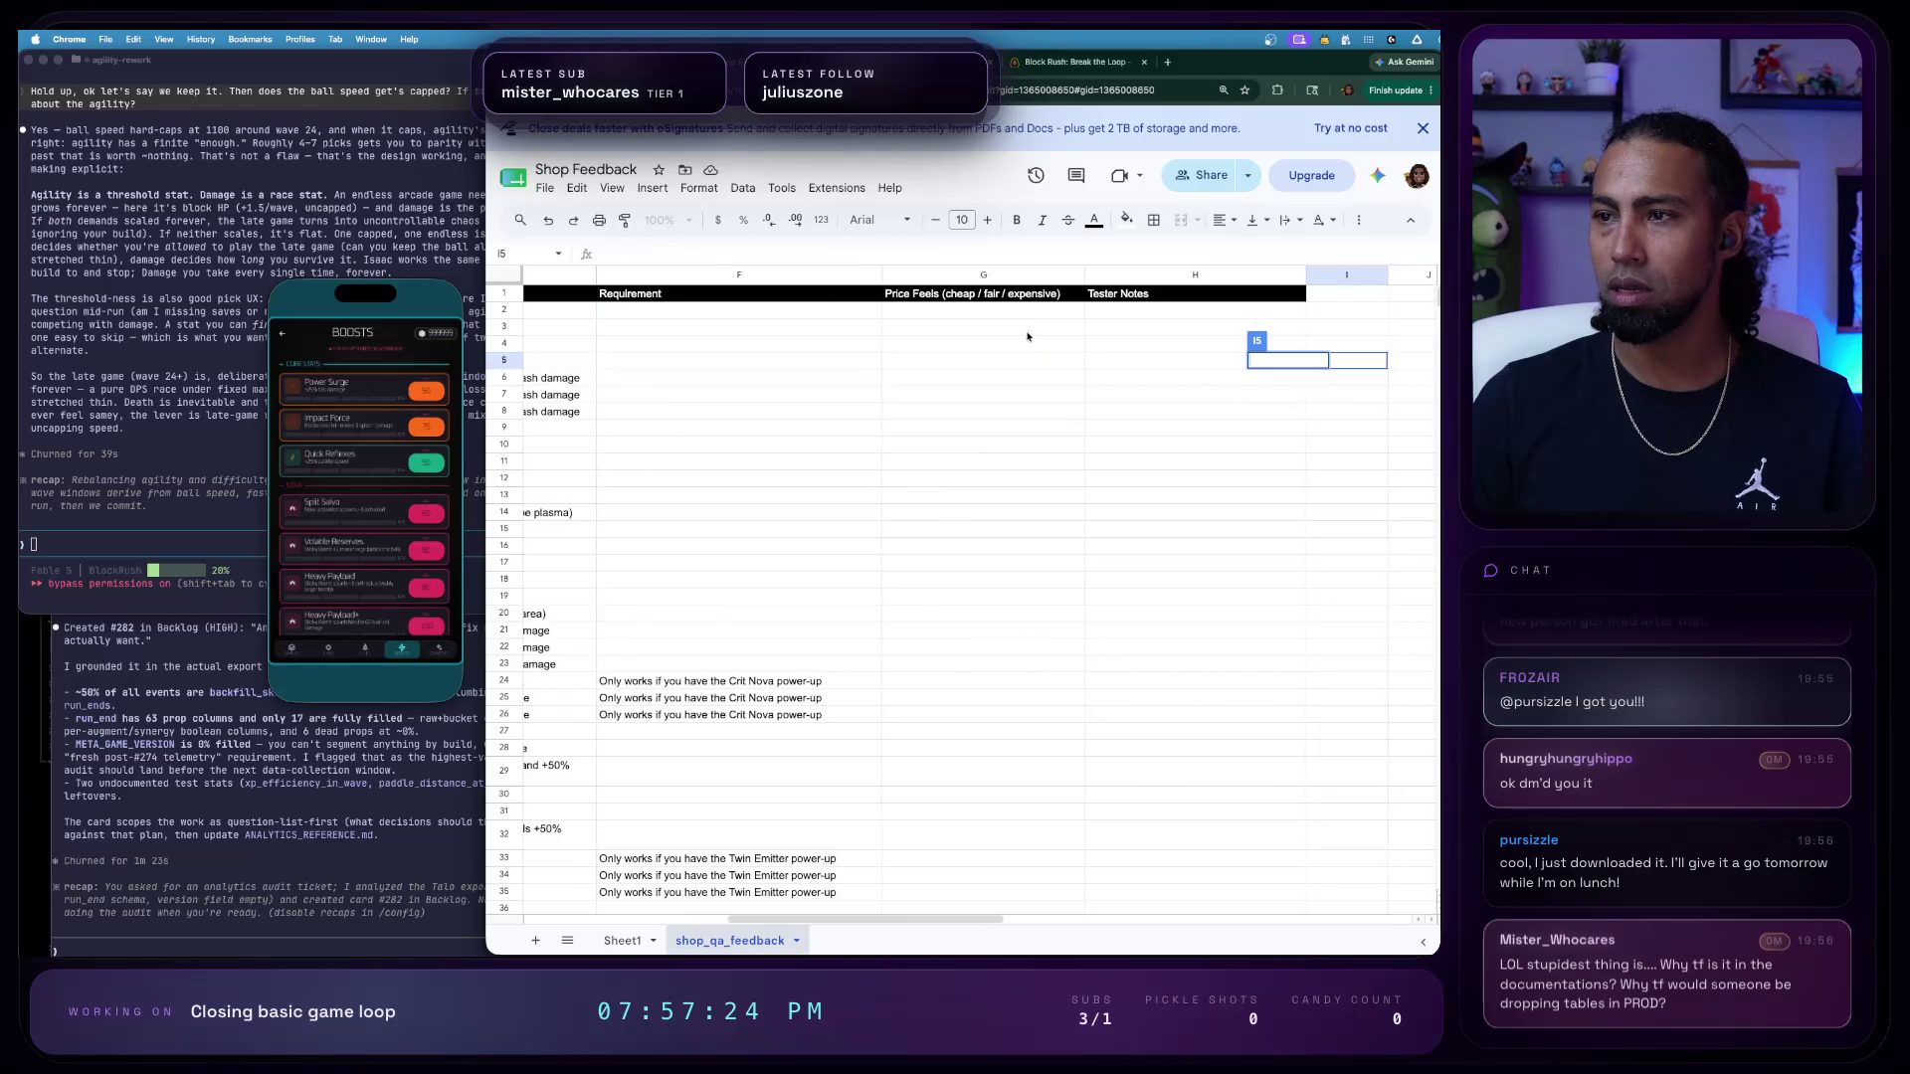
{"action": "scroll", "coordinate": [1030, 334], "scroll_direction": "left", "scroll_amount": 3}
{"action": "scroll", "coordinate": [1025, 335], "scroll_direction": "left", "scroll_amount": 2}
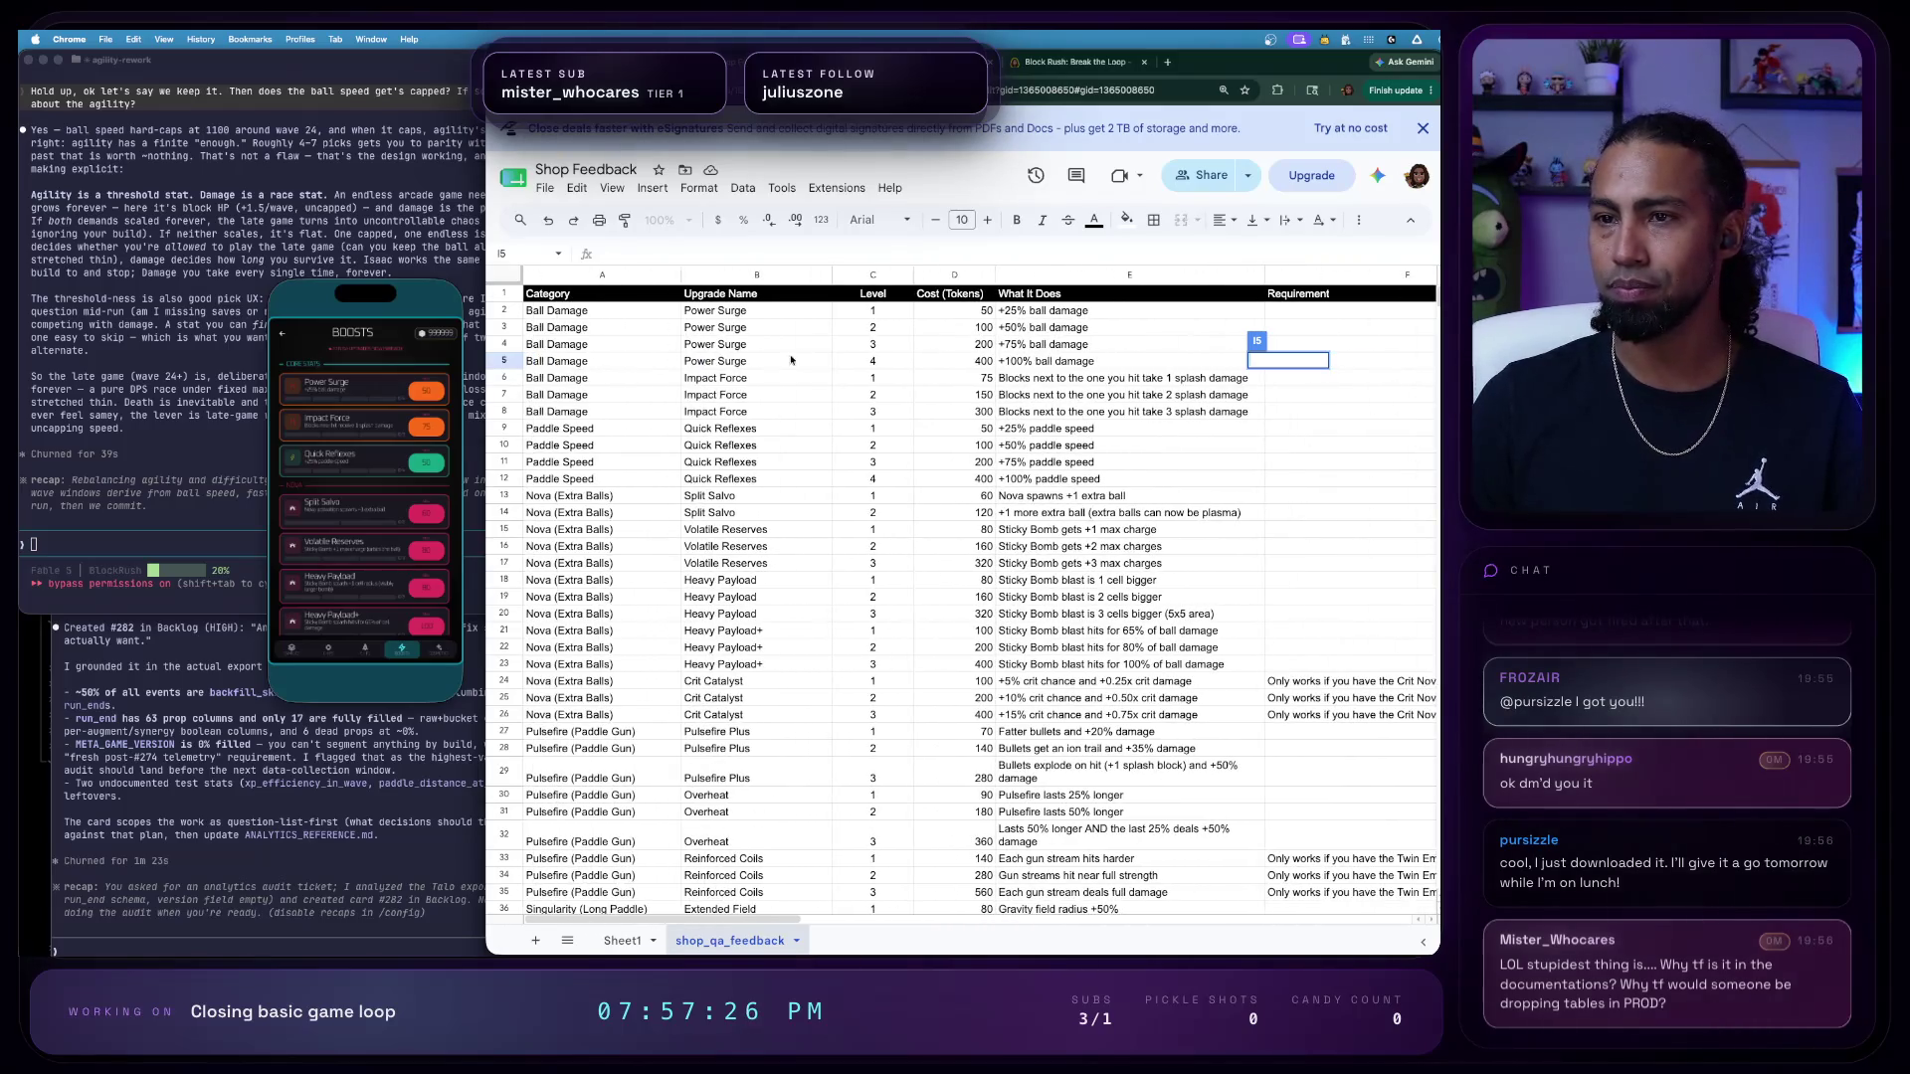
{"action": "left_click", "coordinate": [771, 381]}
{"action": "right_click", "coordinate": [812, 380]}
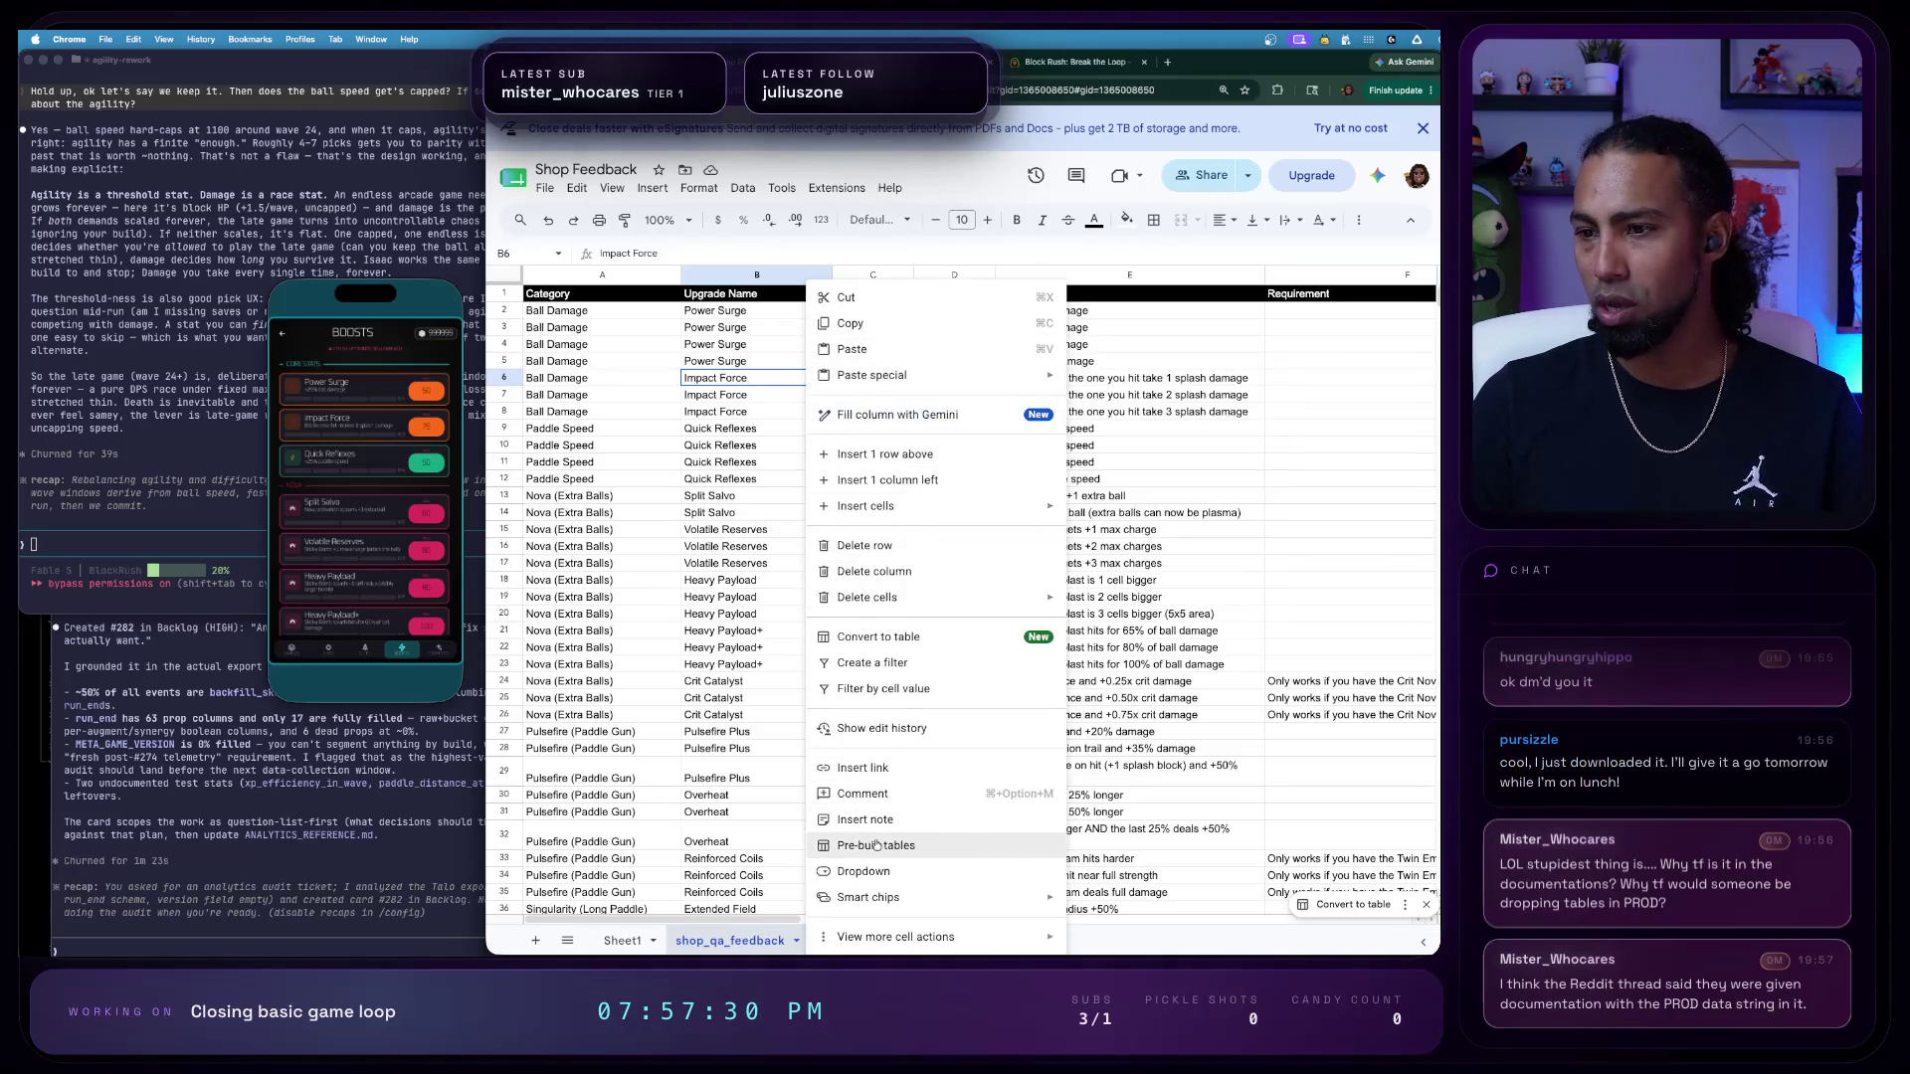
- Comment on the Impact Force cell: 'This requires a visual change if kept' and post it
{"action": "left_click", "coordinate": [859, 795]}
{"action": "type", "text": "T"}
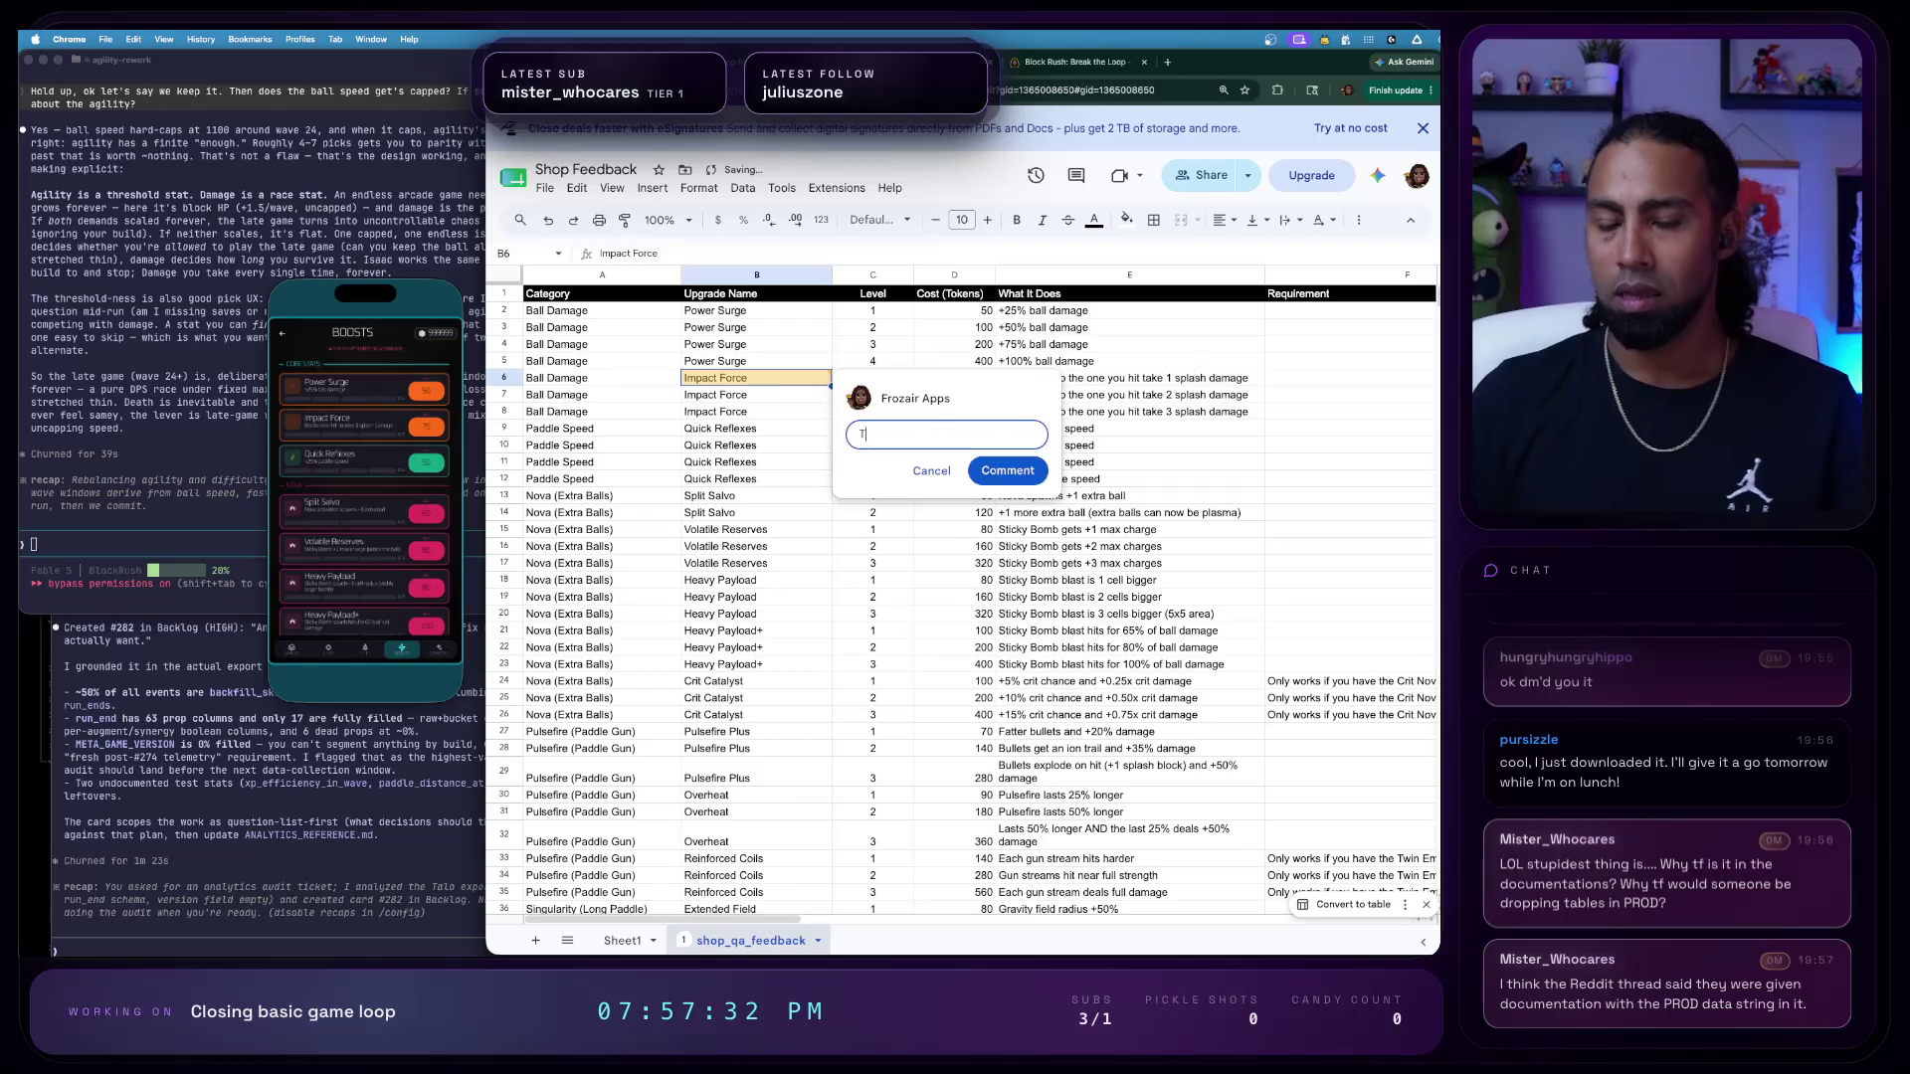
{"action": "type", "text": "his requires a visual change"}
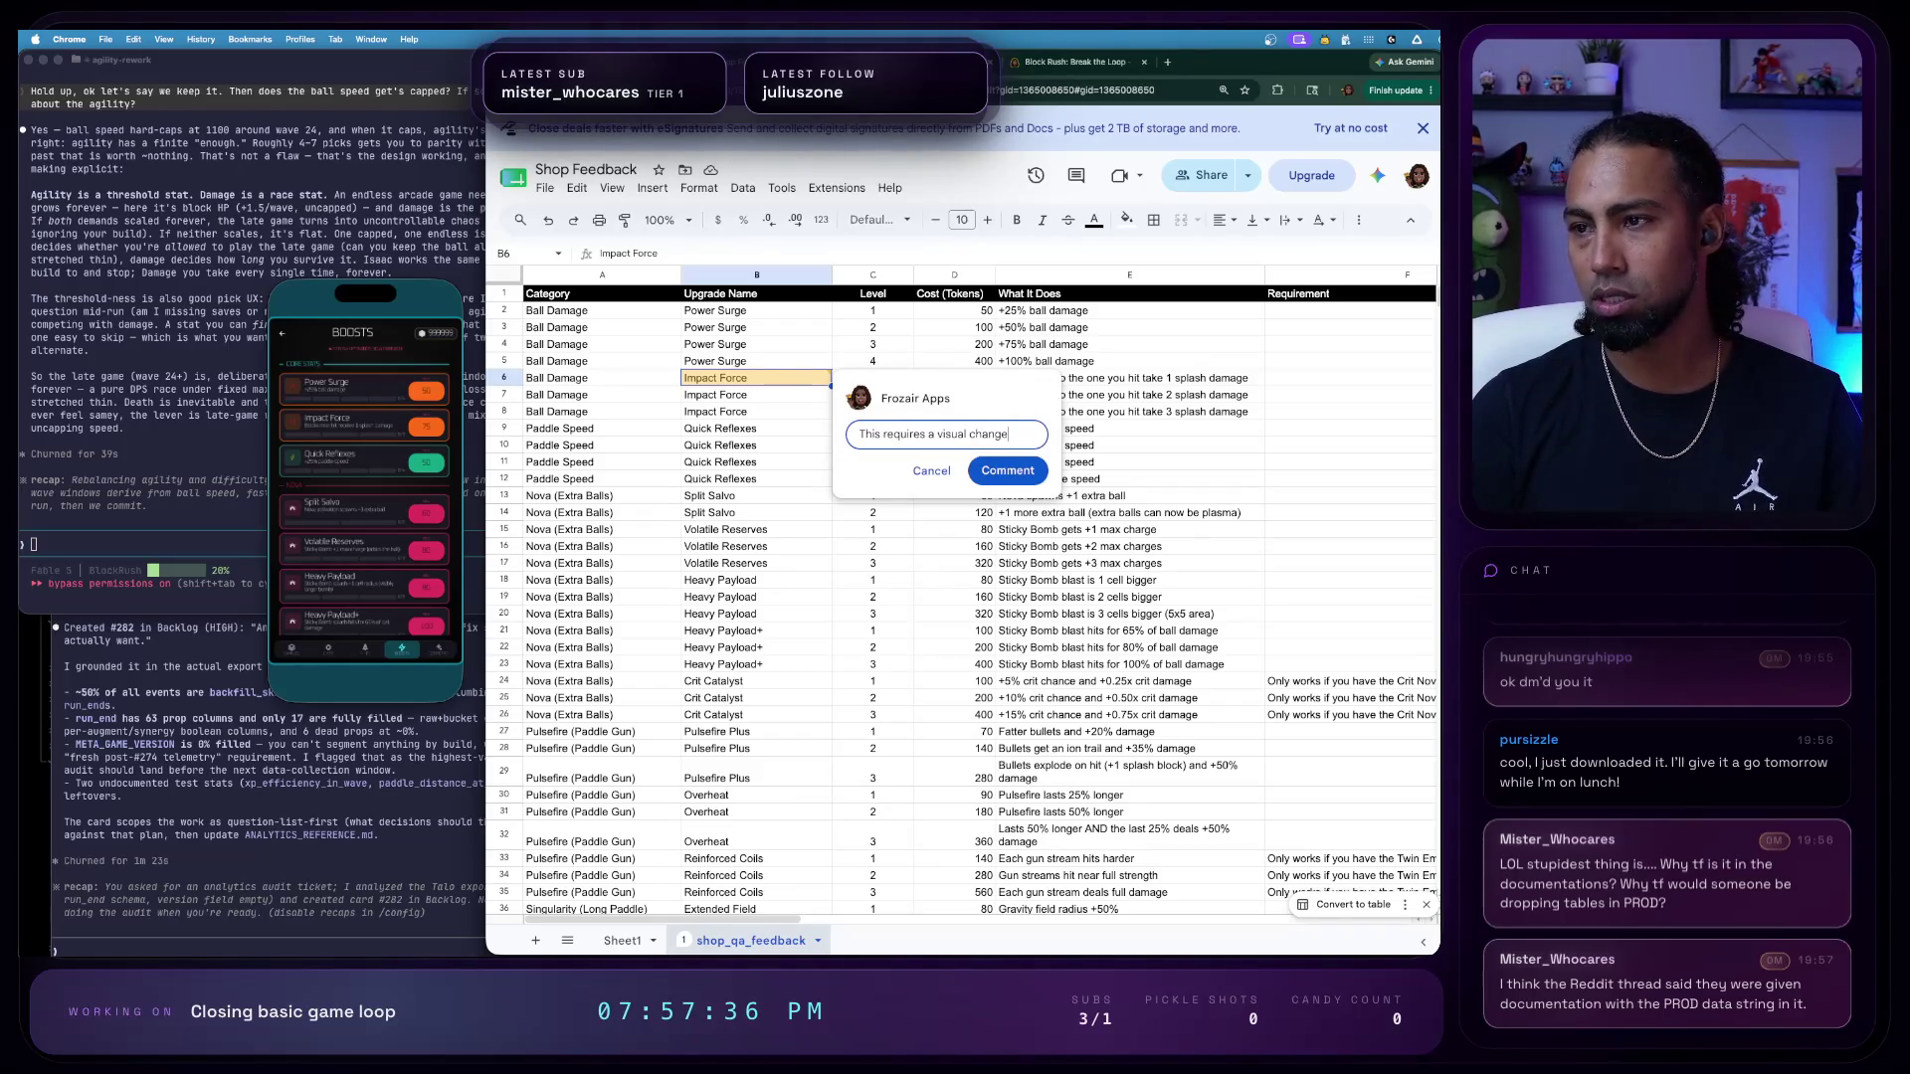
{"action": "type", "text": " if kept"}
{"action": "key", "text": "Return"}
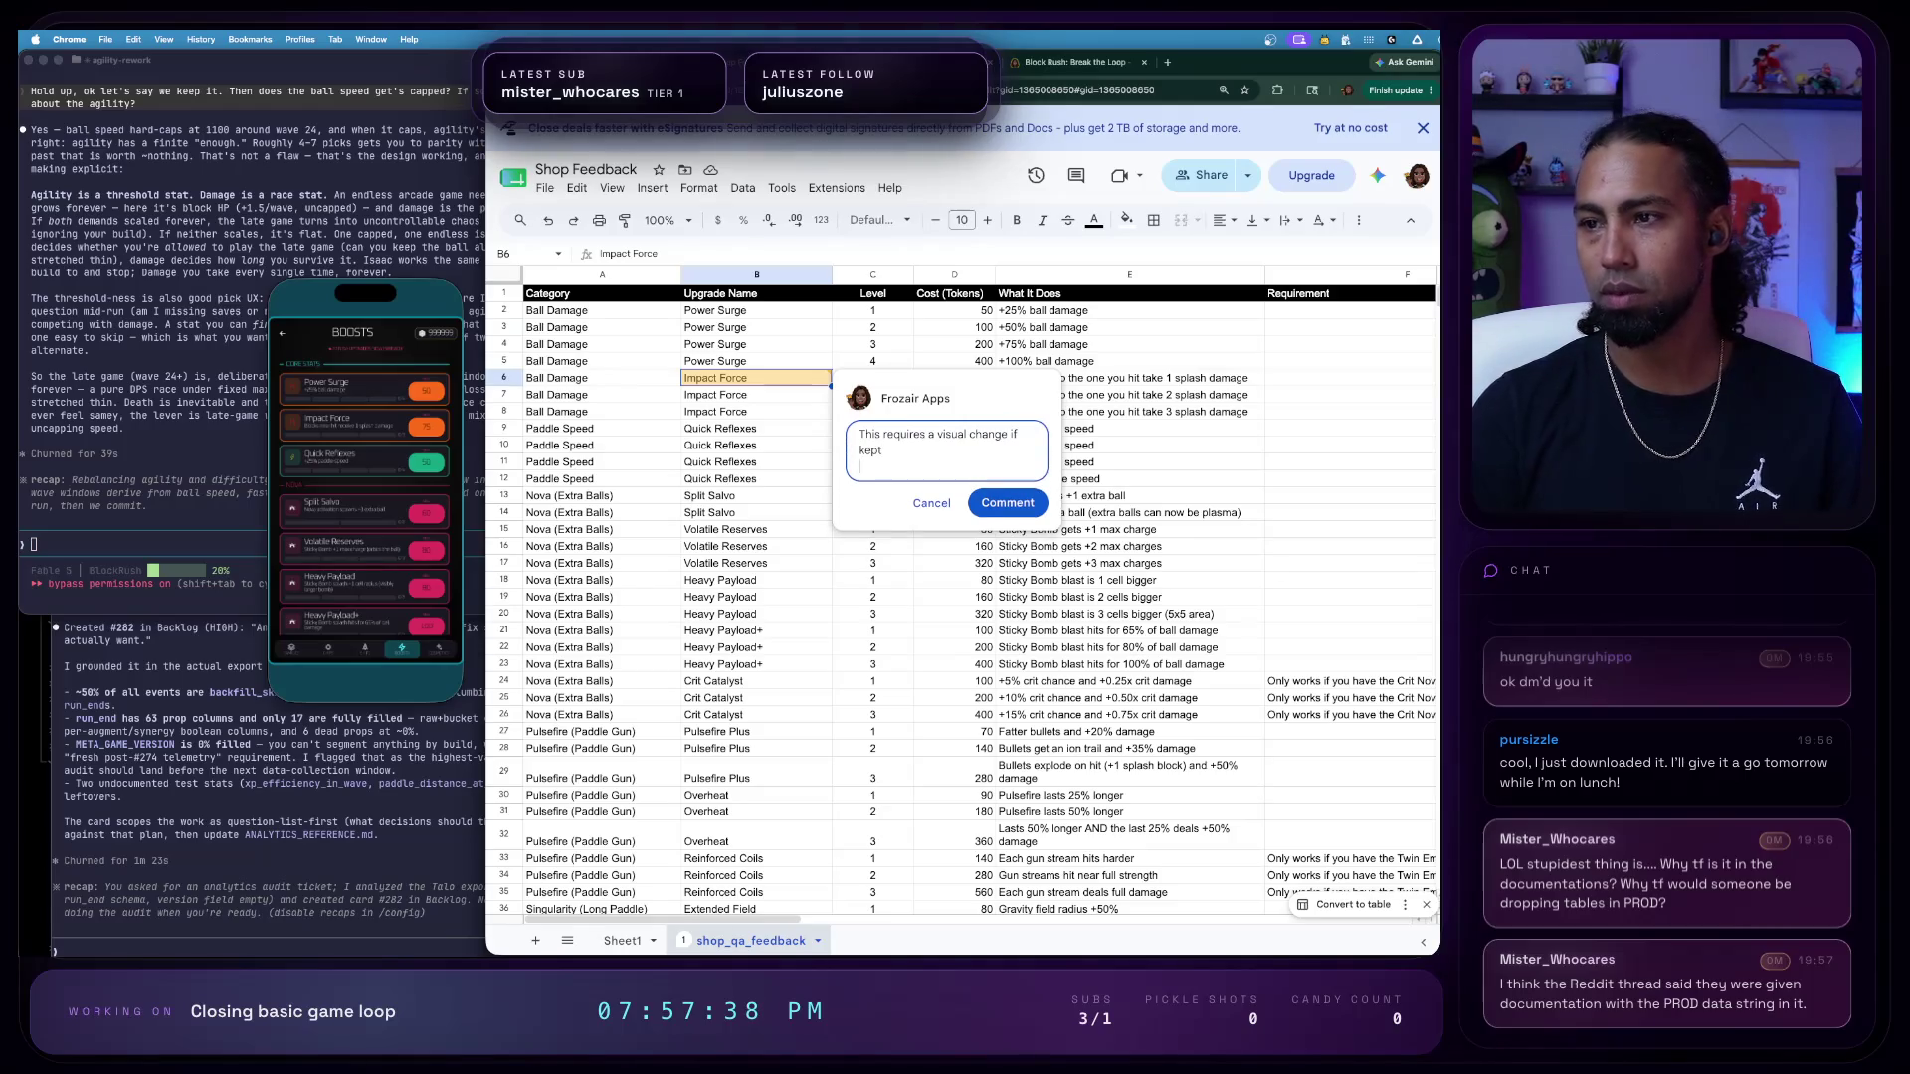
{"action": "key", "text": "BackSpace"}
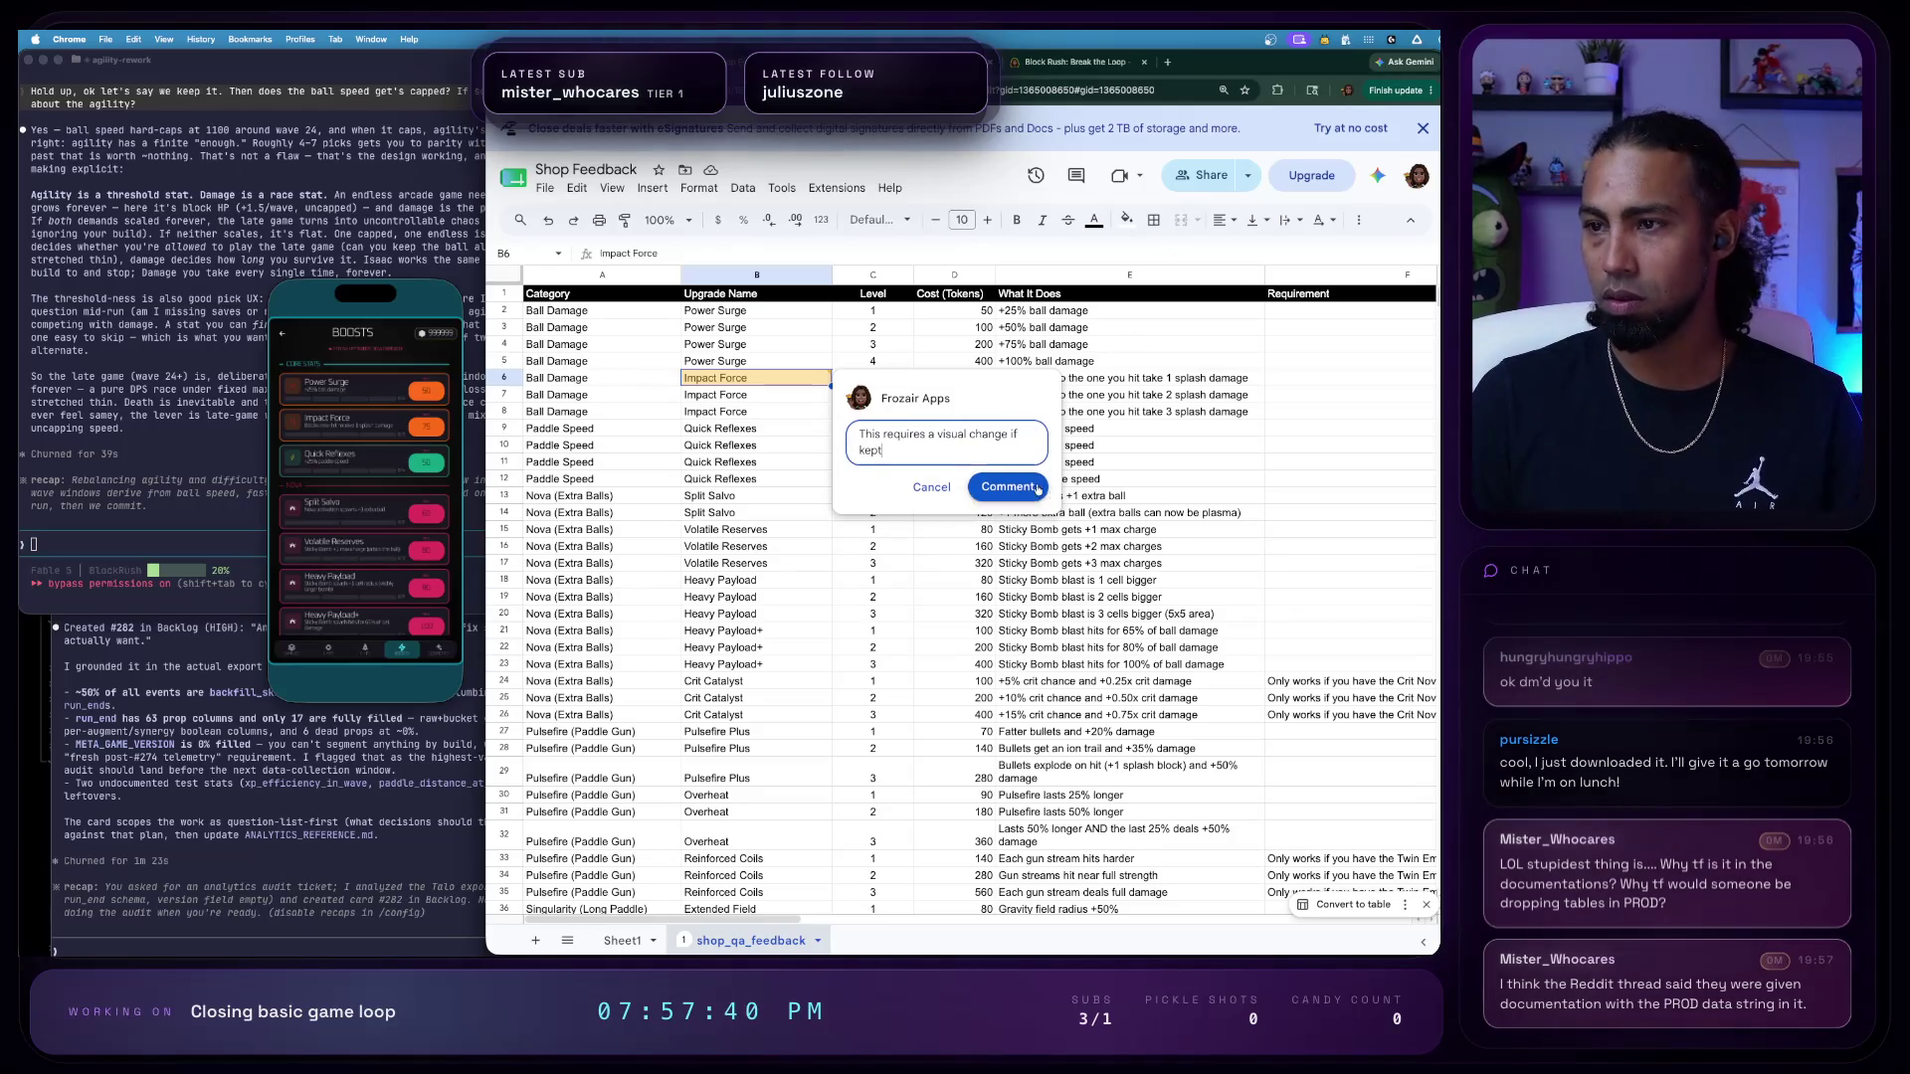
{"action": "left_click", "coordinate": [981, 486]}
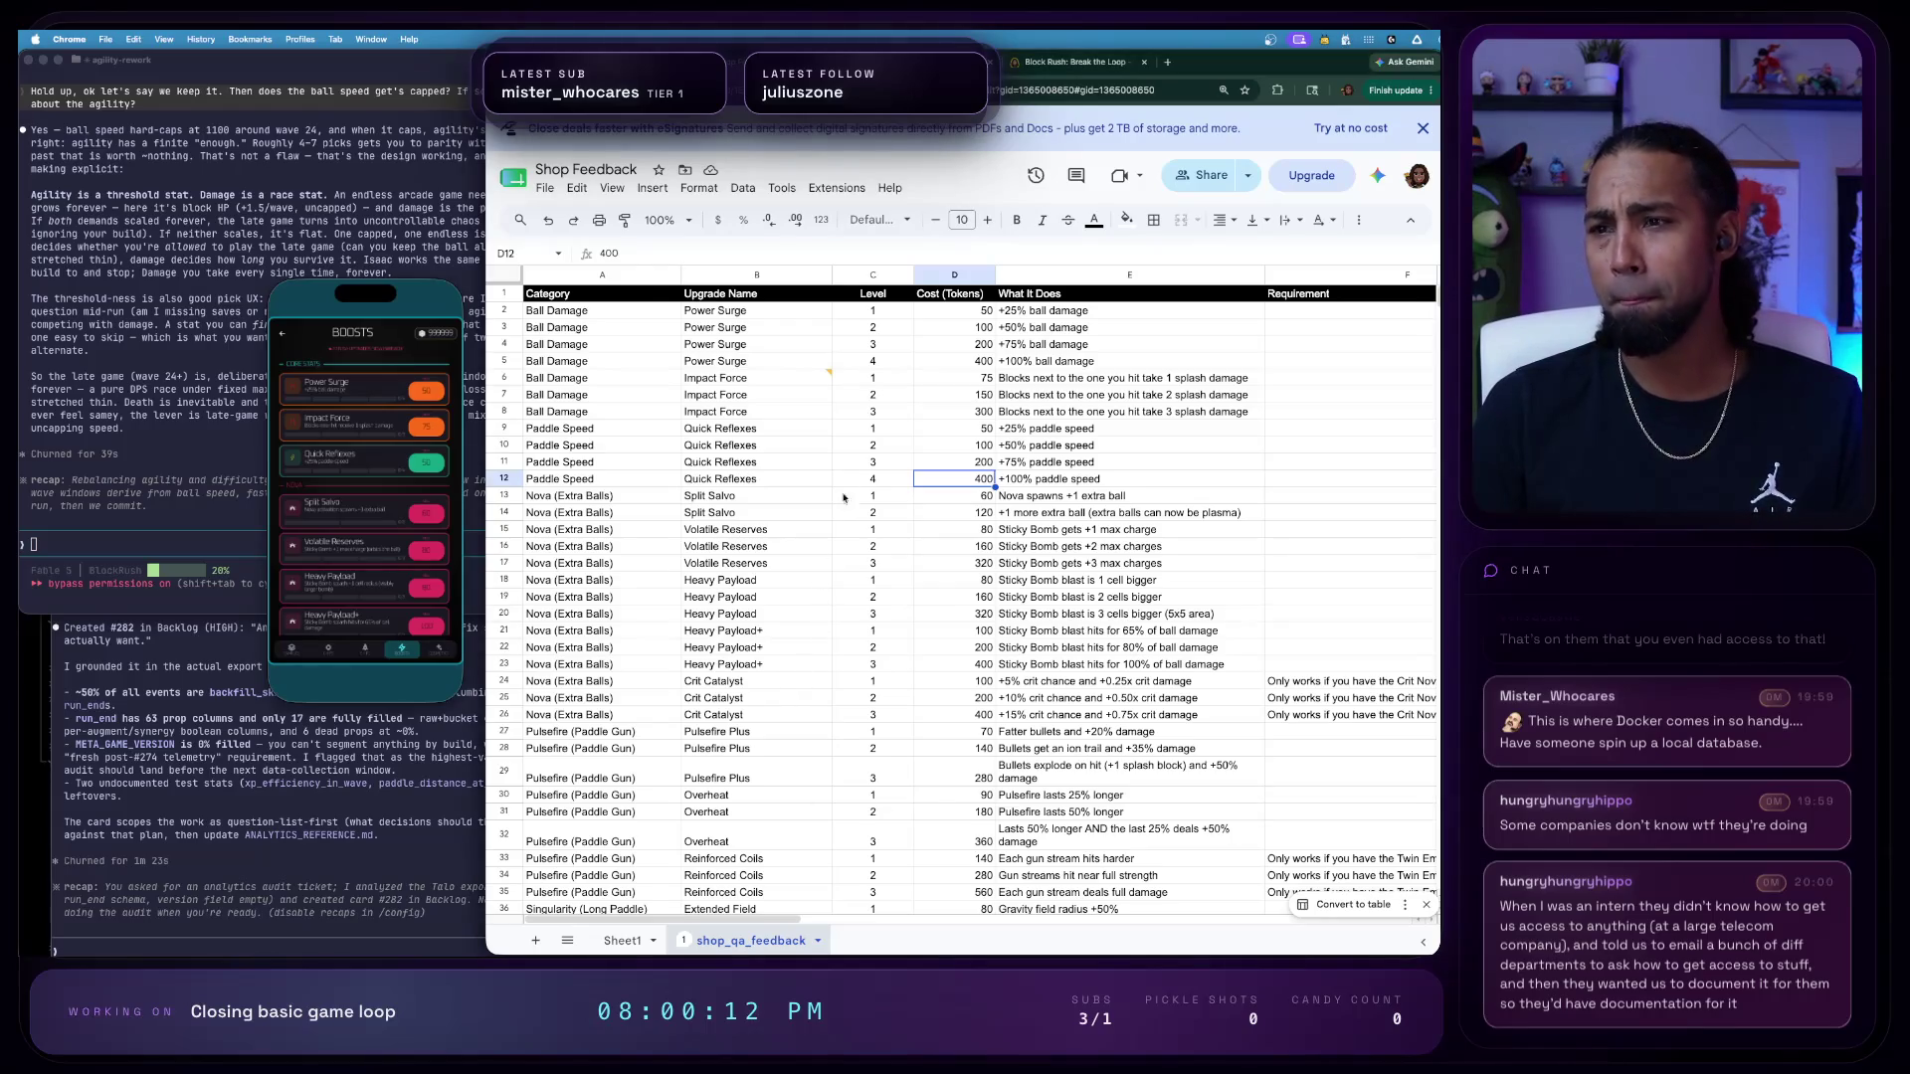
{"action": "left_click", "coordinate": [1181, 408]}
{"action": "left_click", "coordinate": [587, 430]}
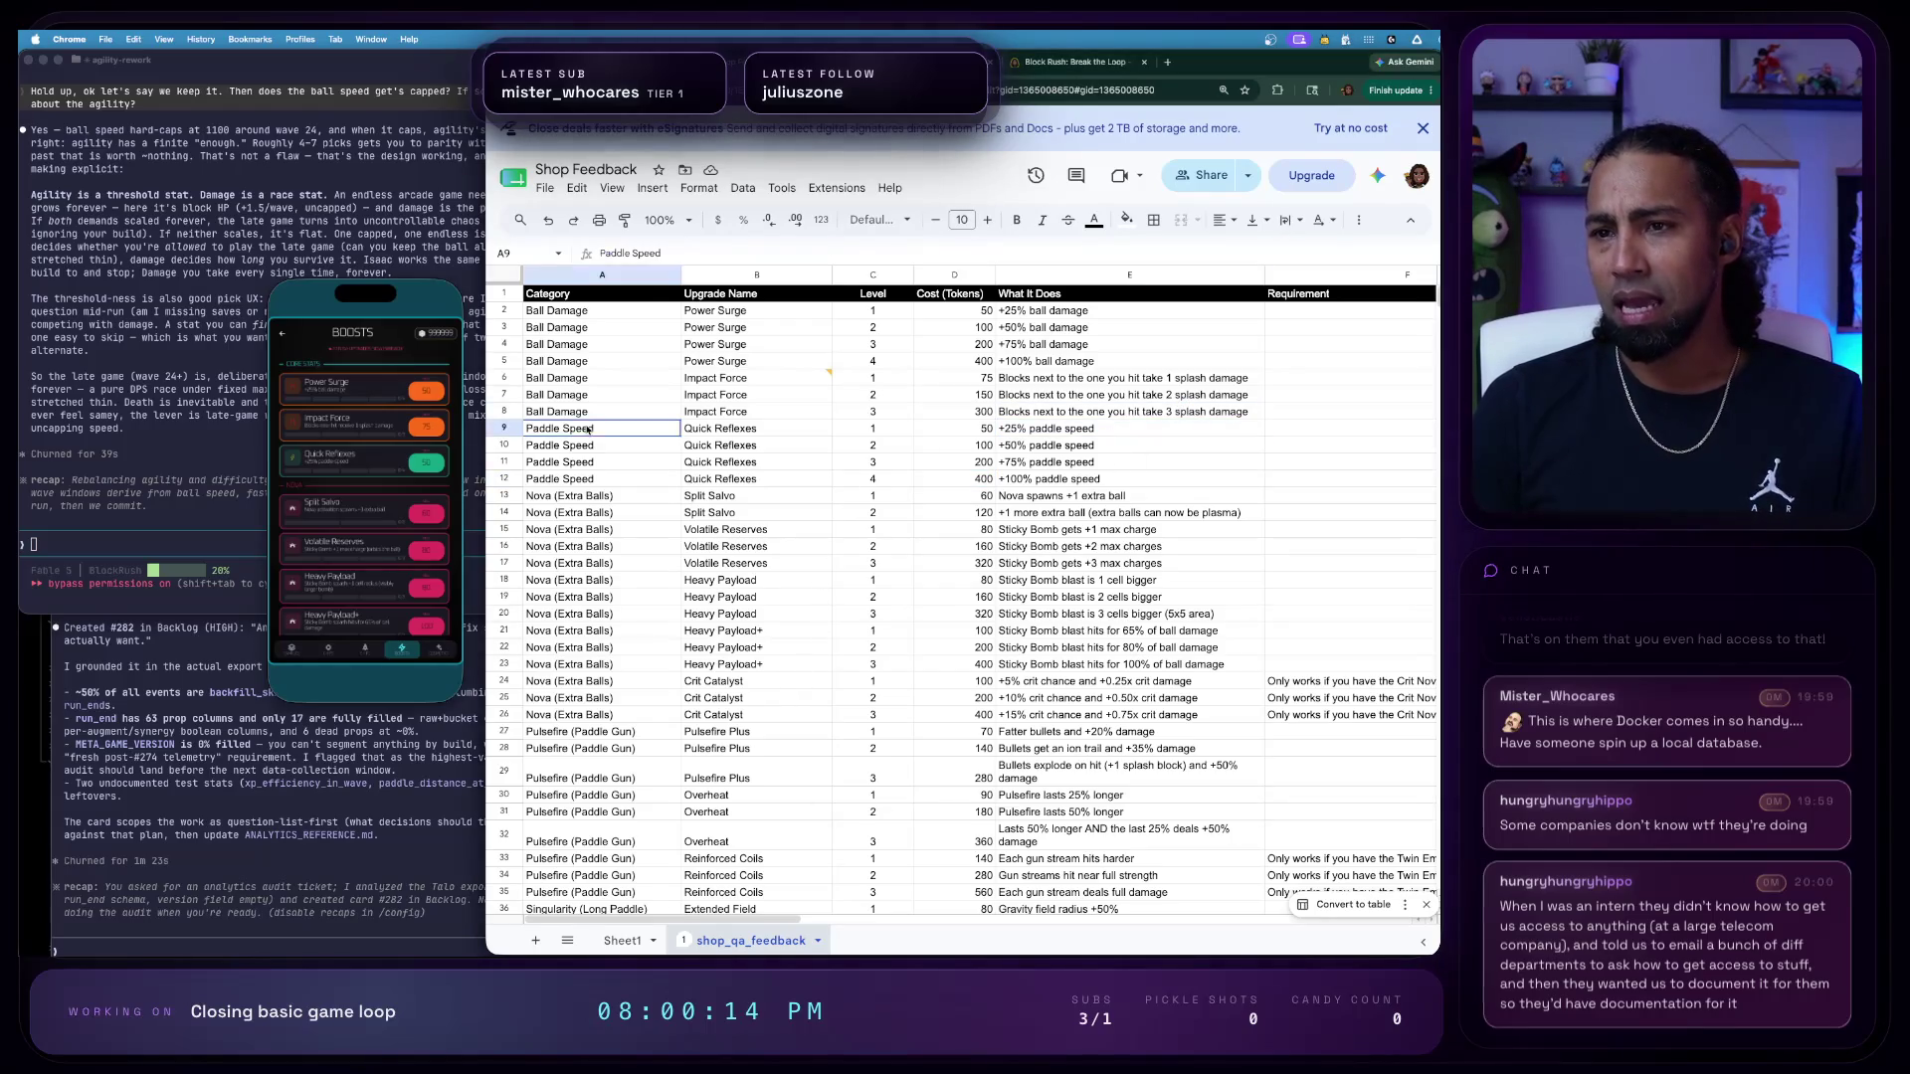
{"action": "left_click", "coordinate": [591, 480], "text": "shift"}
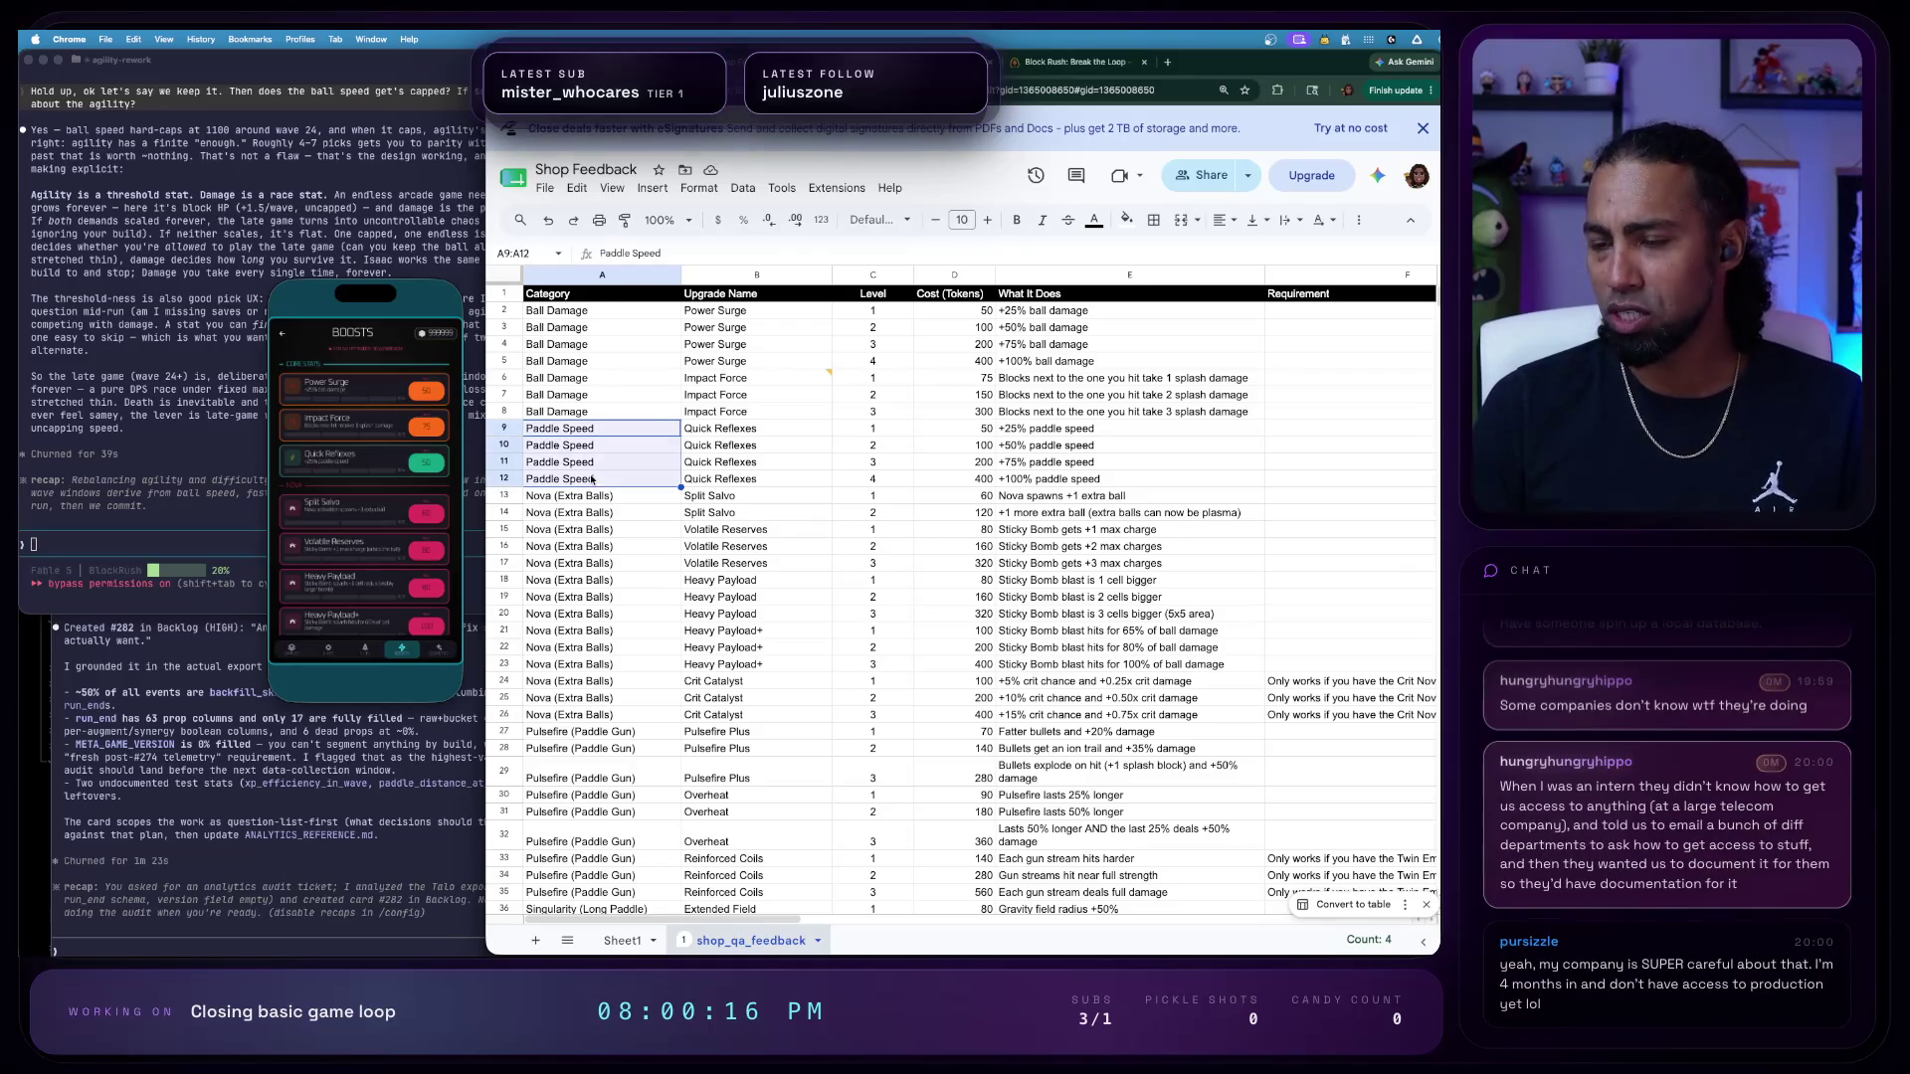
{"action": "left_click", "coordinate": [768, 502]}
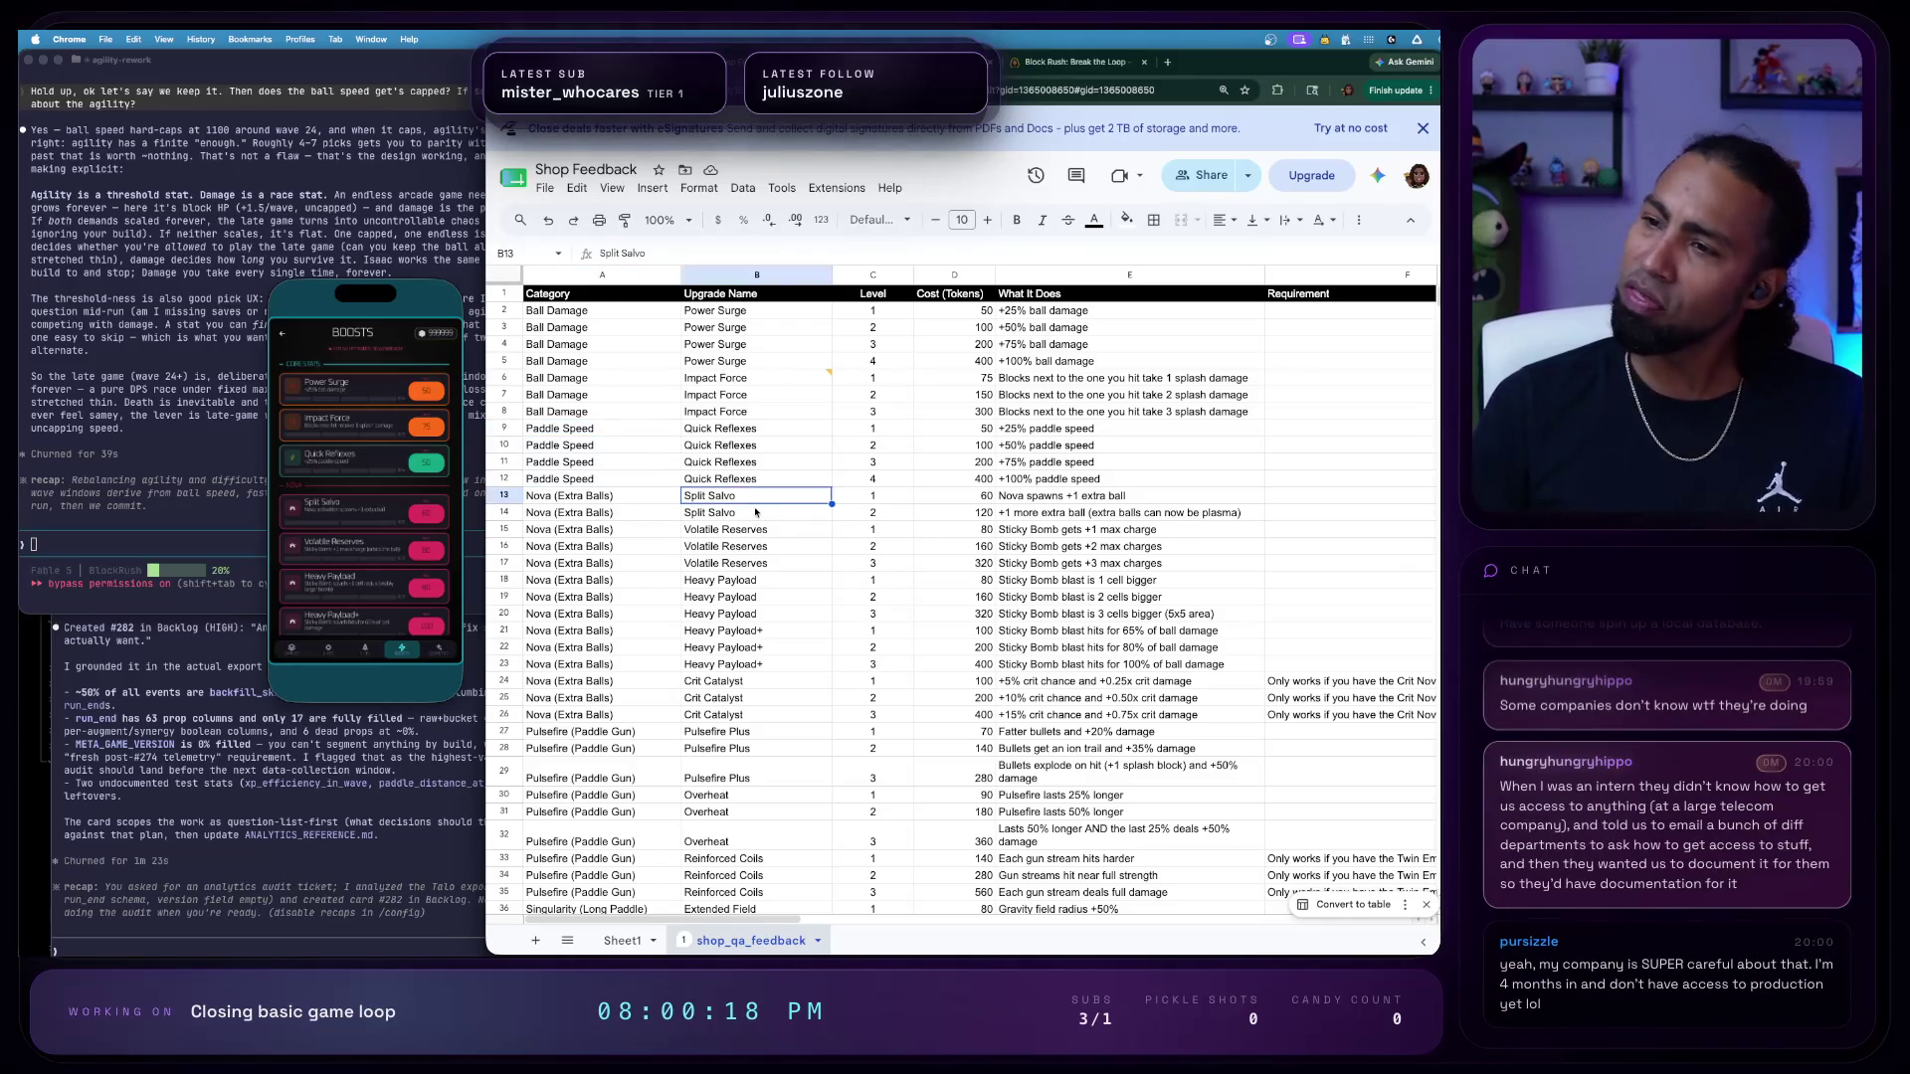
{"action": "left_click", "coordinate": [1166, 498]}
{"action": "key", "text": "Down"}
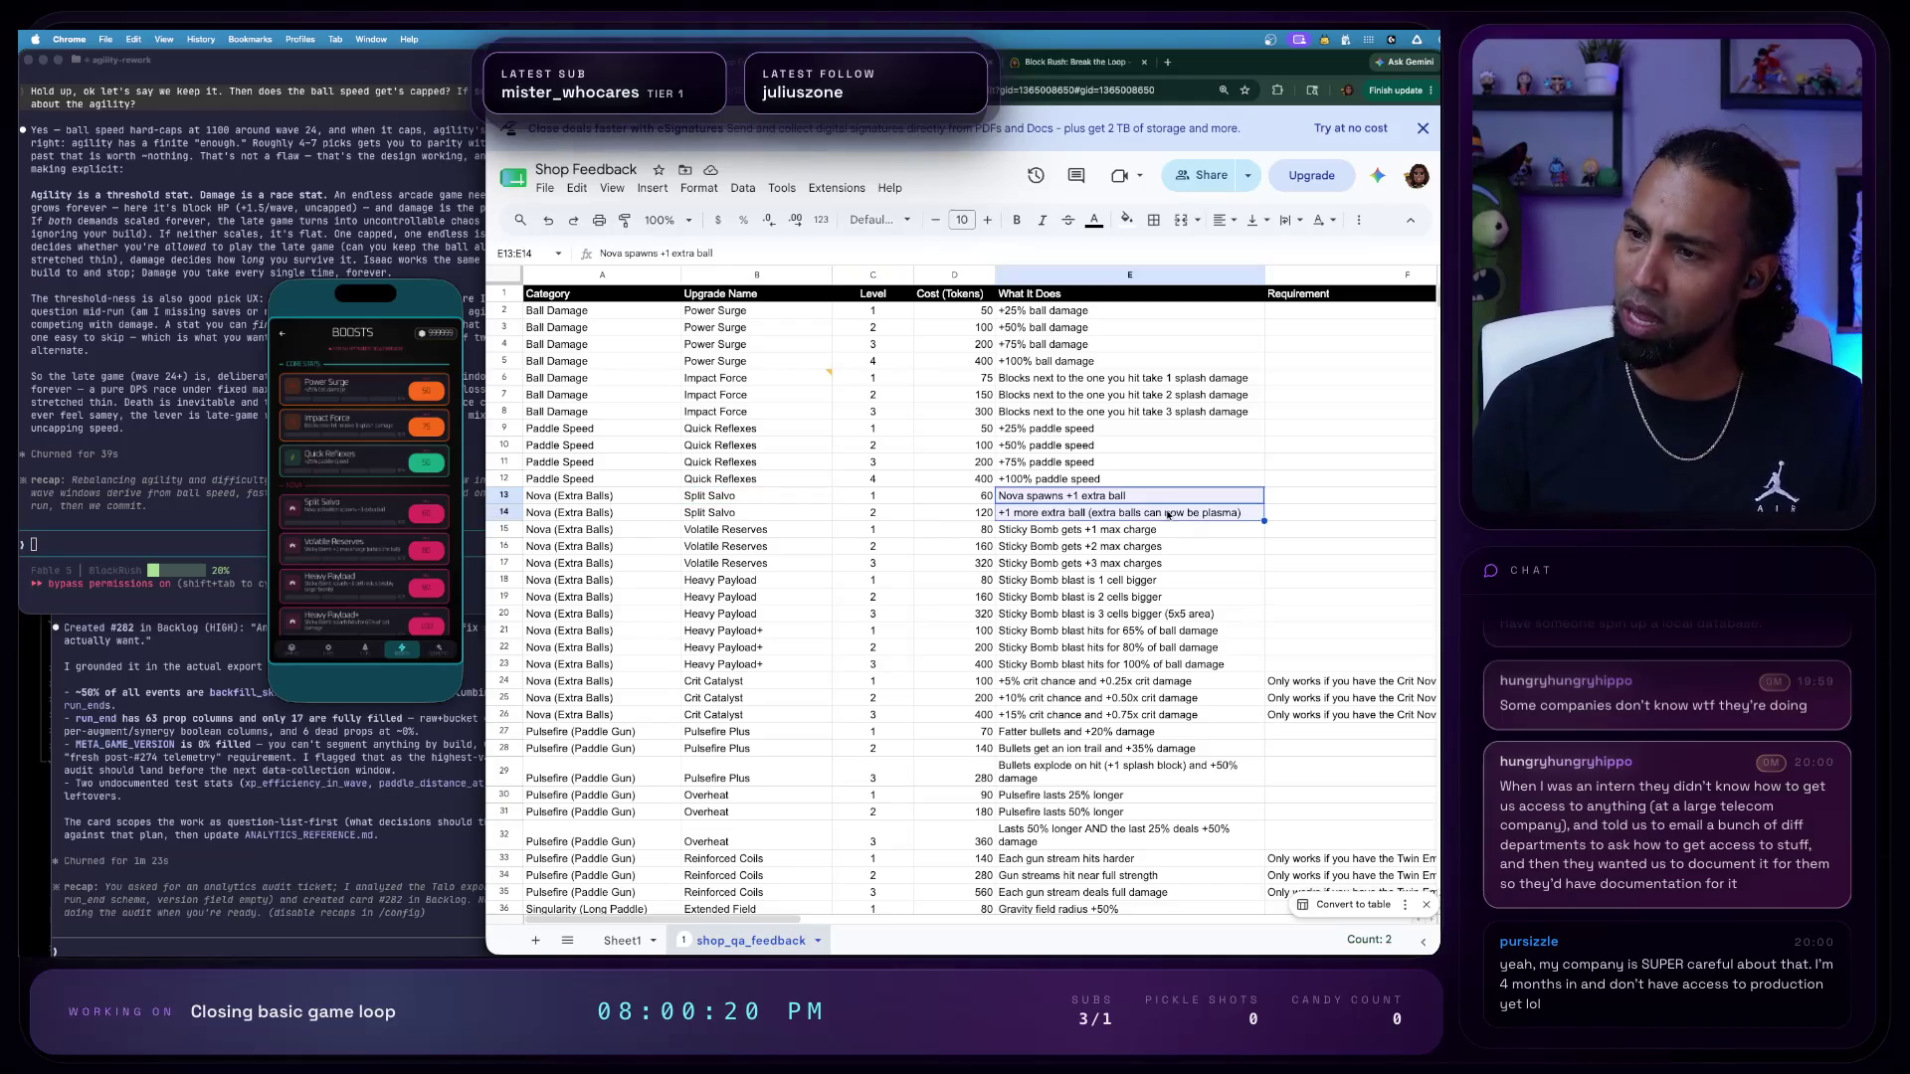
{"action": "key", "text": "Down"}
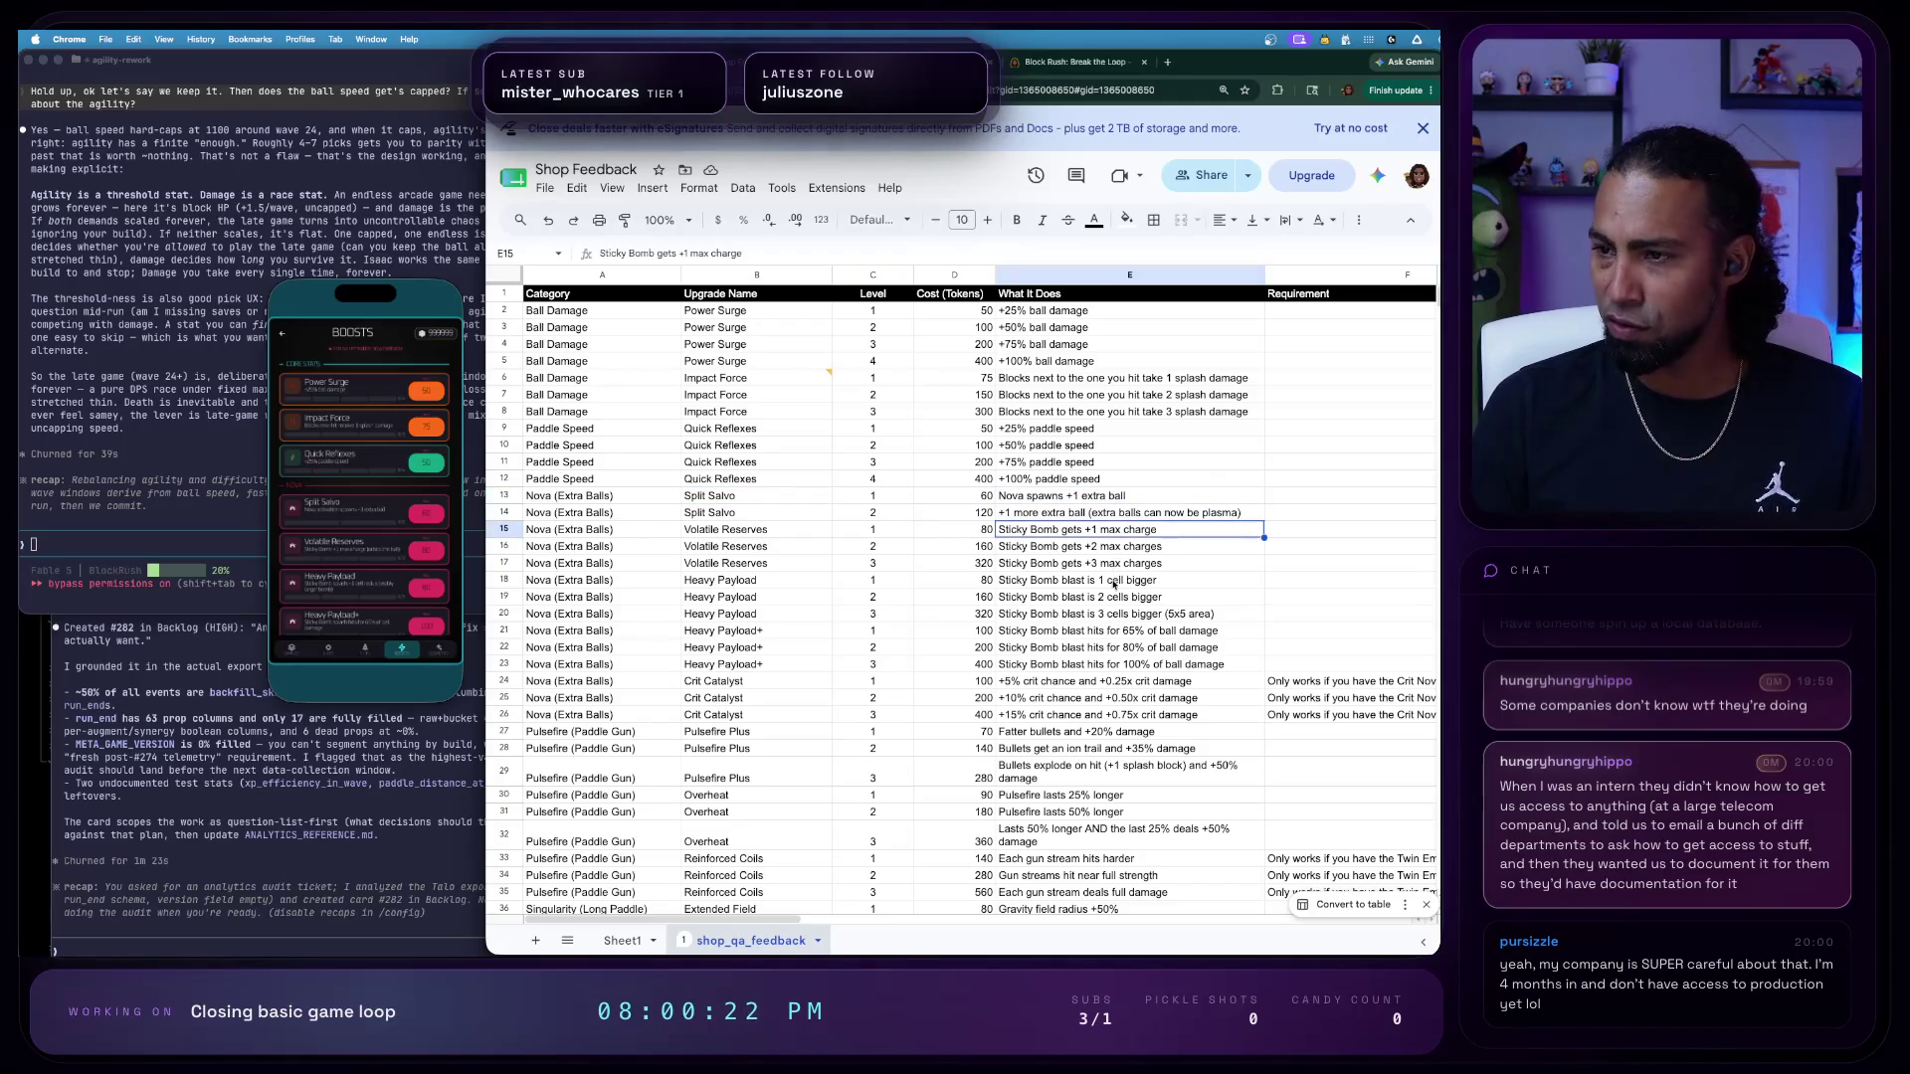
{"action": "left_click", "coordinate": [1112, 585], "text": "shift"}
{"action": "left_click", "coordinate": [1134, 546]}
{"action": "key", "text": "Down"}
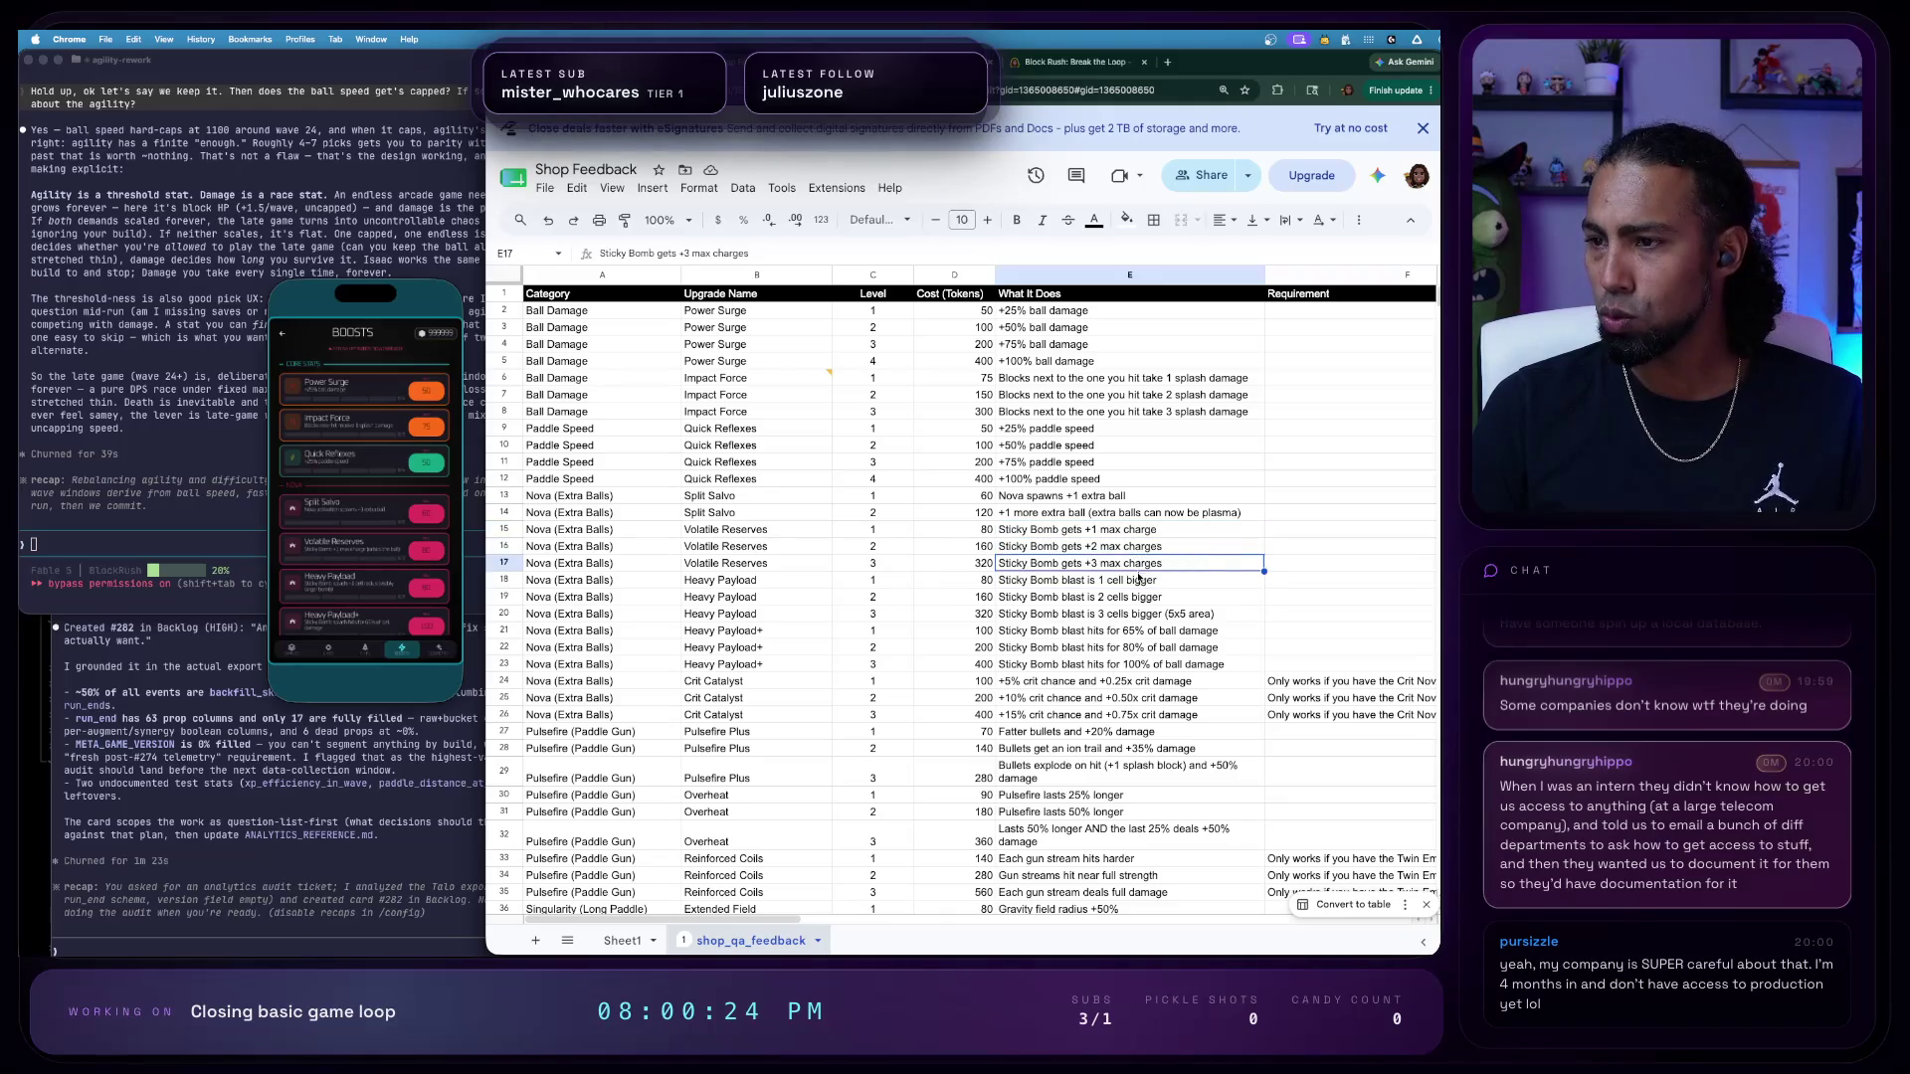
{"action": "left_click", "coordinate": [1138, 595]}
{"action": "left_click", "coordinate": [1145, 665]}
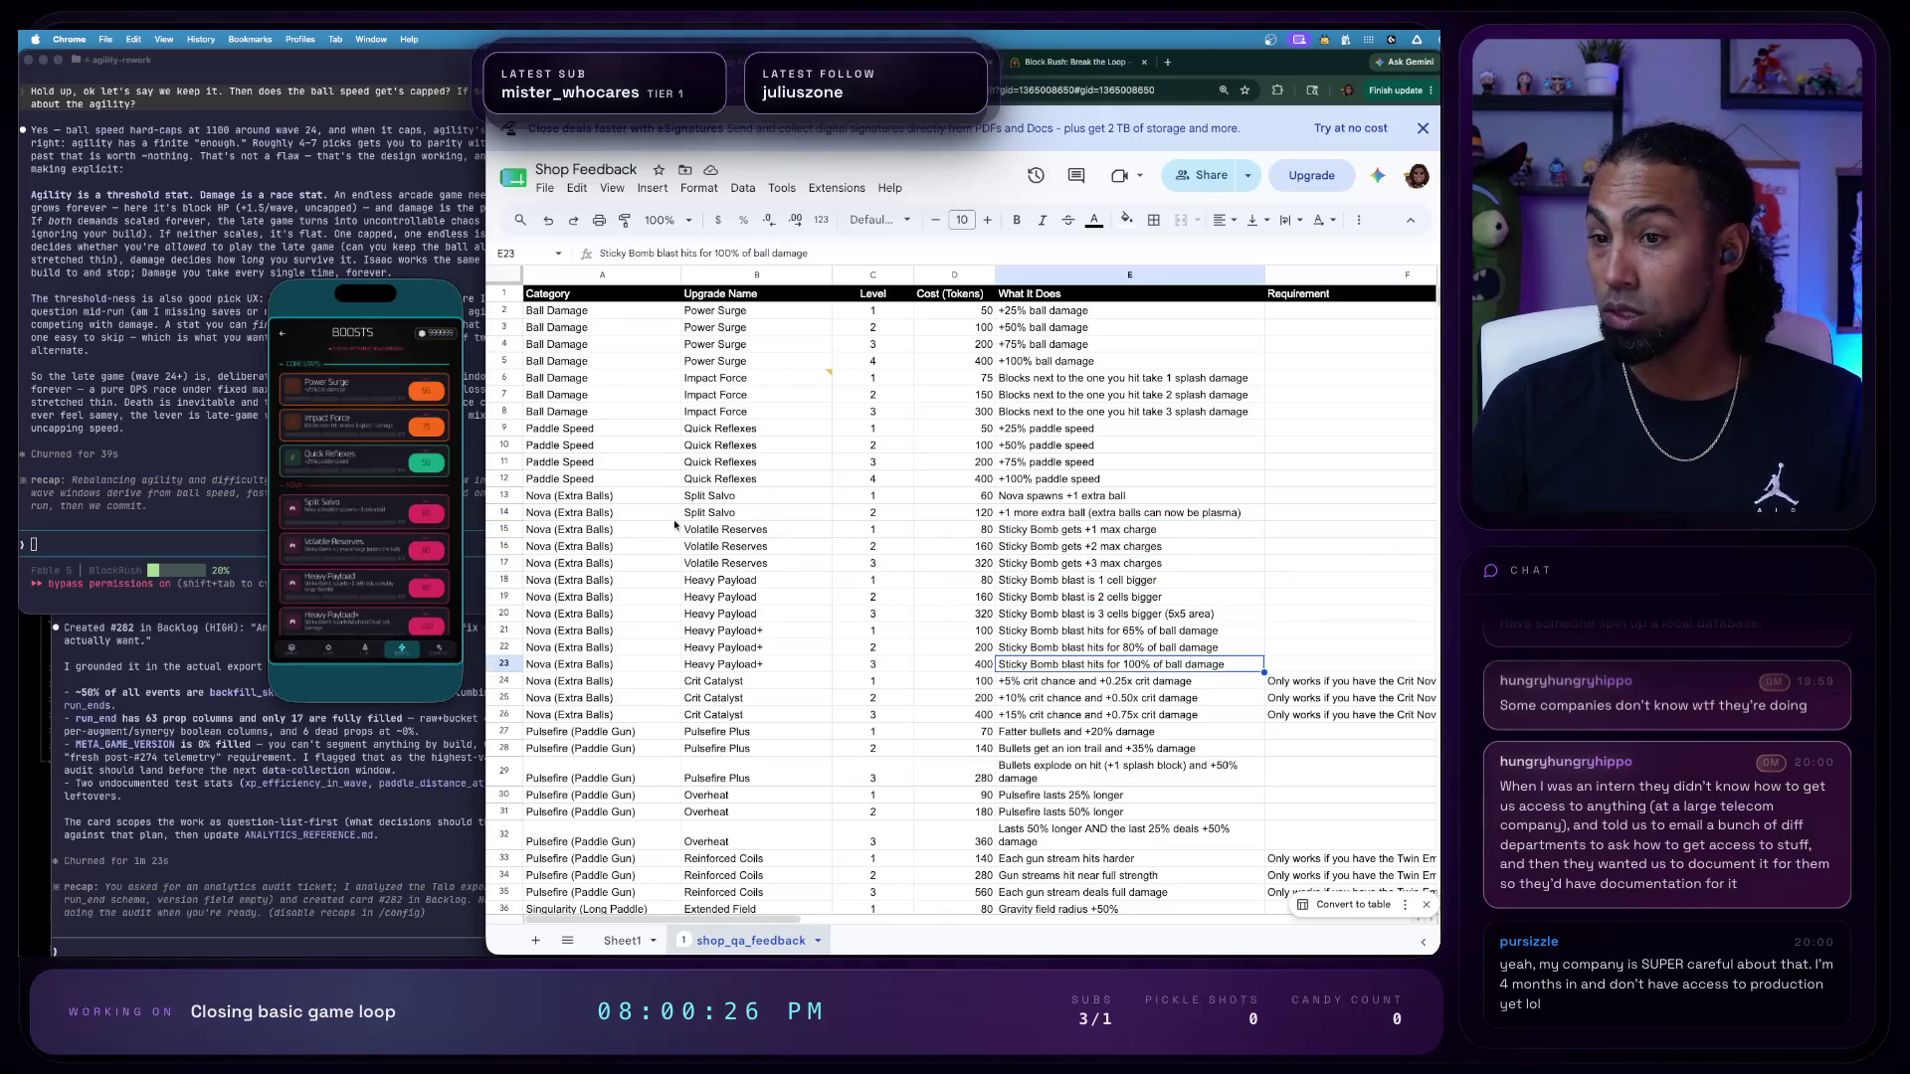
{"action": "left_click", "coordinate": [723, 584]}
{"action": "left_click", "coordinate": [730, 598]}
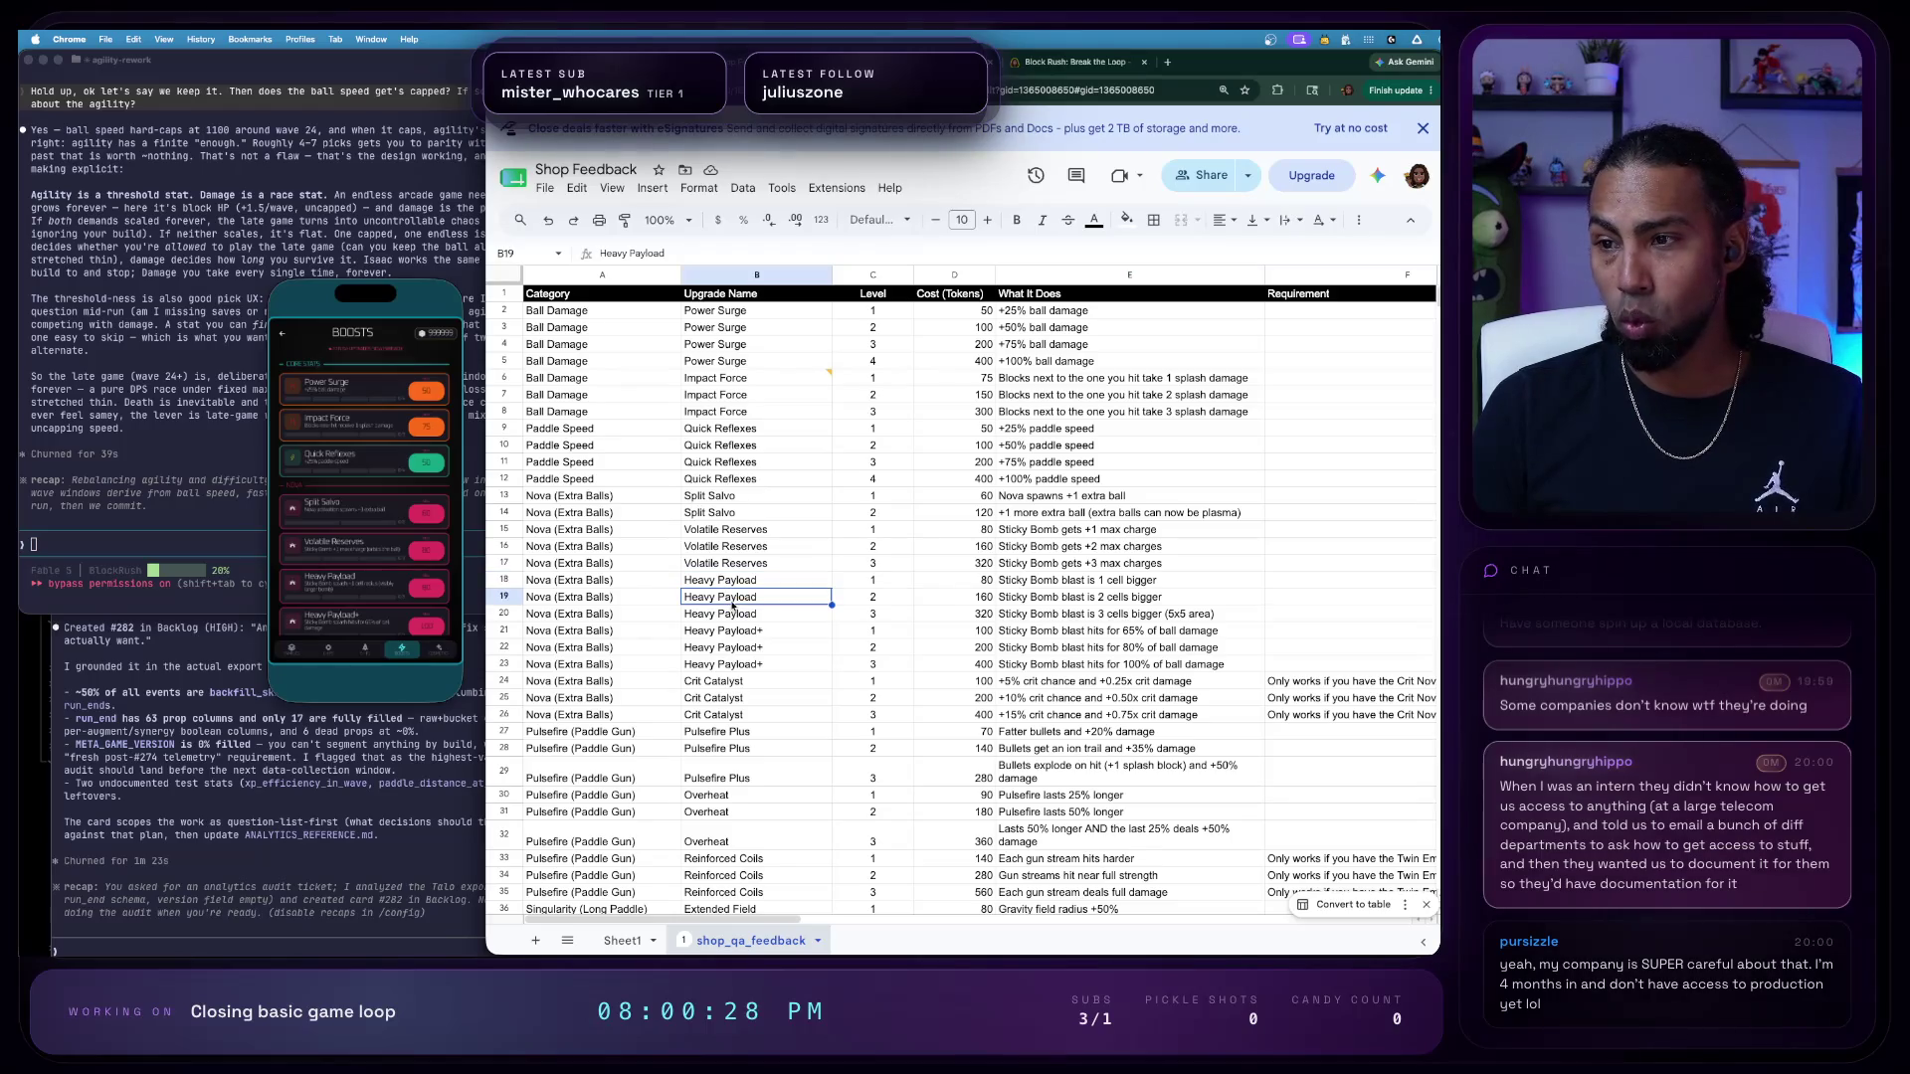
{"action": "left_click", "coordinate": [352, 510]}
{"action": "scroll", "coordinate": [358, 492], "scroll_direction": "down", "scroll_amount": 5}
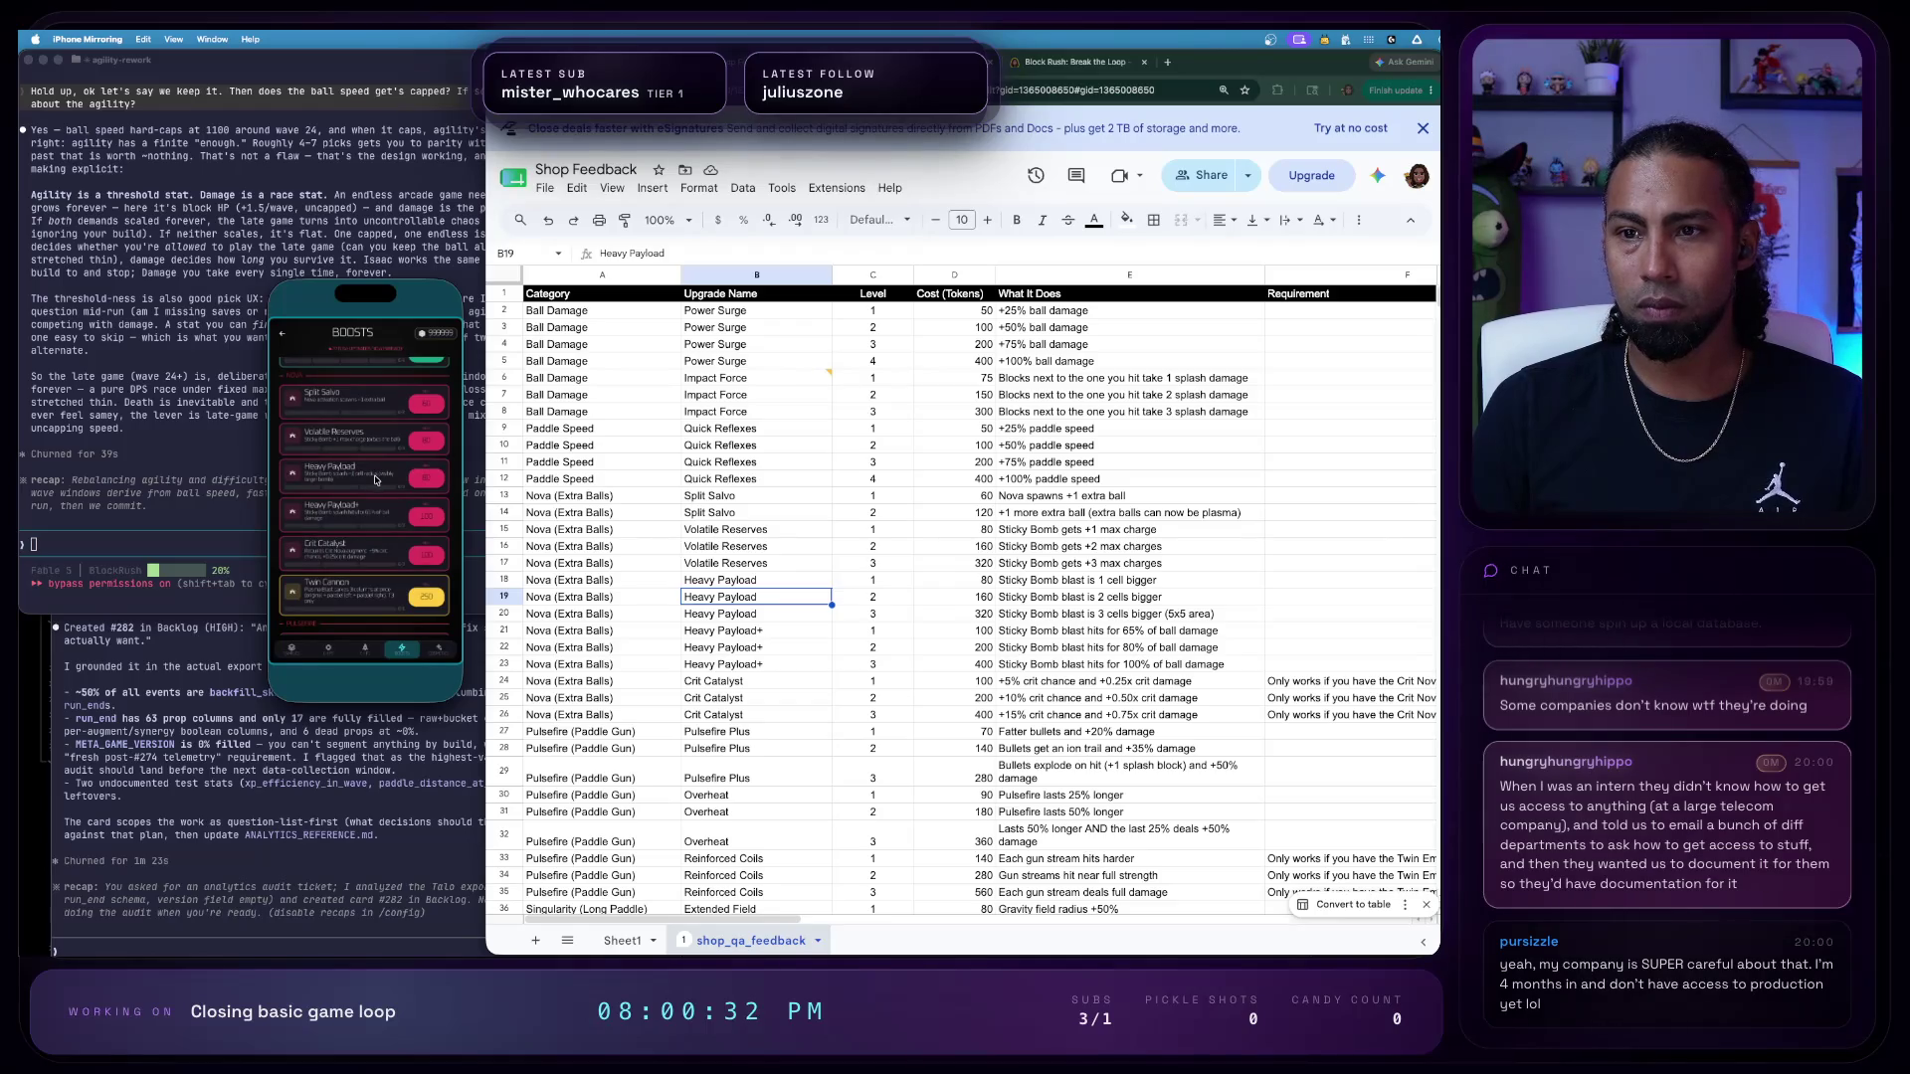
{"action": "left_click", "coordinate": [724, 596]}
{"action": "key", "text": "Right"}
{"action": "key", "text": "Right"}
{"action": "key", "text": "Right"}
{"action": "key", "text": "Up"}
{"action": "key", "text": "Down"}
{"action": "key", "text": "Down"}
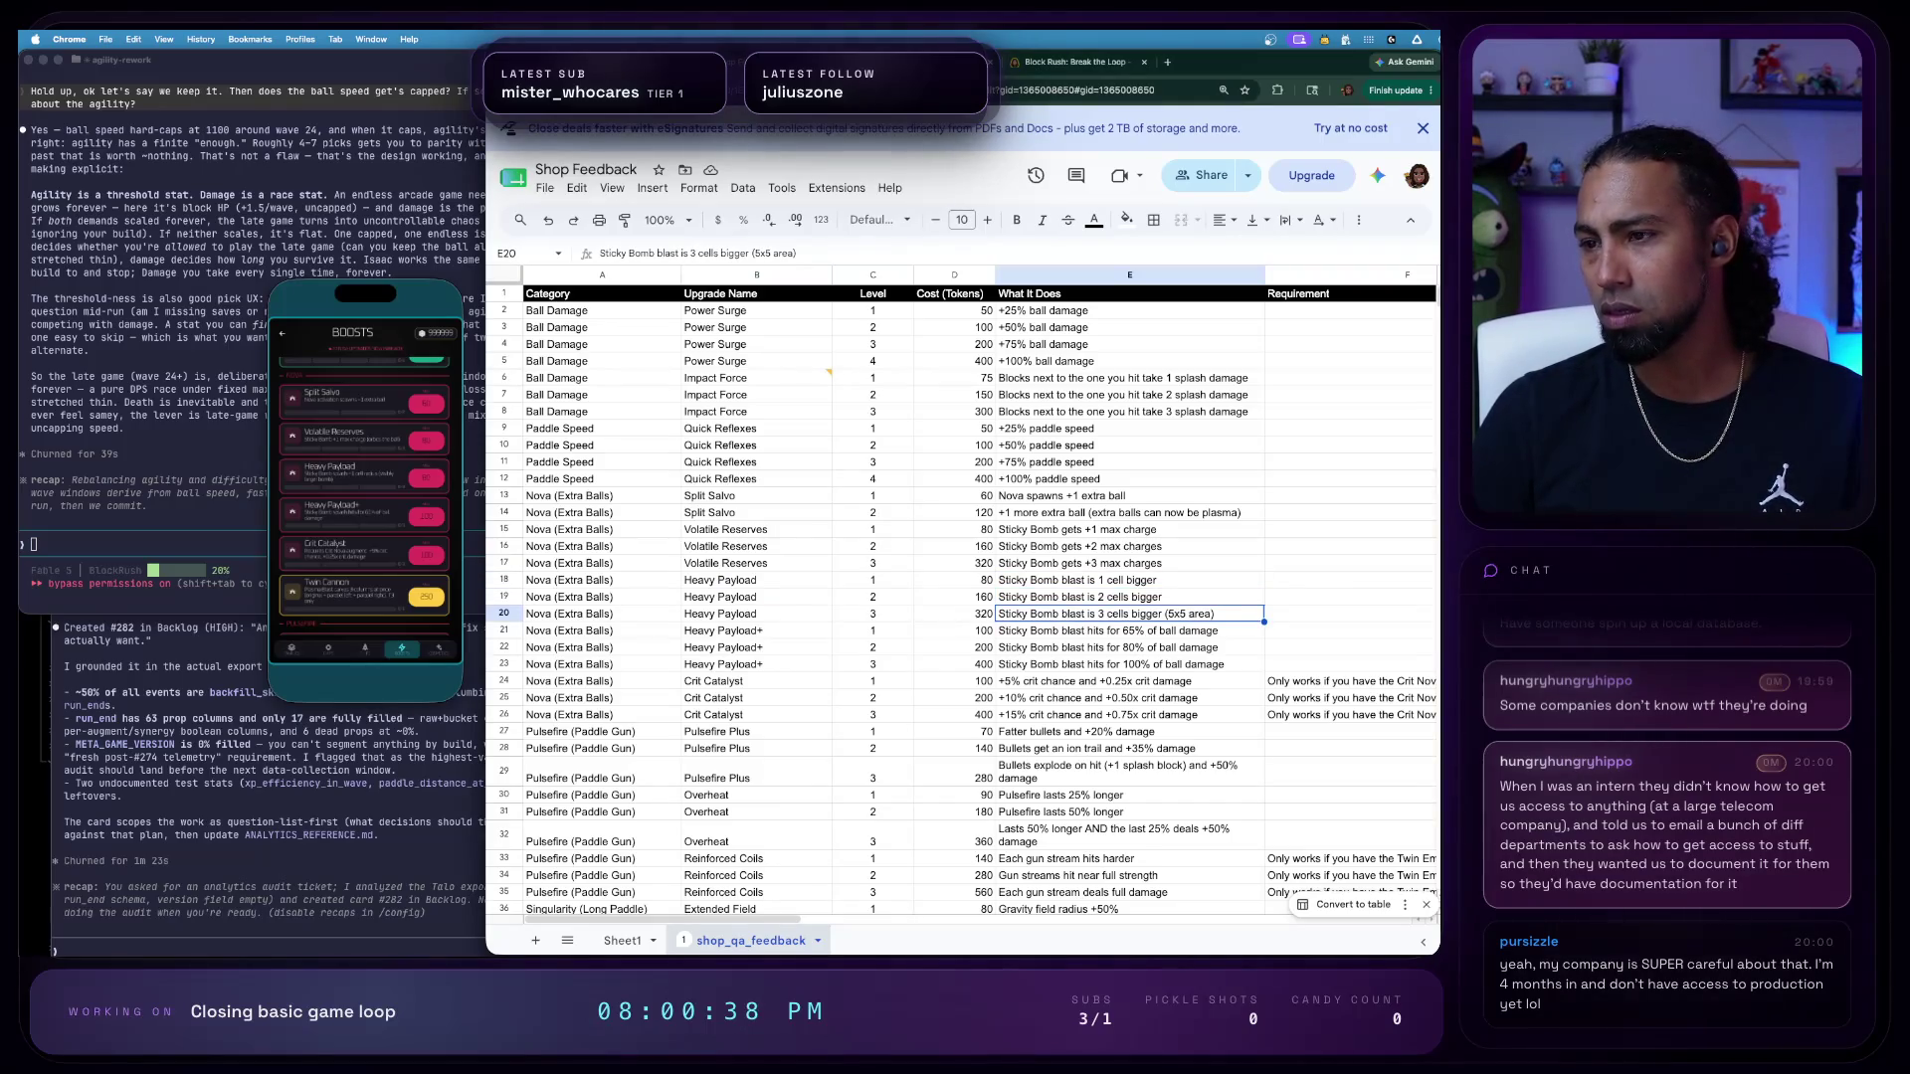
{"action": "key", "text": "Up"}
{"action": "key", "text": "Up"}
{"action": "key", "text": "Up"}
{"action": "key", "text": "Up"}
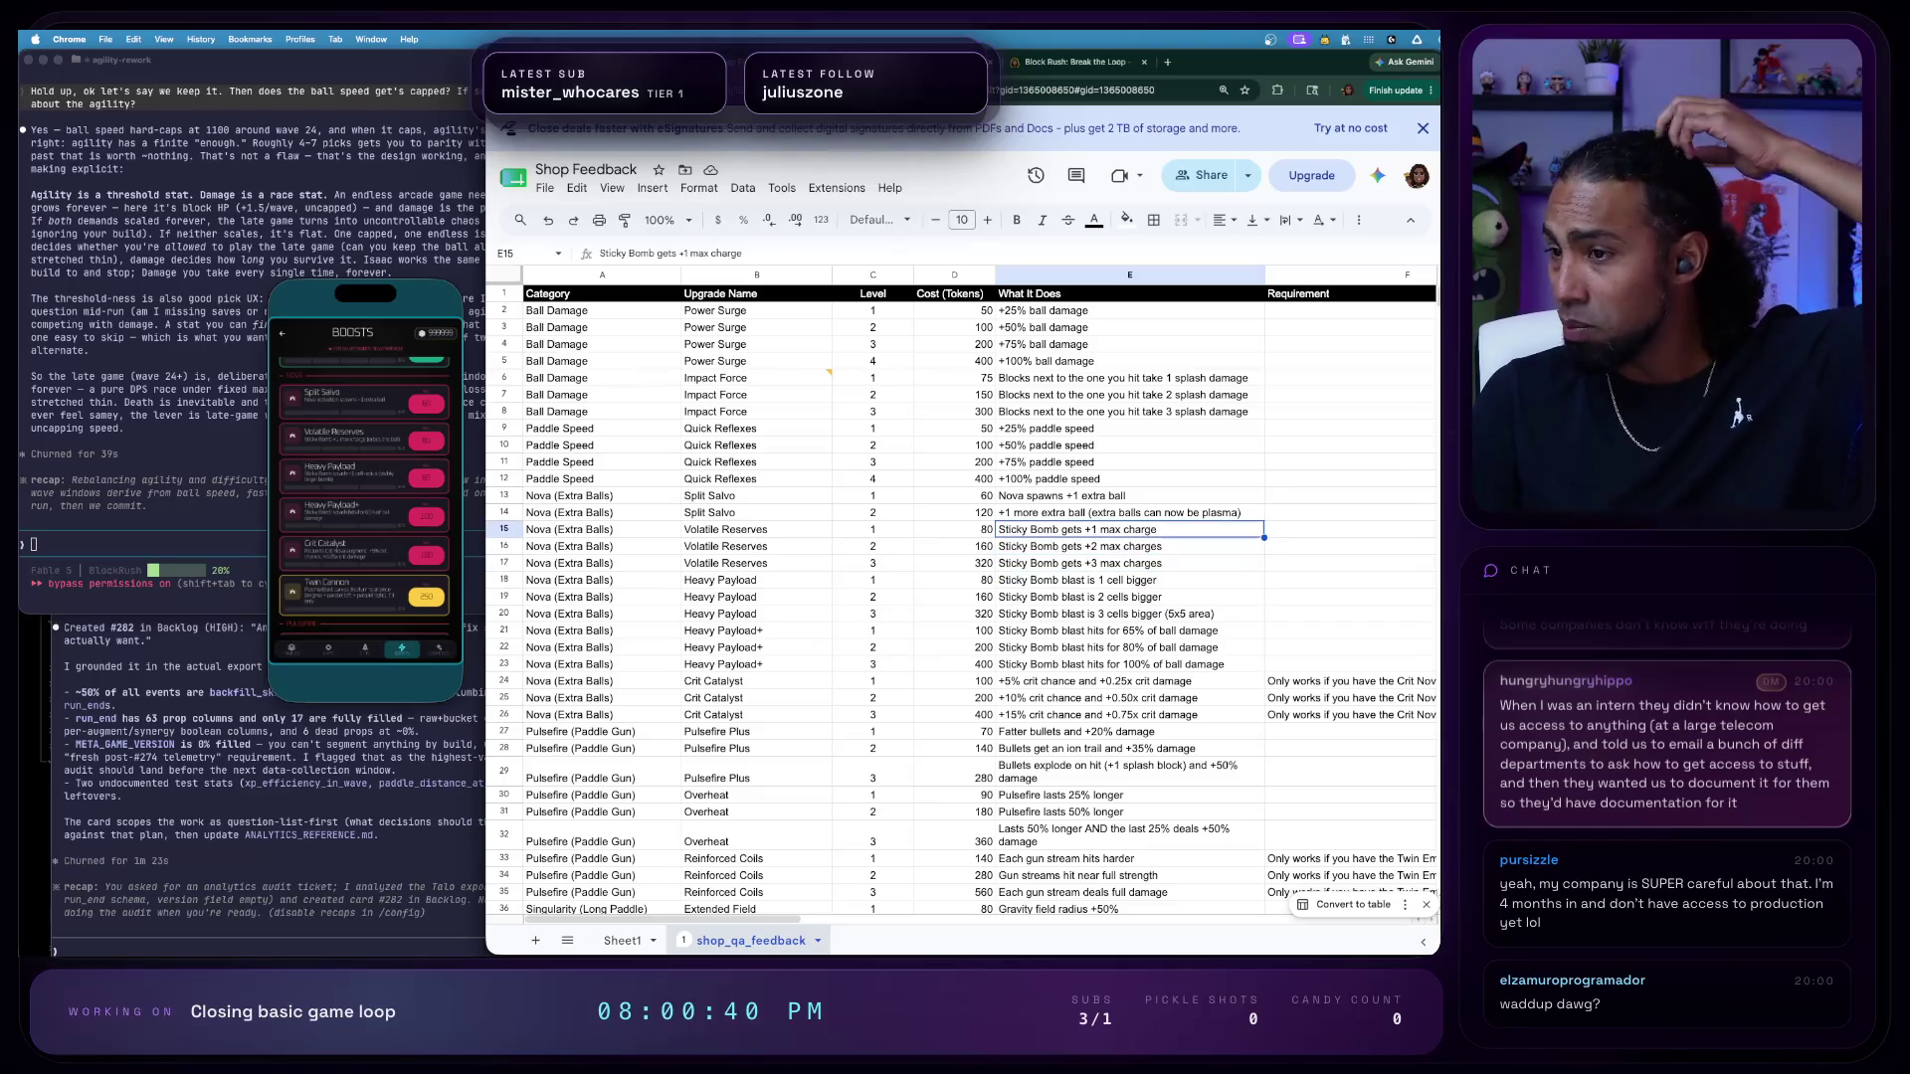
{"action": "key", "text": "Down"}
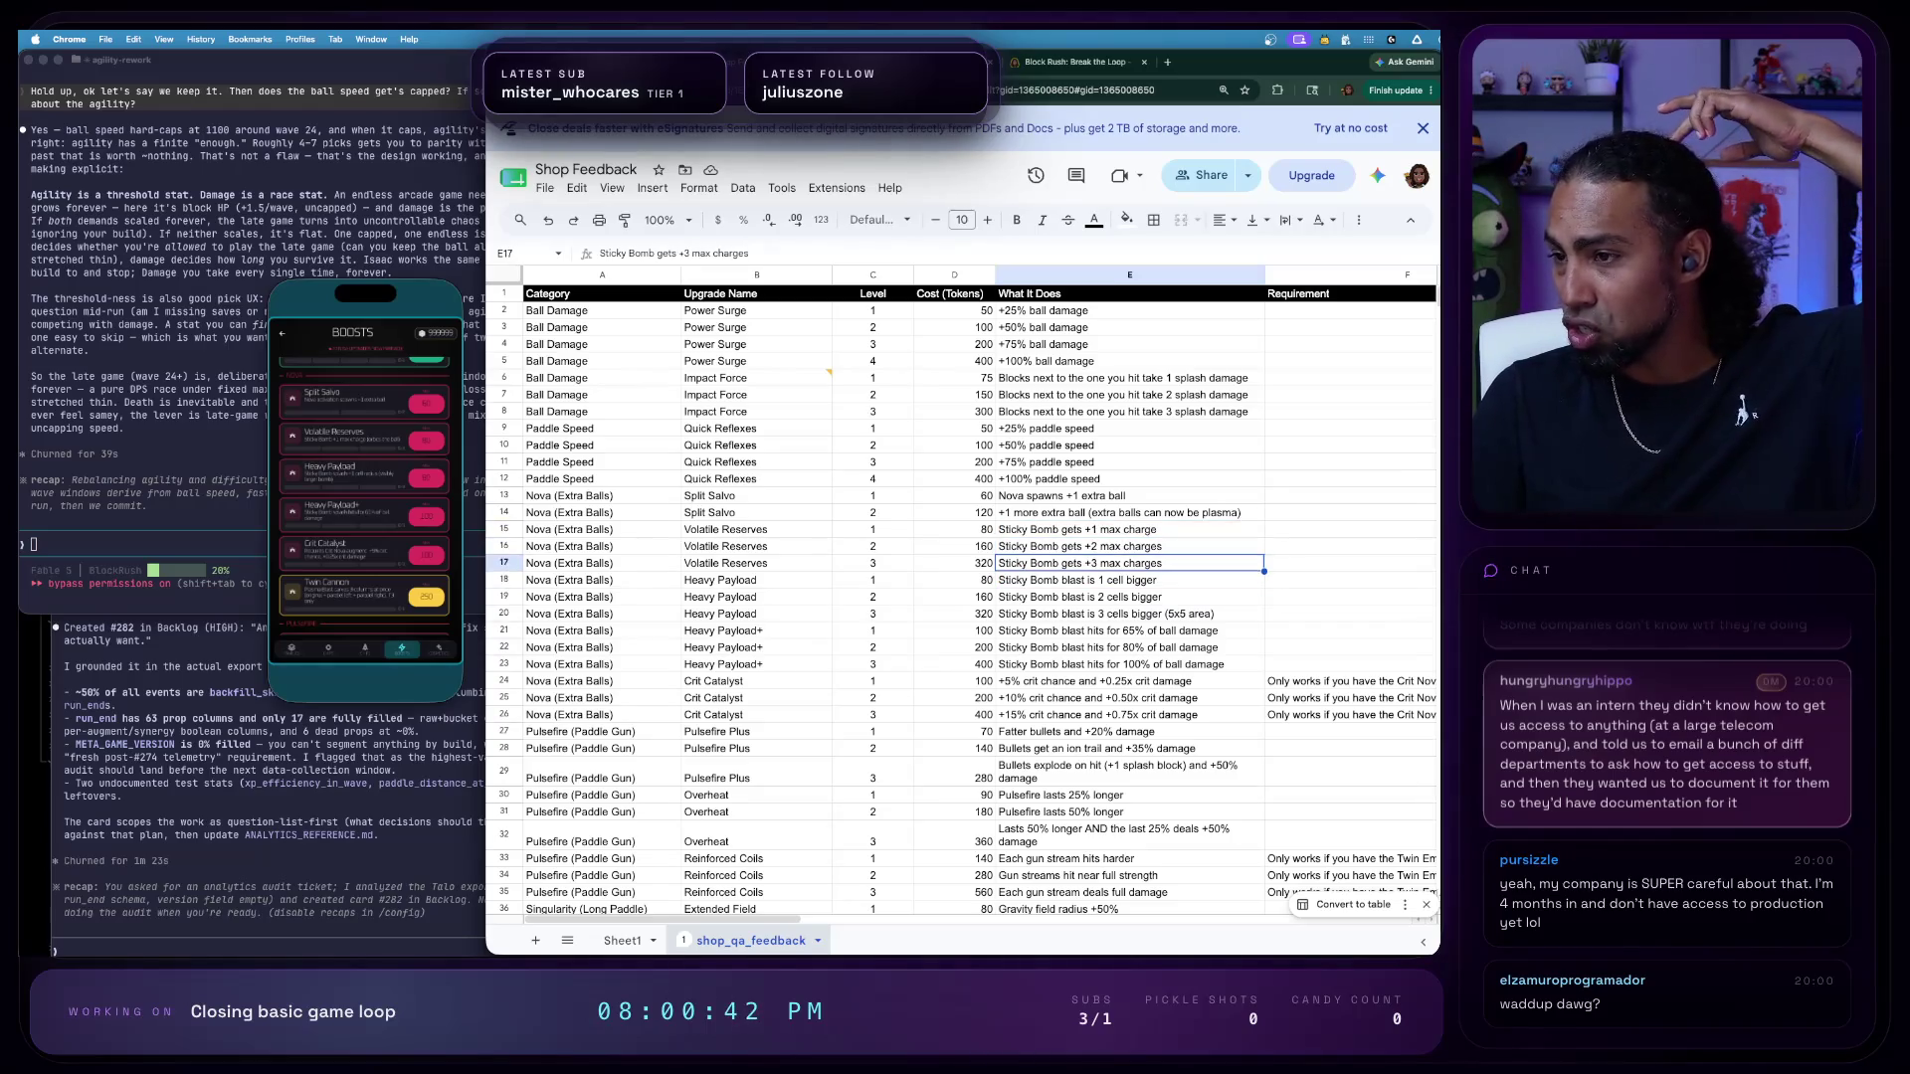
{"action": "key", "text": "Down"}
{"action": "key", "text": "Down"}
{"action": "key", "text": "Down"}
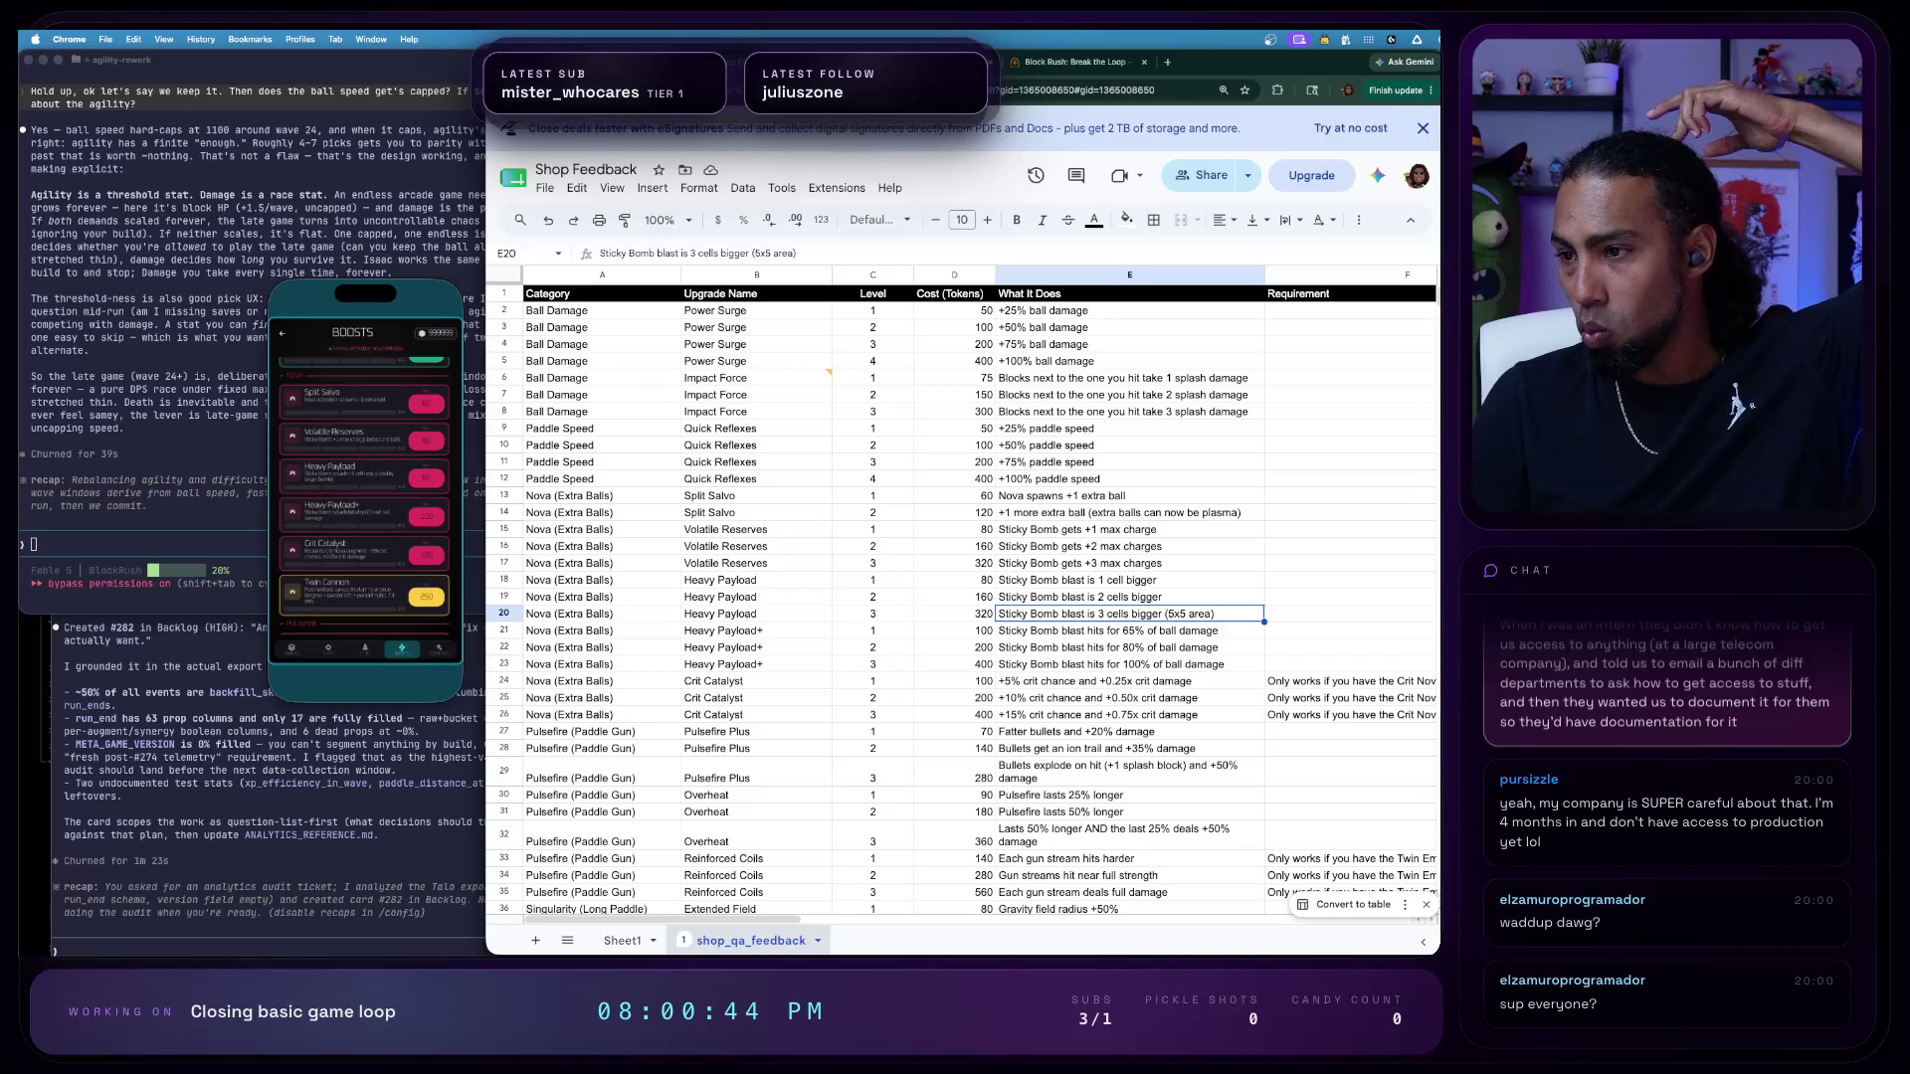
{"action": "key", "text": "Down"}
{"action": "key", "text": "Down"}
{"action": "key", "text": "Down"}
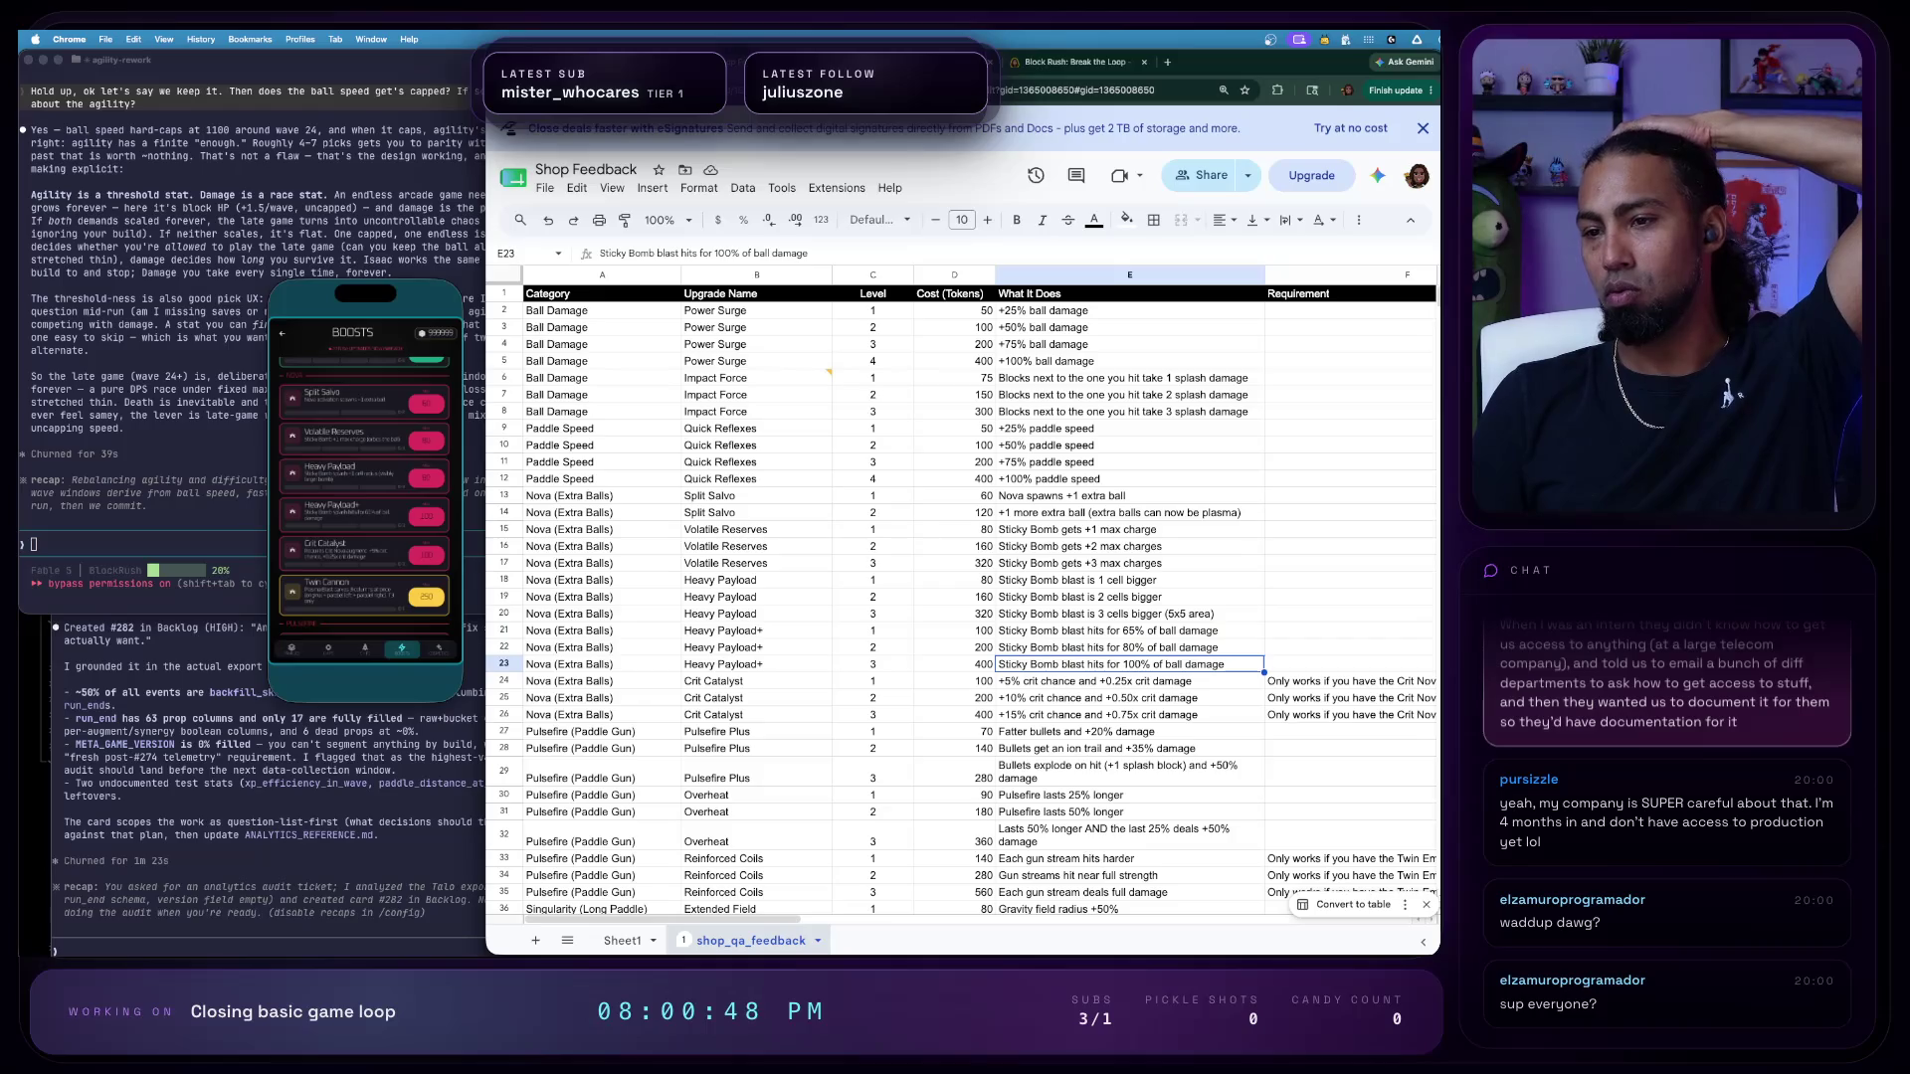
{"action": "left_click_drag", "start_coordinate": [754, 629], "coordinate": [775, 662]}
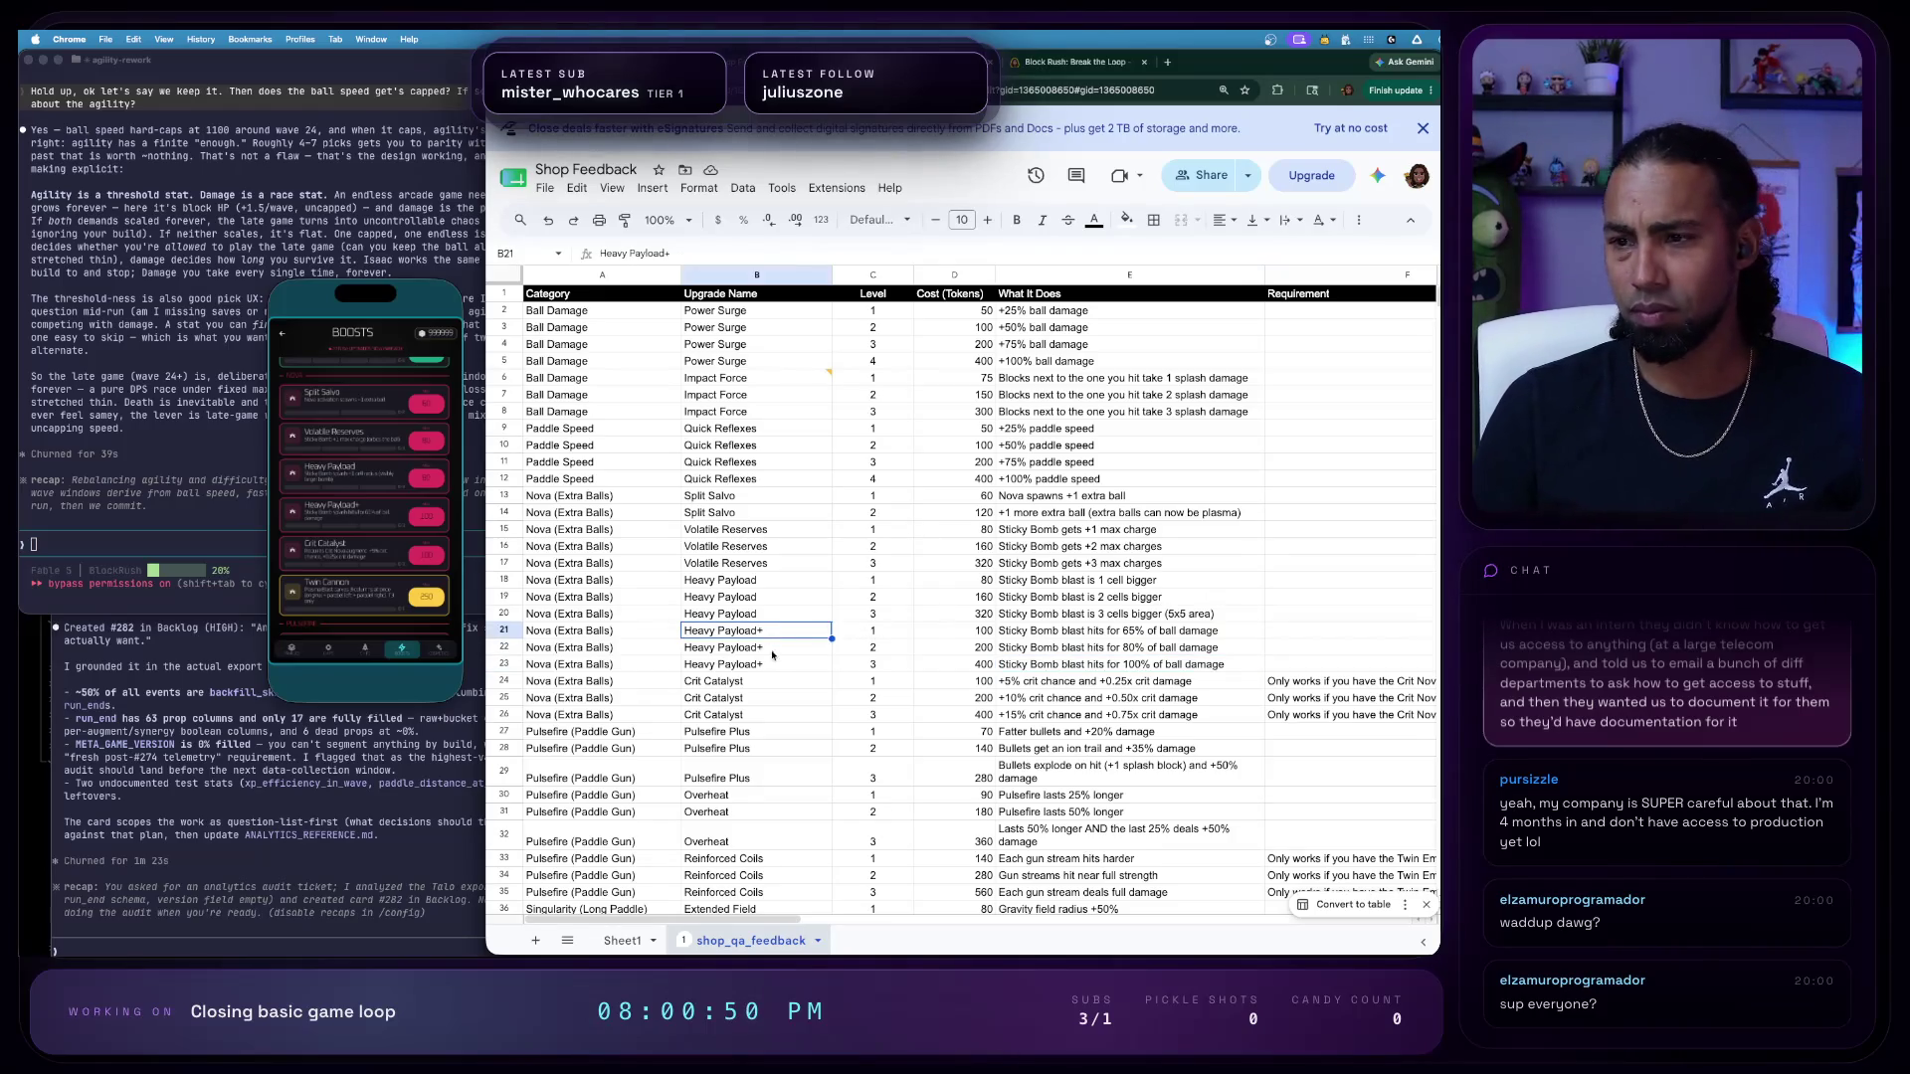
- Post a comment on the Heavy Payload+ rows saying the upgrade could be a different name
{"action": "right_click", "coordinate": [775, 661]}
{"action": "left_click", "coordinate": [879, 796]}
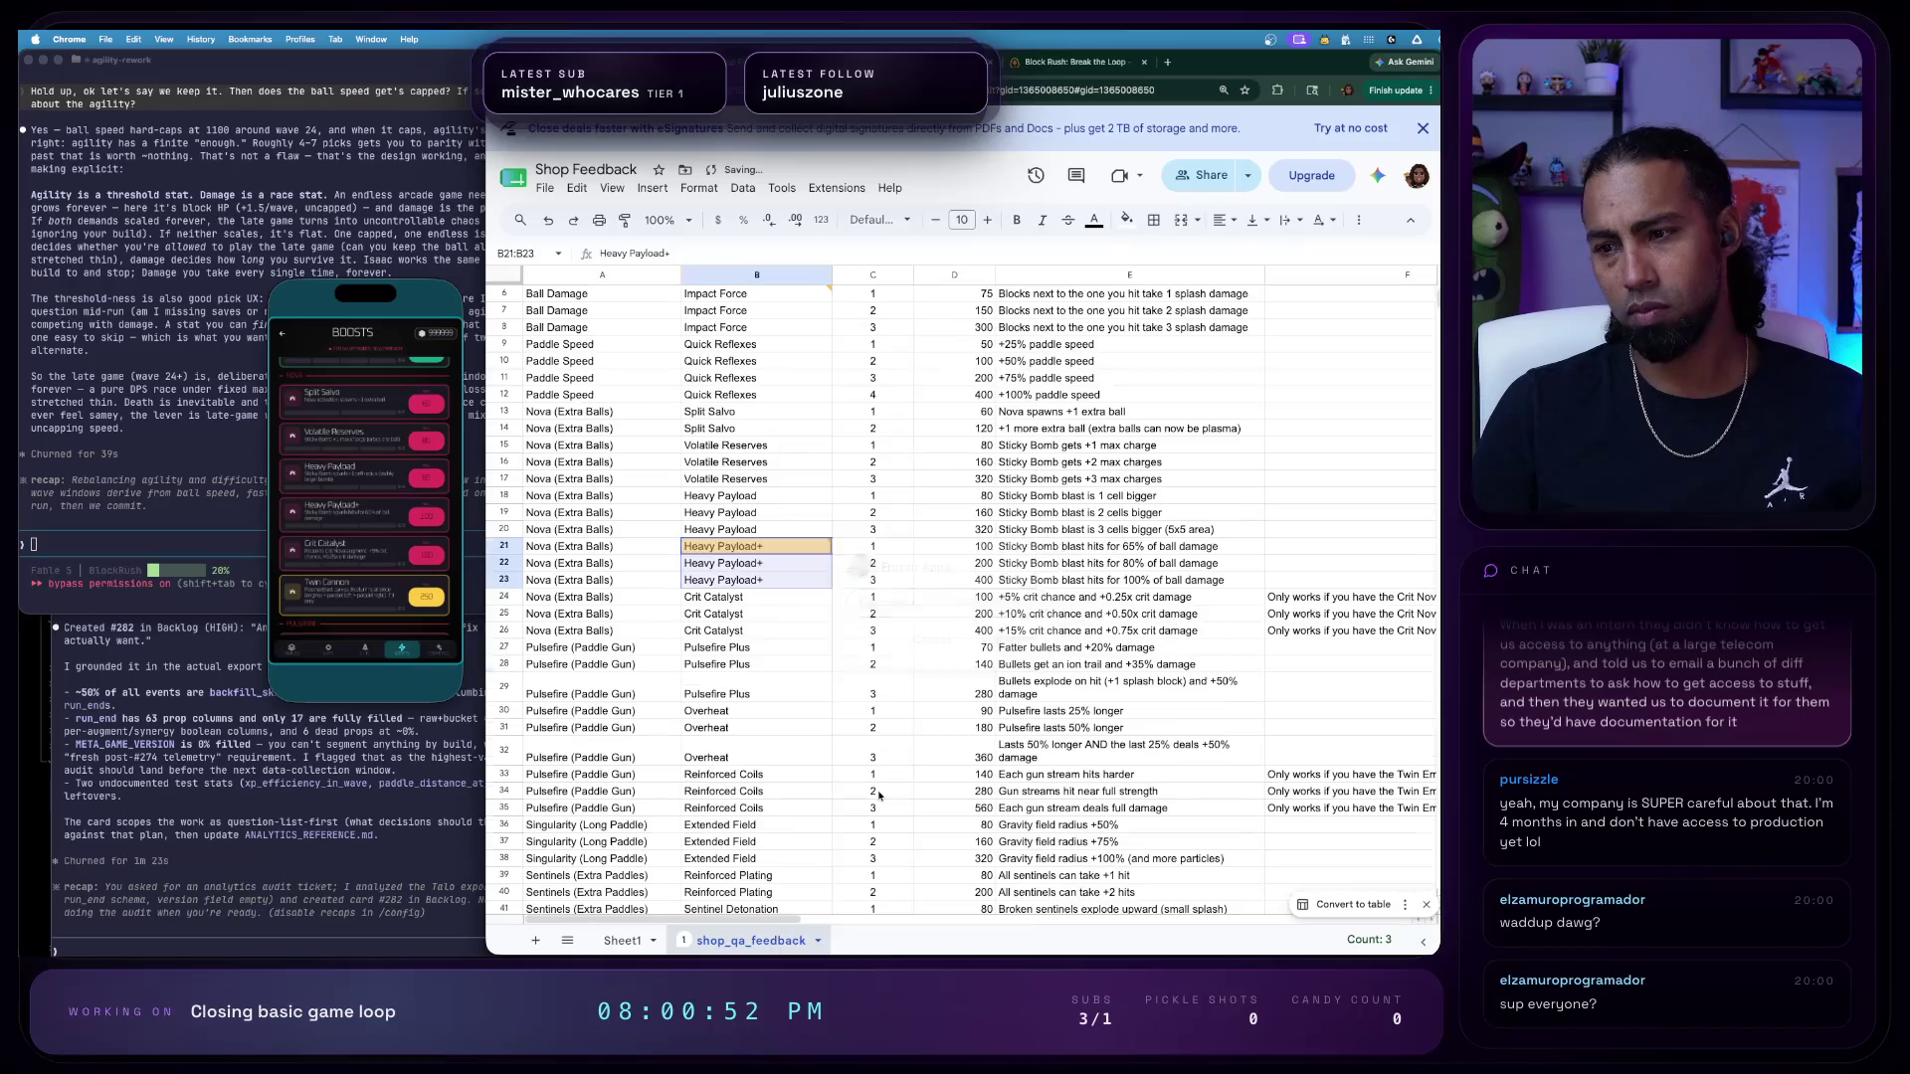
{"action": "type", "text": "Feels like this"}
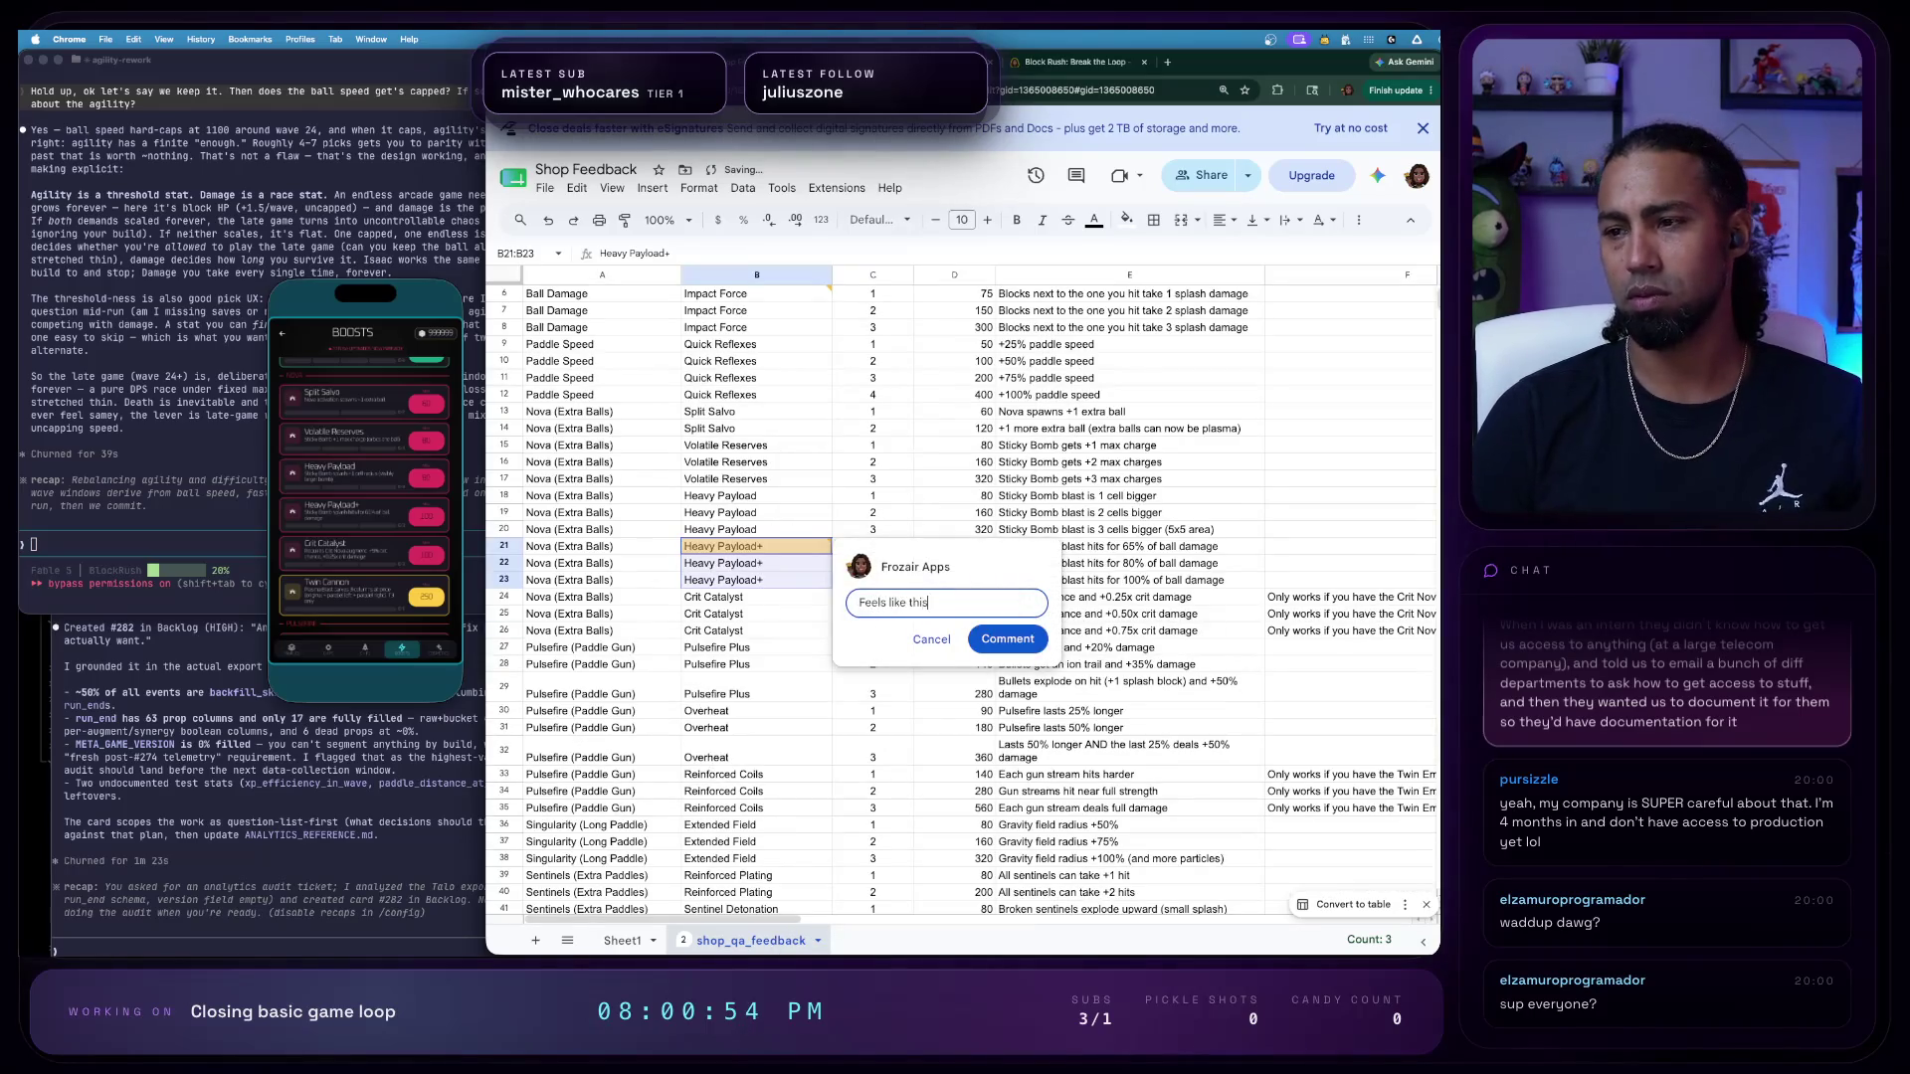
{"action": "type", "text": " could be a dif"}
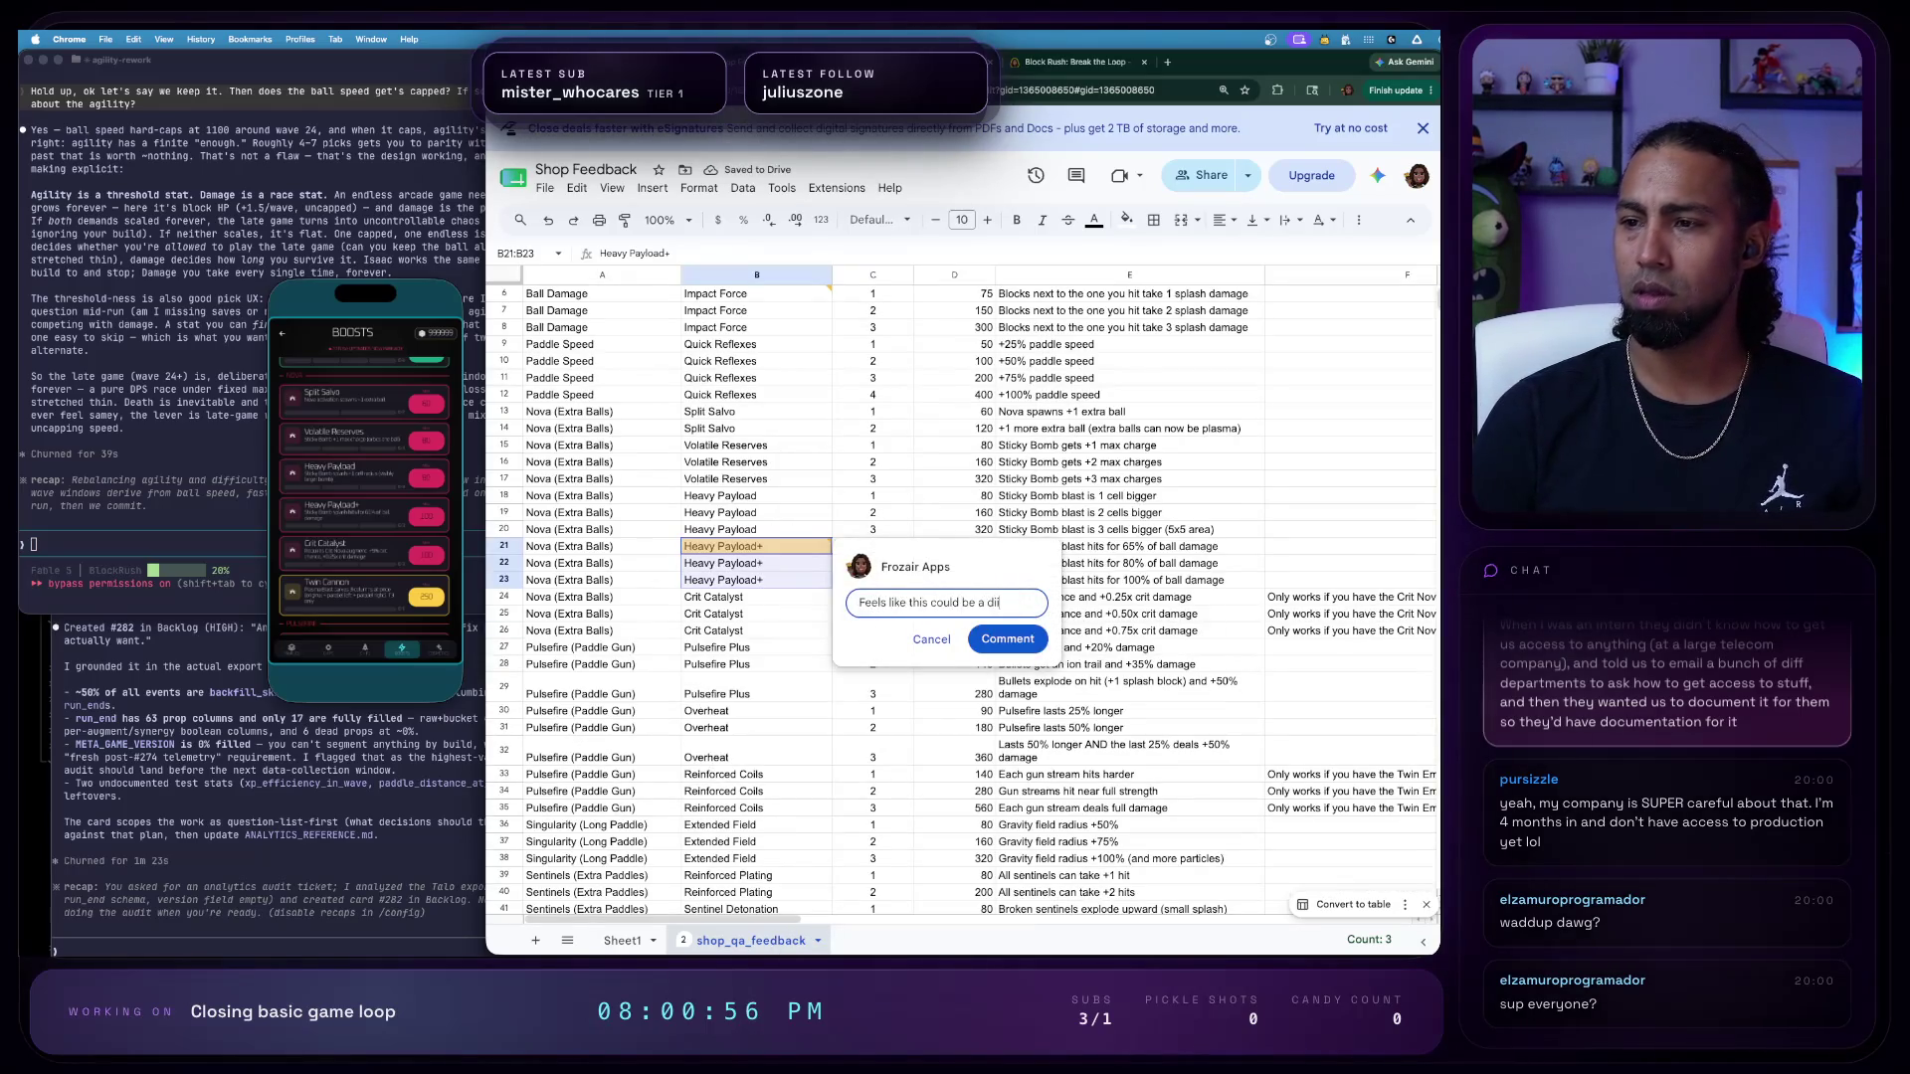
{"action": "type", "text": "ferent name"}
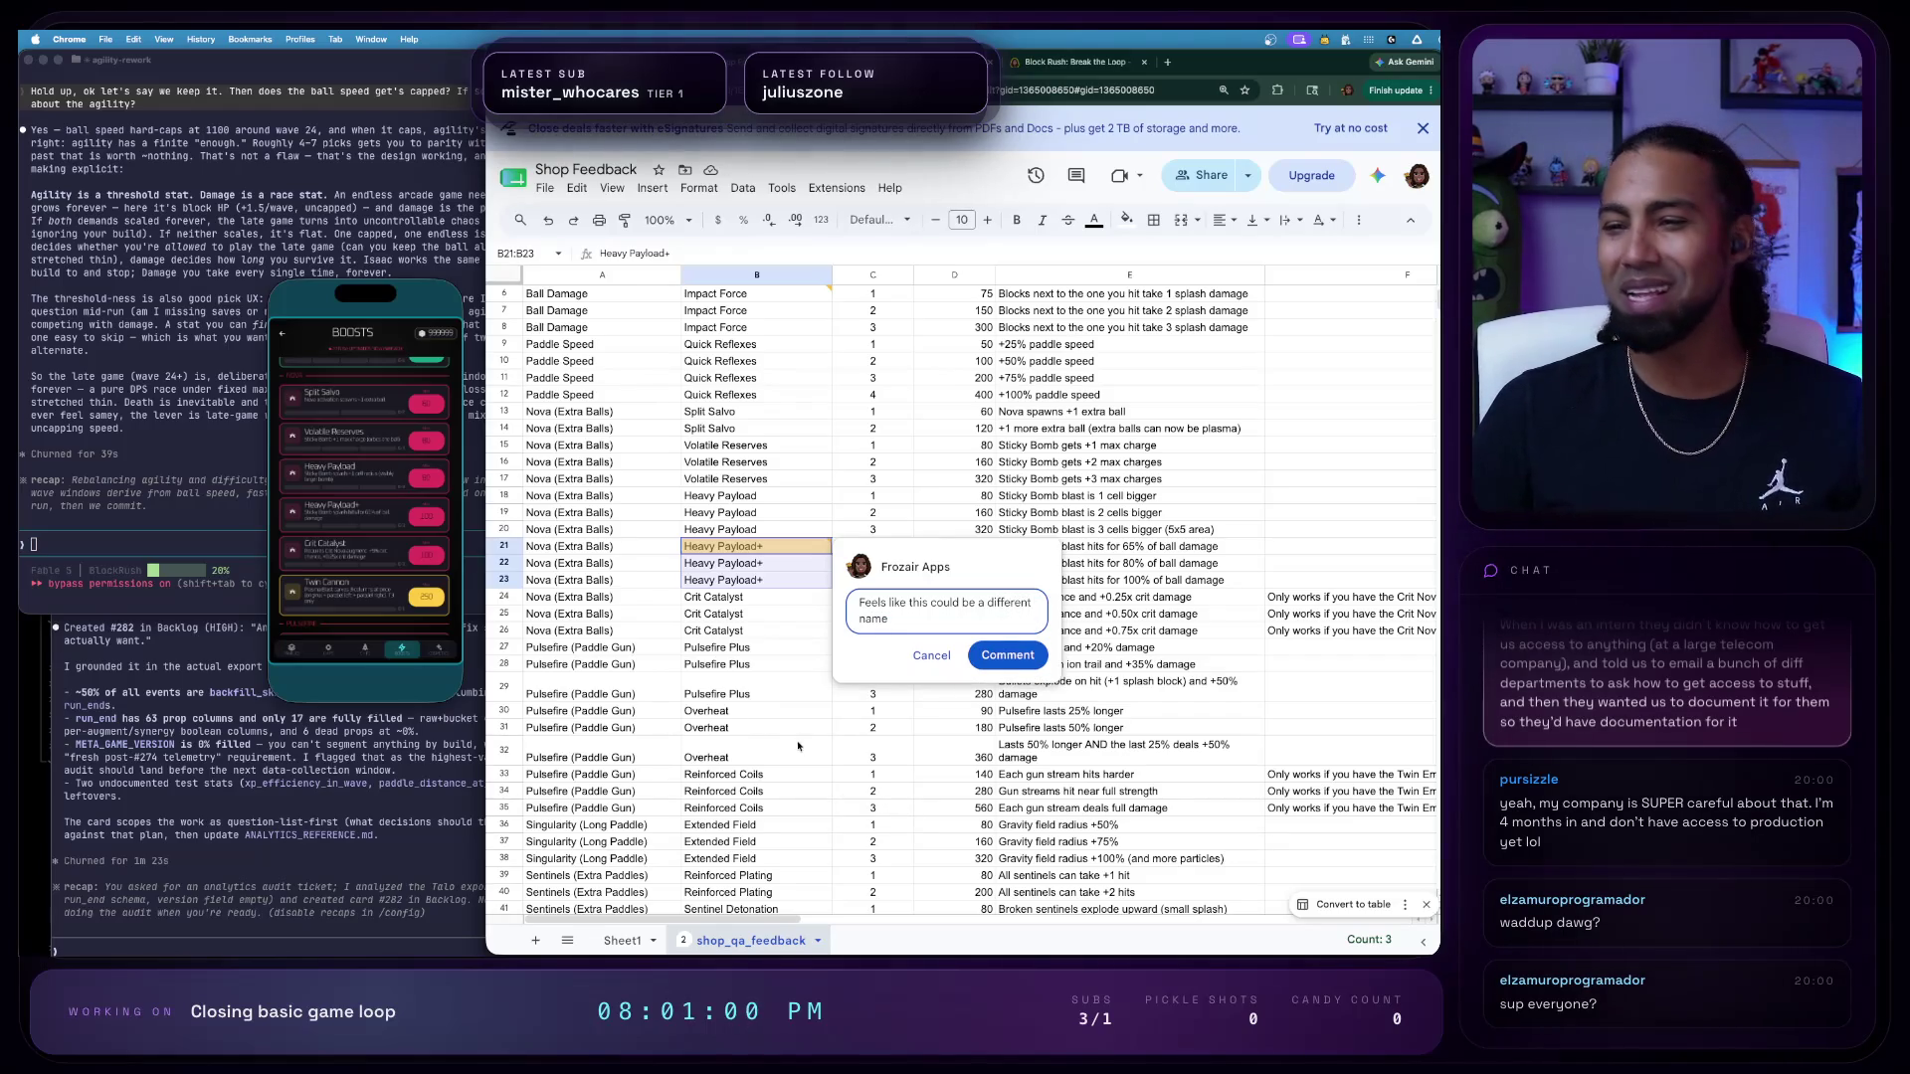
{"action": "left_click", "coordinate": [1010, 656]}
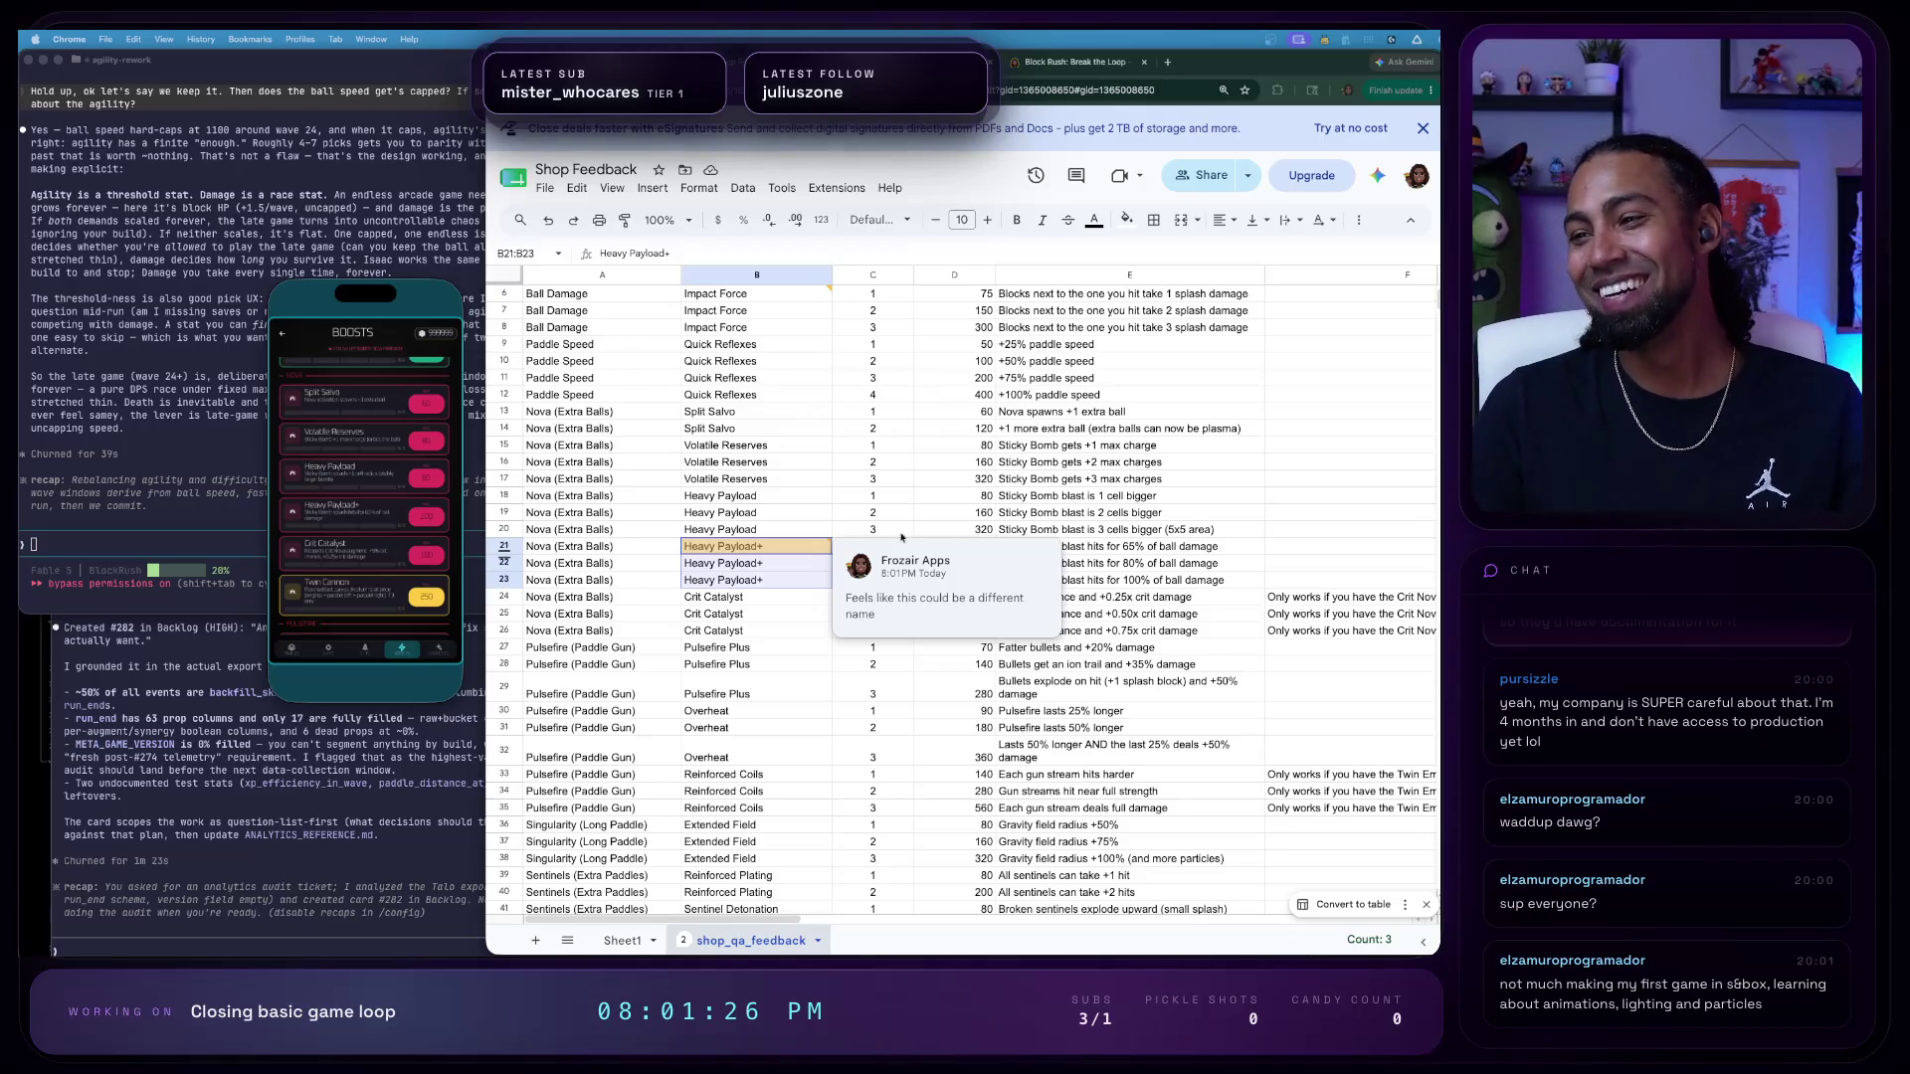
- Review the Pulsefire Plus, Crit Nova requirement and Crit Catalyst cells around B24–B28
{"action": "right_click", "coordinate": [1038, 454]}
{"action": "key", "text": "Escape"}
{"action": "left_click", "coordinate": [747, 669]}
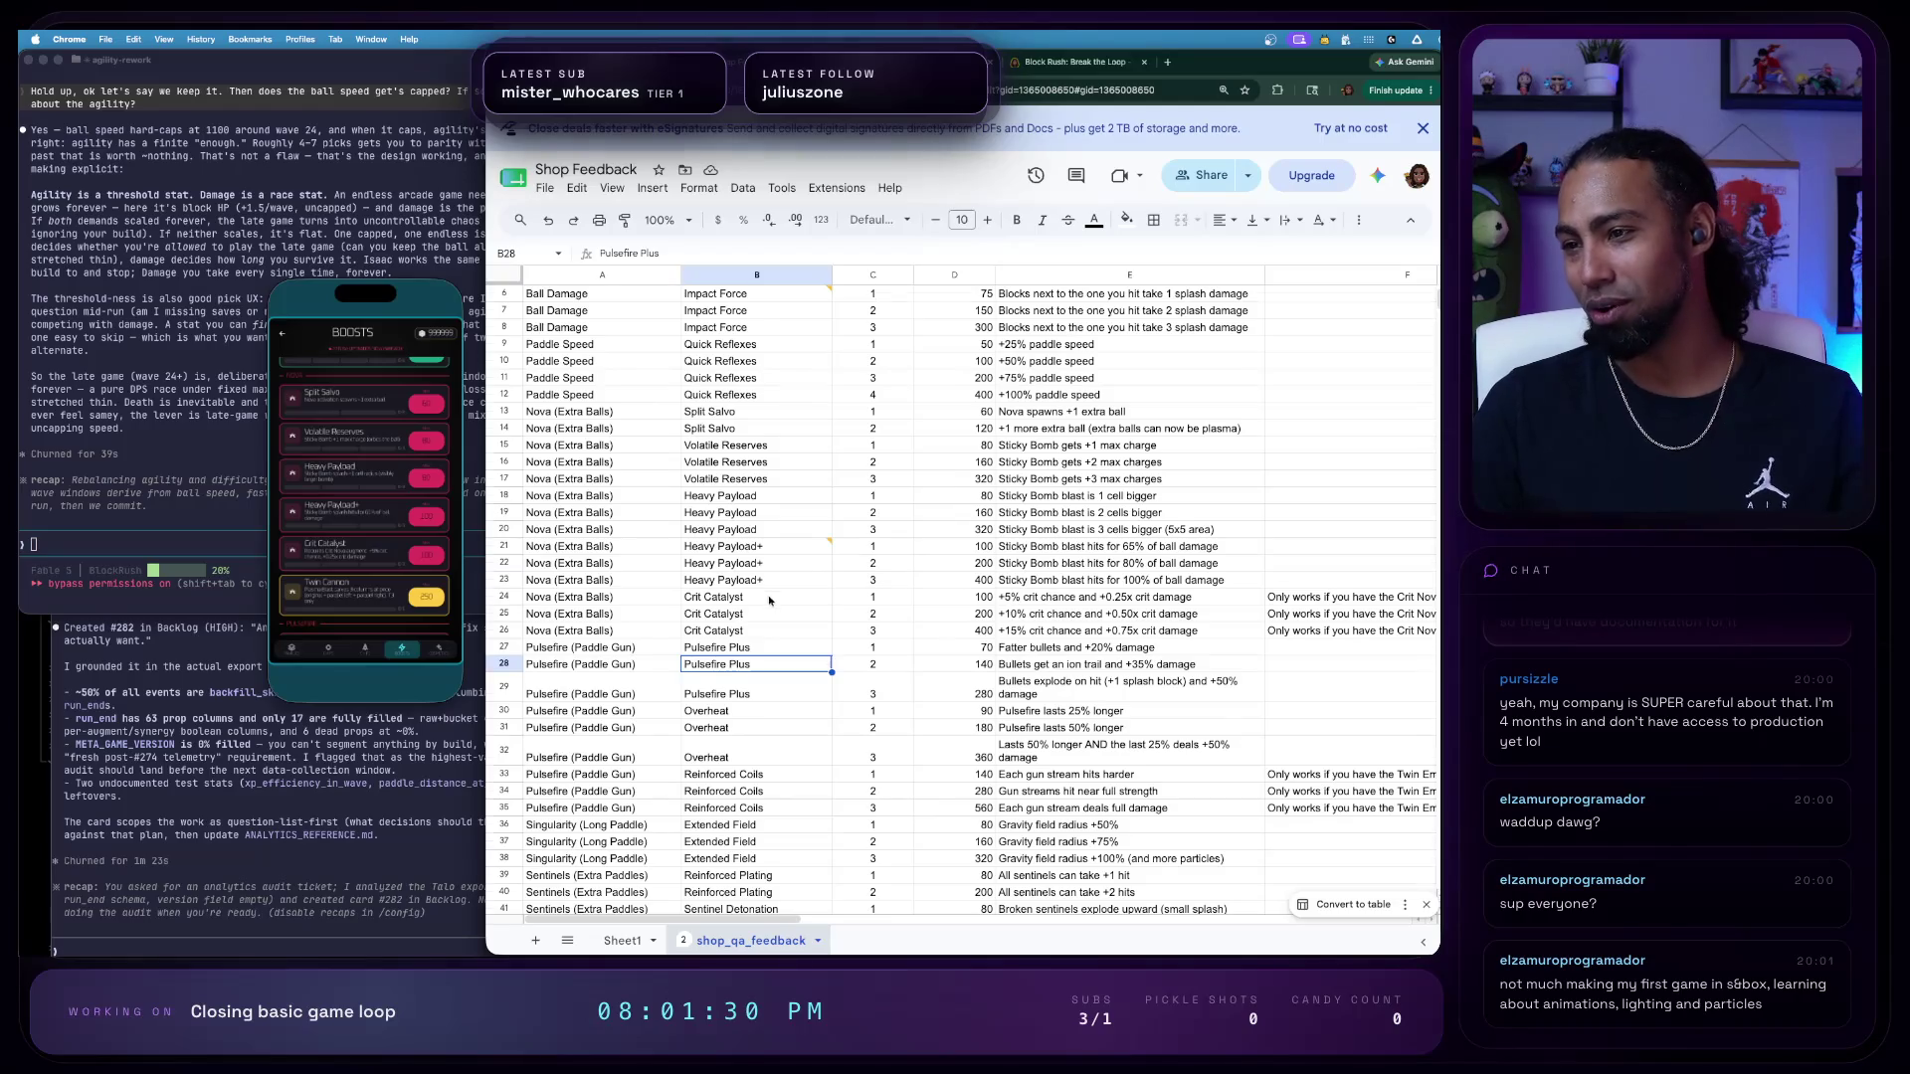
{"action": "scroll", "coordinate": [768, 601], "scroll_direction": "down", "scroll_amount": 1}
{"action": "scroll", "coordinate": [809, 610], "scroll_direction": "right", "scroll_amount": 2}
{"action": "left_click", "coordinate": [1232, 571]}
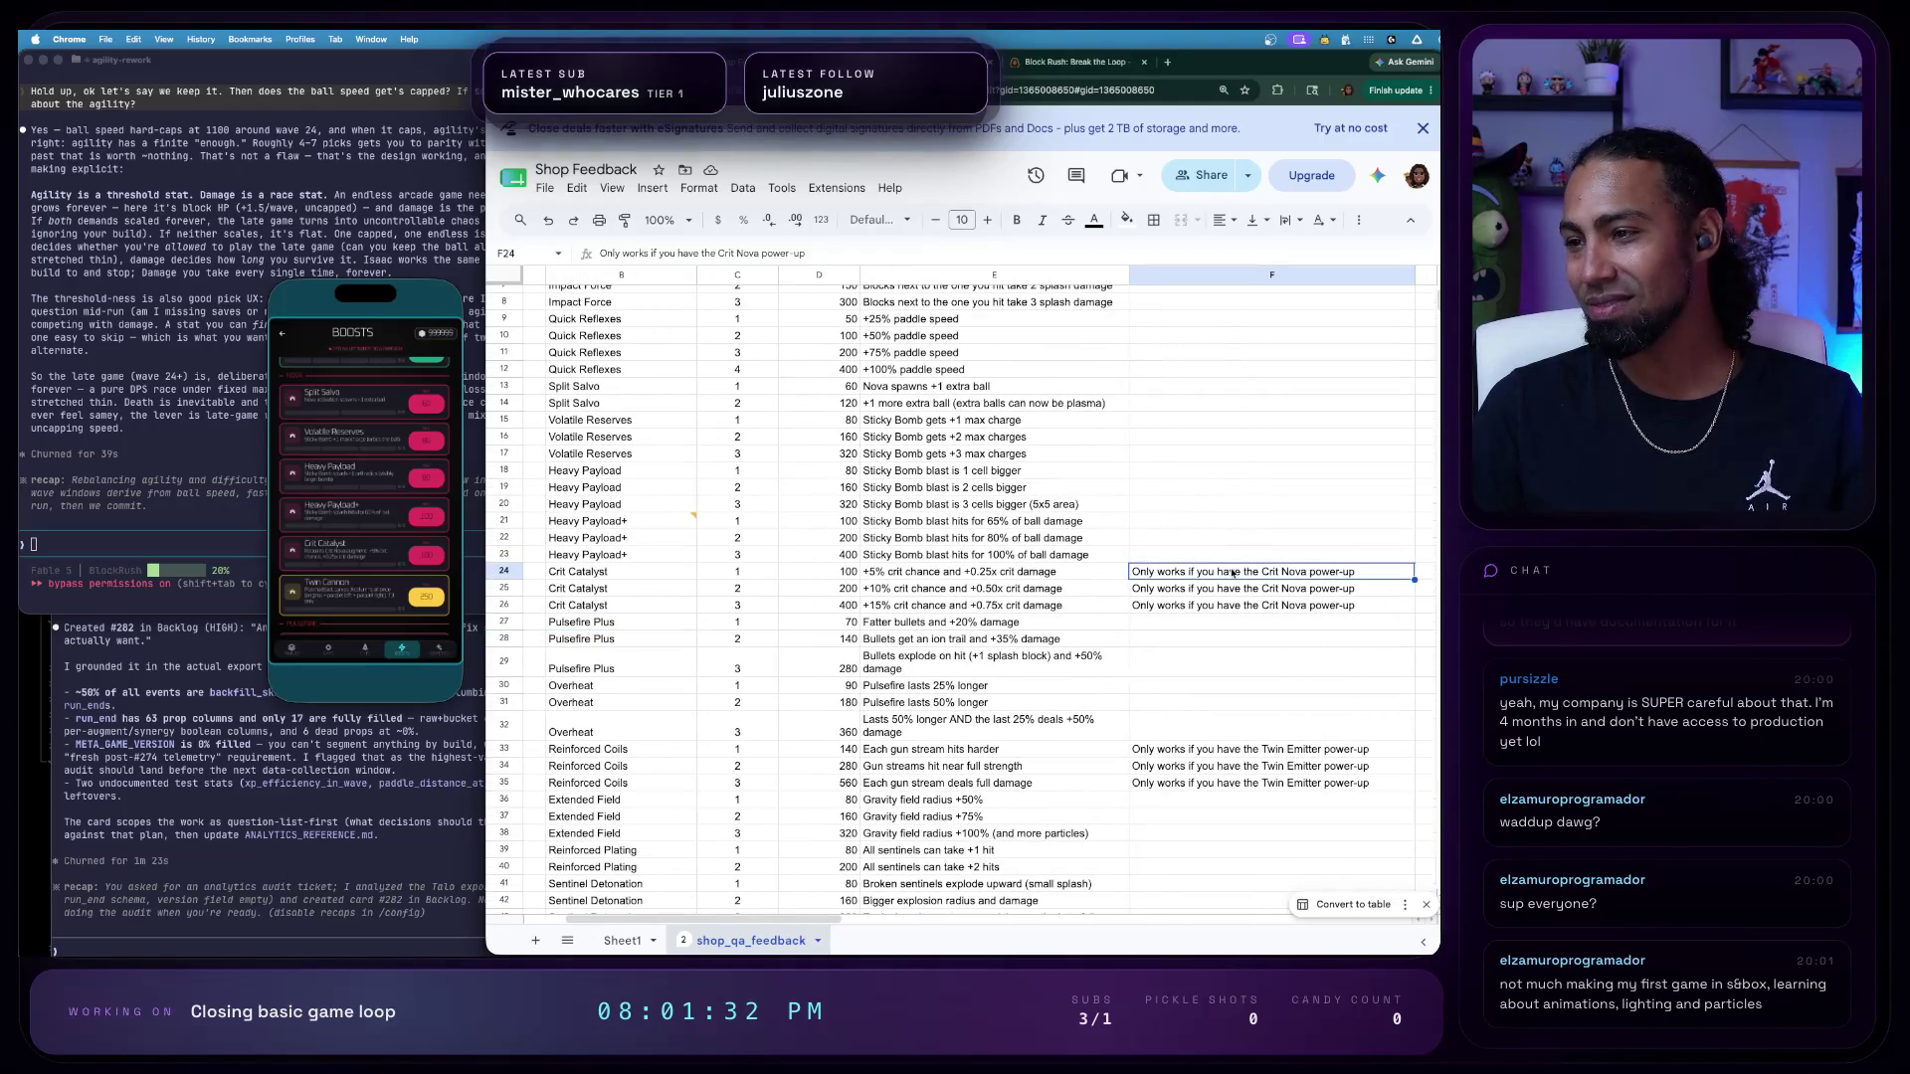
{"action": "scroll", "coordinate": [1371, 573], "scroll_direction": "left", "scroll_amount": 2}
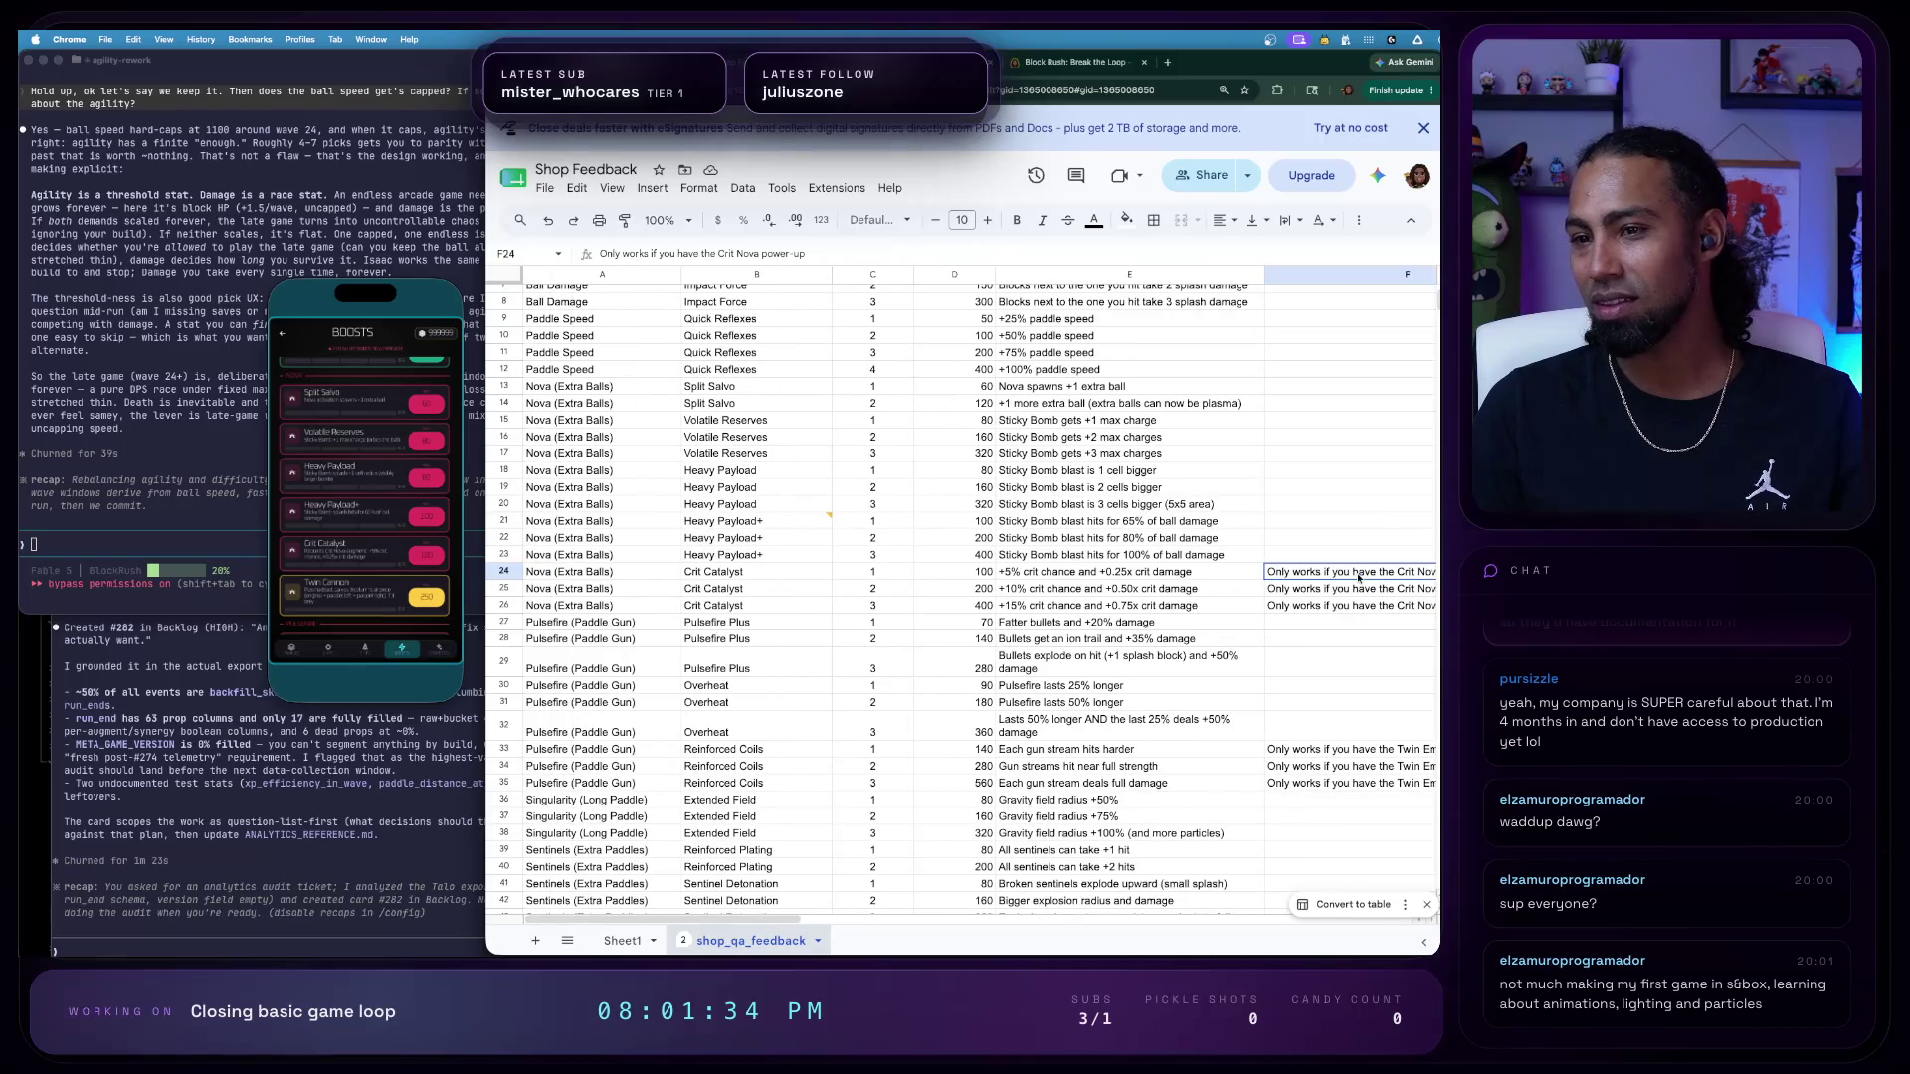
{"action": "left_click", "coordinate": [792, 578]}
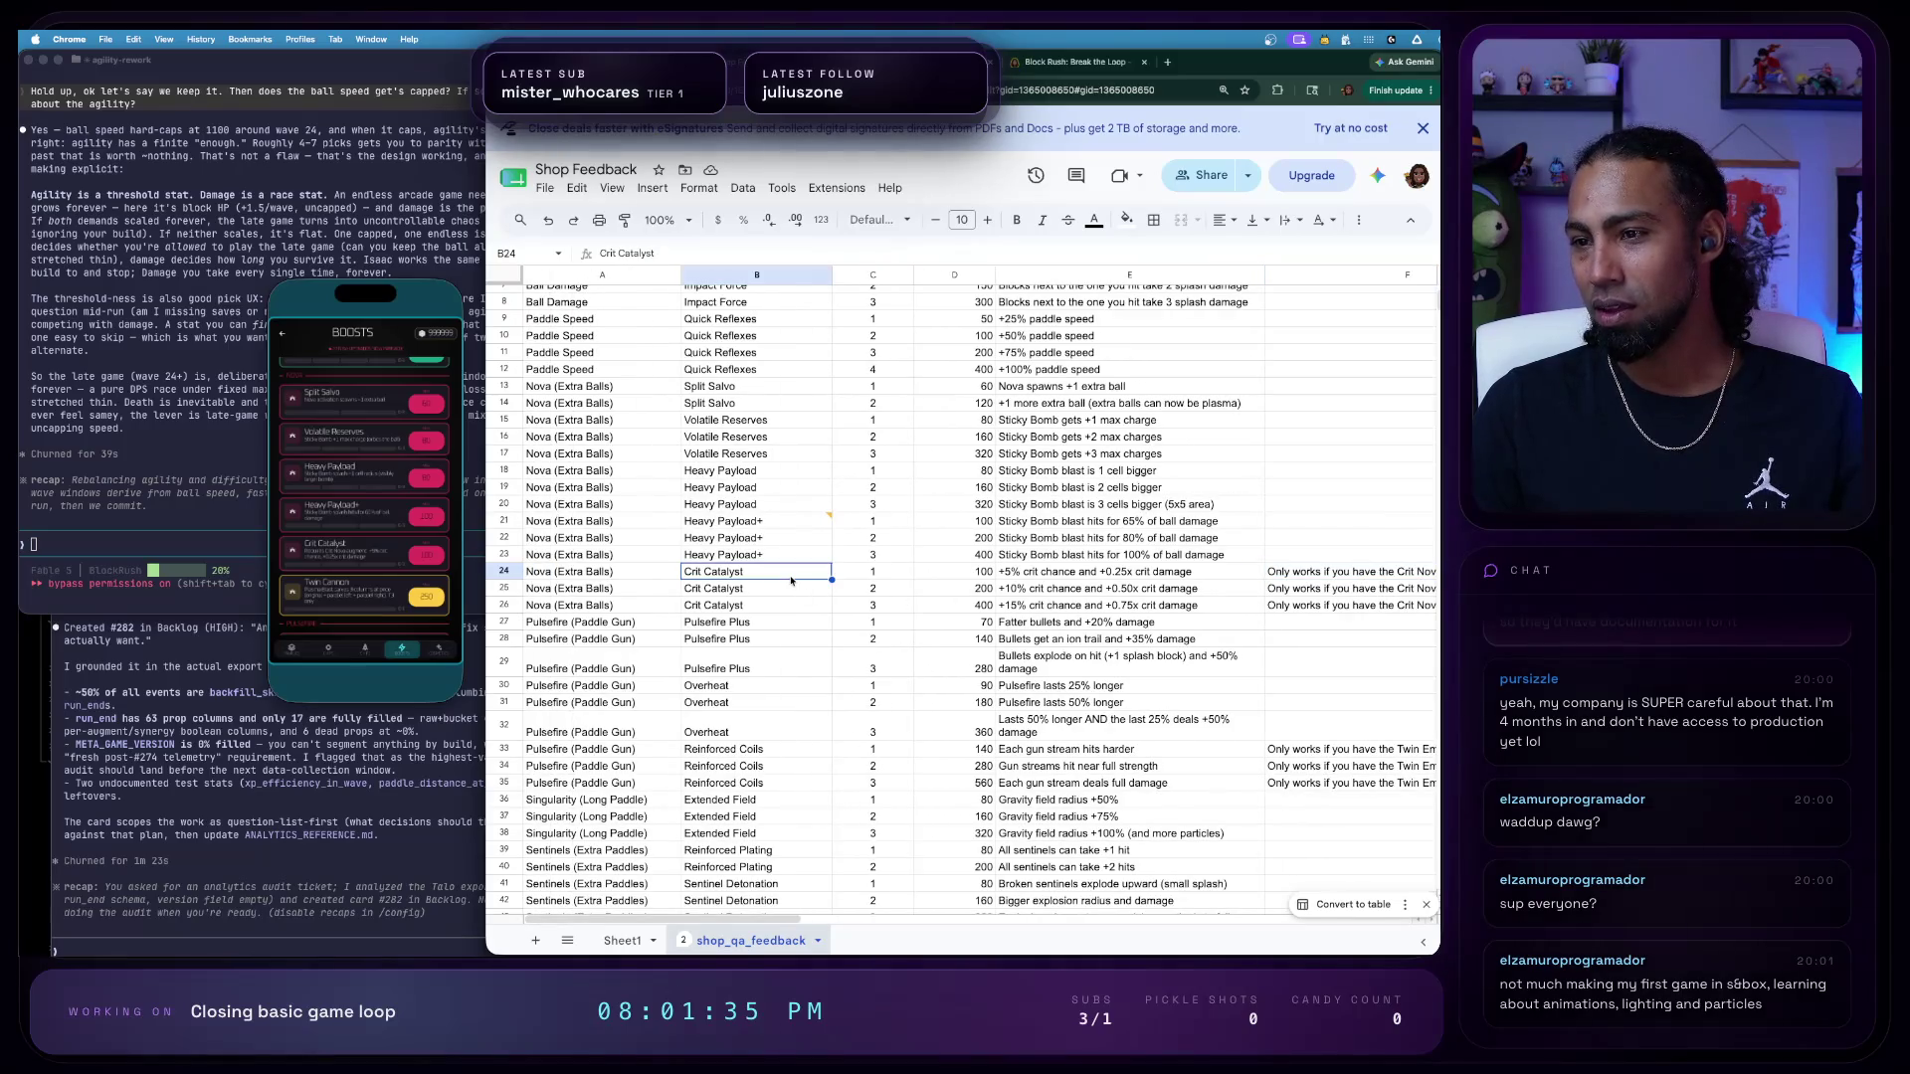
- Review the Crit Catalyst and Sticky Bomb 5x5 descriptions, then bring up the Block Rush: Break the Loop page
{"action": "left_click", "coordinate": [1085, 575]}
{"action": "left_click", "coordinate": [1129, 607]}
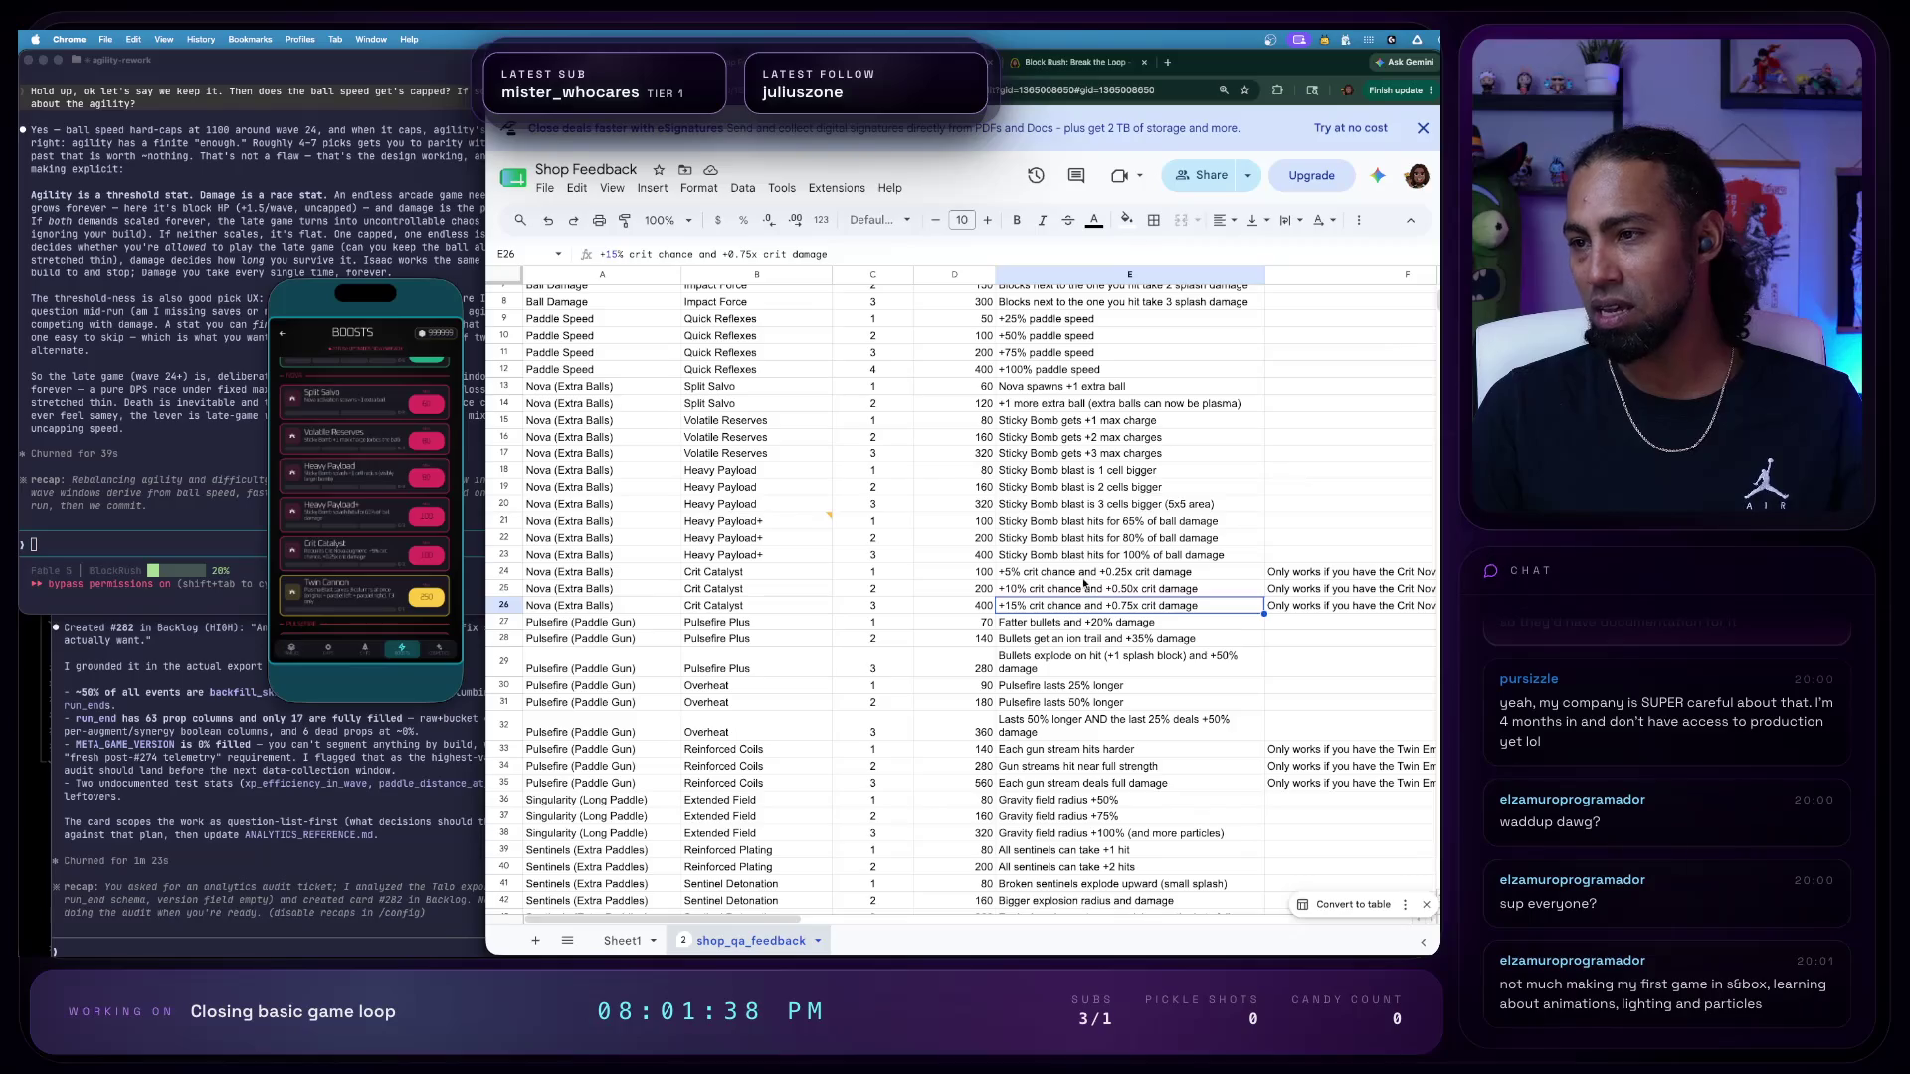
{"action": "left_click", "coordinate": [1071, 509]}
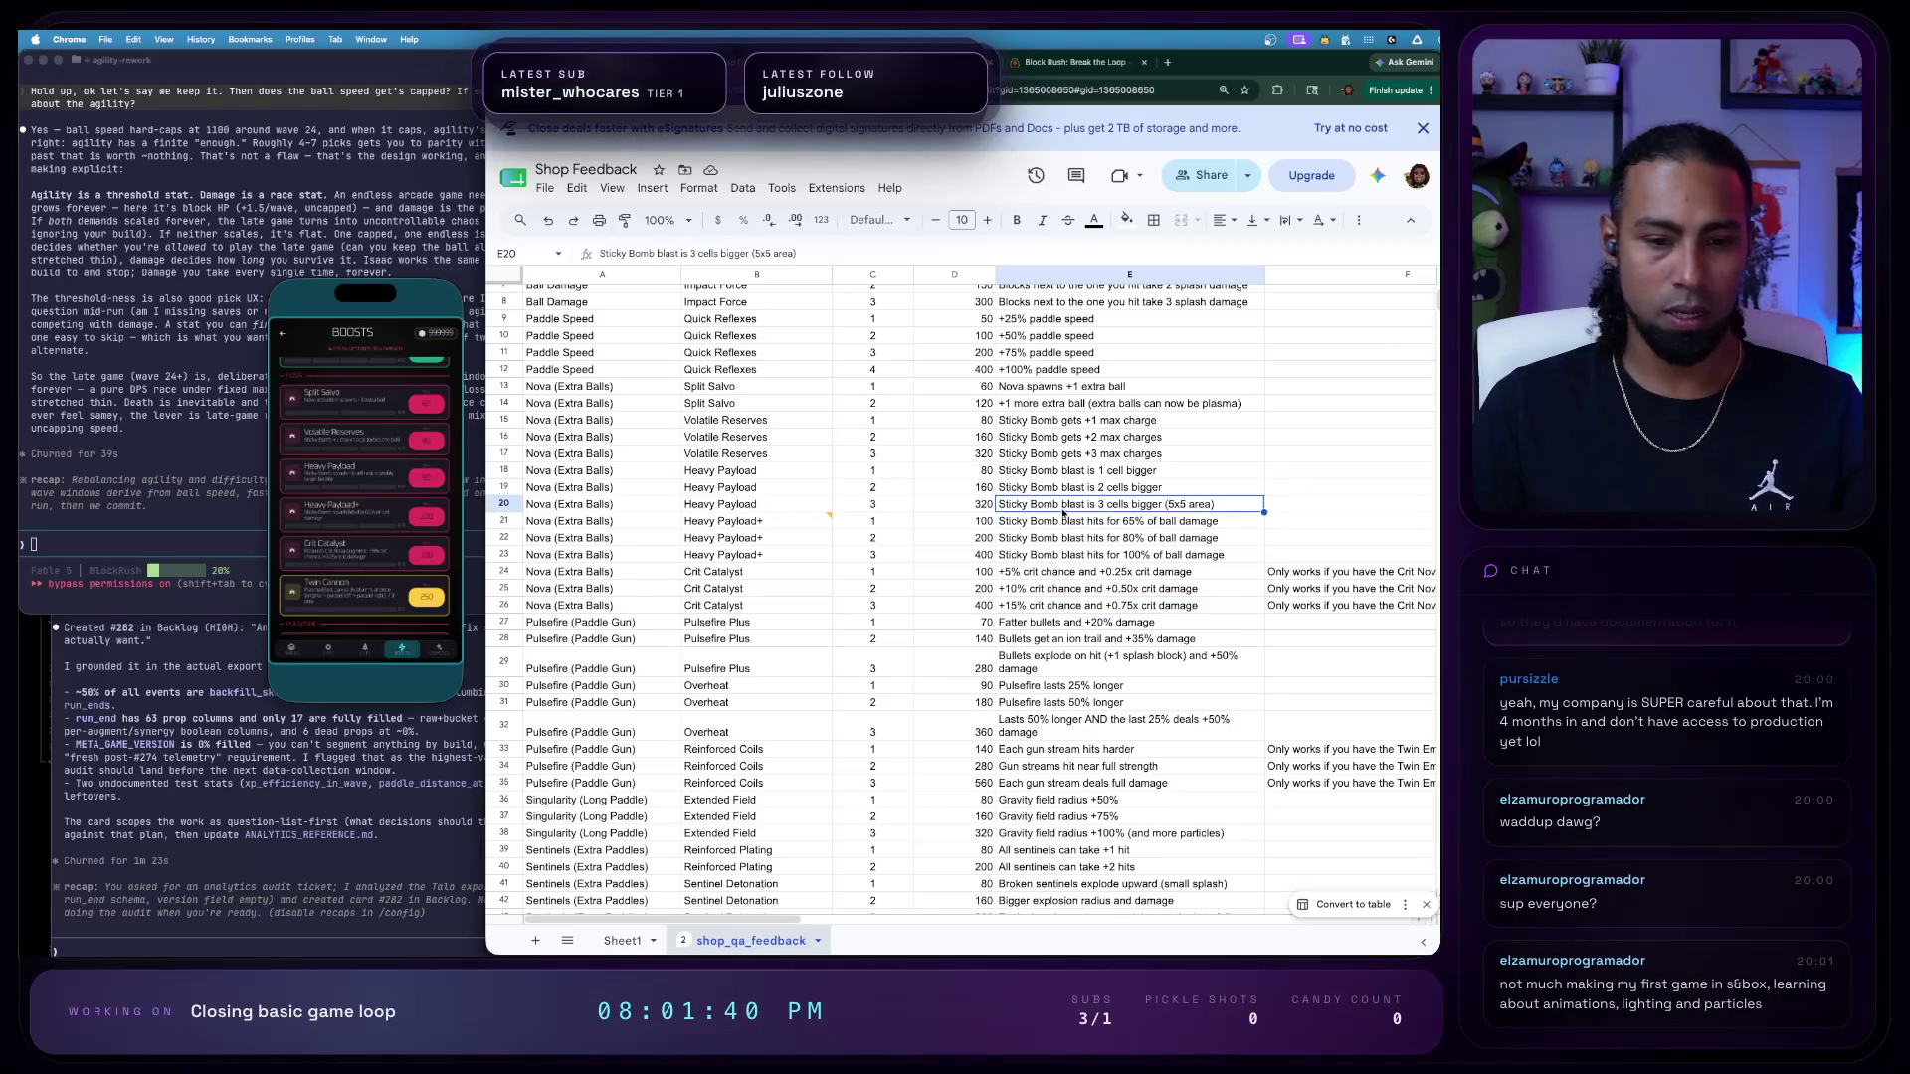
{"action": "scroll", "coordinate": [1063, 516], "scroll_direction": "down", "scroll_amount": 1}
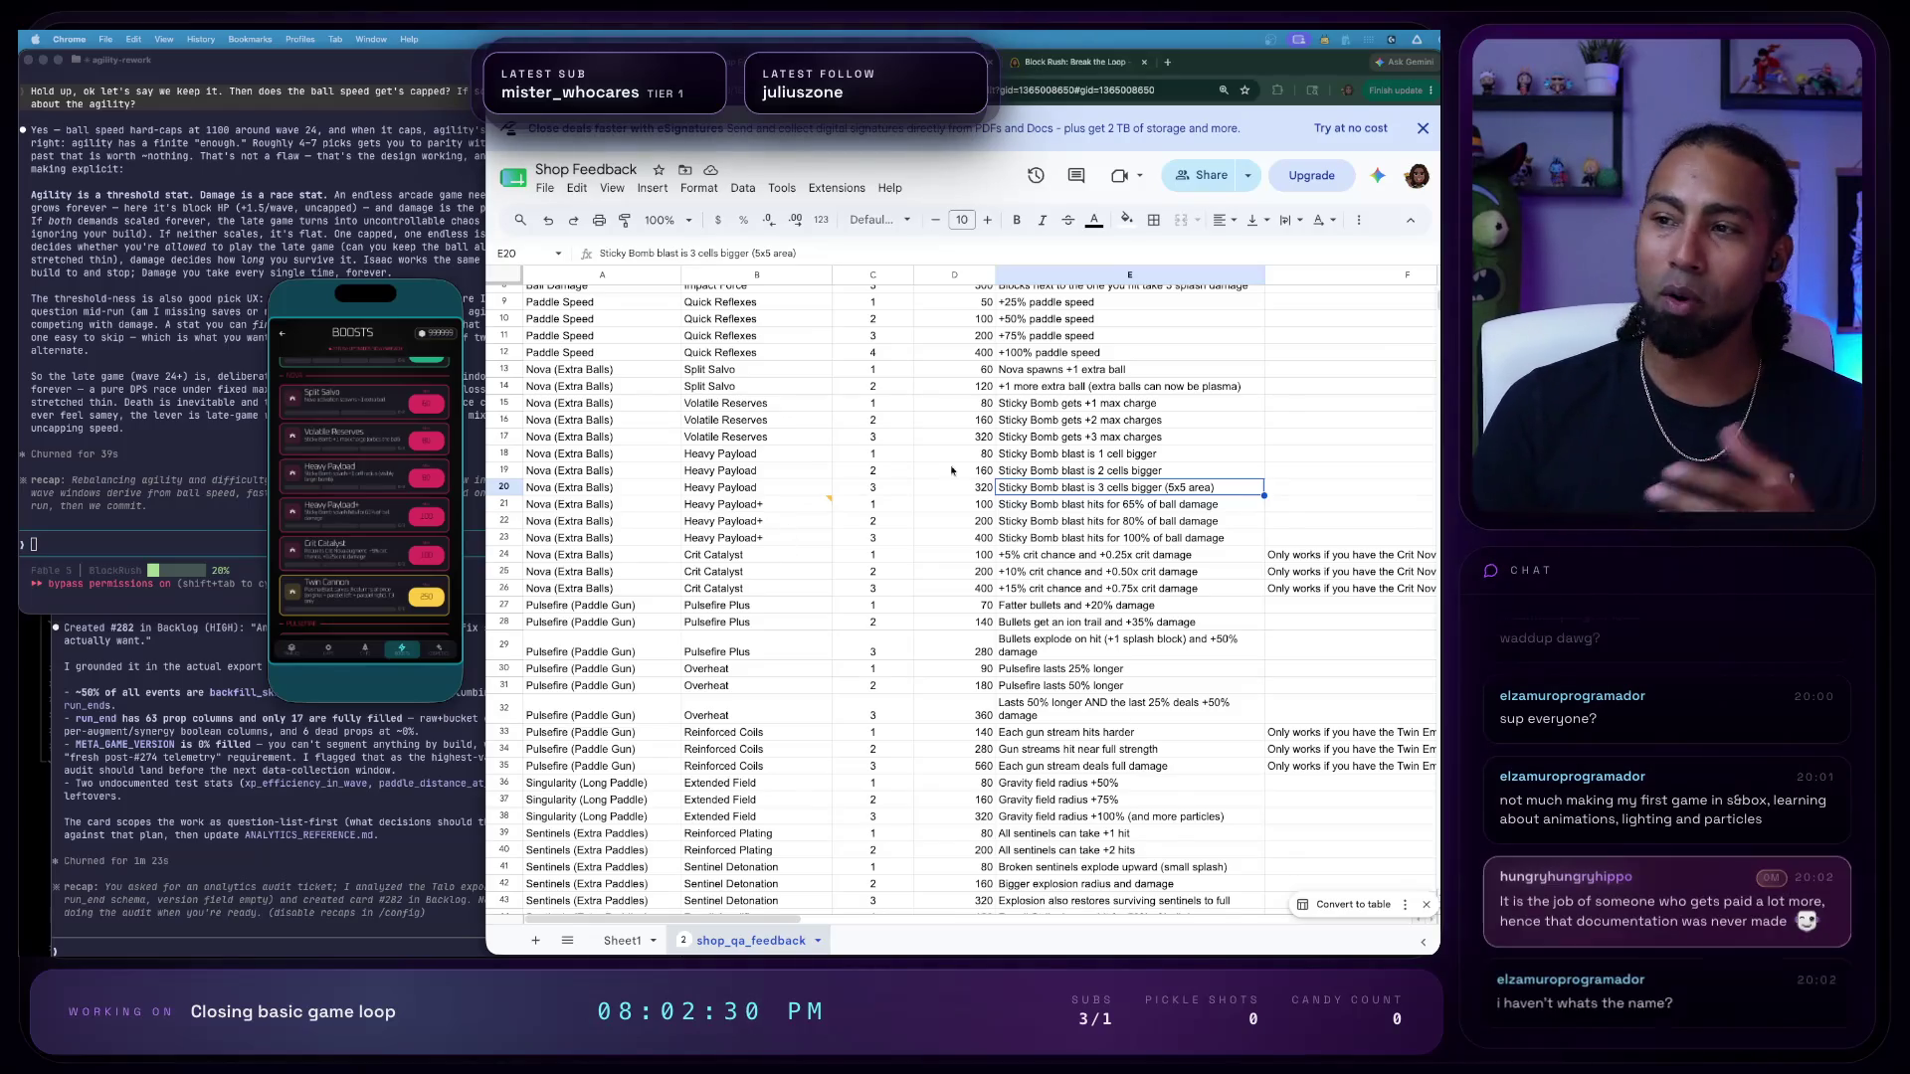
{"action": "scroll", "coordinate": [1008, 463], "scroll_direction": "down", "scroll_amount": 1}
{"action": "scroll", "coordinate": [1008, 463], "scroll_direction": "up", "scroll_amount": 1}
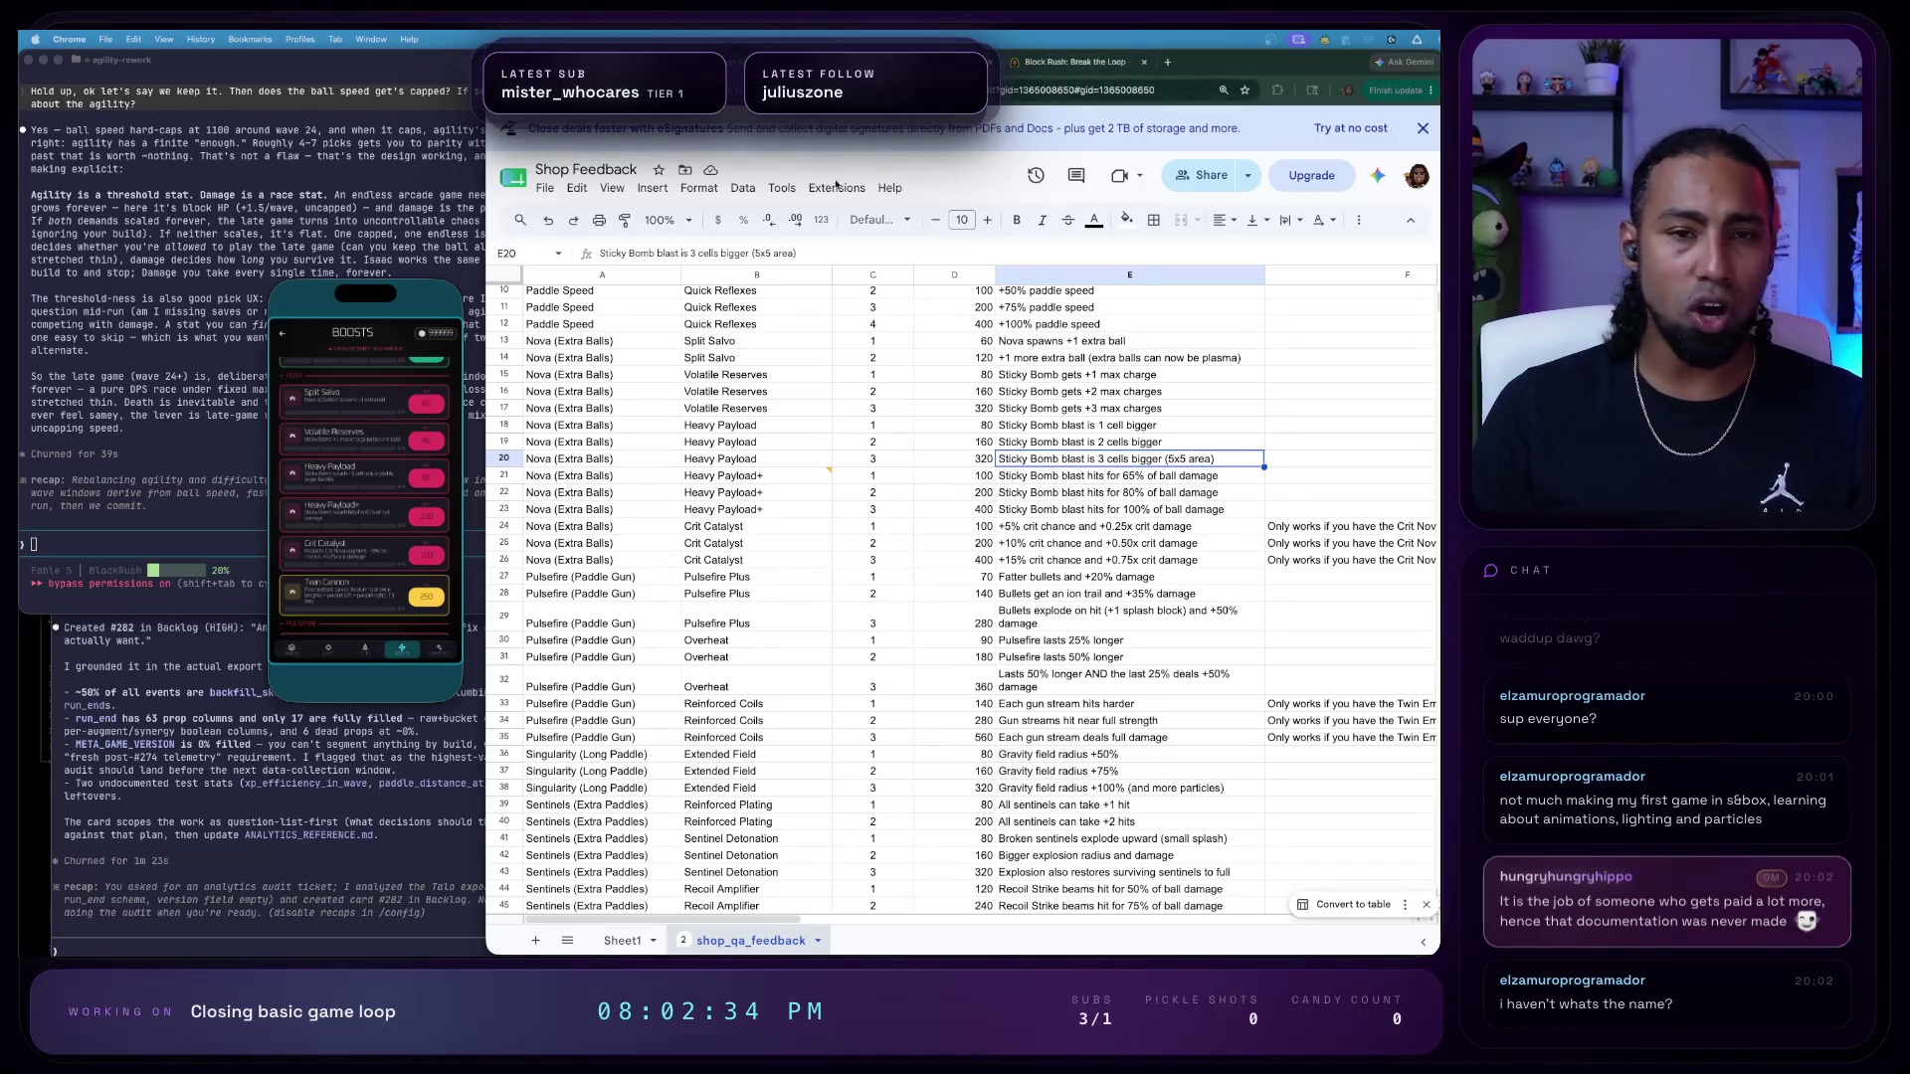
{"action": "left_click", "coordinate": [1067, 62]}
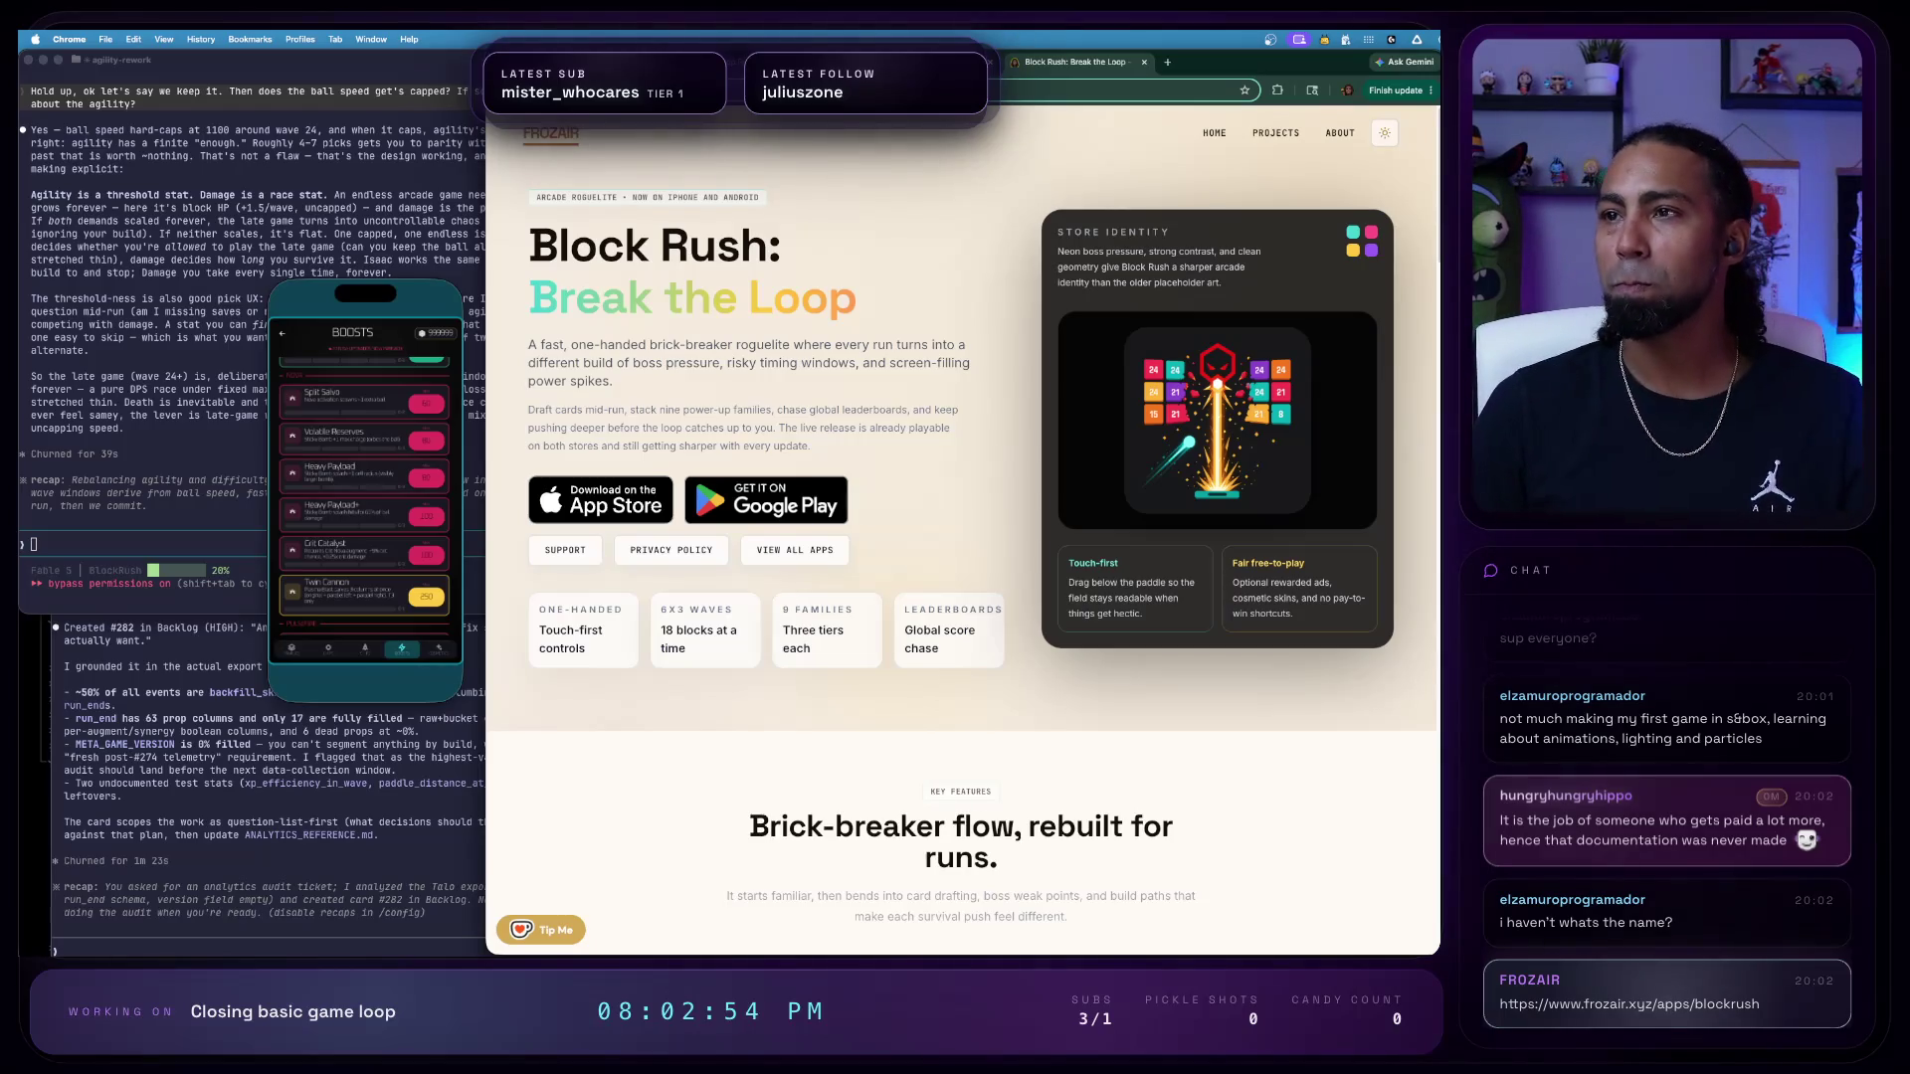
- Return to the Shop Feedback spreadsheet tab from the Block Rush page
{"action": "key", "text": "ctrl+shift+Tab"}
{"action": "scroll", "coordinate": [1062, 530], "scroll_direction": "down", "scroll_amount": 5}
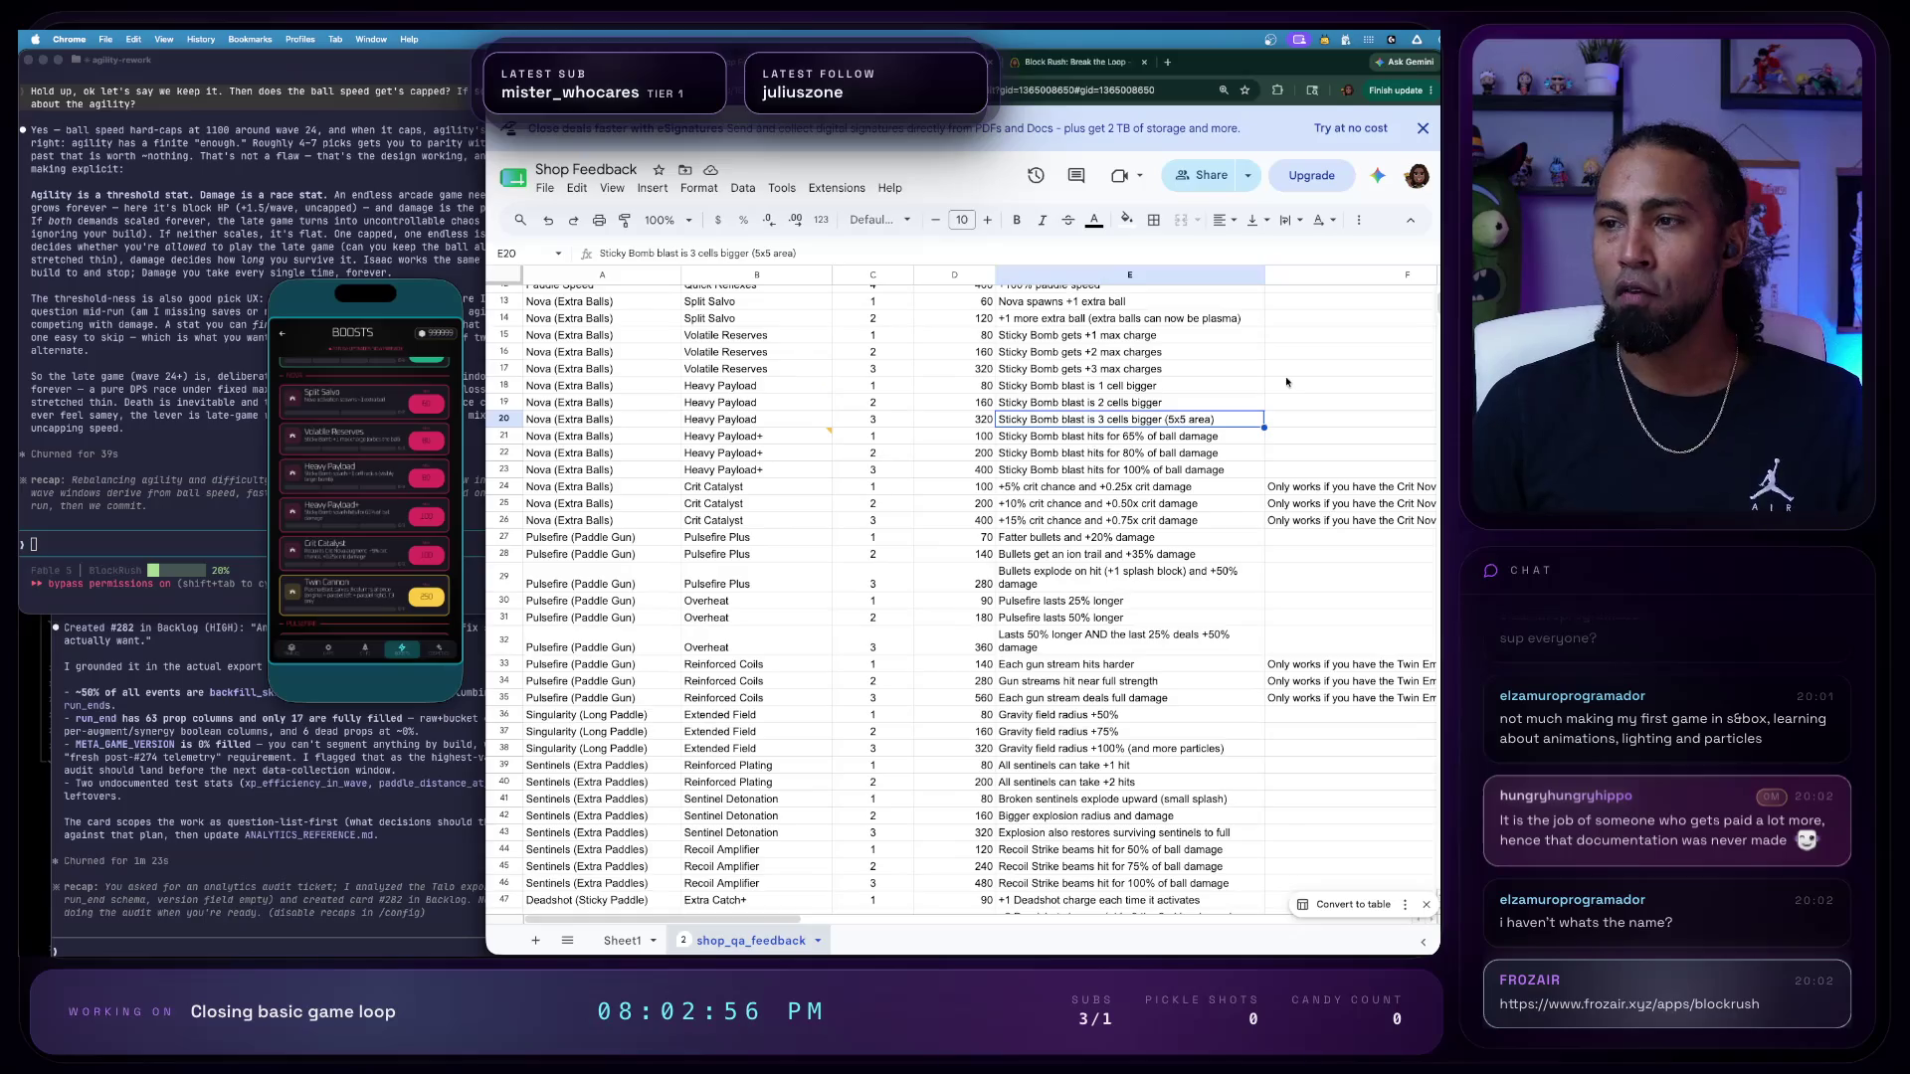
{"action": "scroll", "coordinate": [1069, 492], "scroll_direction": "up", "scroll_amount": 1}
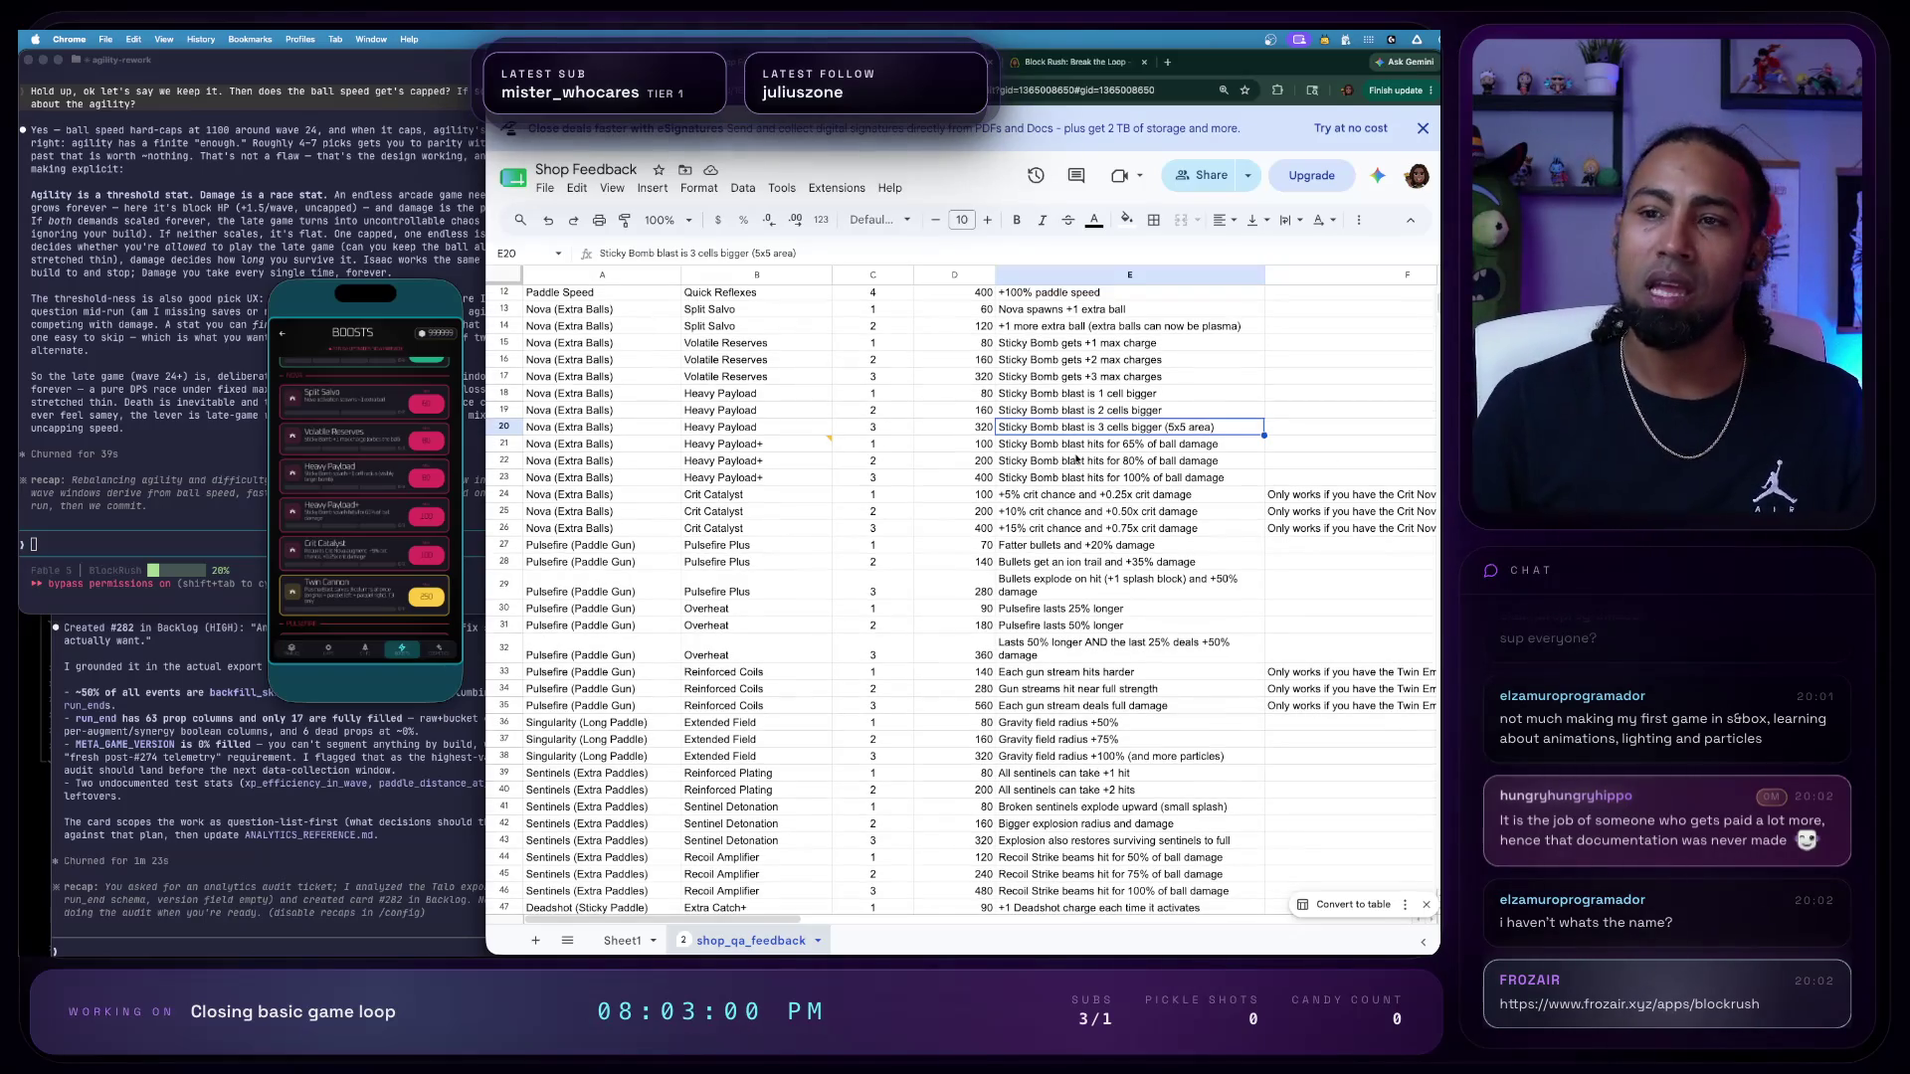
{"action": "left_click_drag", "start_coordinate": [430, 414], "coordinate": [344, 483]}
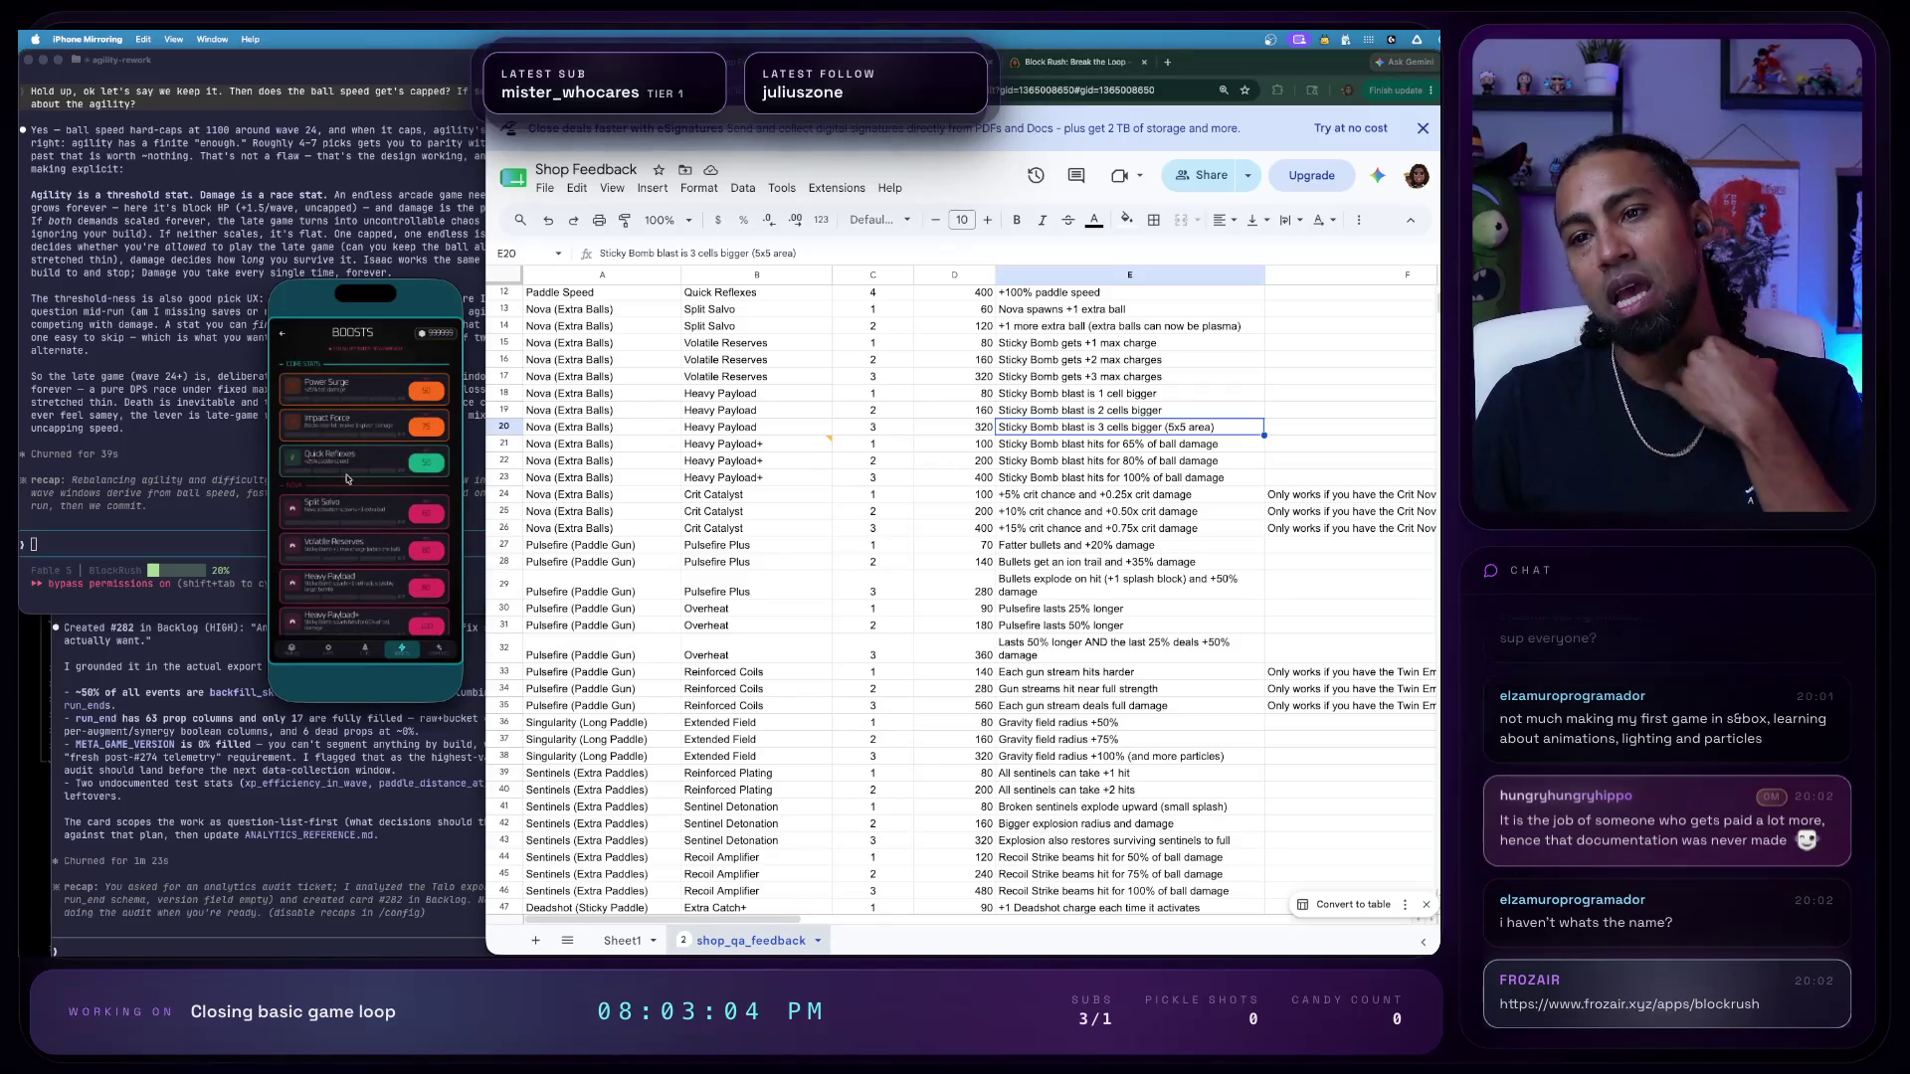
{"action": "scroll", "coordinate": [985, 825], "scroll_direction": "down", "scroll_amount": 1}
{"action": "scroll", "coordinate": [1045, 597], "scroll_direction": "down", "scroll_amount": 1}
{"action": "scroll", "coordinate": [1100, 391], "scroll_direction": "down", "scroll_amount": 1}
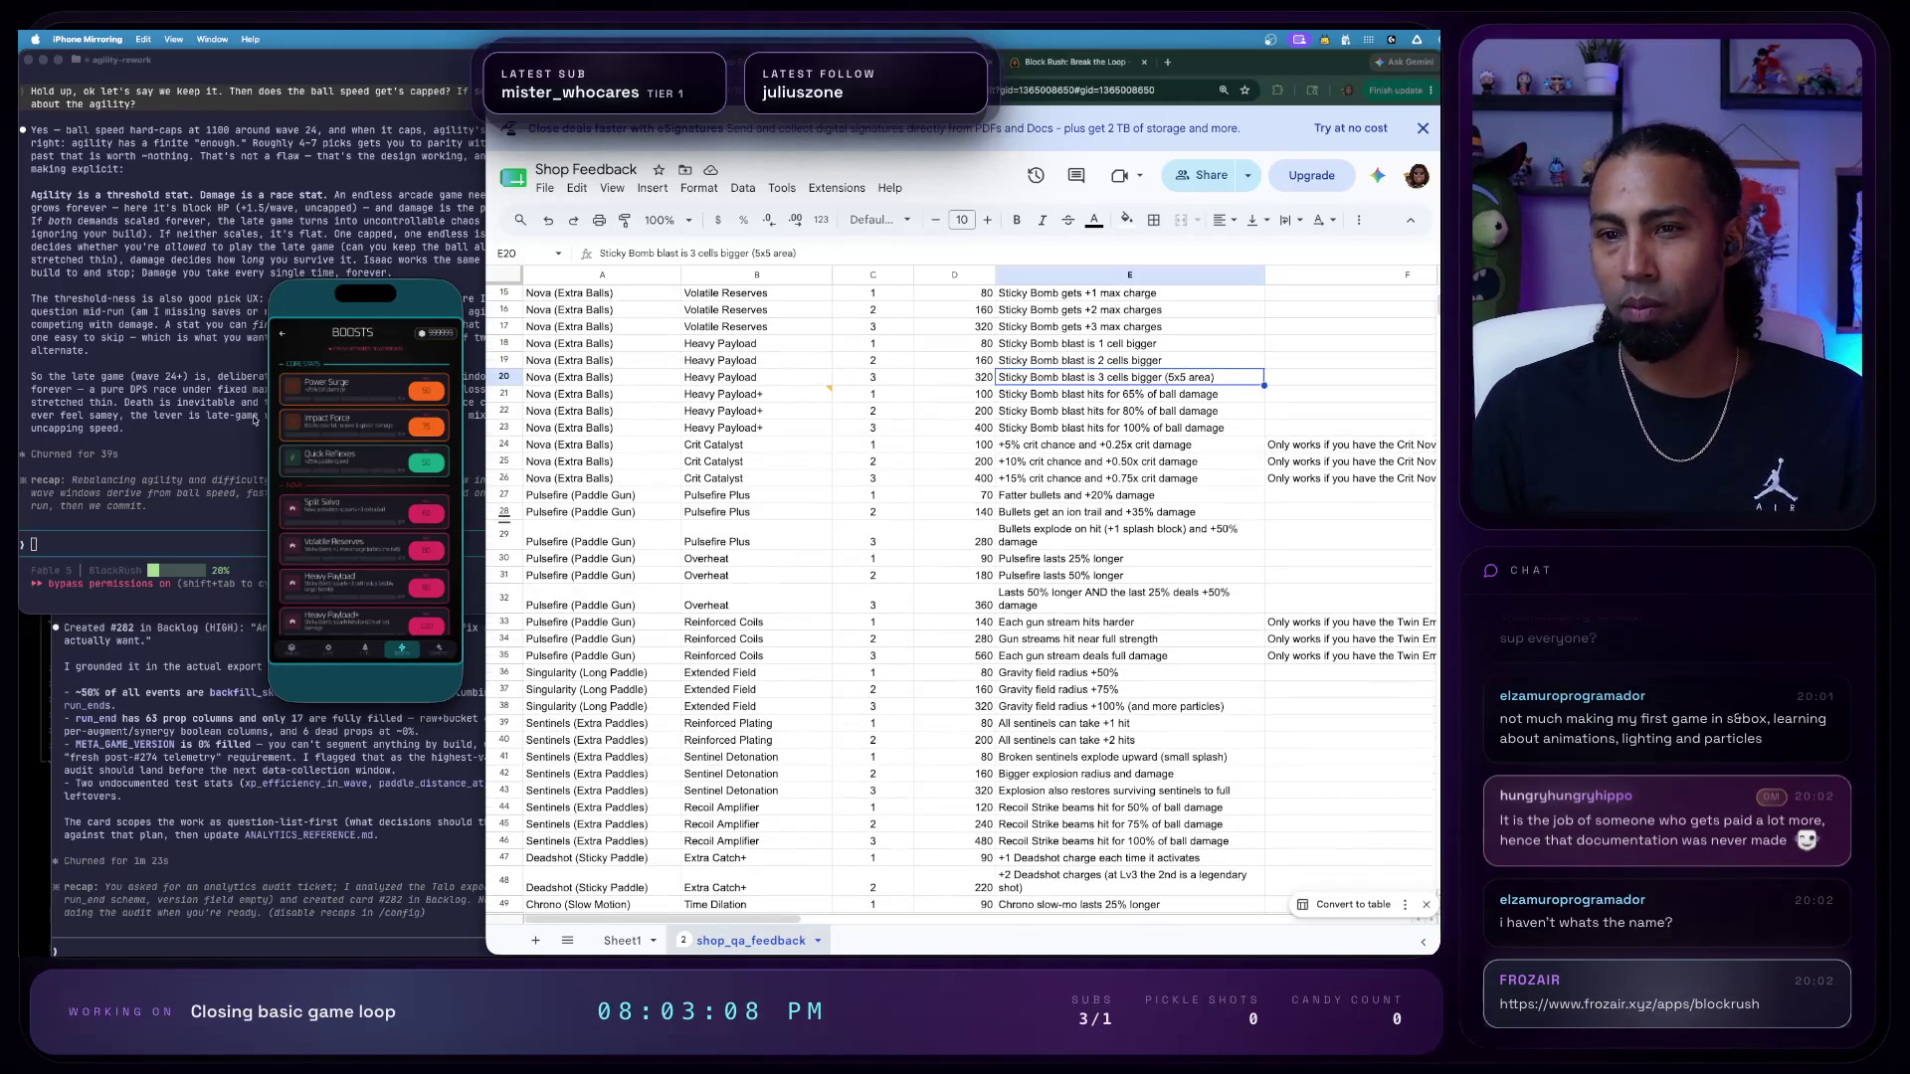
{"action": "left_click", "coordinate": [321, 647]}
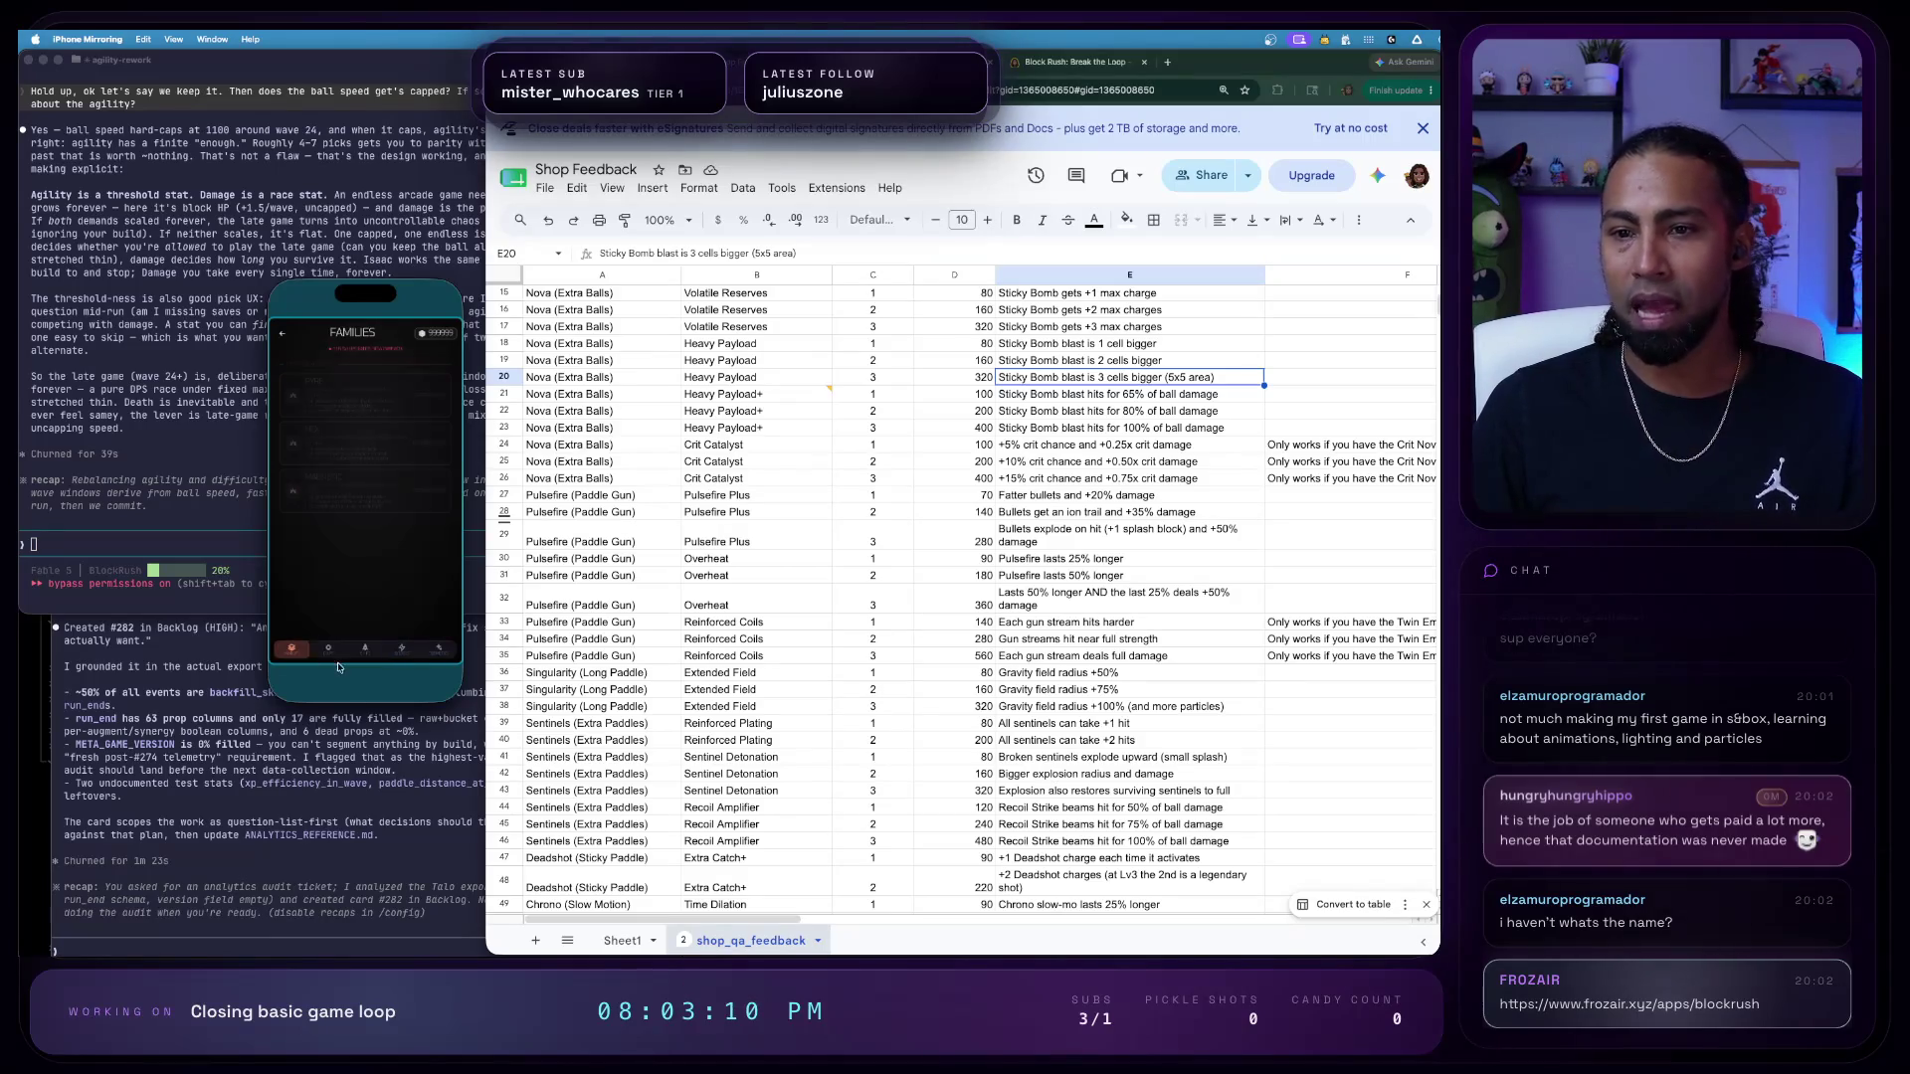
{"action": "left_click", "coordinate": [366, 647]}
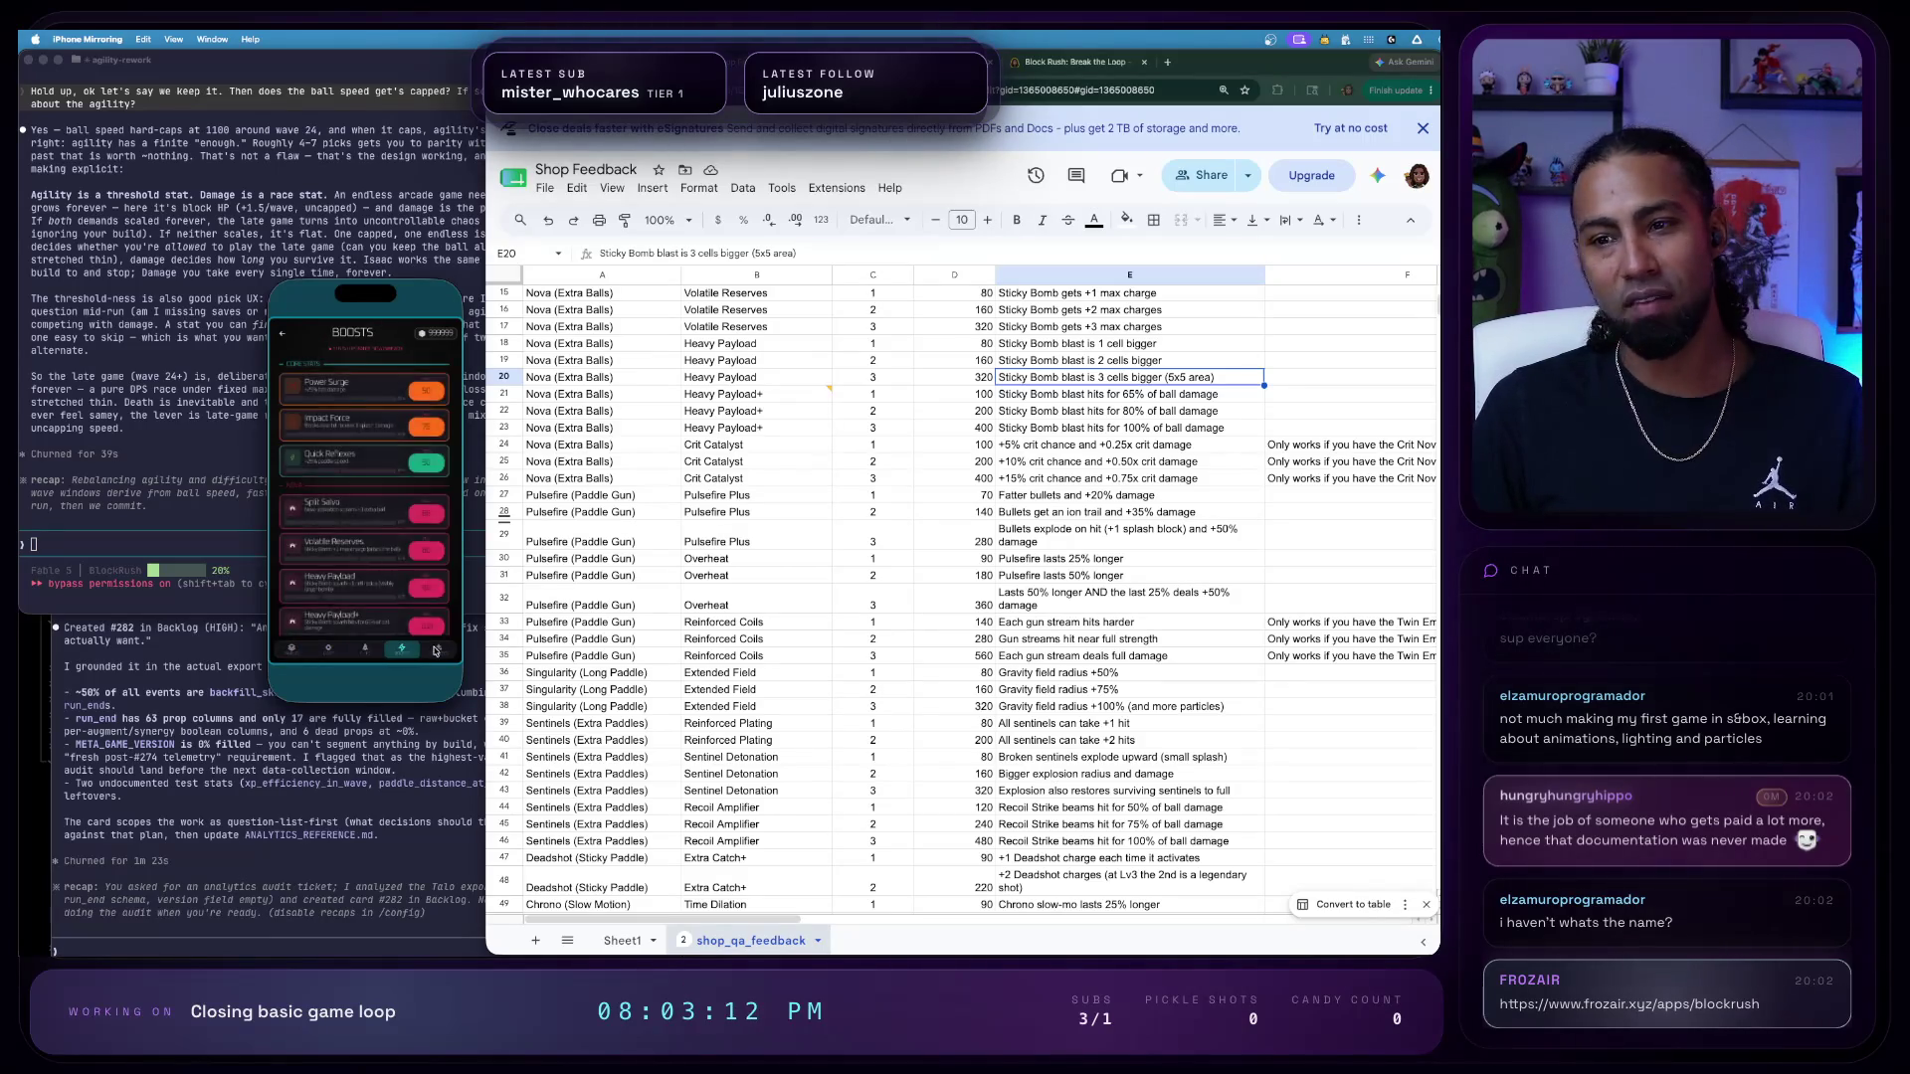
{"action": "left_click", "coordinate": [292, 648]}
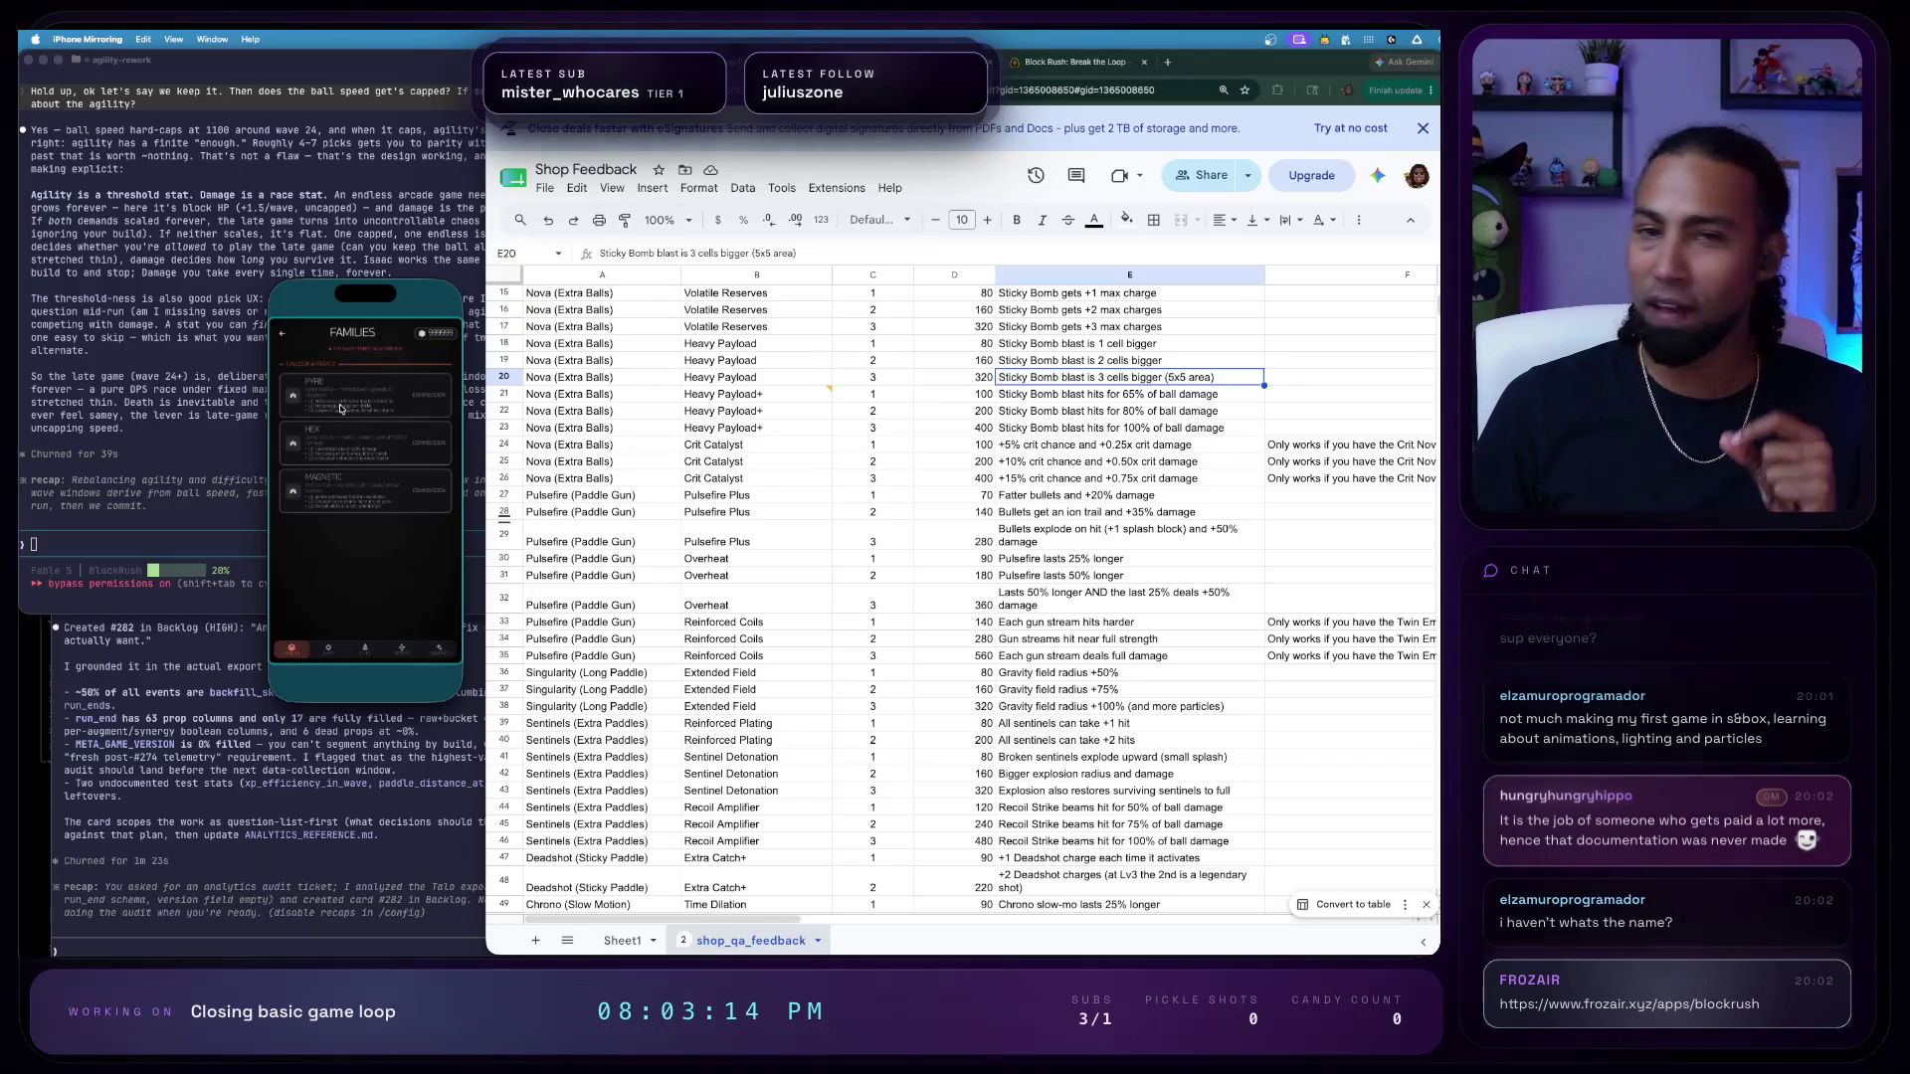
{"action": "left_click", "coordinate": [328, 650]}
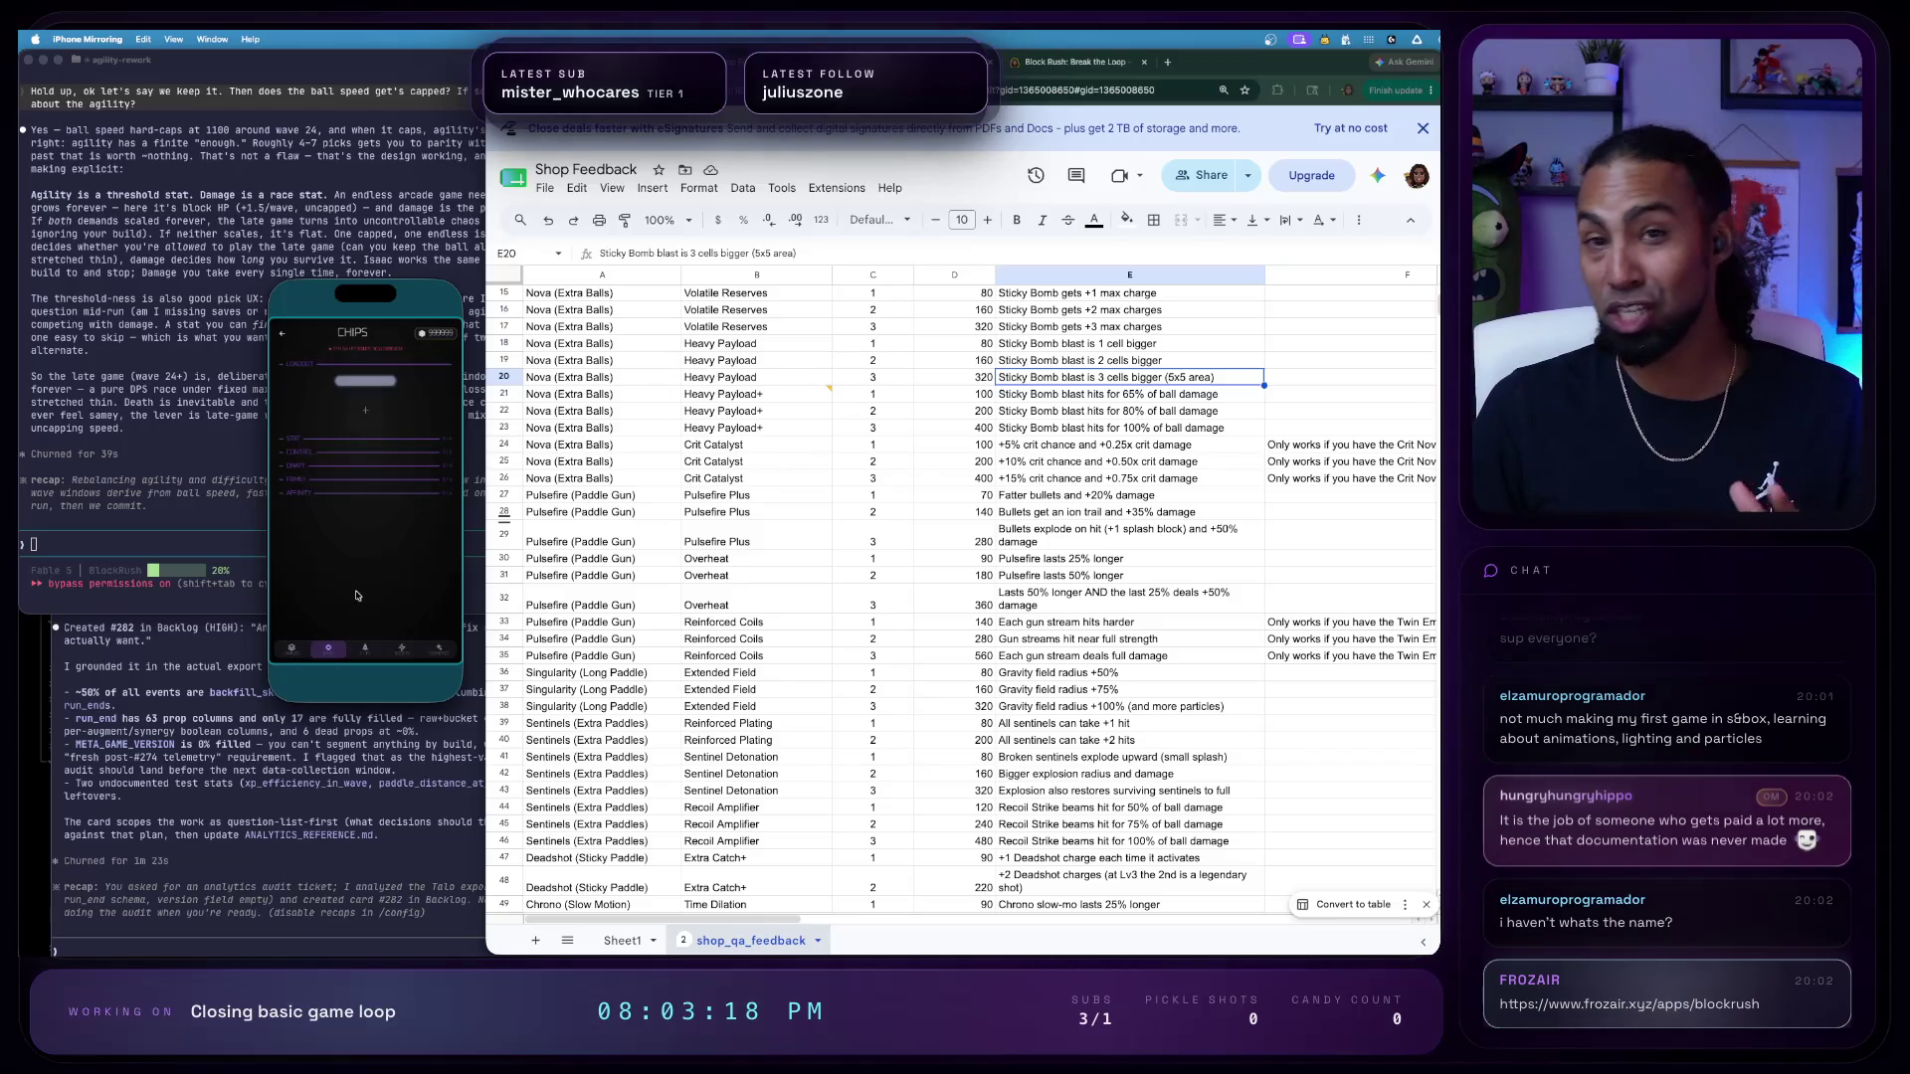
{"action": "left_click", "coordinate": [366, 651]}
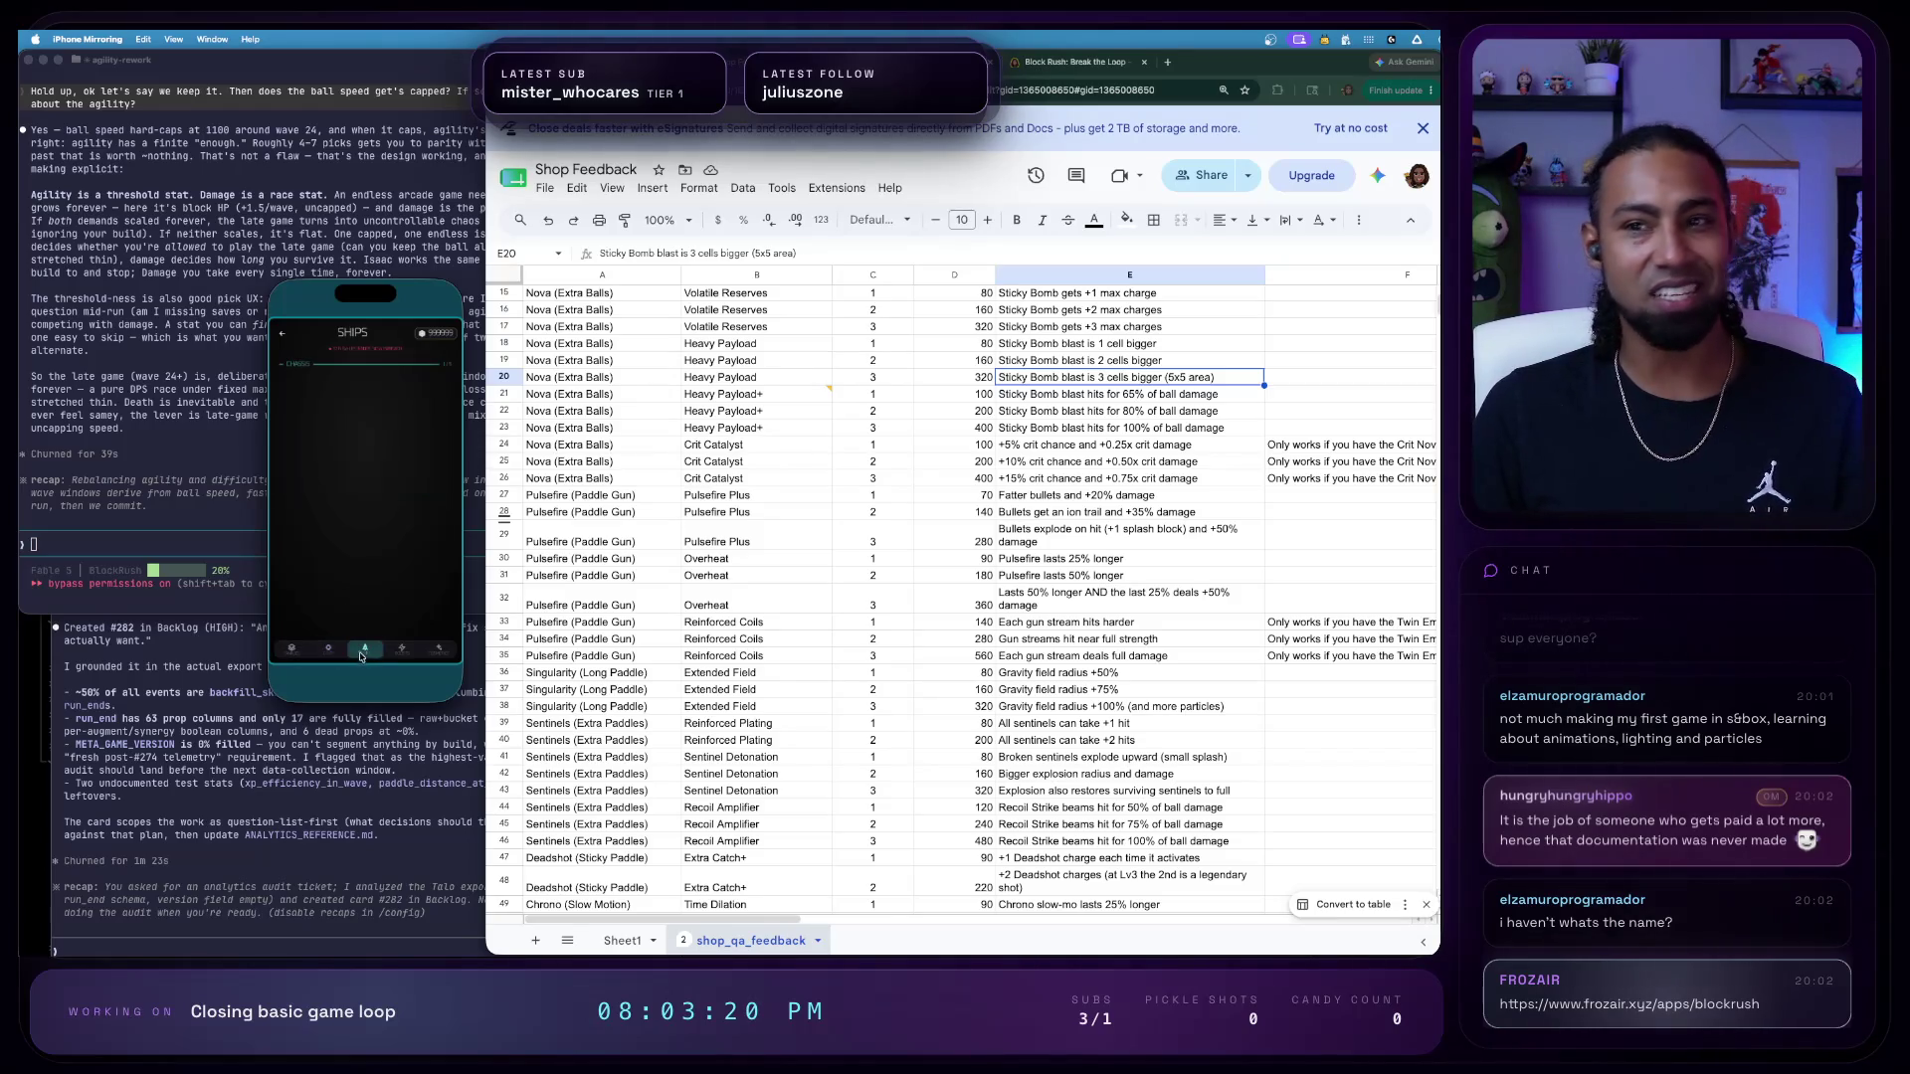
{"action": "left_click", "coordinate": [441, 653]}
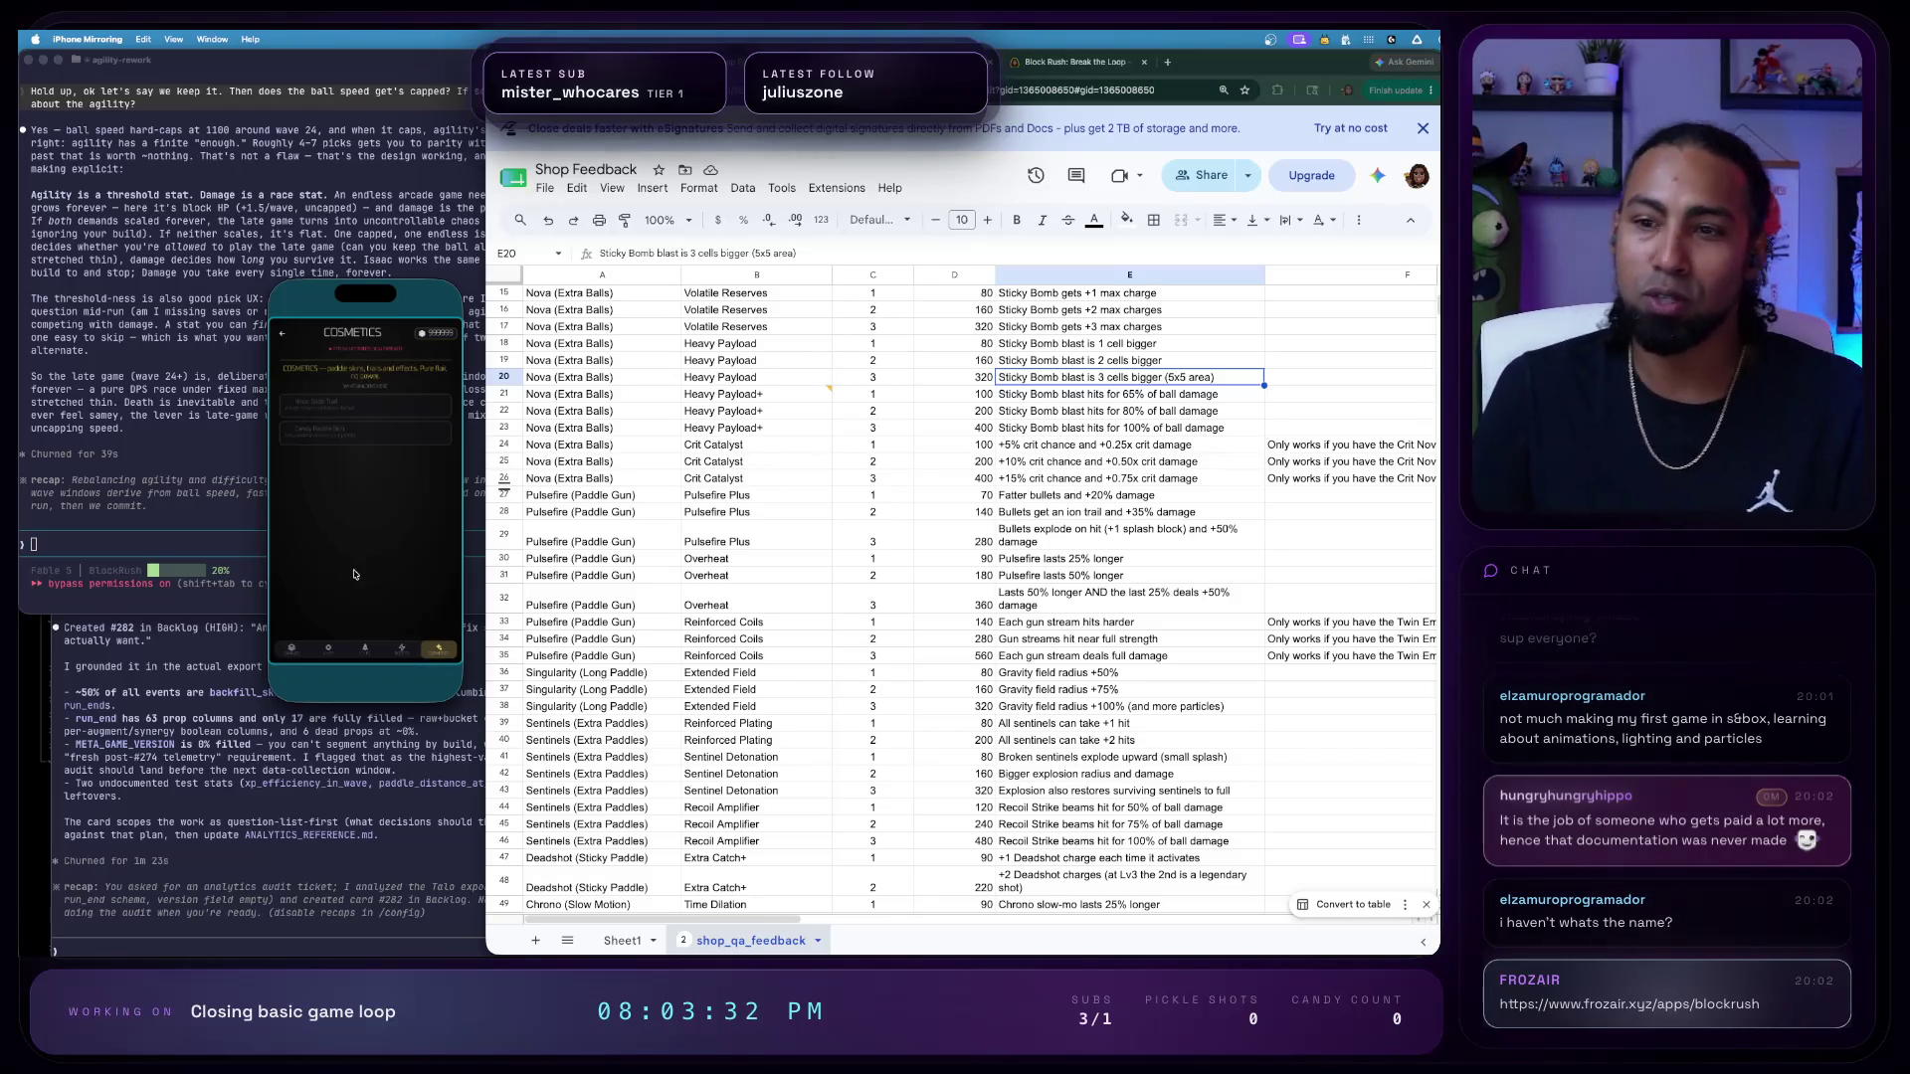
{"action": "left_click", "coordinate": [400, 648]}
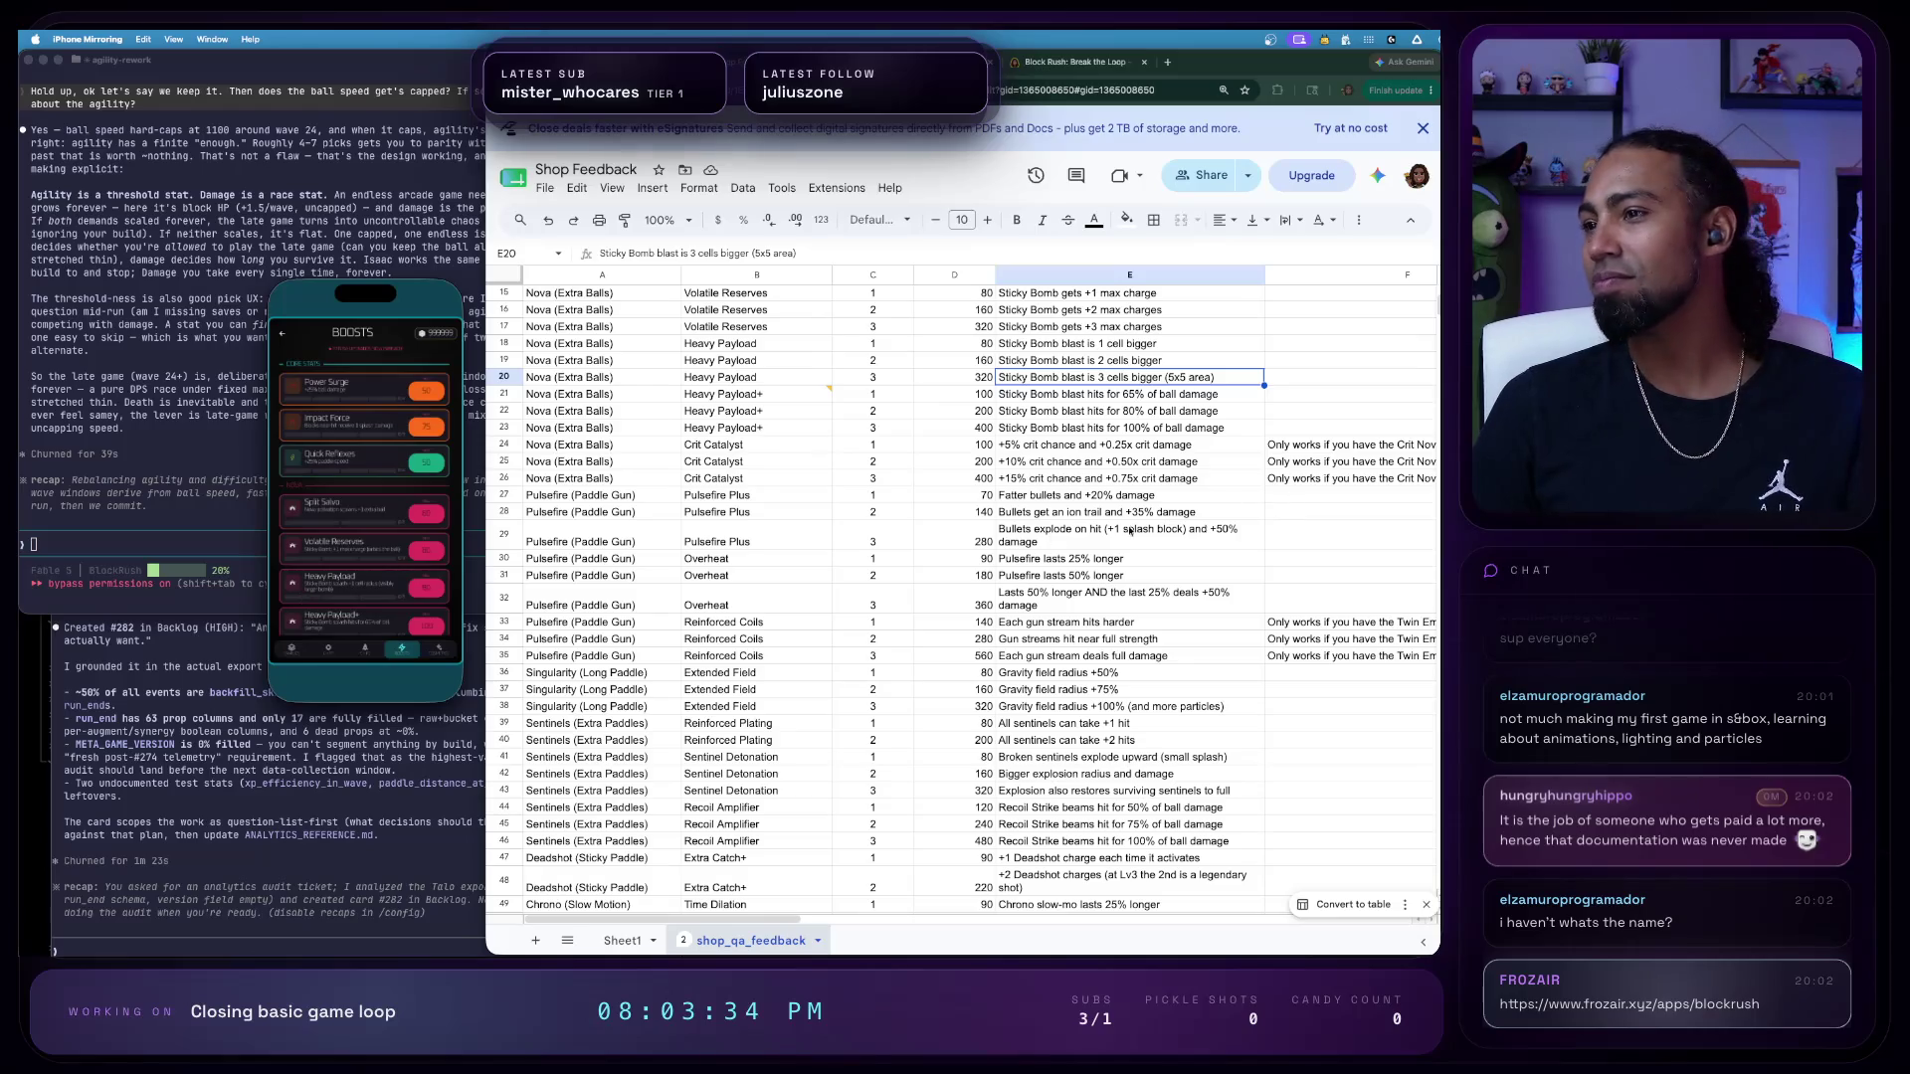
{"action": "scroll", "coordinate": [1029, 525], "scroll_direction": "down", "scroll_amount": 1}
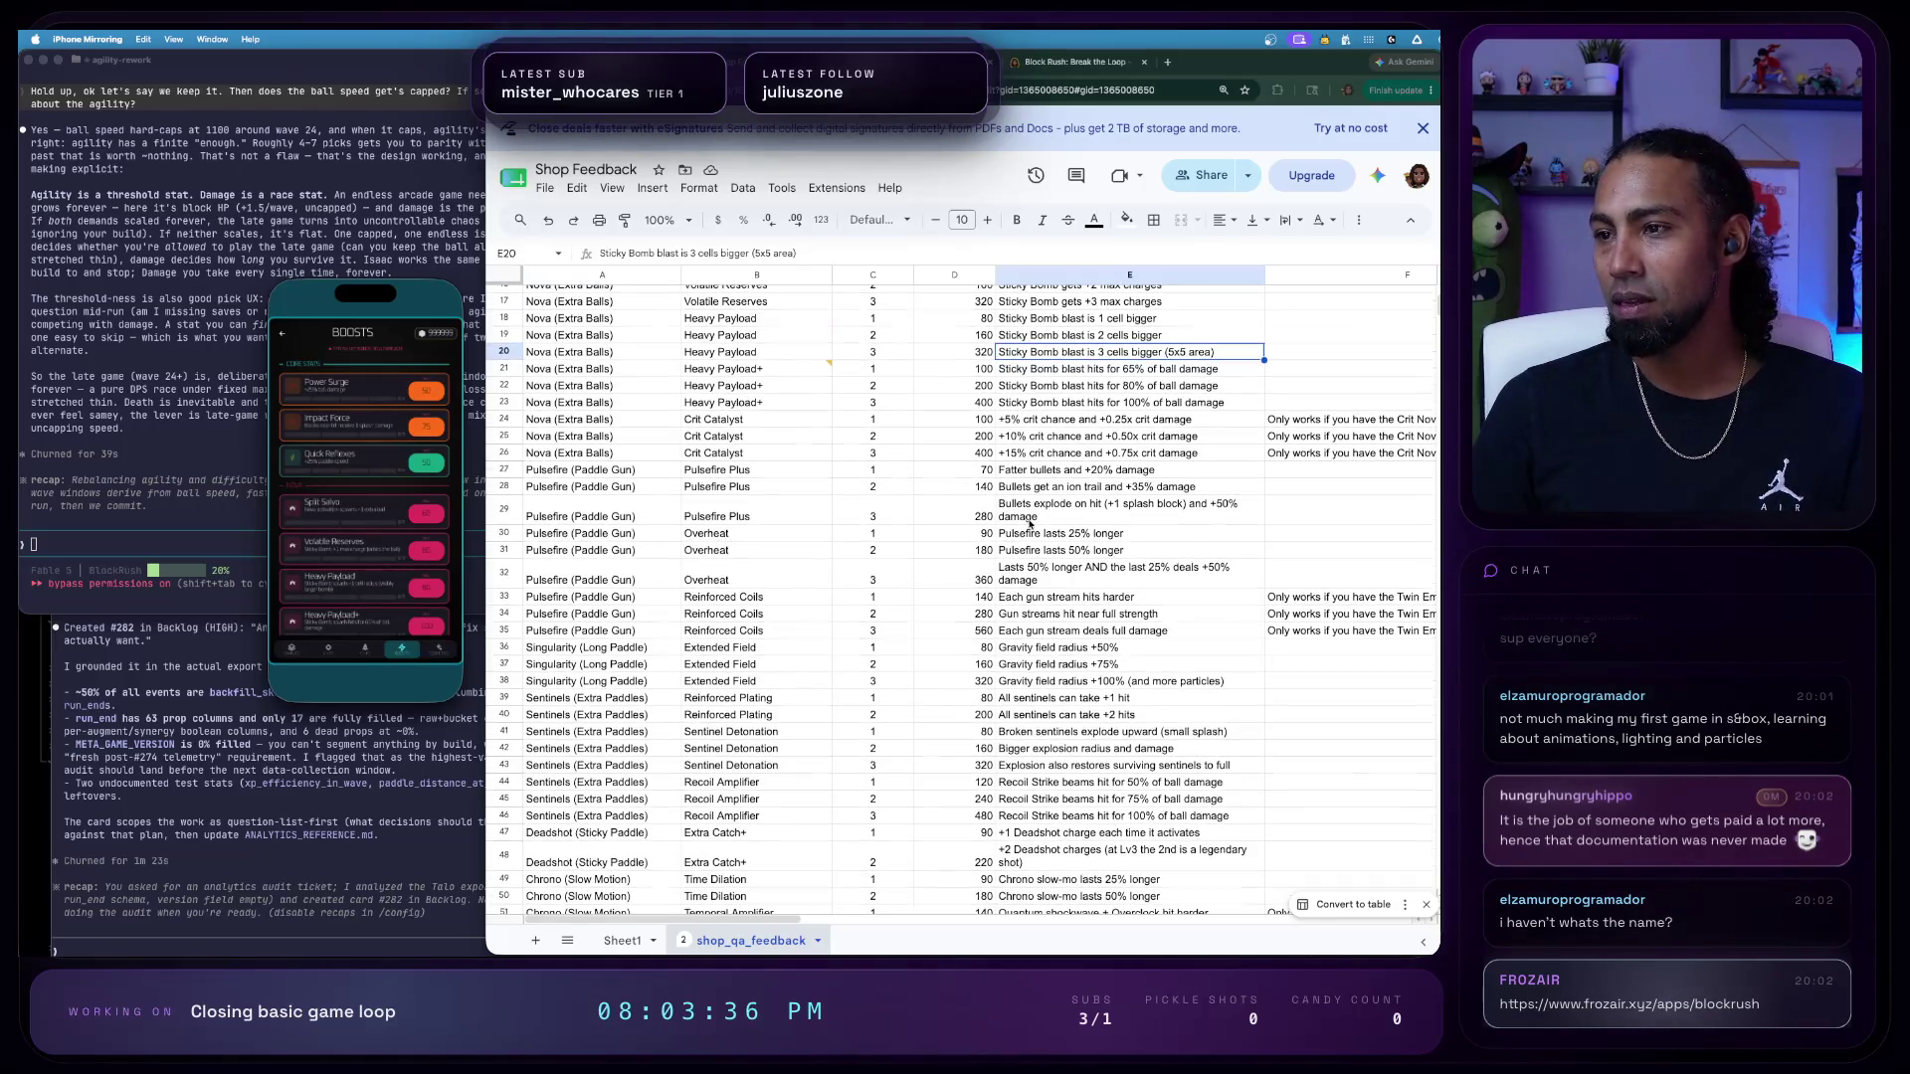
{"action": "left_click", "coordinate": [1044, 474]}
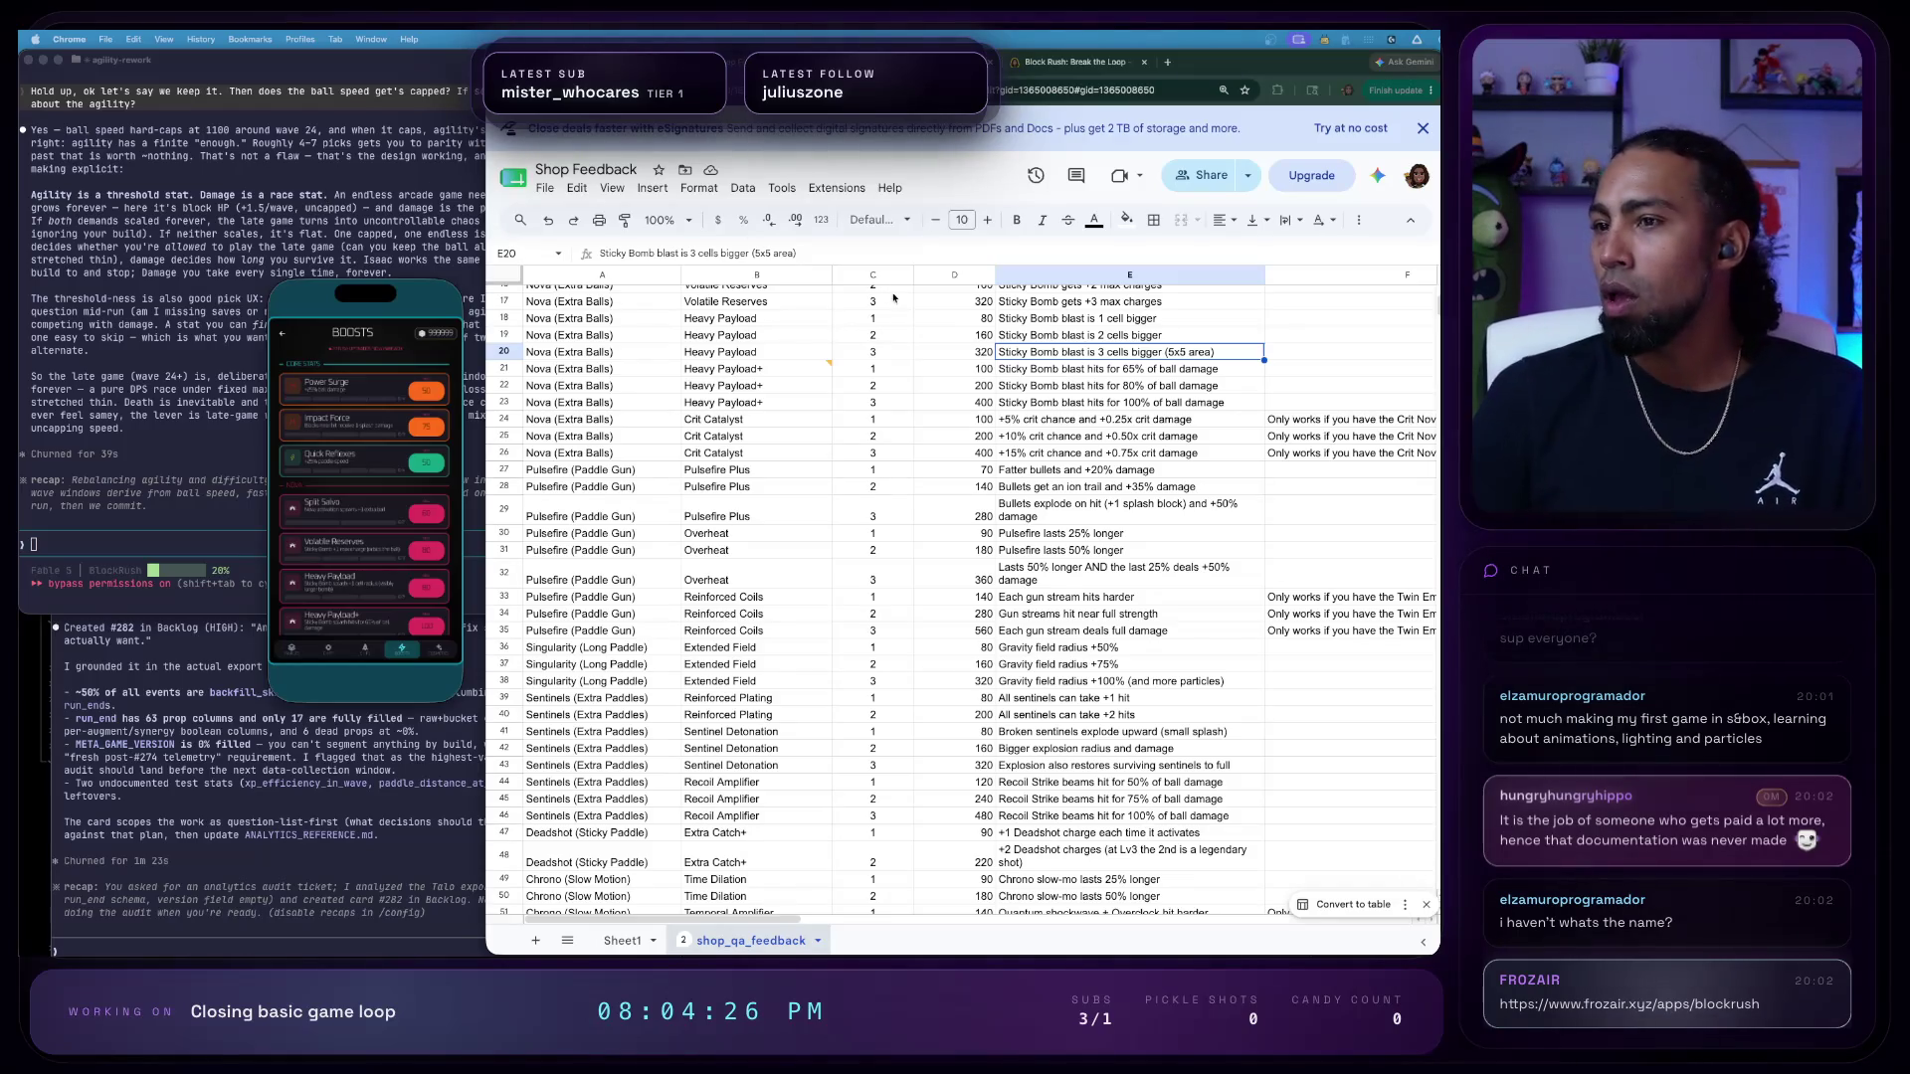
{"action": "scroll", "coordinate": [819, 433], "scroll_direction": "down", "scroll_amount": 1}
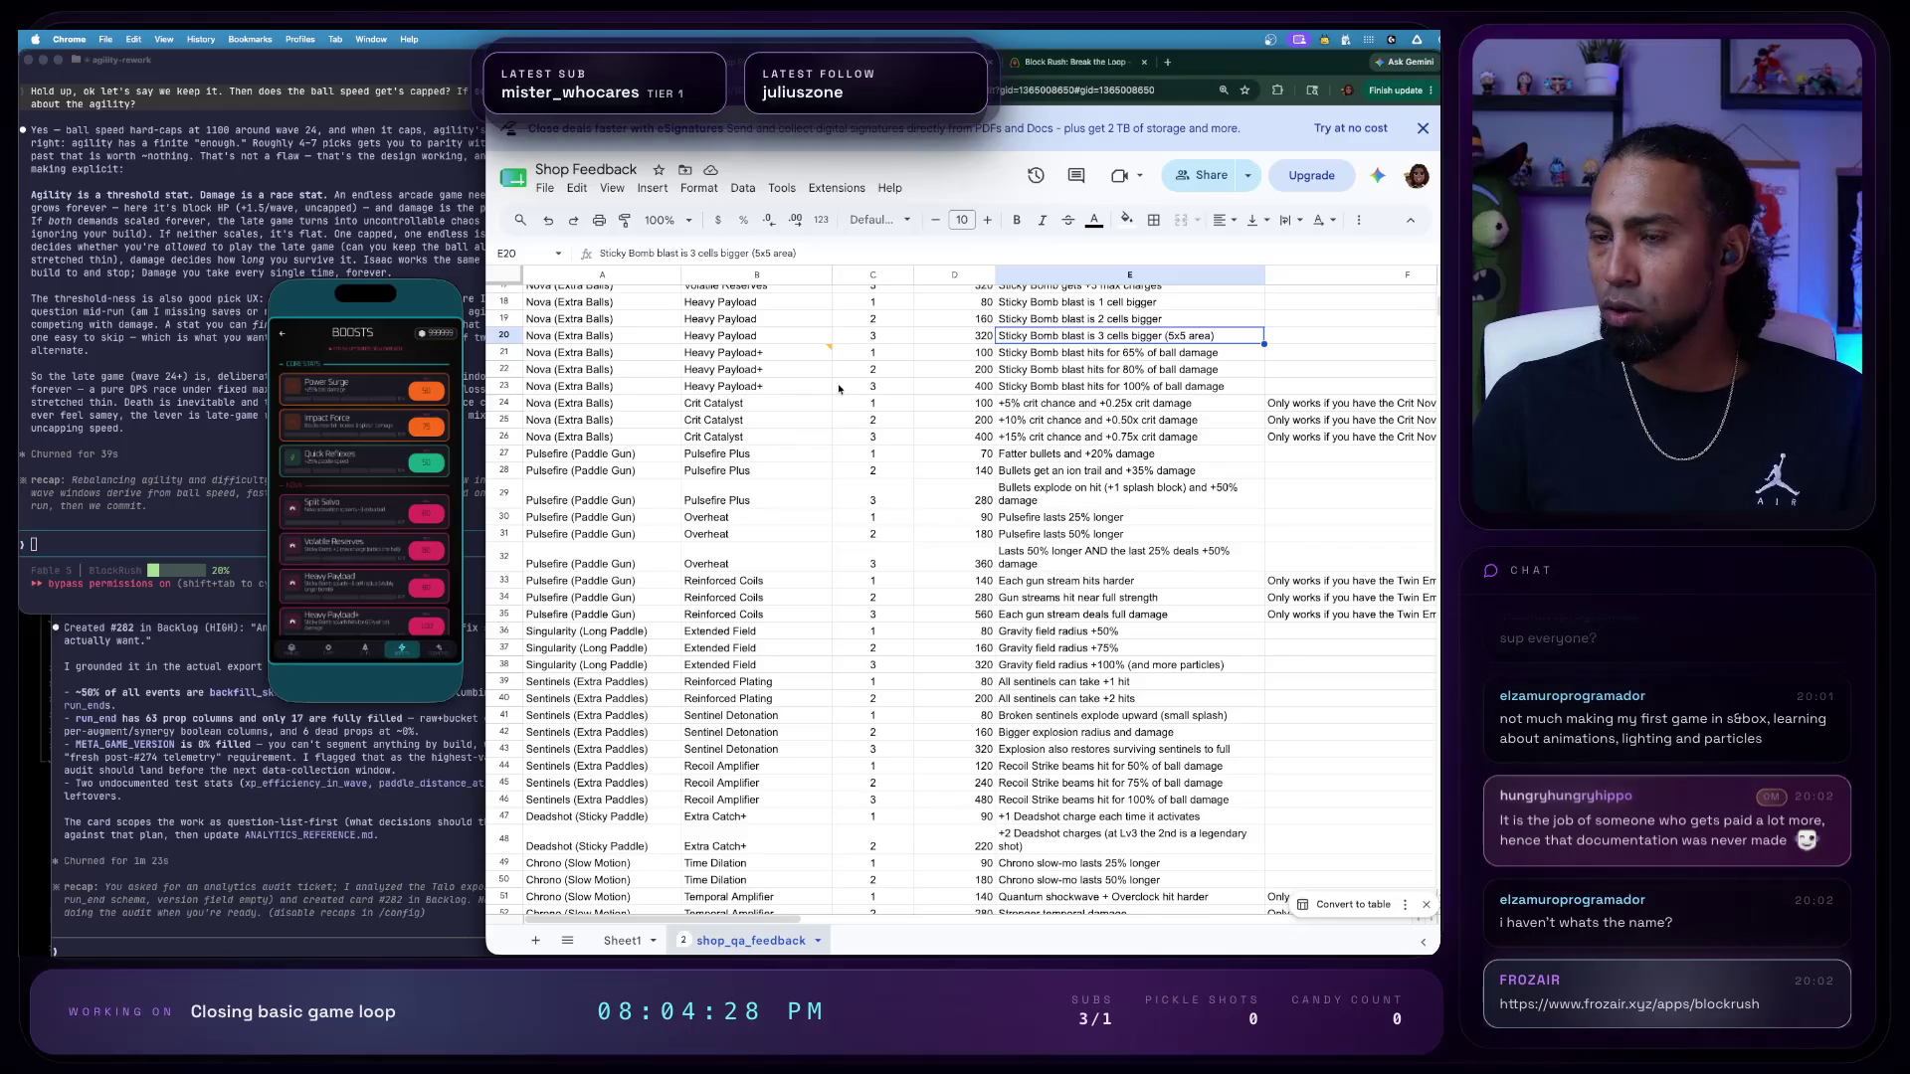
{"action": "scroll", "coordinate": [840, 388], "scroll_direction": "up", "scroll_amount": 1}
{"action": "left_click", "coordinate": [784, 395]}
{"action": "left_click", "coordinate": [773, 437]}
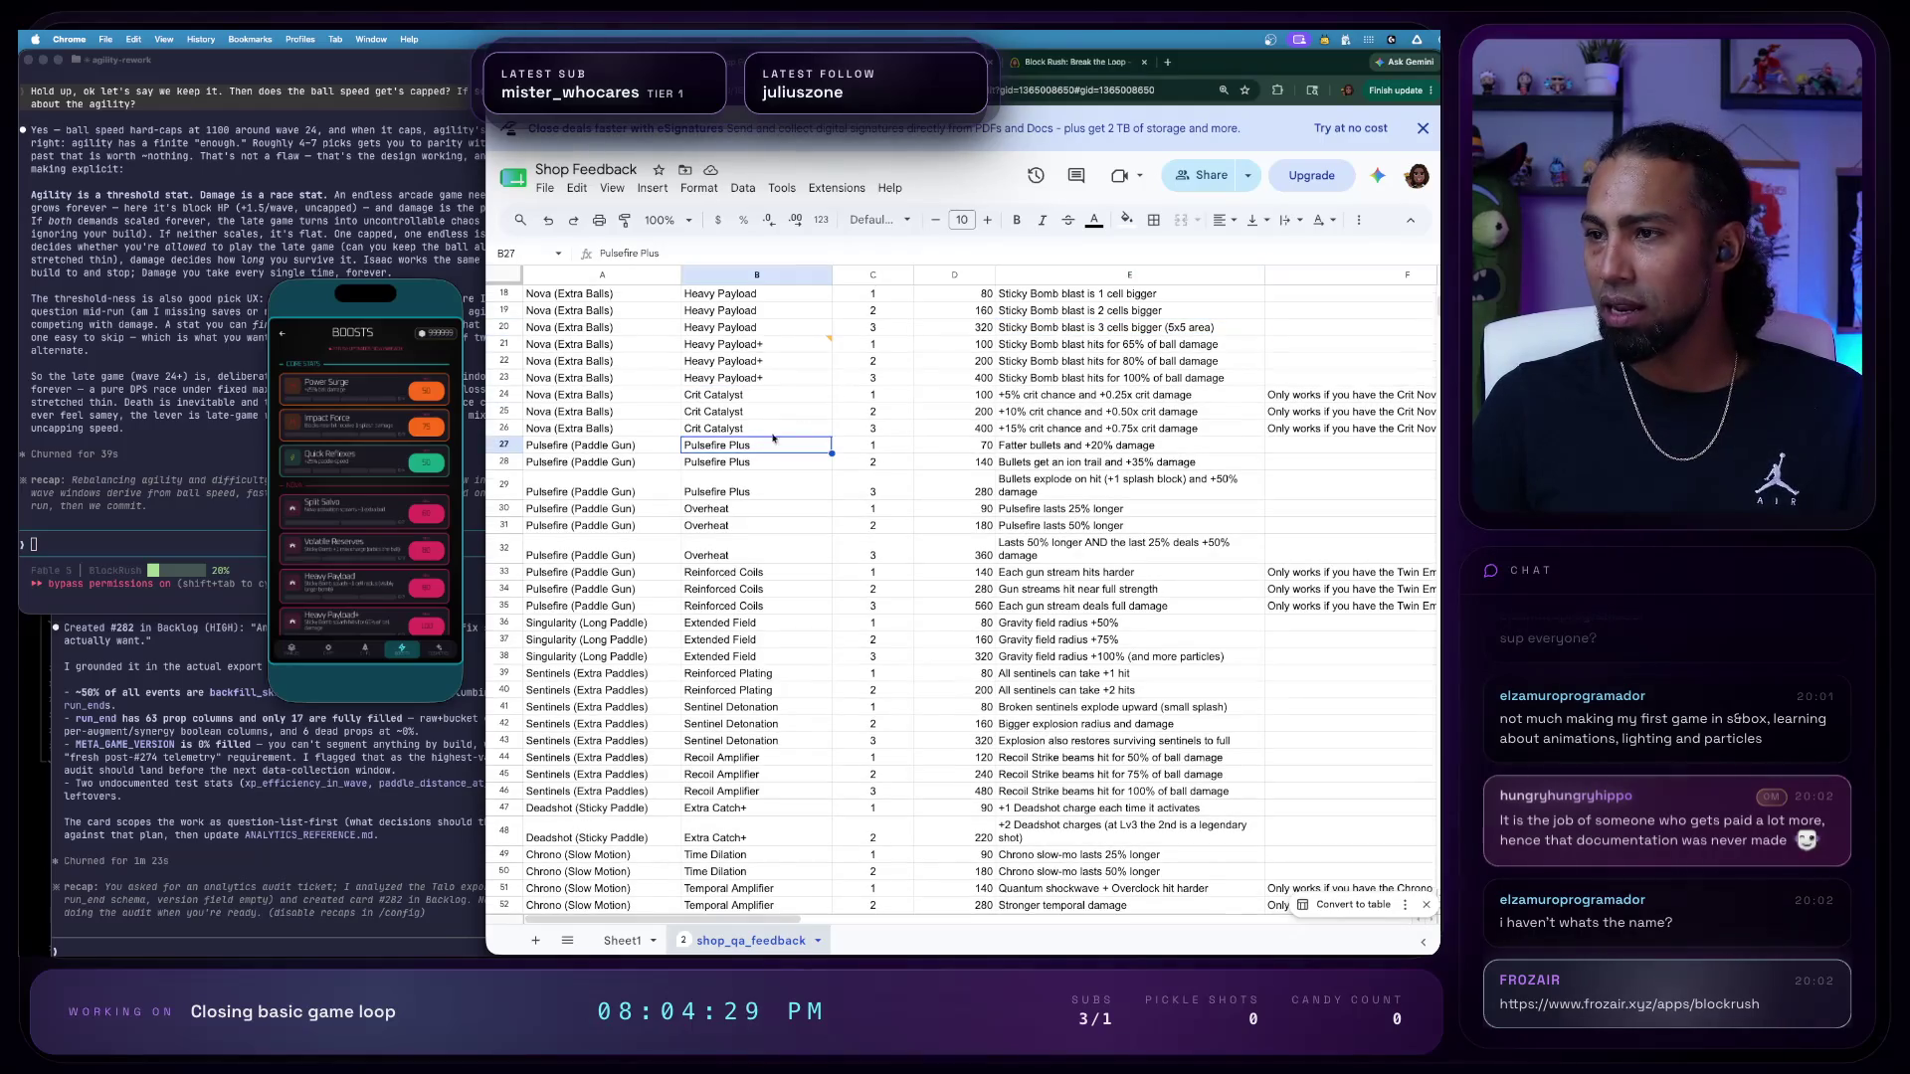
{"action": "left_click", "coordinate": [1081, 395]}
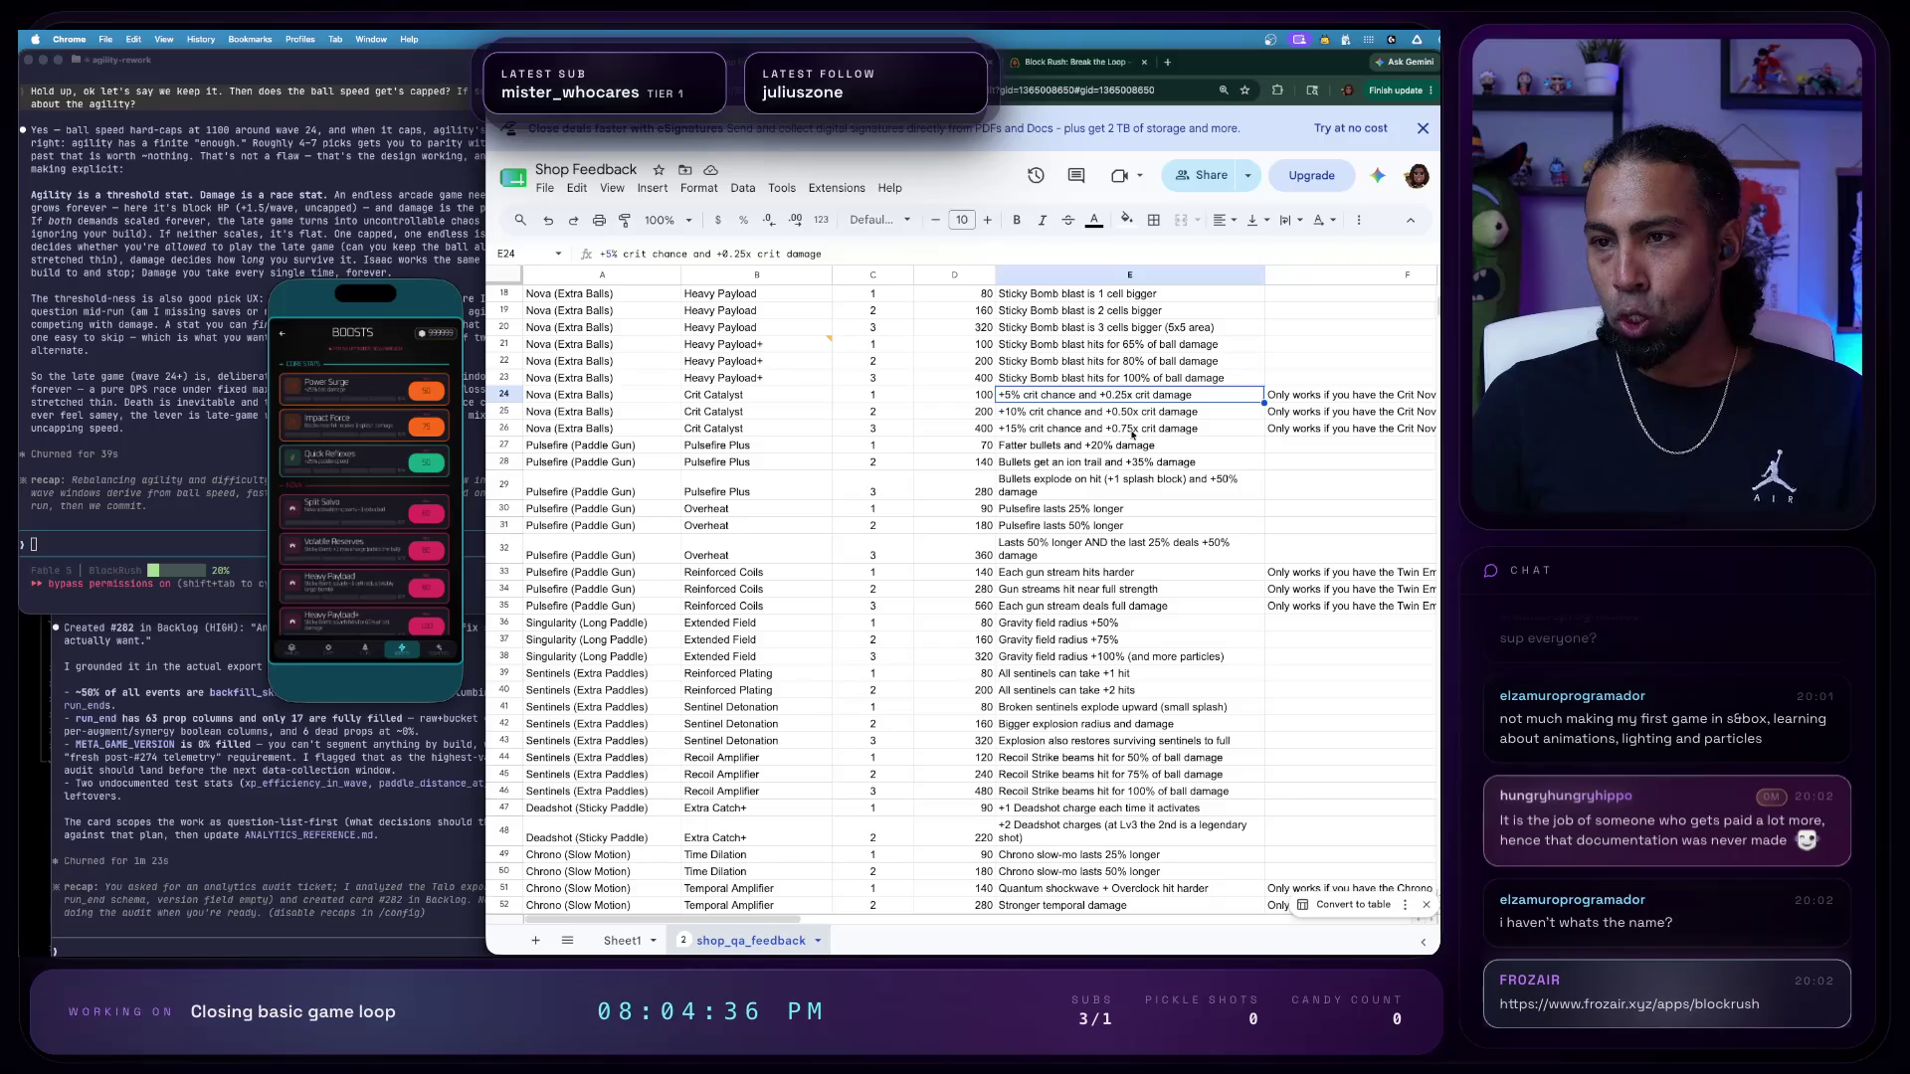
{"action": "scroll", "coordinate": [717, 432], "scroll_direction": "up", "scroll_amount": 2}
{"action": "scroll", "coordinate": [732, 492], "scroll_direction": "up", "scroll_amount": 1}
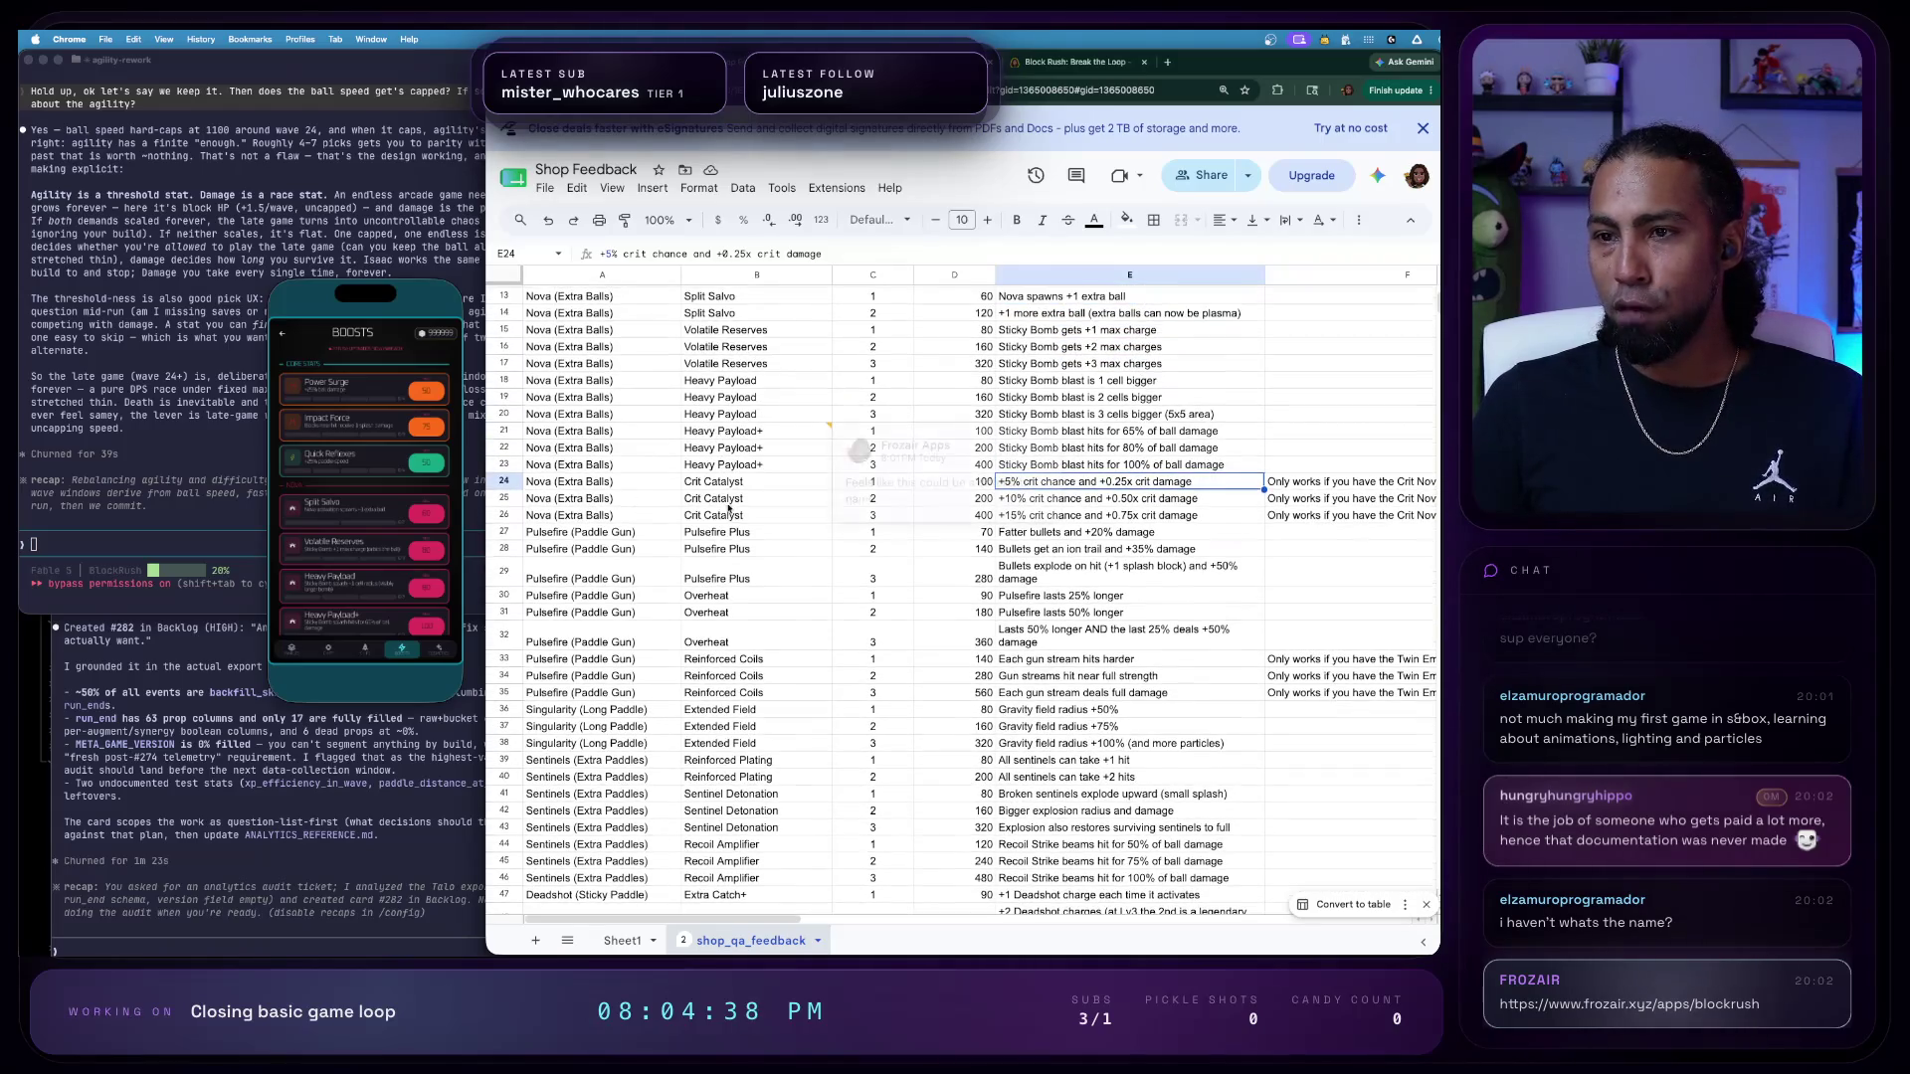
- Comment on Crit Catalyst descriptions E24:E26 suggesting separating crit chance and crit damage
{"action": "left_click", "coordinate": [727, 486]}
{"action": "left_click_drag", "start_coordinate": [1045, 482], "coordinate": [1045, 516]}
{"action": "right_click", "coordinate": [1084, 491]}
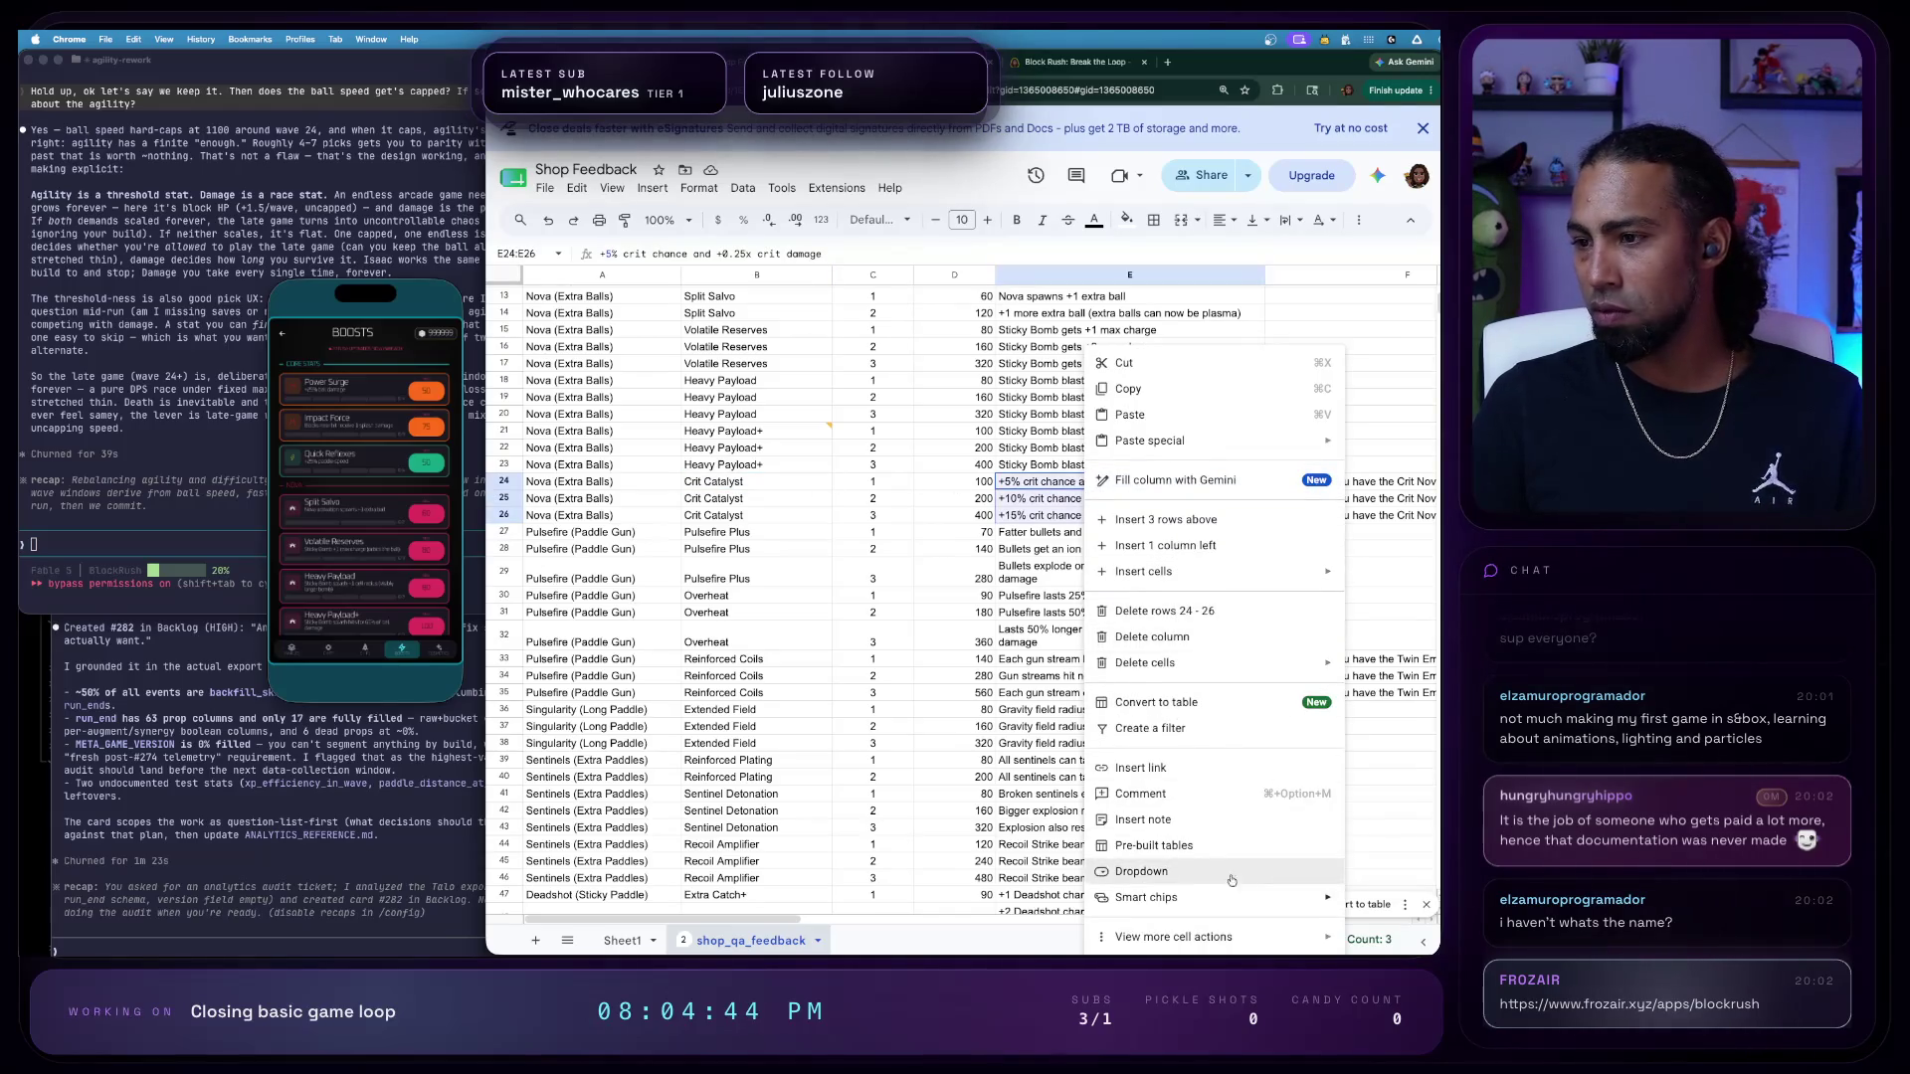
{"action": "left_click", "coordinate": [1148, 792]}
{"action": "type", "text": "We could"}
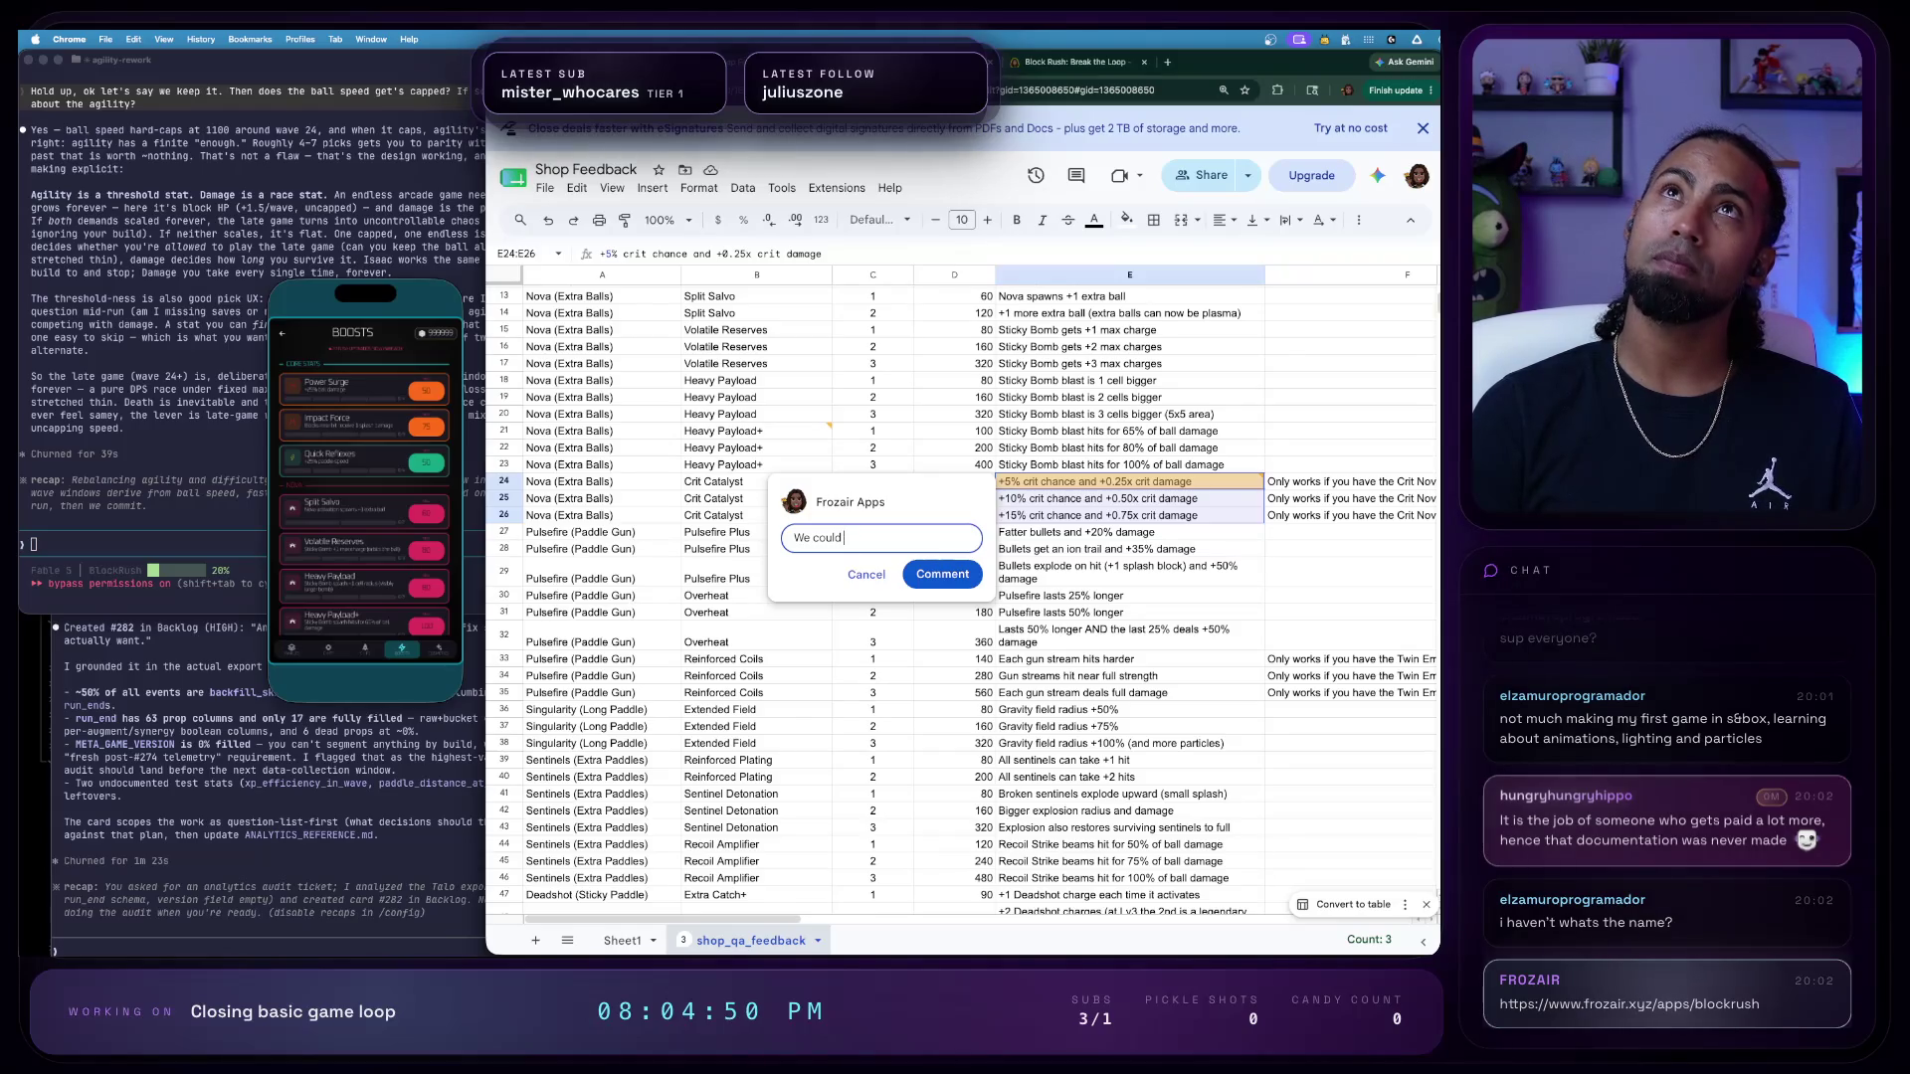
{"action": "type", "text": " ste"}
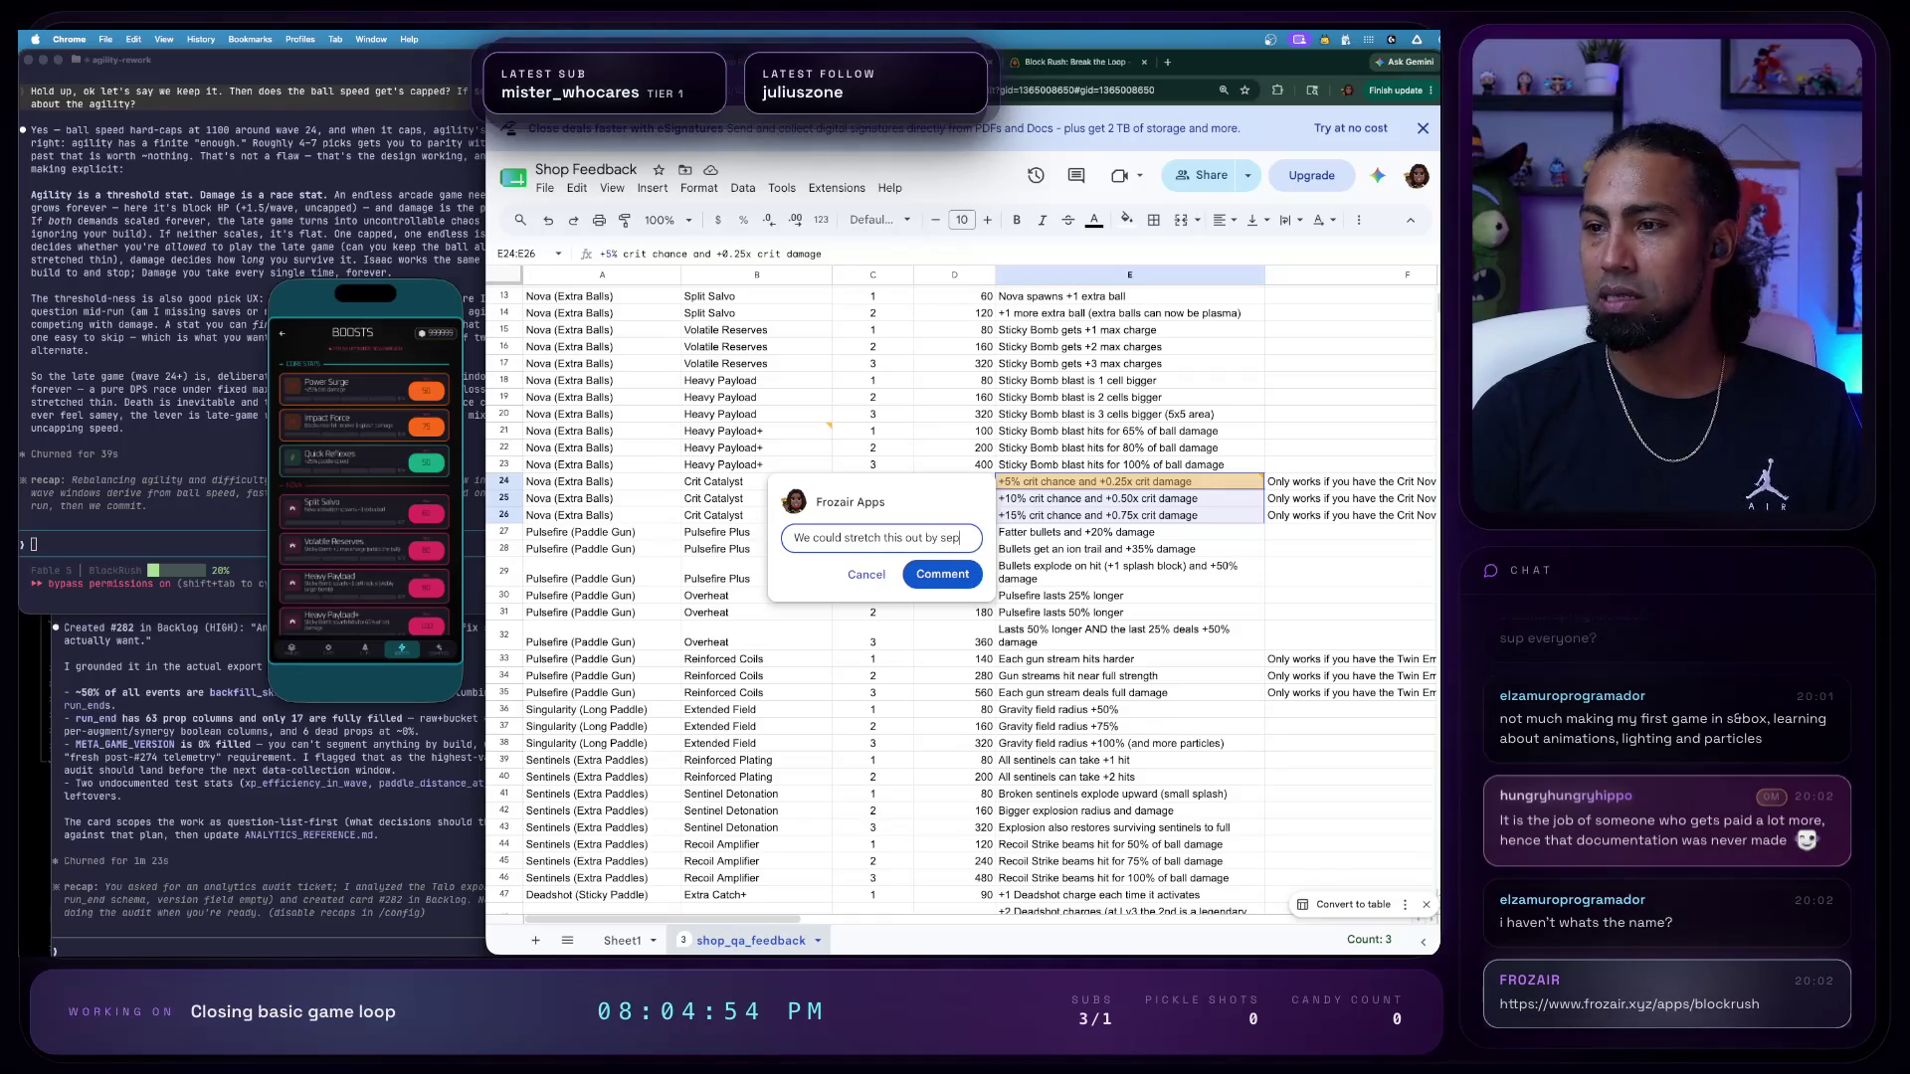
{"action": "type", "text": "ting crit chance and crit"}
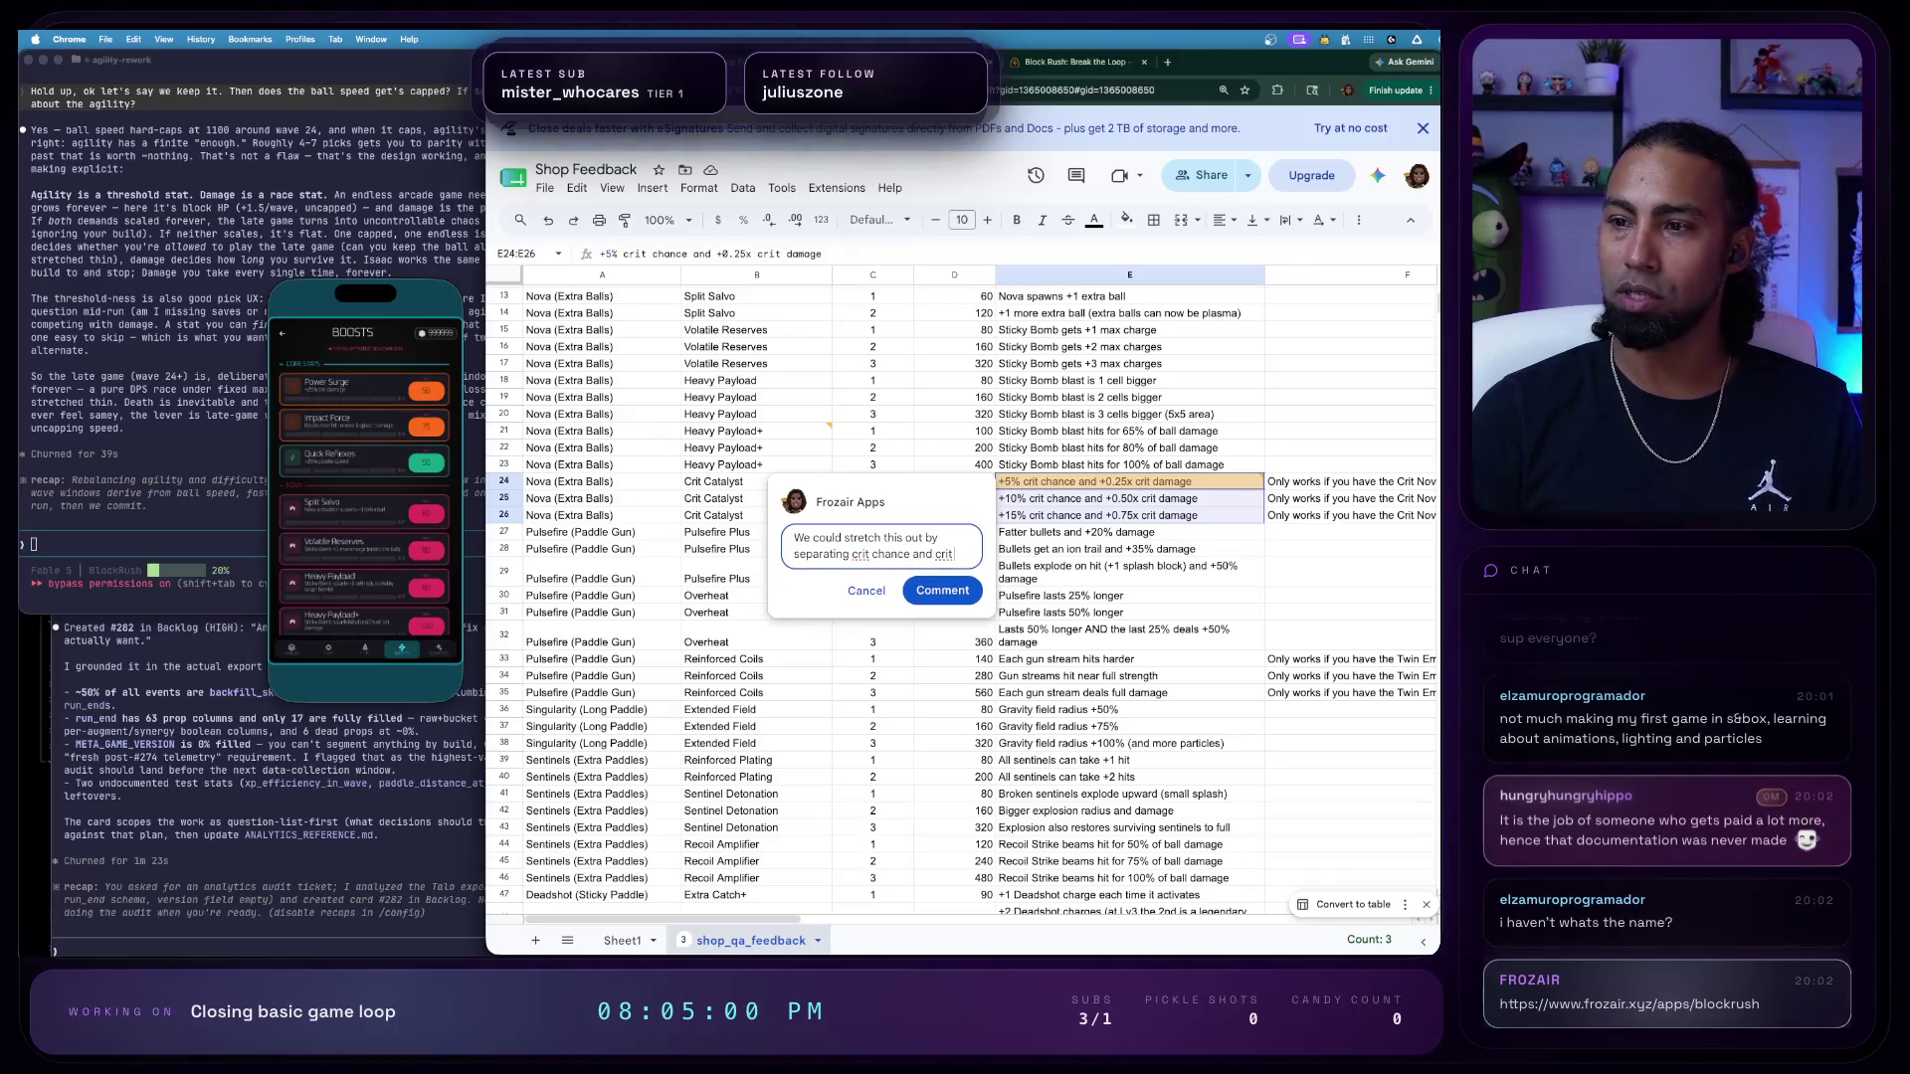
{"action": "type", "text": " damage"}
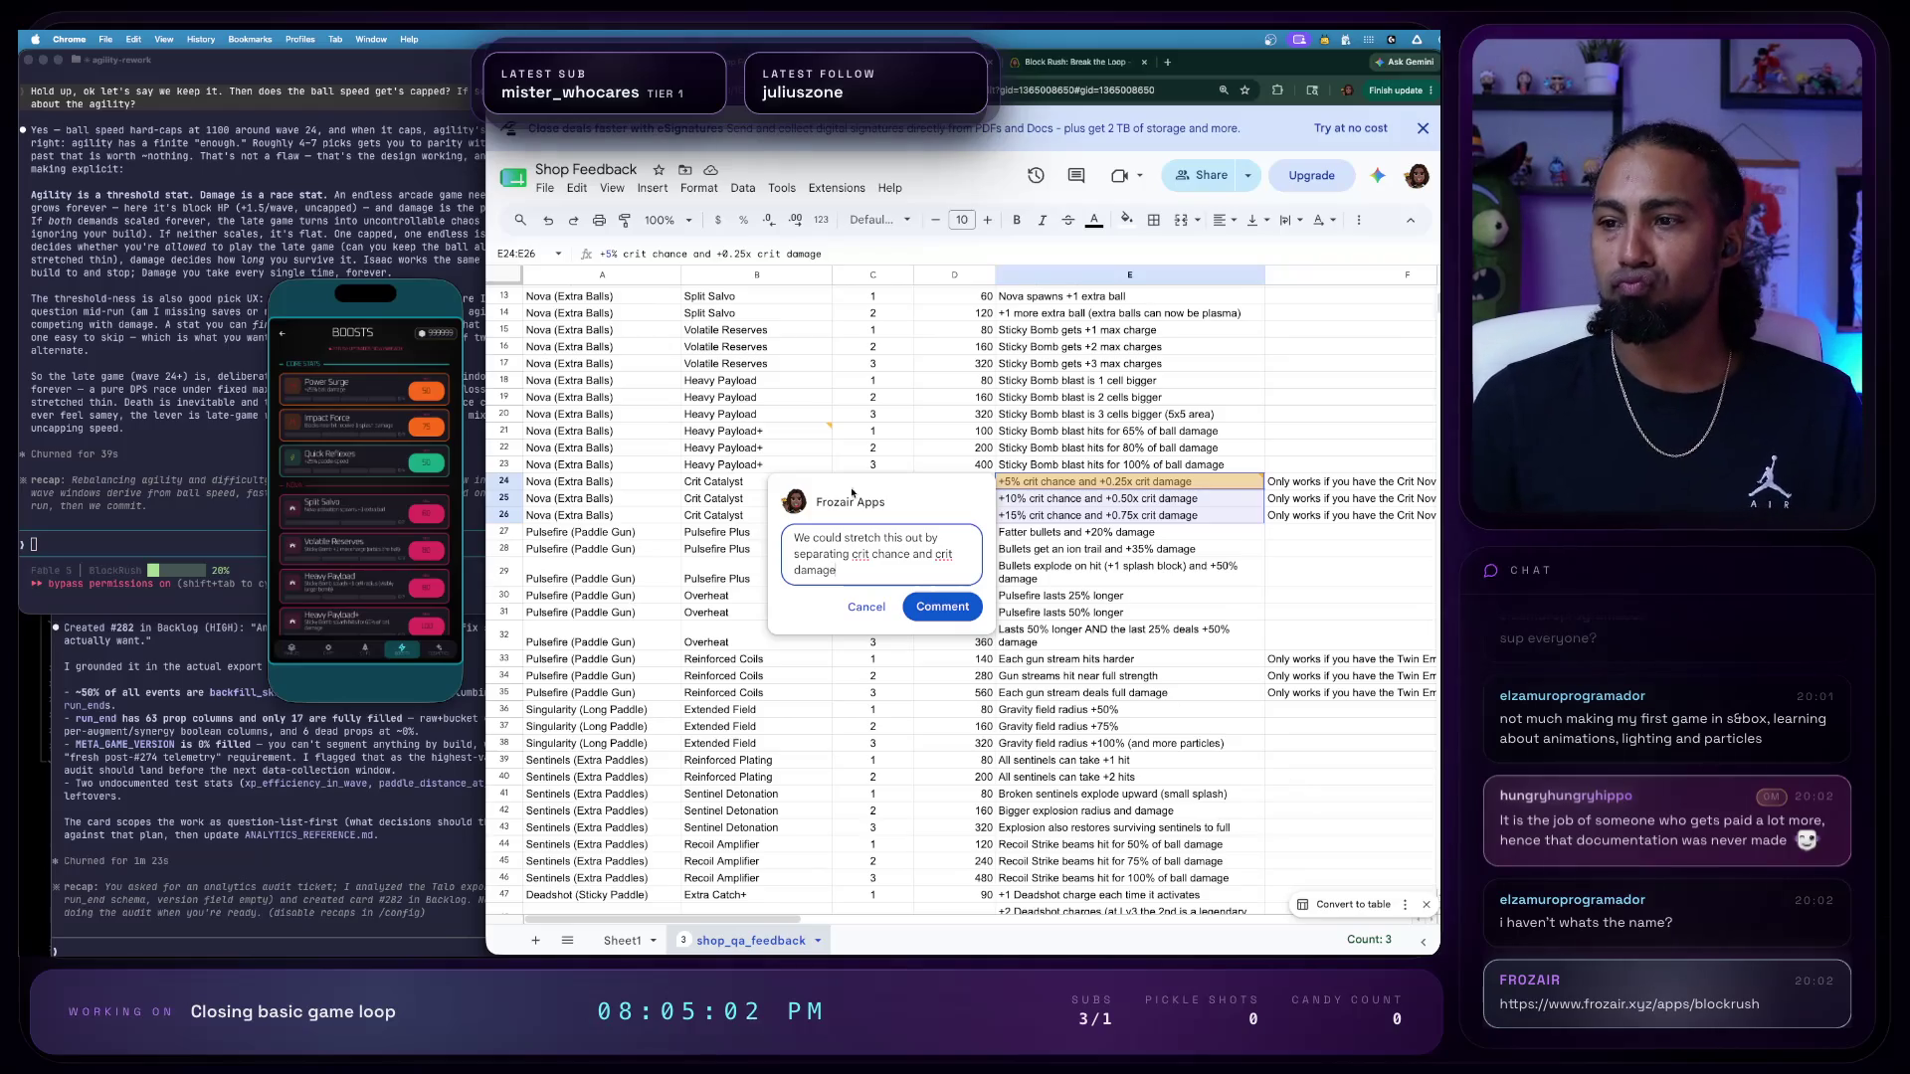
{"action": "left_click", "coordinate": [971, 608]}
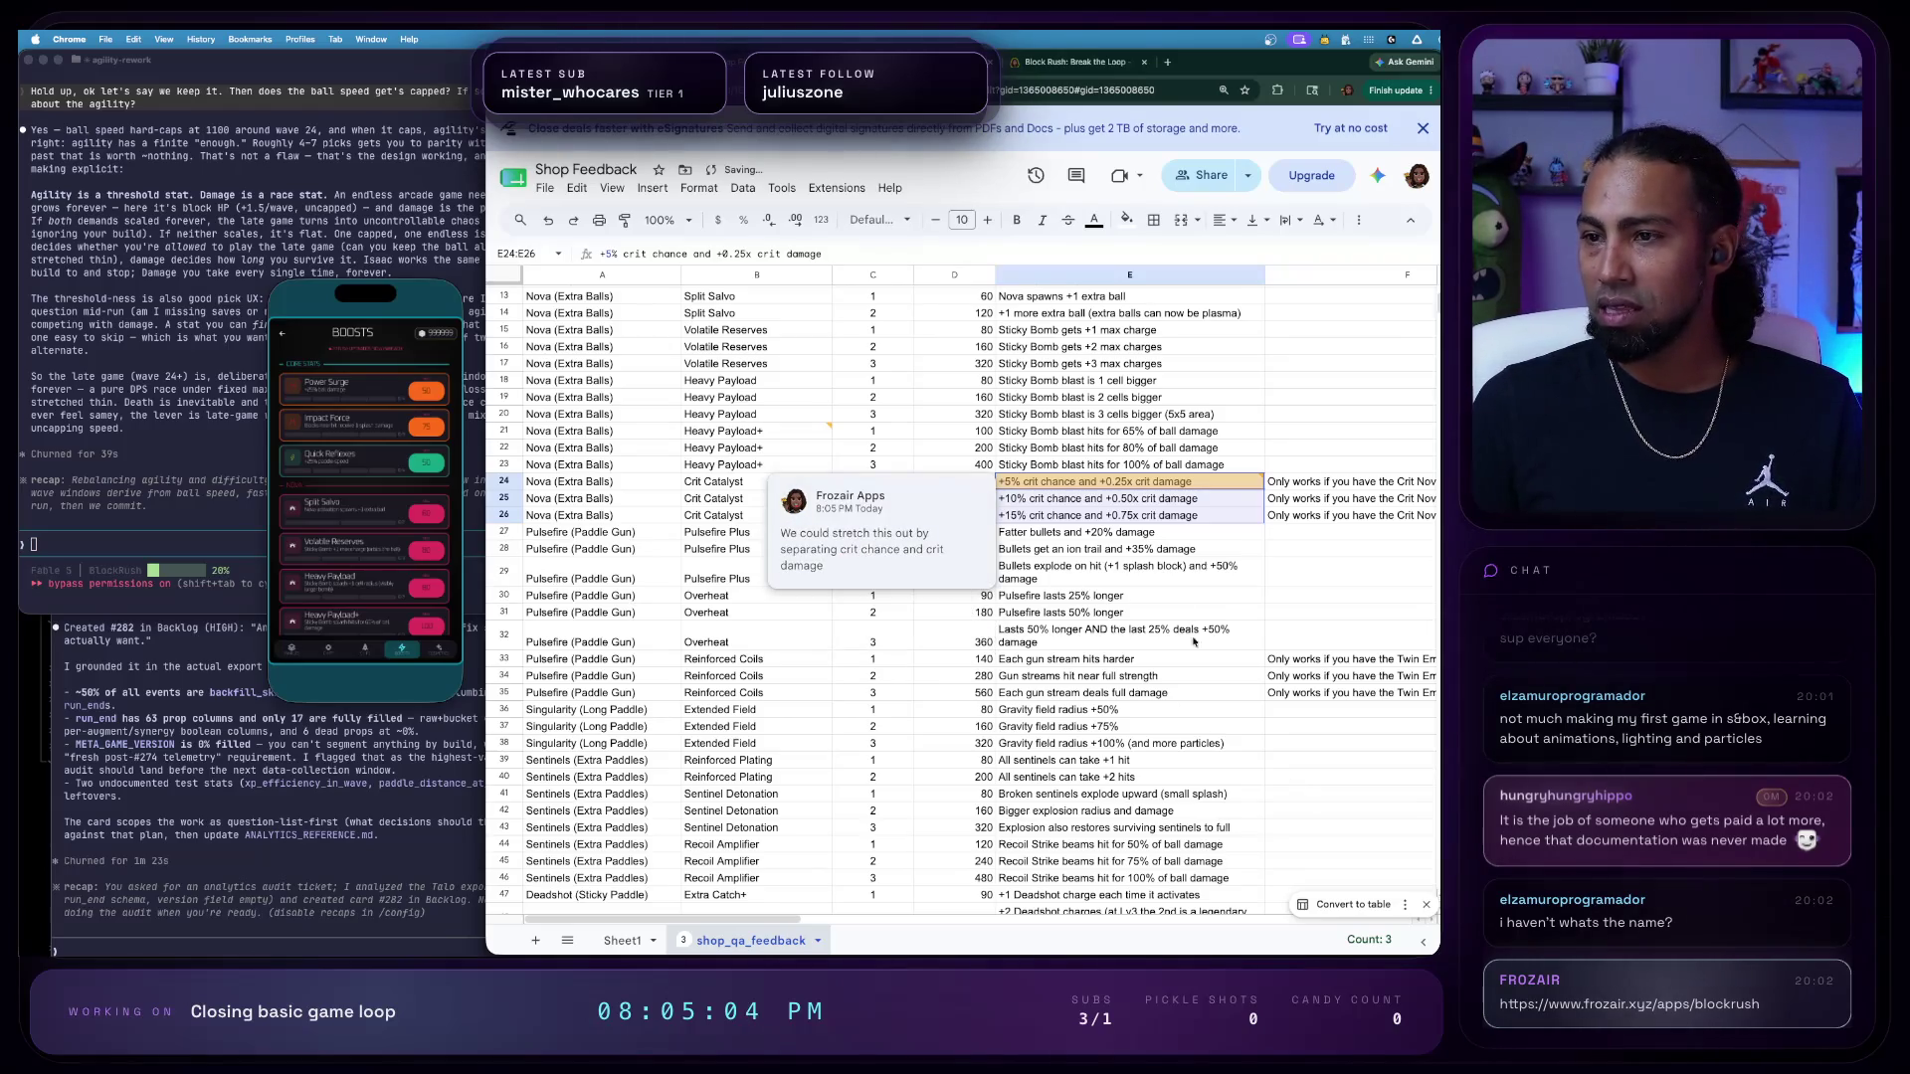
{"action": "left_click", "coordinate": [1130, 594]}
{"action": "scroll", "coordinate": [1235, 639], "scroll_direction": "up", "scroll_amount": 1}
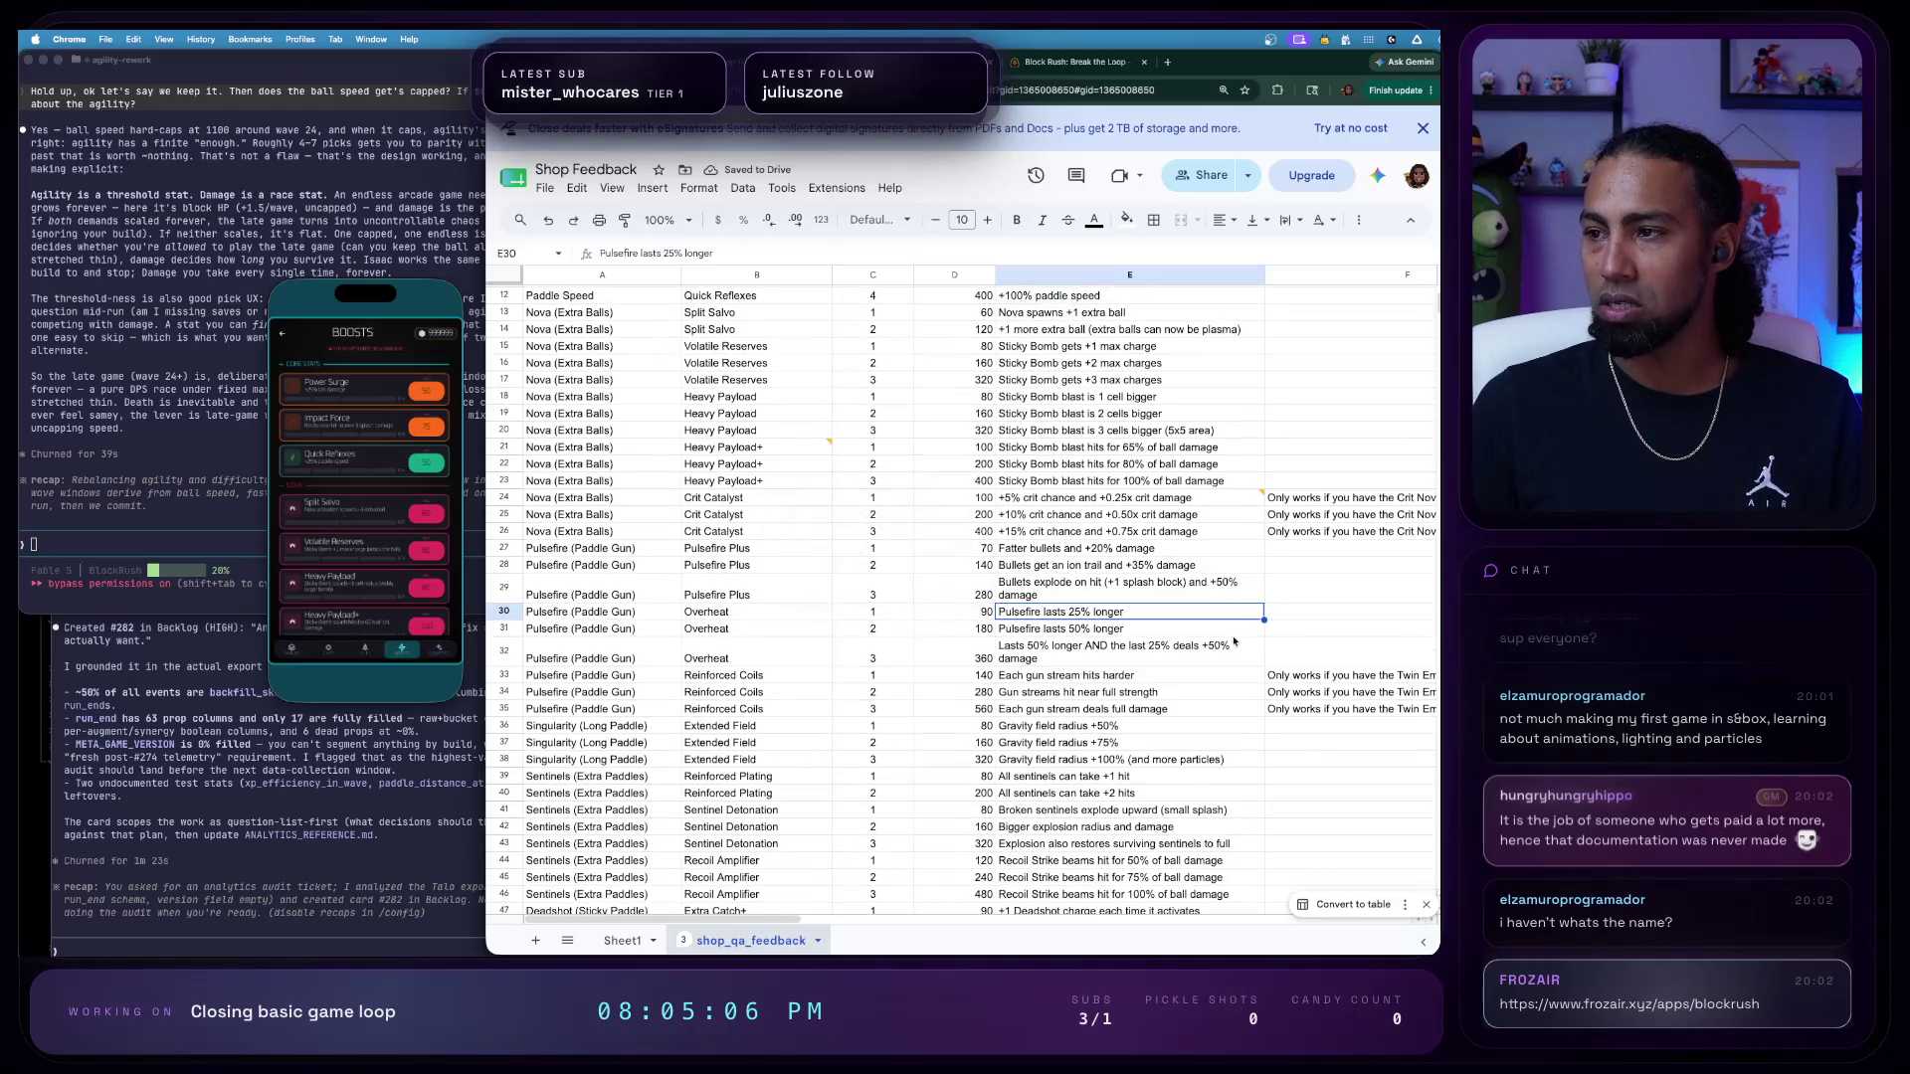
{"action": "scroll", "coordinate": [1234, 638], "scroll_direction": "up", "scroll_amount": 4}
{"action": "scroll", "coordinate": [940, 375], "scroll_direction": "down", "scroll_amount": 1}
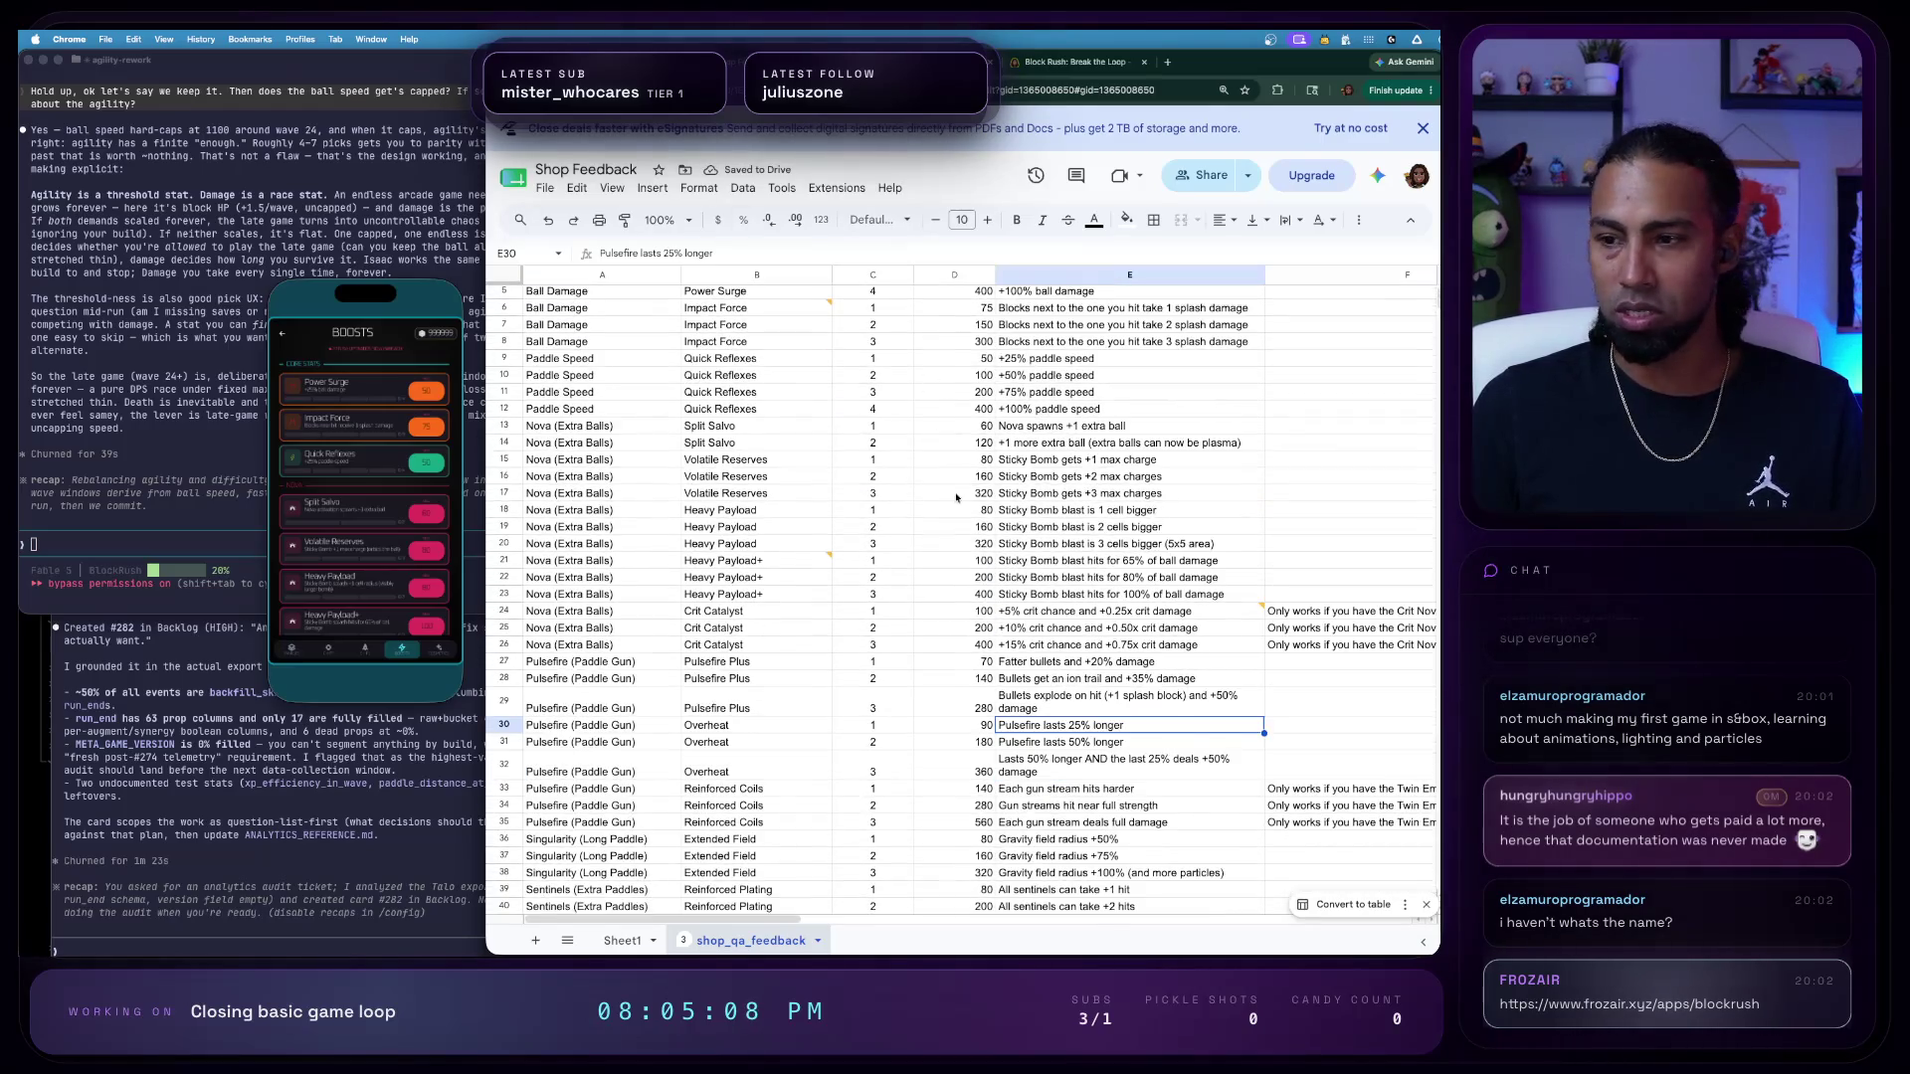
{"action": "scroll", "coordinate": [945, 418], "scroll_direction": "down", "scroll_amount": 1}
{"action": "scroll", "coordinate": [953, 470], "scroll_direction": "down", "scroll_amount": 3}
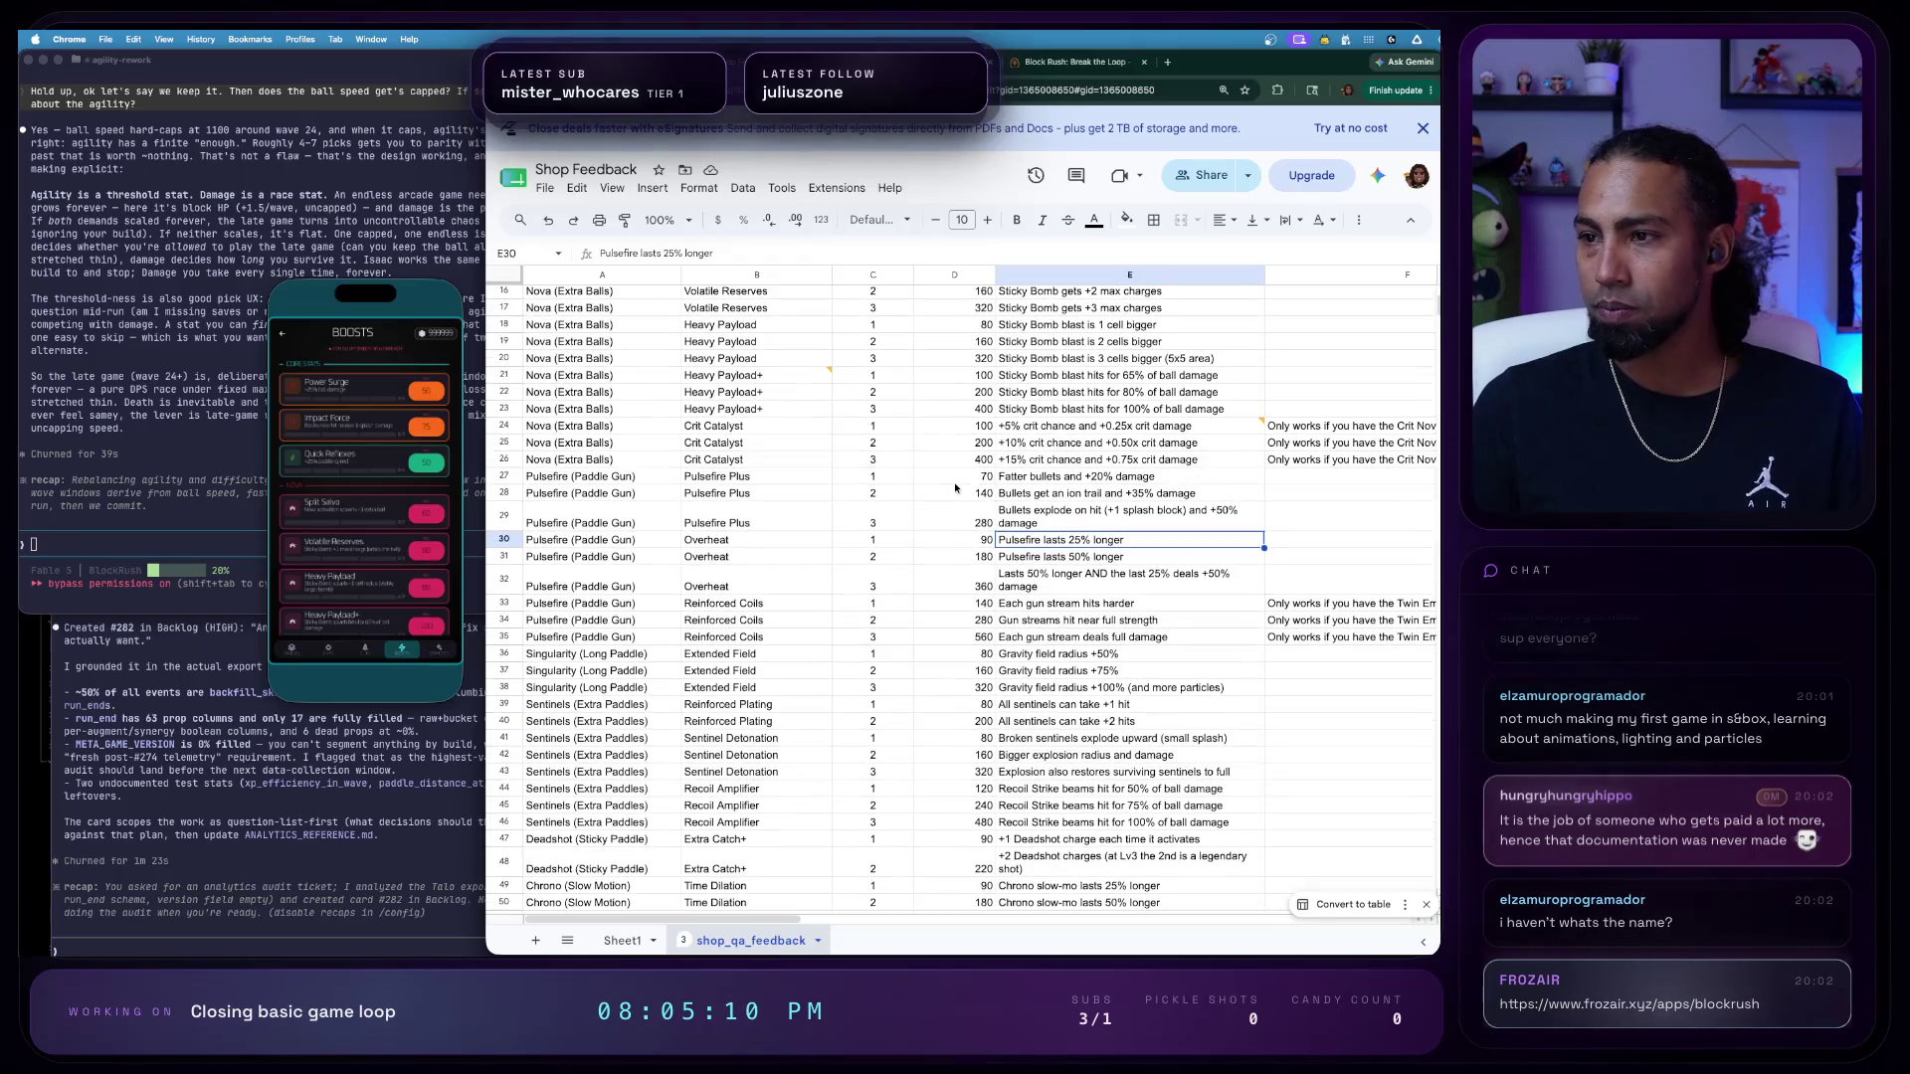
{"action": "scroll", "coordinate": [956, 487], "scroll_direction": "down", "scroll_amount": 1}
- Review the Pulsefire rows (A27, E27, B27:B29, E28), then bring the mirrored iPhone forward
{"action": "key", "text": "Up"}
{"action": "key", "text": "Up"}
{"action": "key", "text": "Up"}
{"action": "left_click", "coordinate": [620, 452]}
{"action": "scroll", "coordinate": [620, 455], "scroll_direction": "down", "scroll_amount": 1}
{"action": "scroll", "coordinate": [619, 453], "scroll_direction": "down", "scroll_amount": 1}
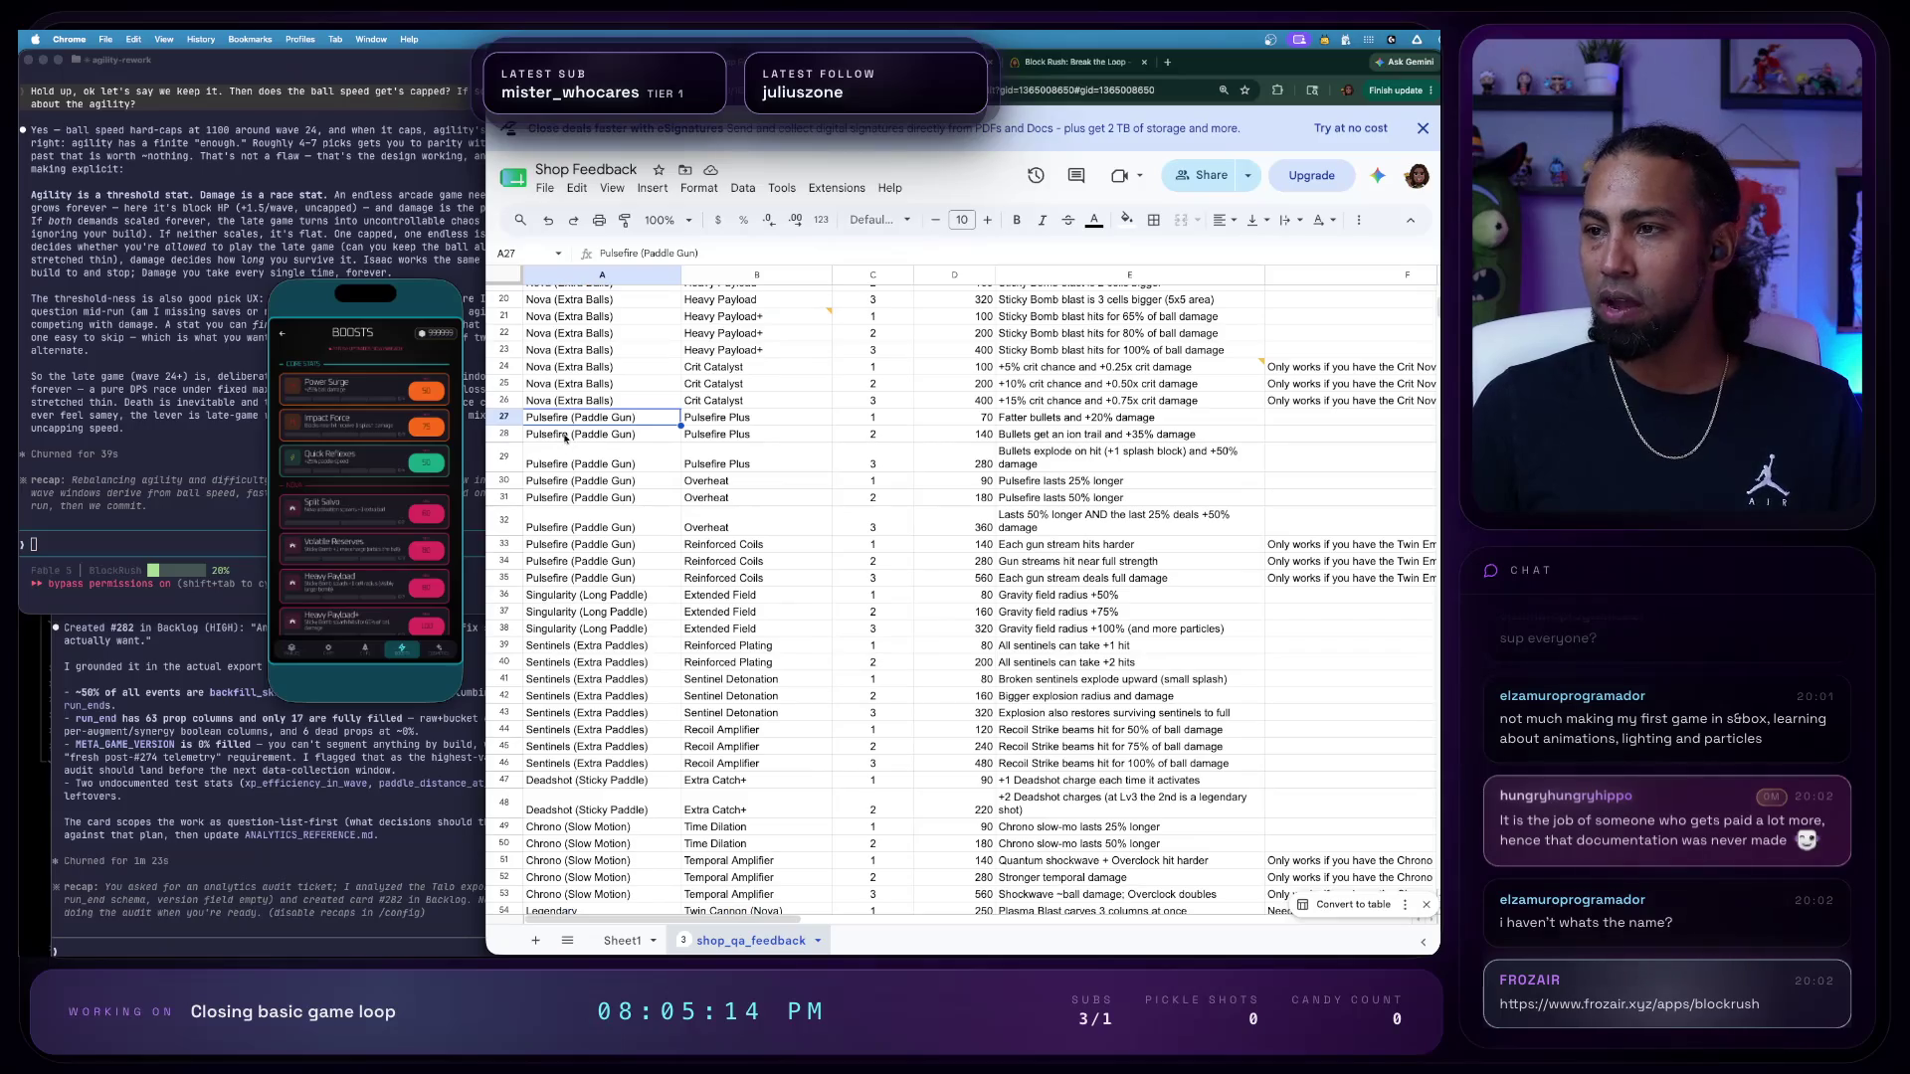
{"action": "left_click", "coordinate": [1003, 417]}
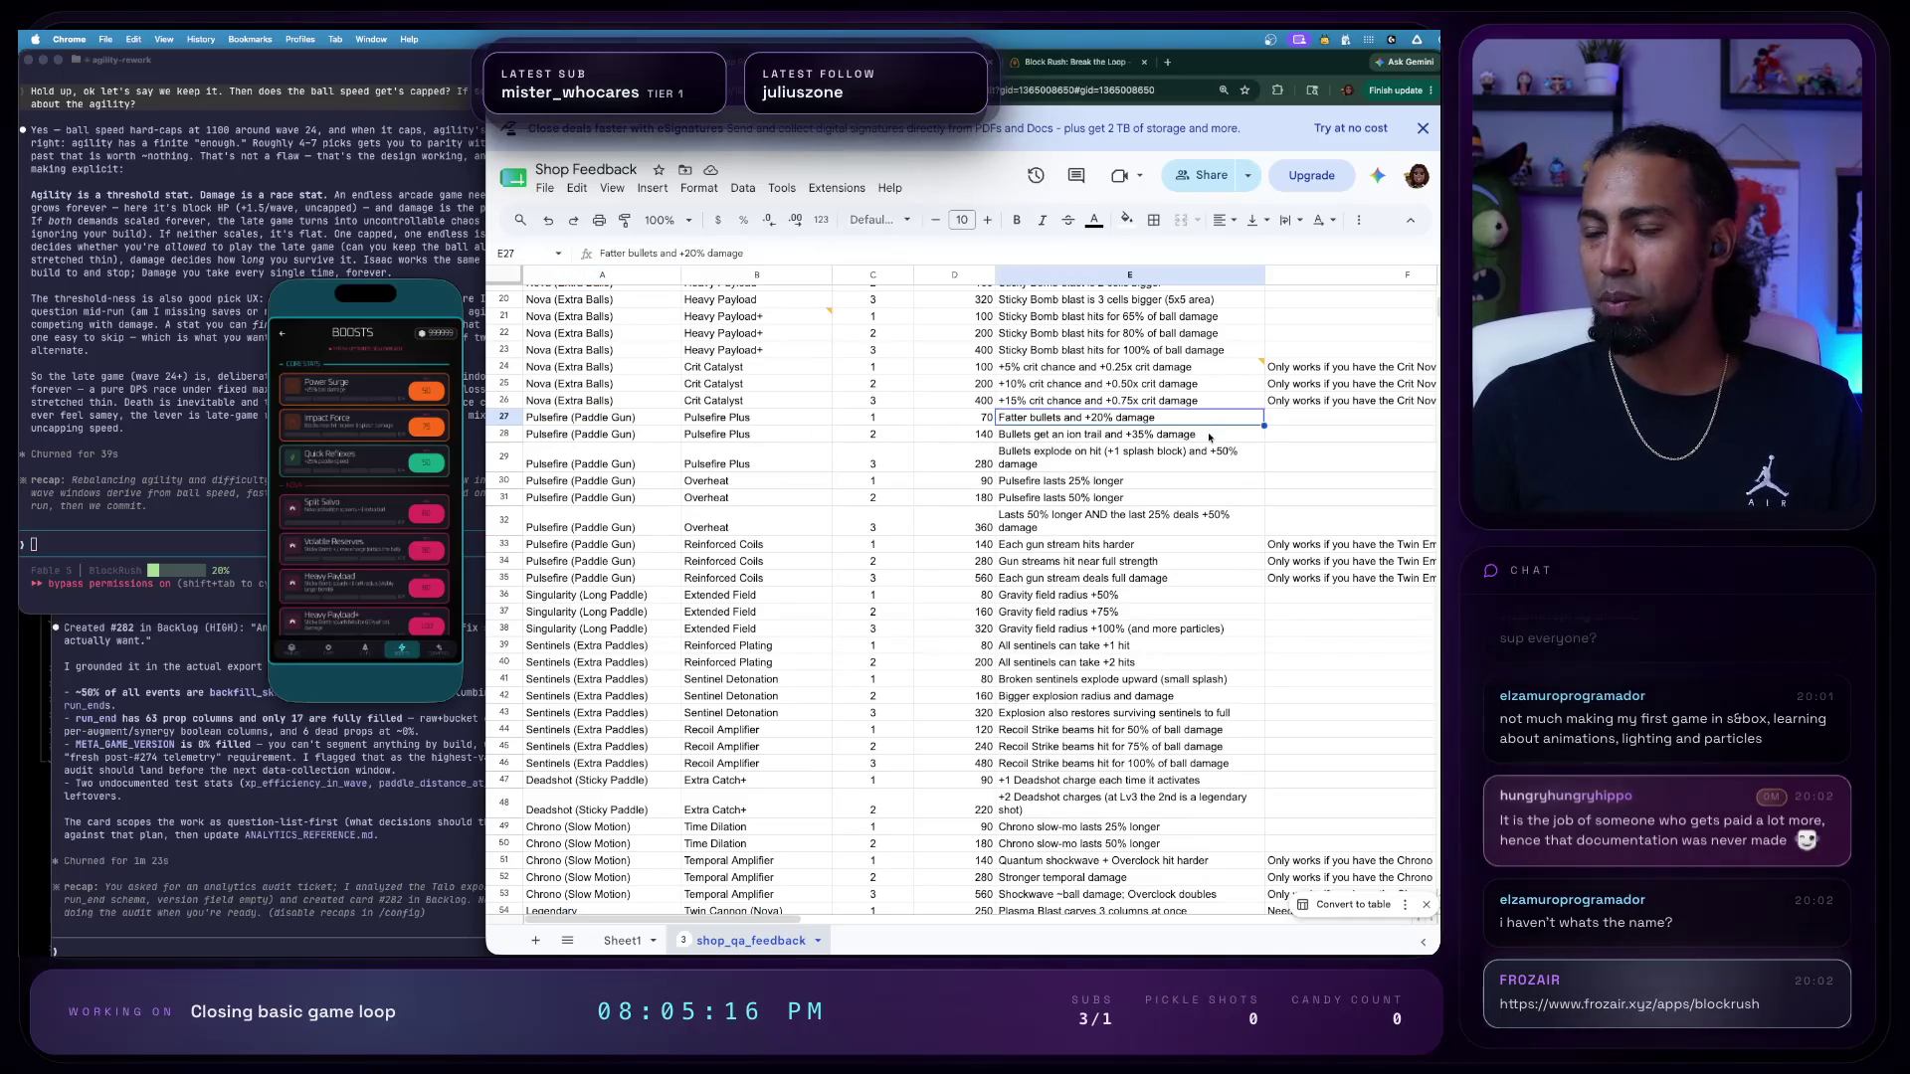
{"action": "left_click", "coordinate": [730, 419]}
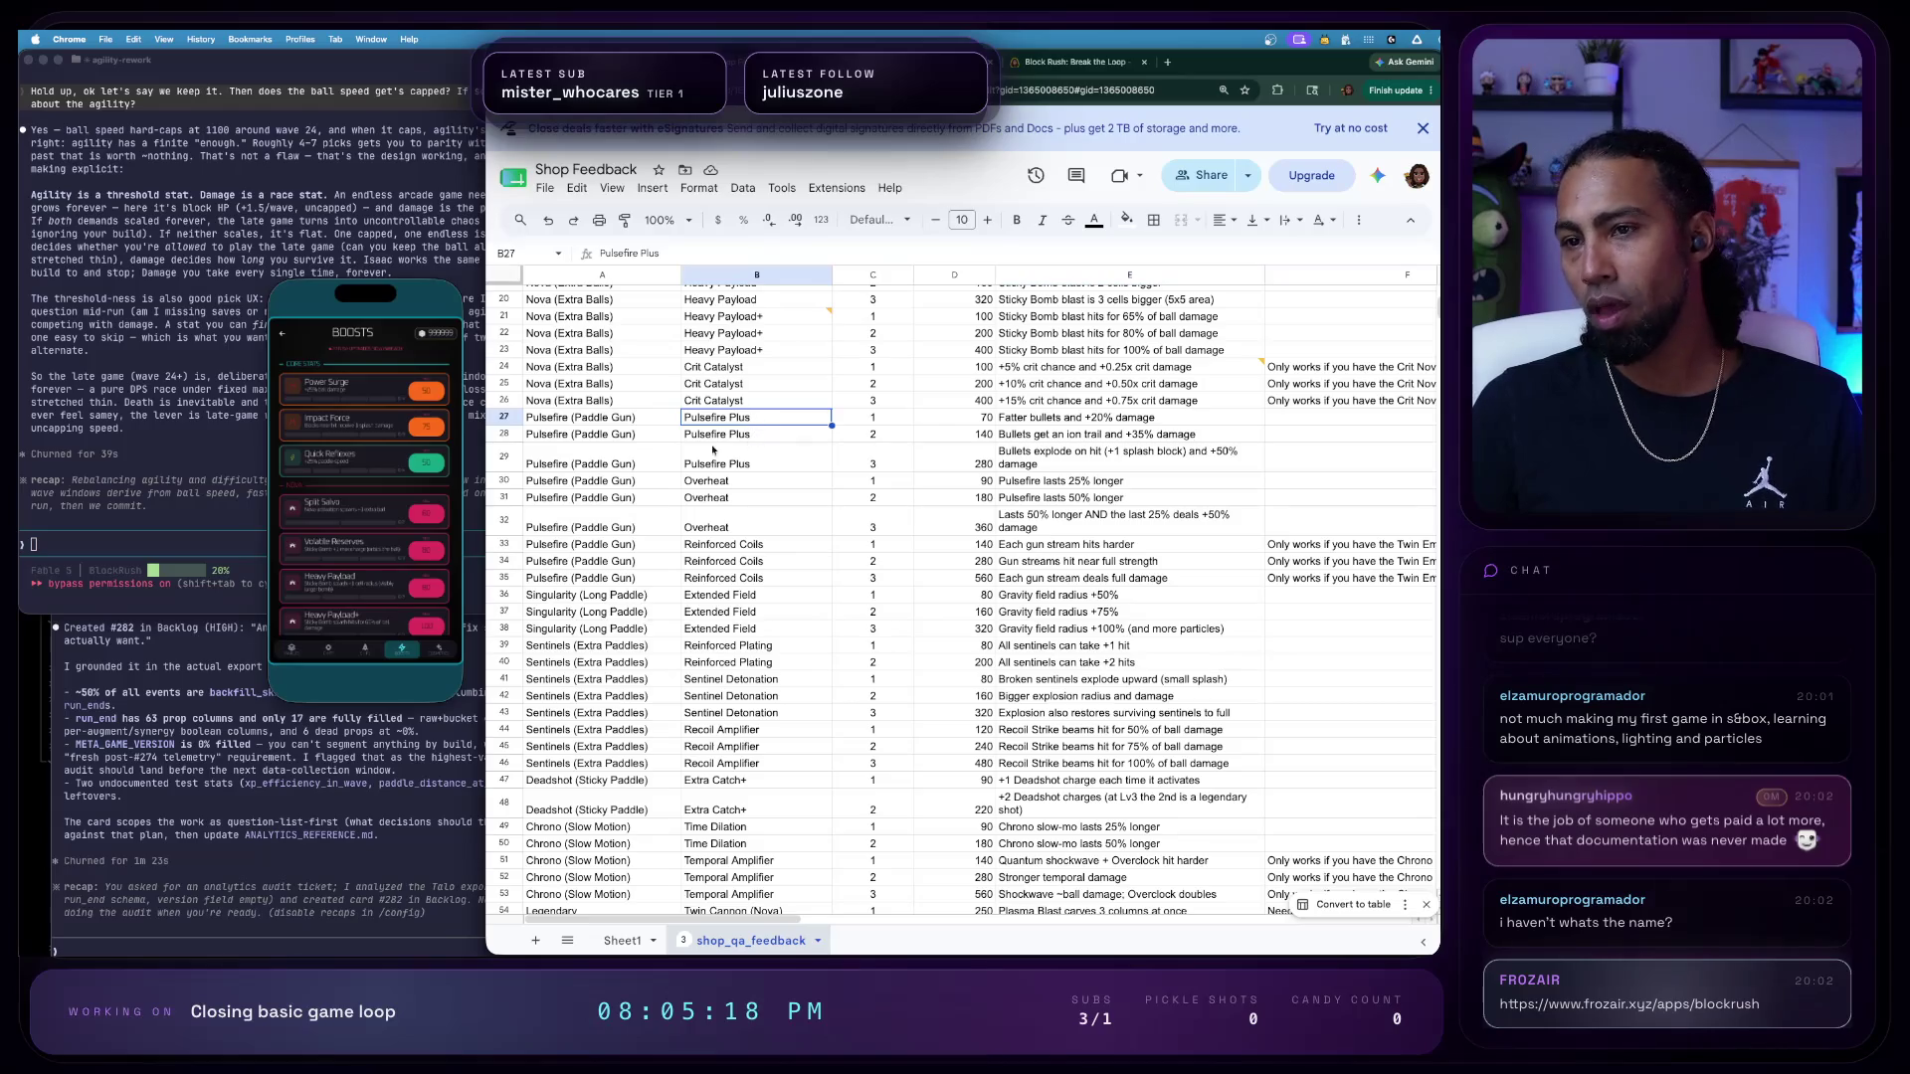
{"action": "left_click", "coordinate": [753, 467], "text": "shift"}
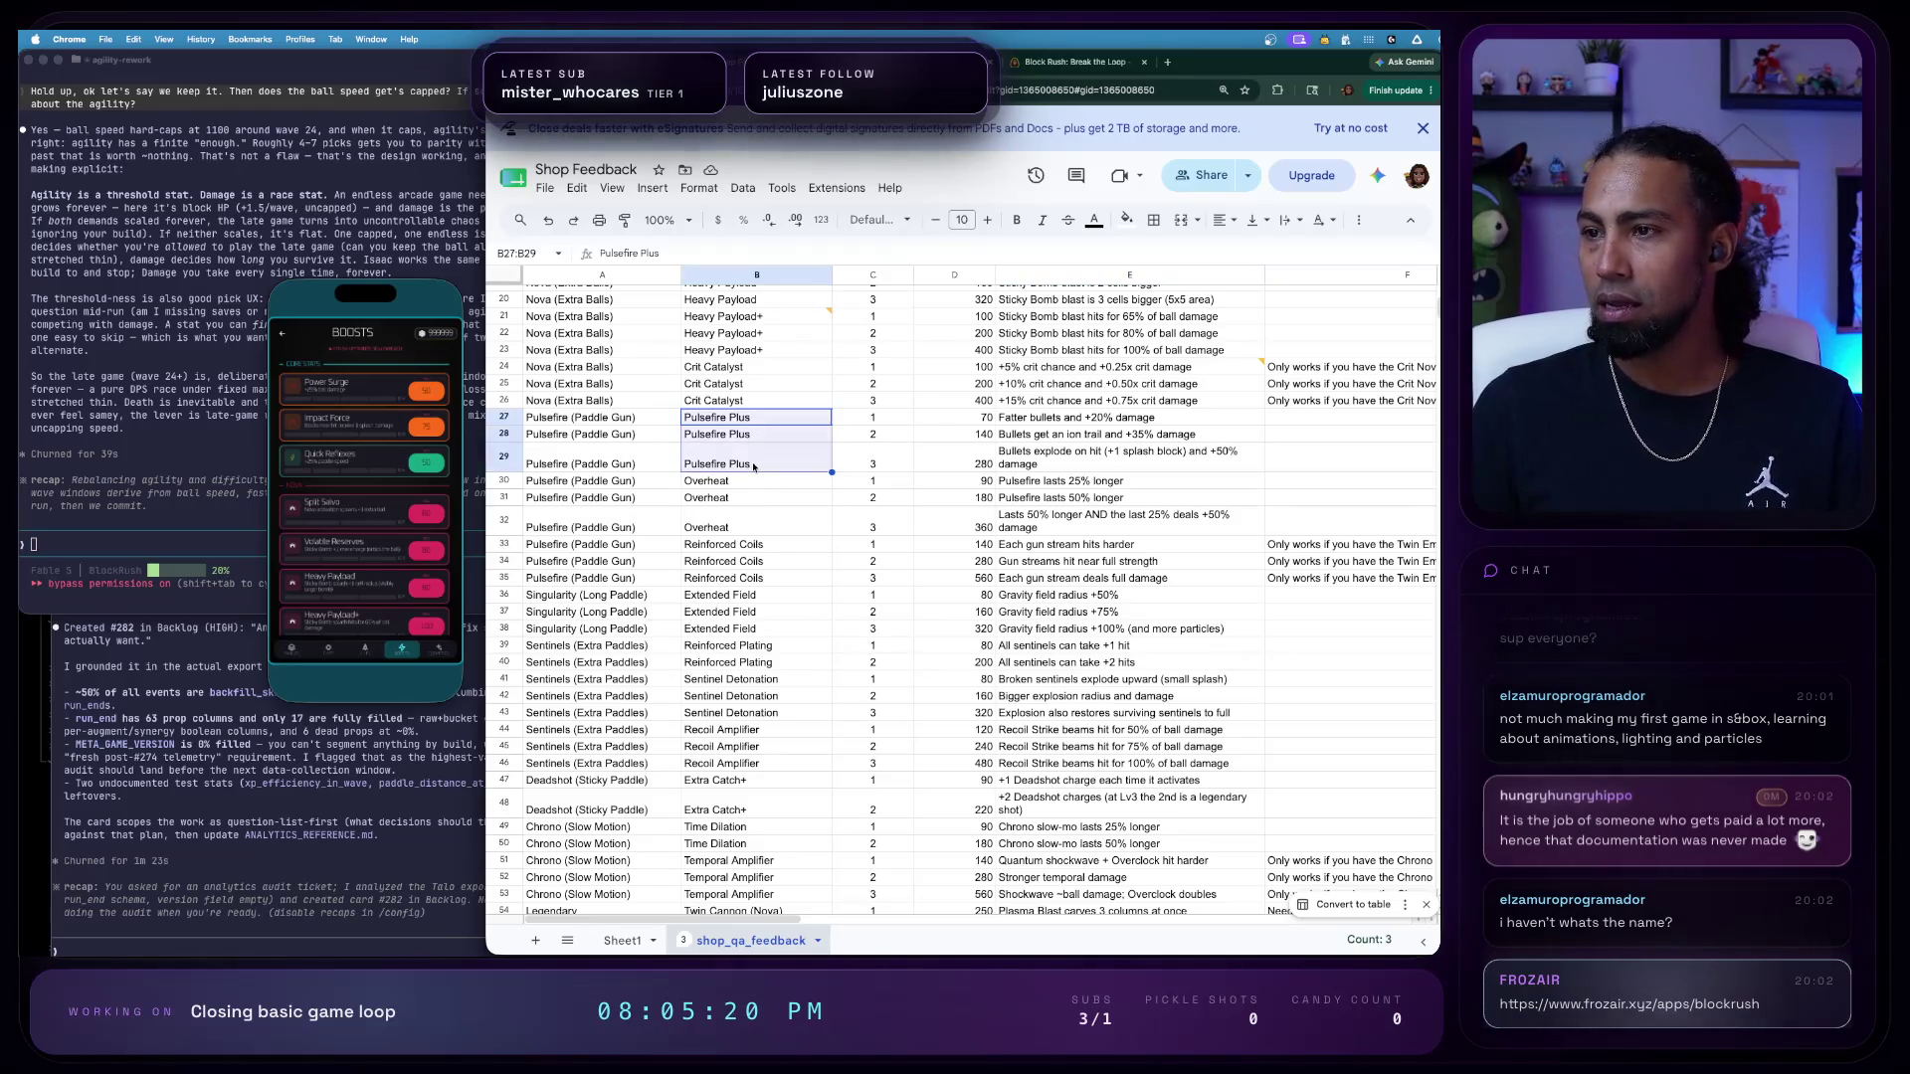
{"action": "left_click", "coordinate": [1054, 418]}
{"action": "left_click", "coordinate": [1066, 435]}
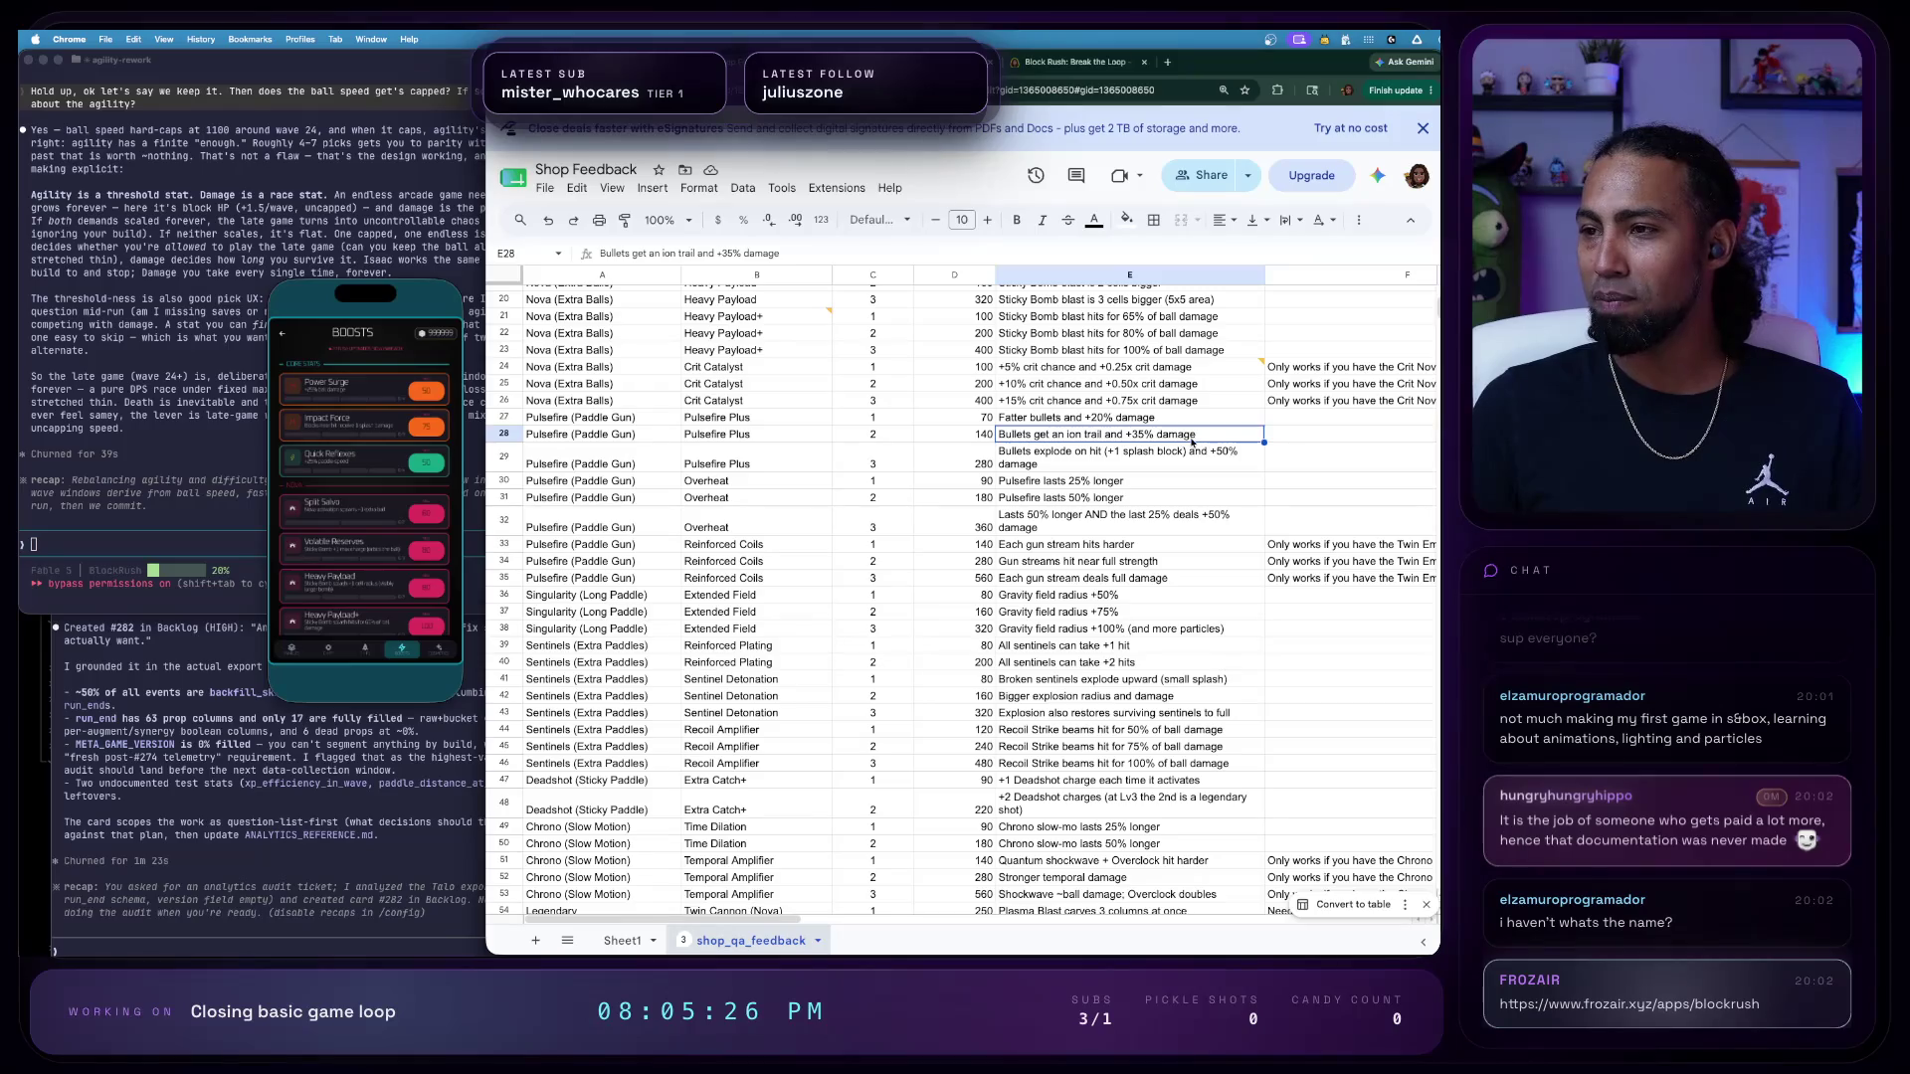
{"action": "left_click", "coordinate": [357, 418]}
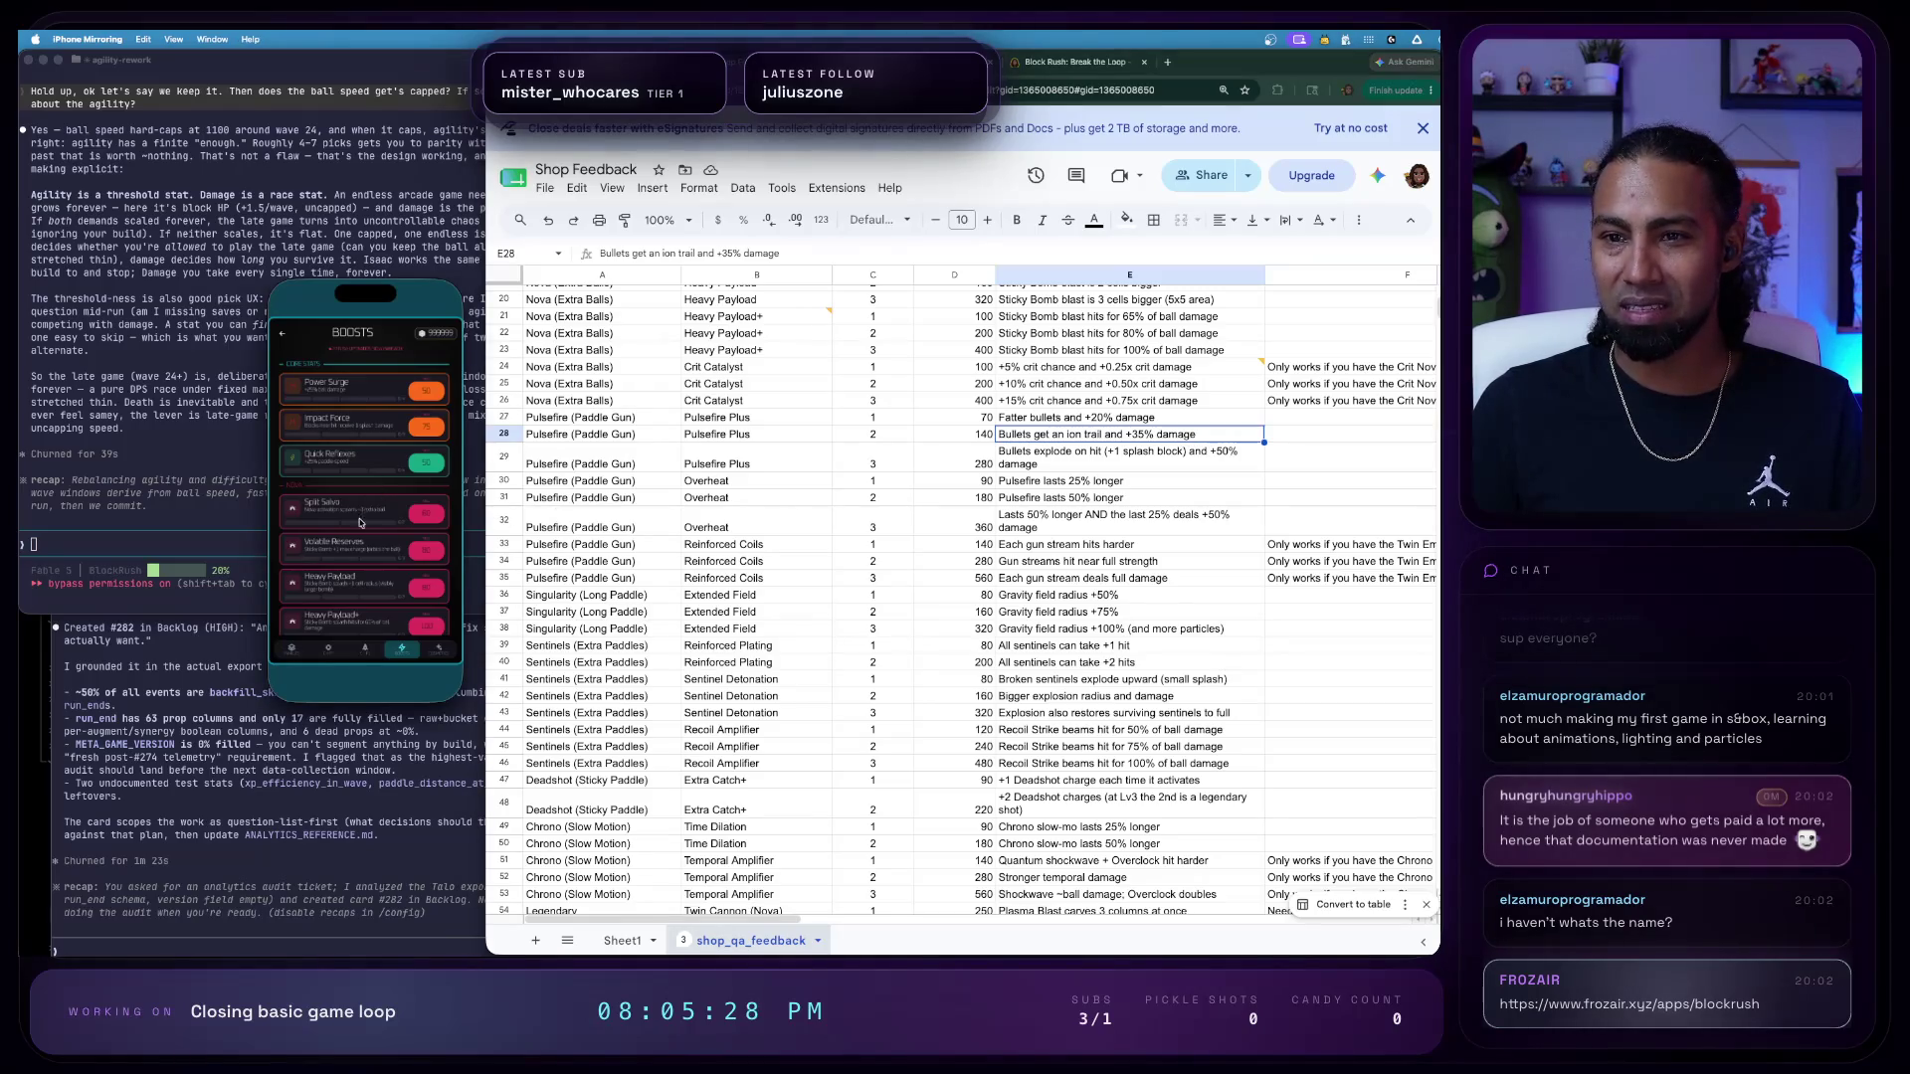
{"action": "scroll", "coordinate": [357, 418], "scroll_direction": "down", "scroll_amount": 3}
{"action": "scroll", "coordinate": [357, 418], "scroll_direction": "down", "scroll_amount": 2}
{"action": "scroll", "coordinate": [433, 552], "scroll_direction": "down", "scroll_amount": 2}
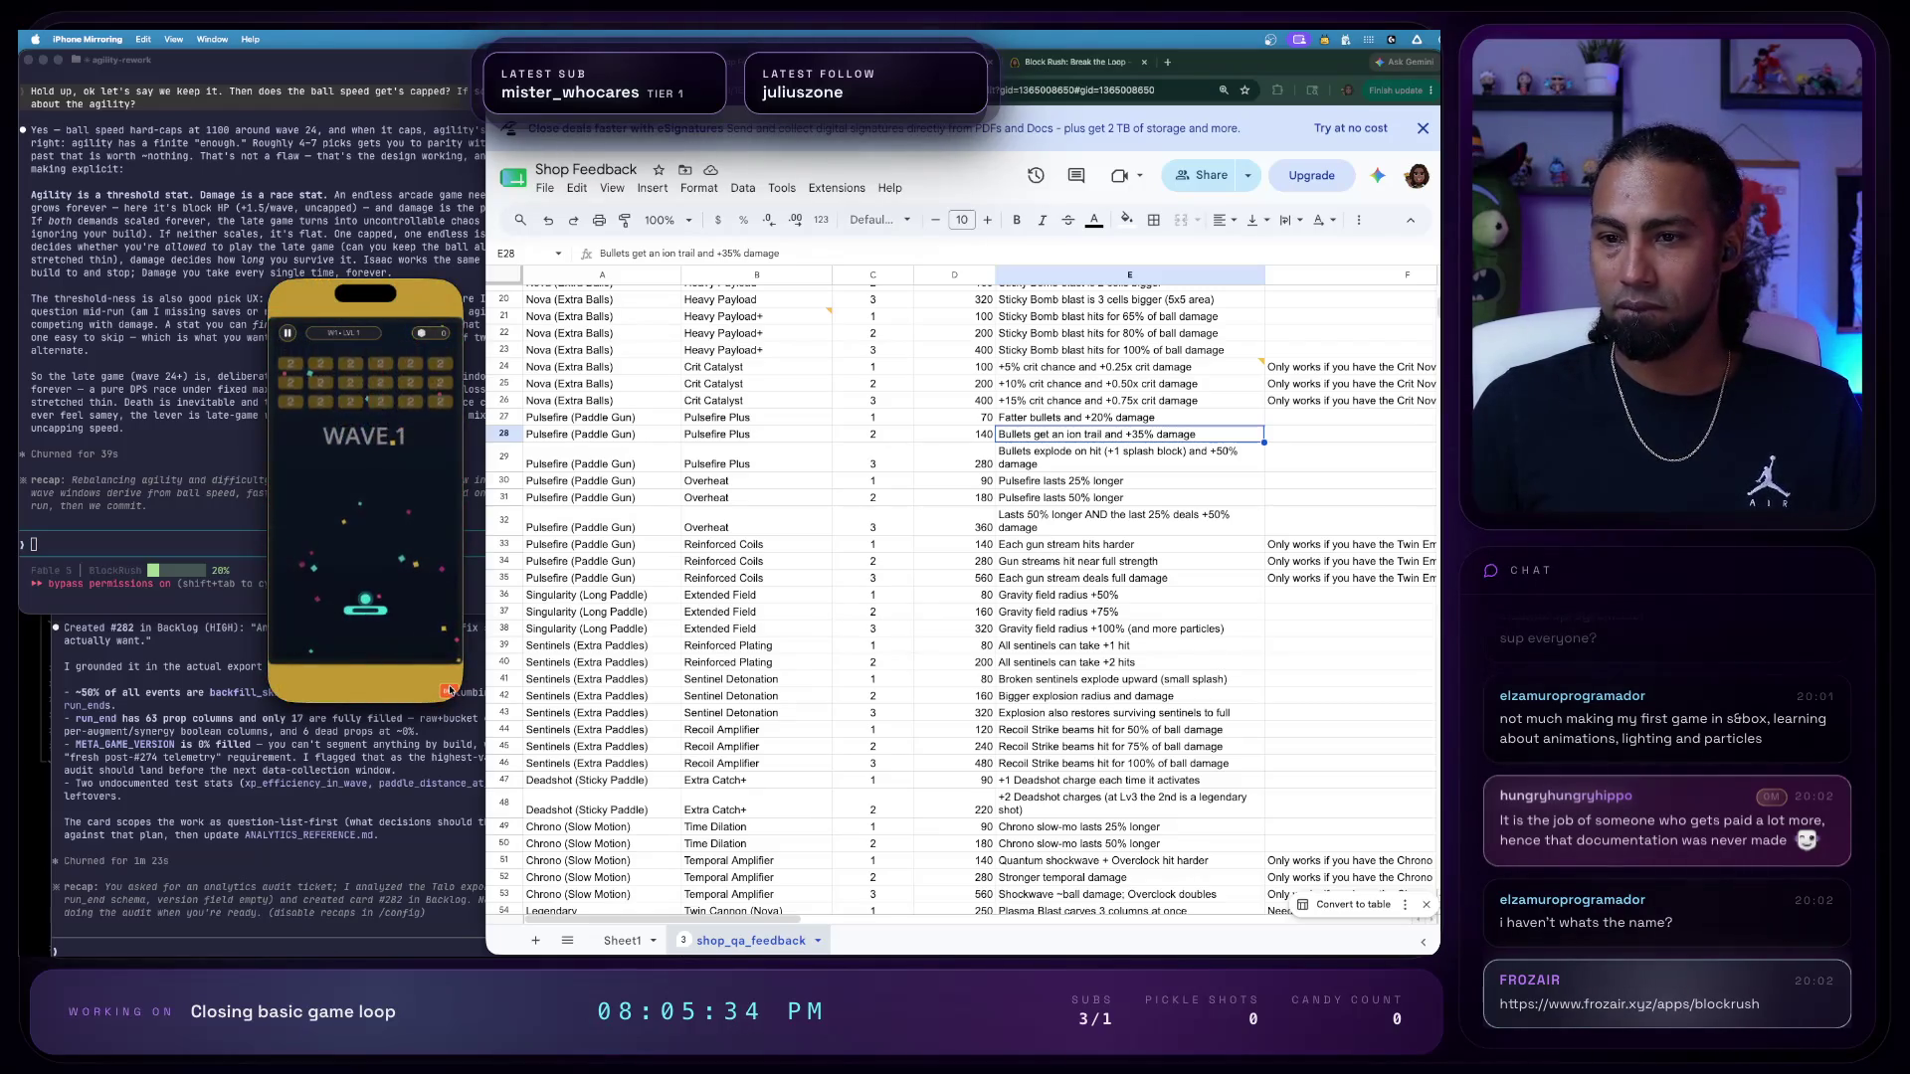
- In Block Rush debug tools, turn on the autonomous AI paddle and check the power-ups section
{"action": "left_click", "coordinate": [449, 689]}
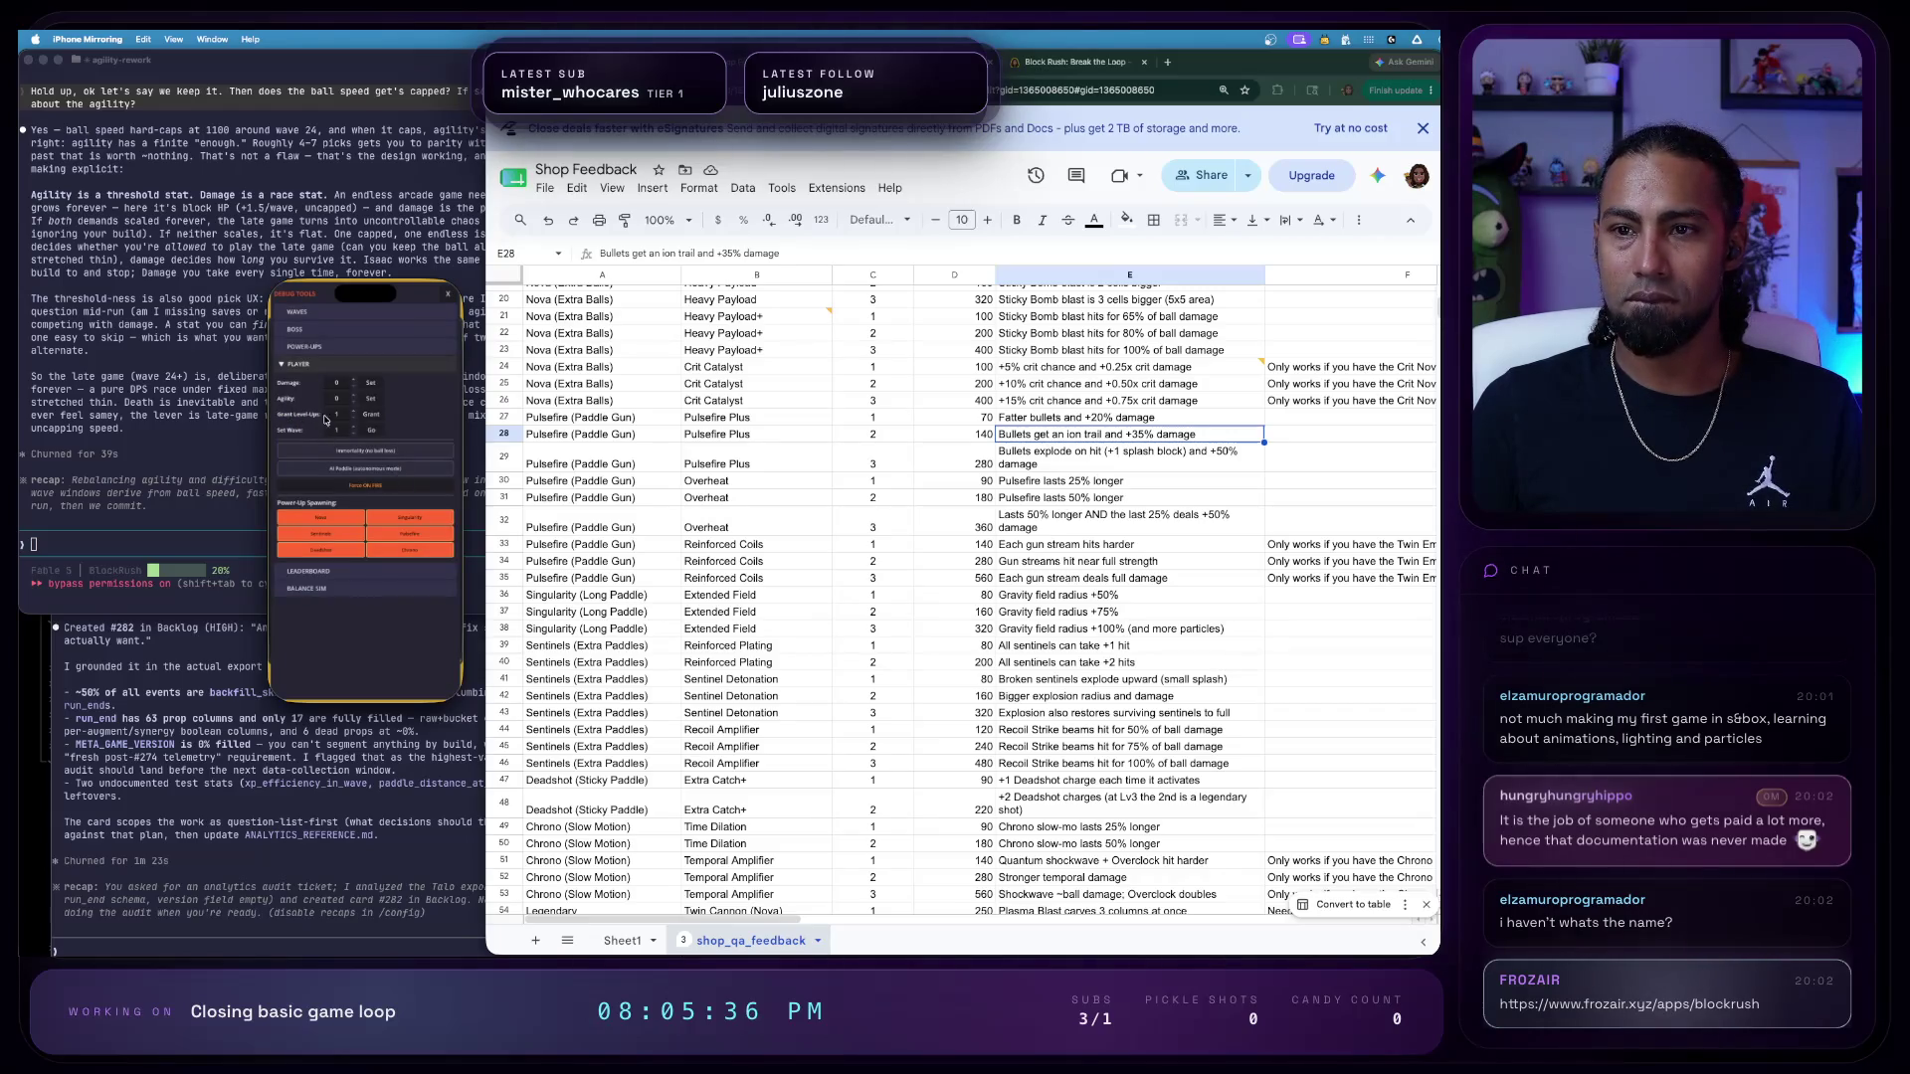
{"action": "left_click", "coordinate": [302, 343]}
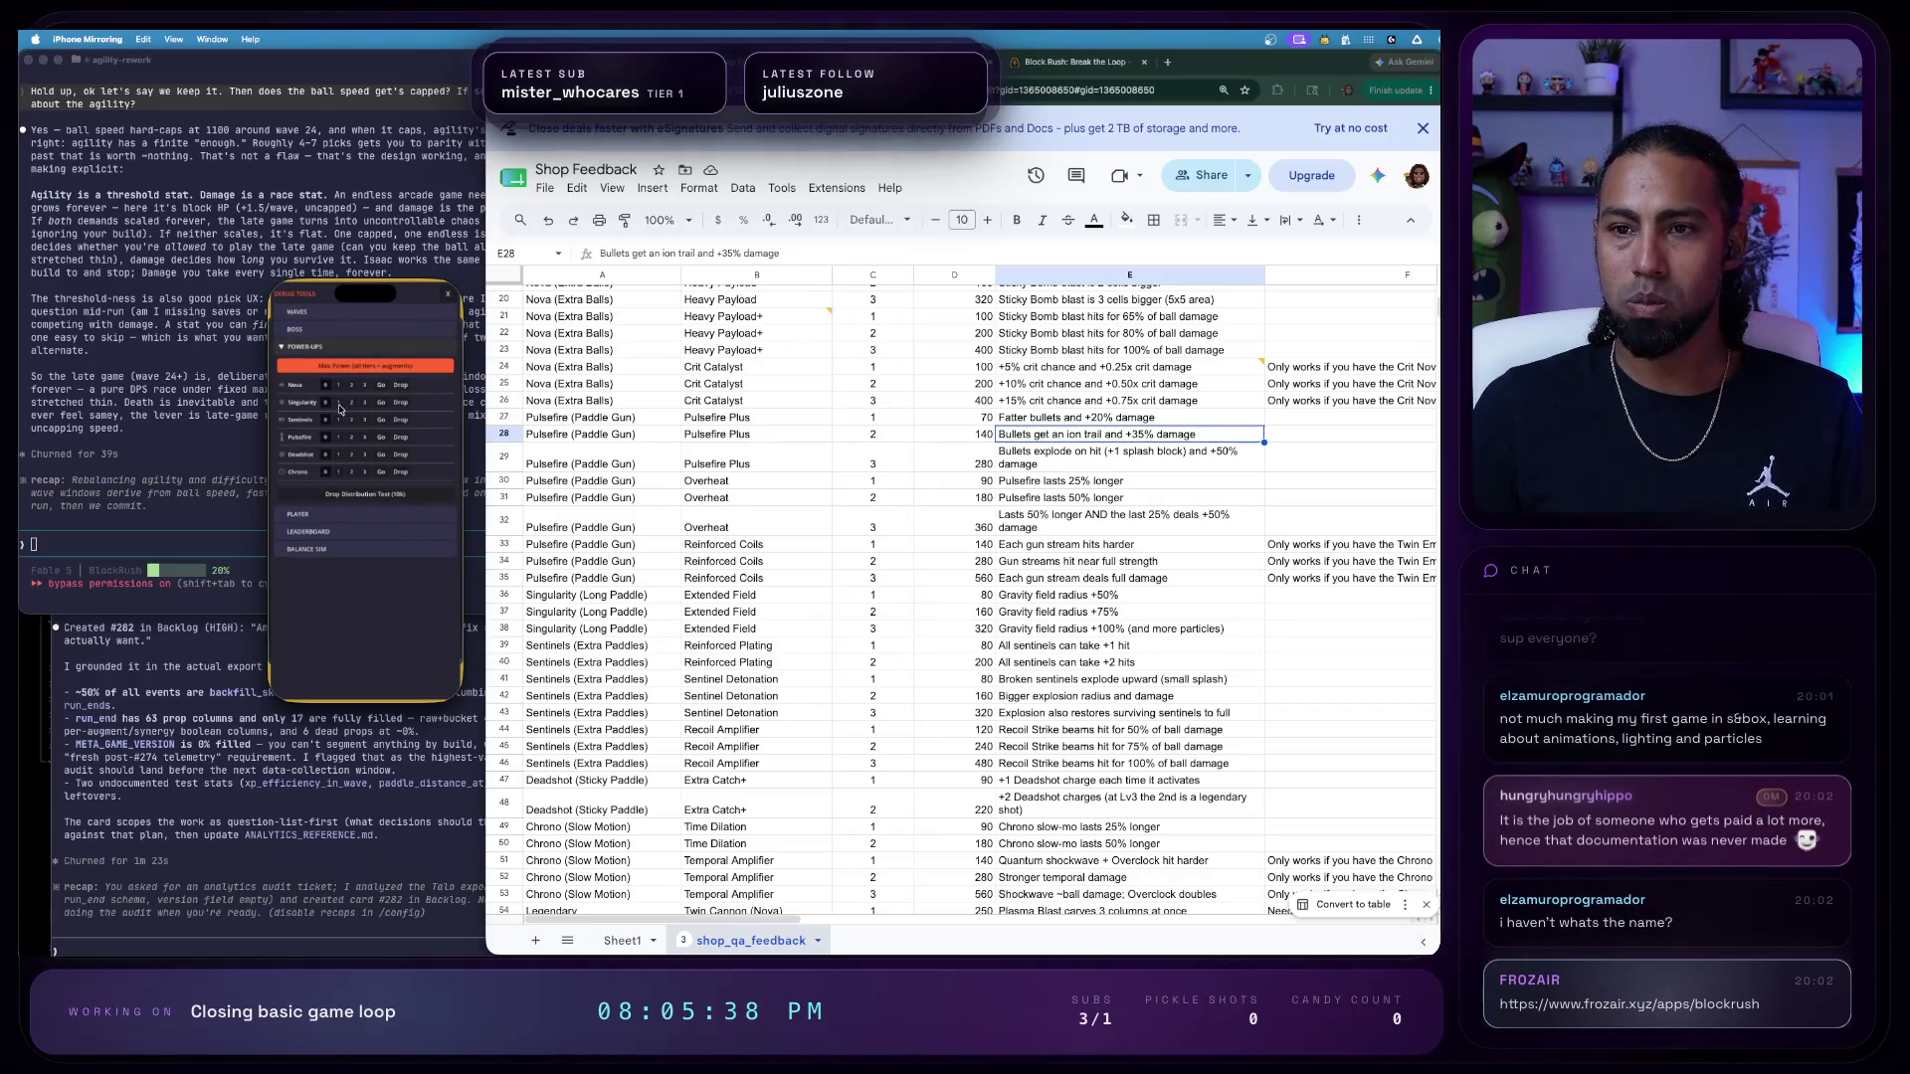
{"action": "left_click", "coordinate": [443, 296]}
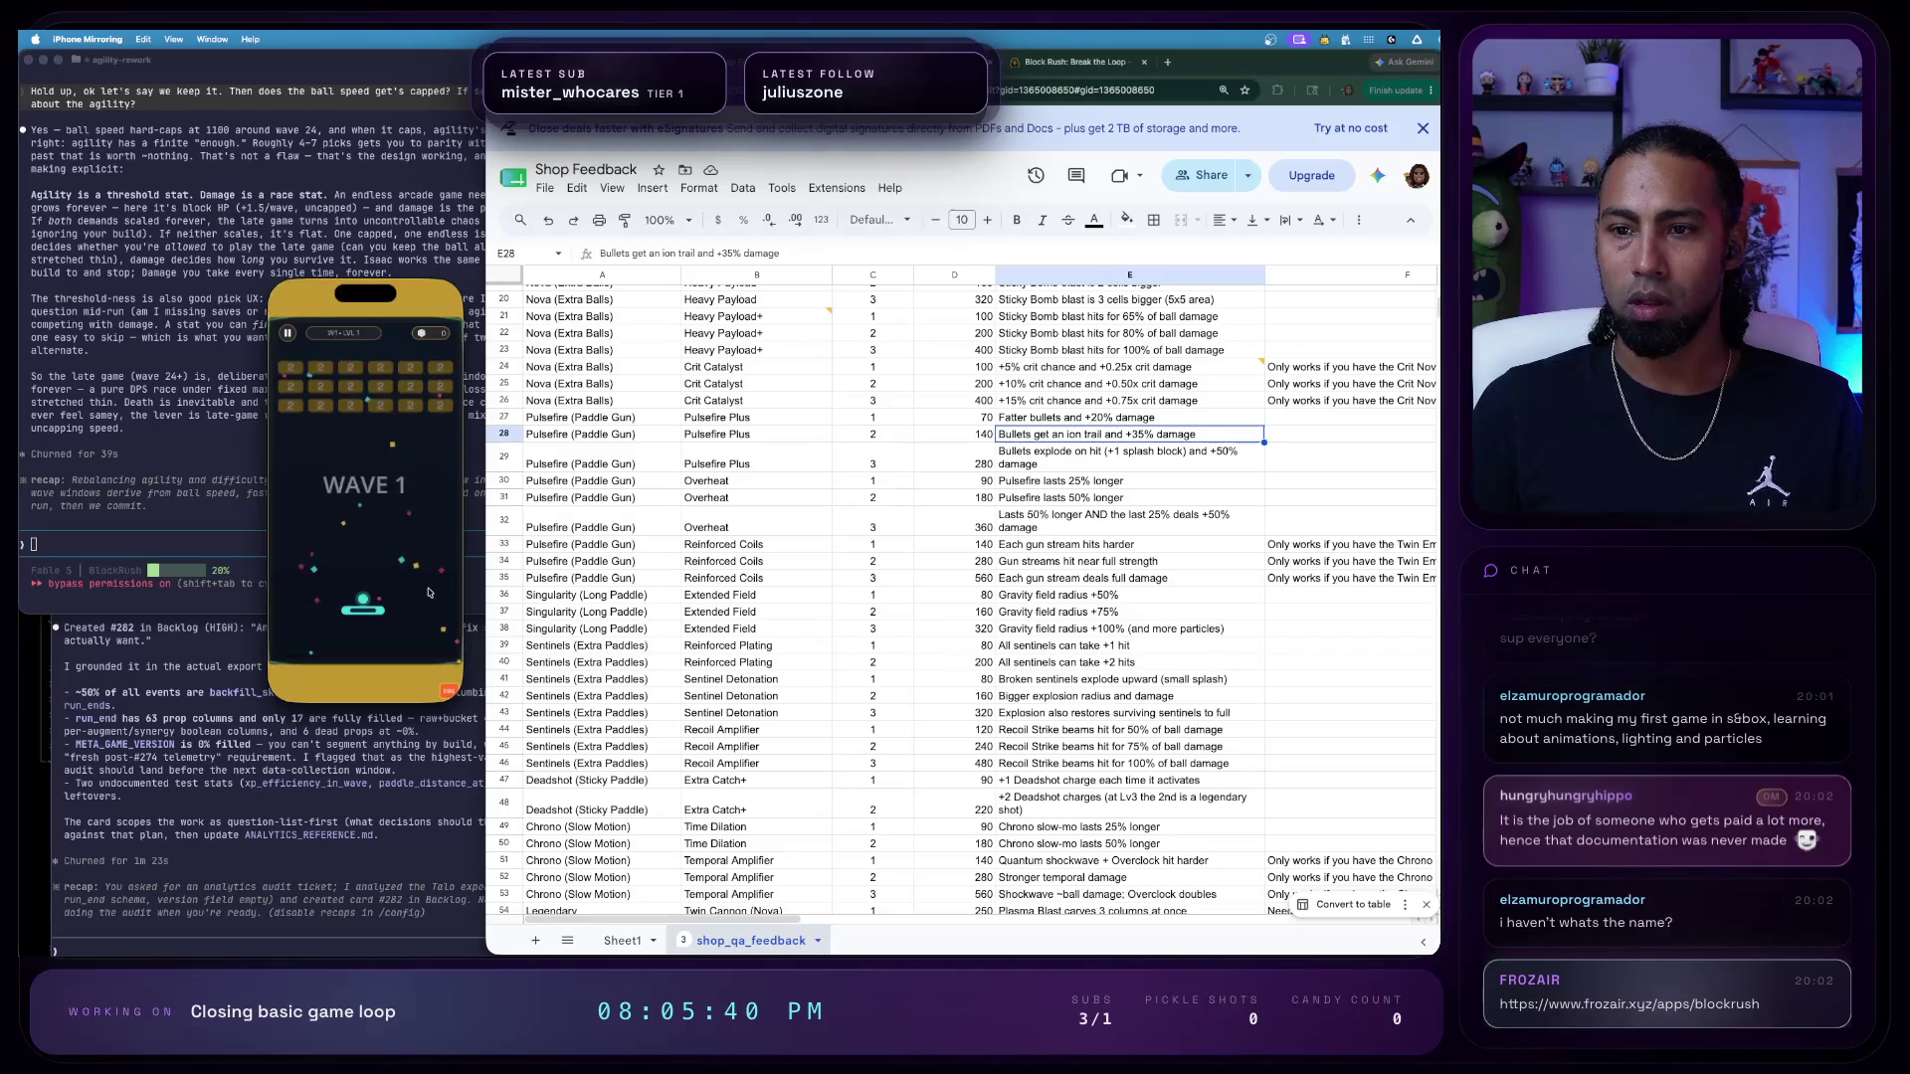
{"action": "left_click", "coordinate": [443, 686]}
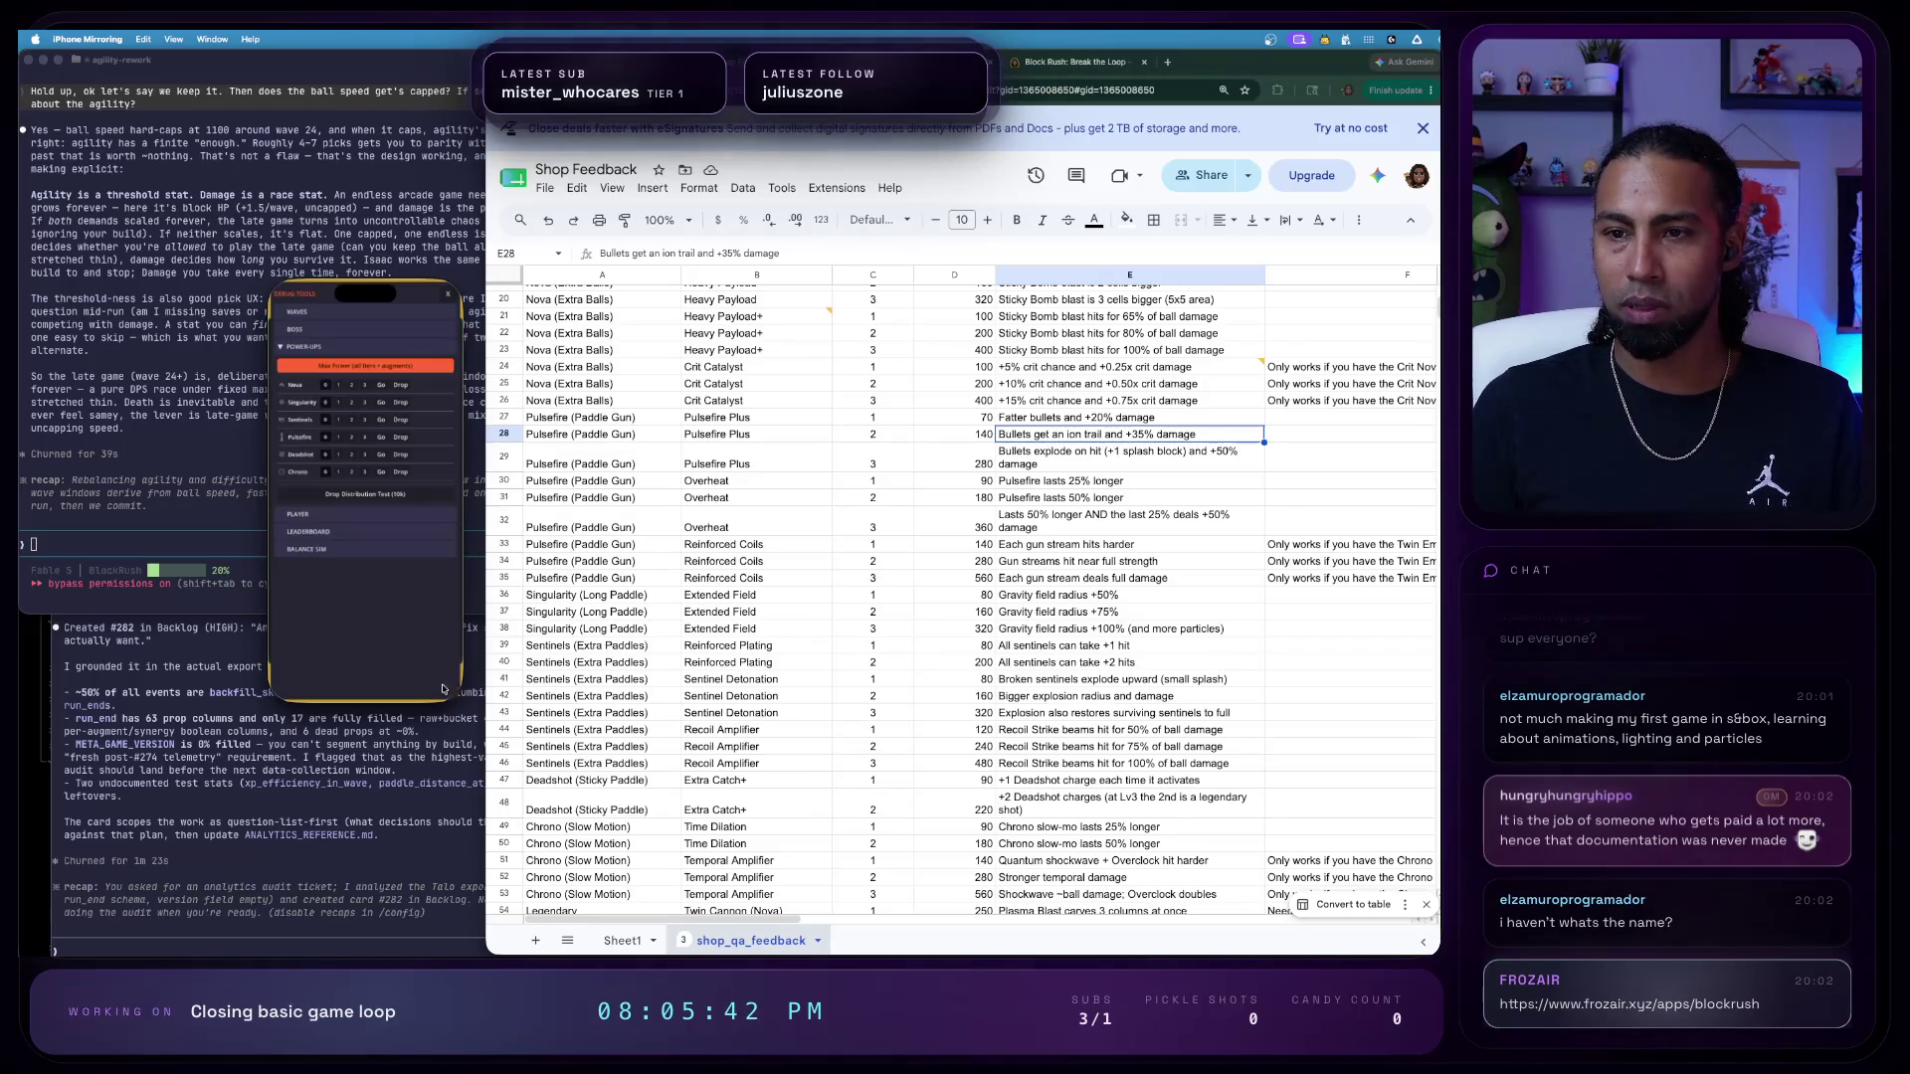
{"action": "left_click", "coordinate": [315, 521]}
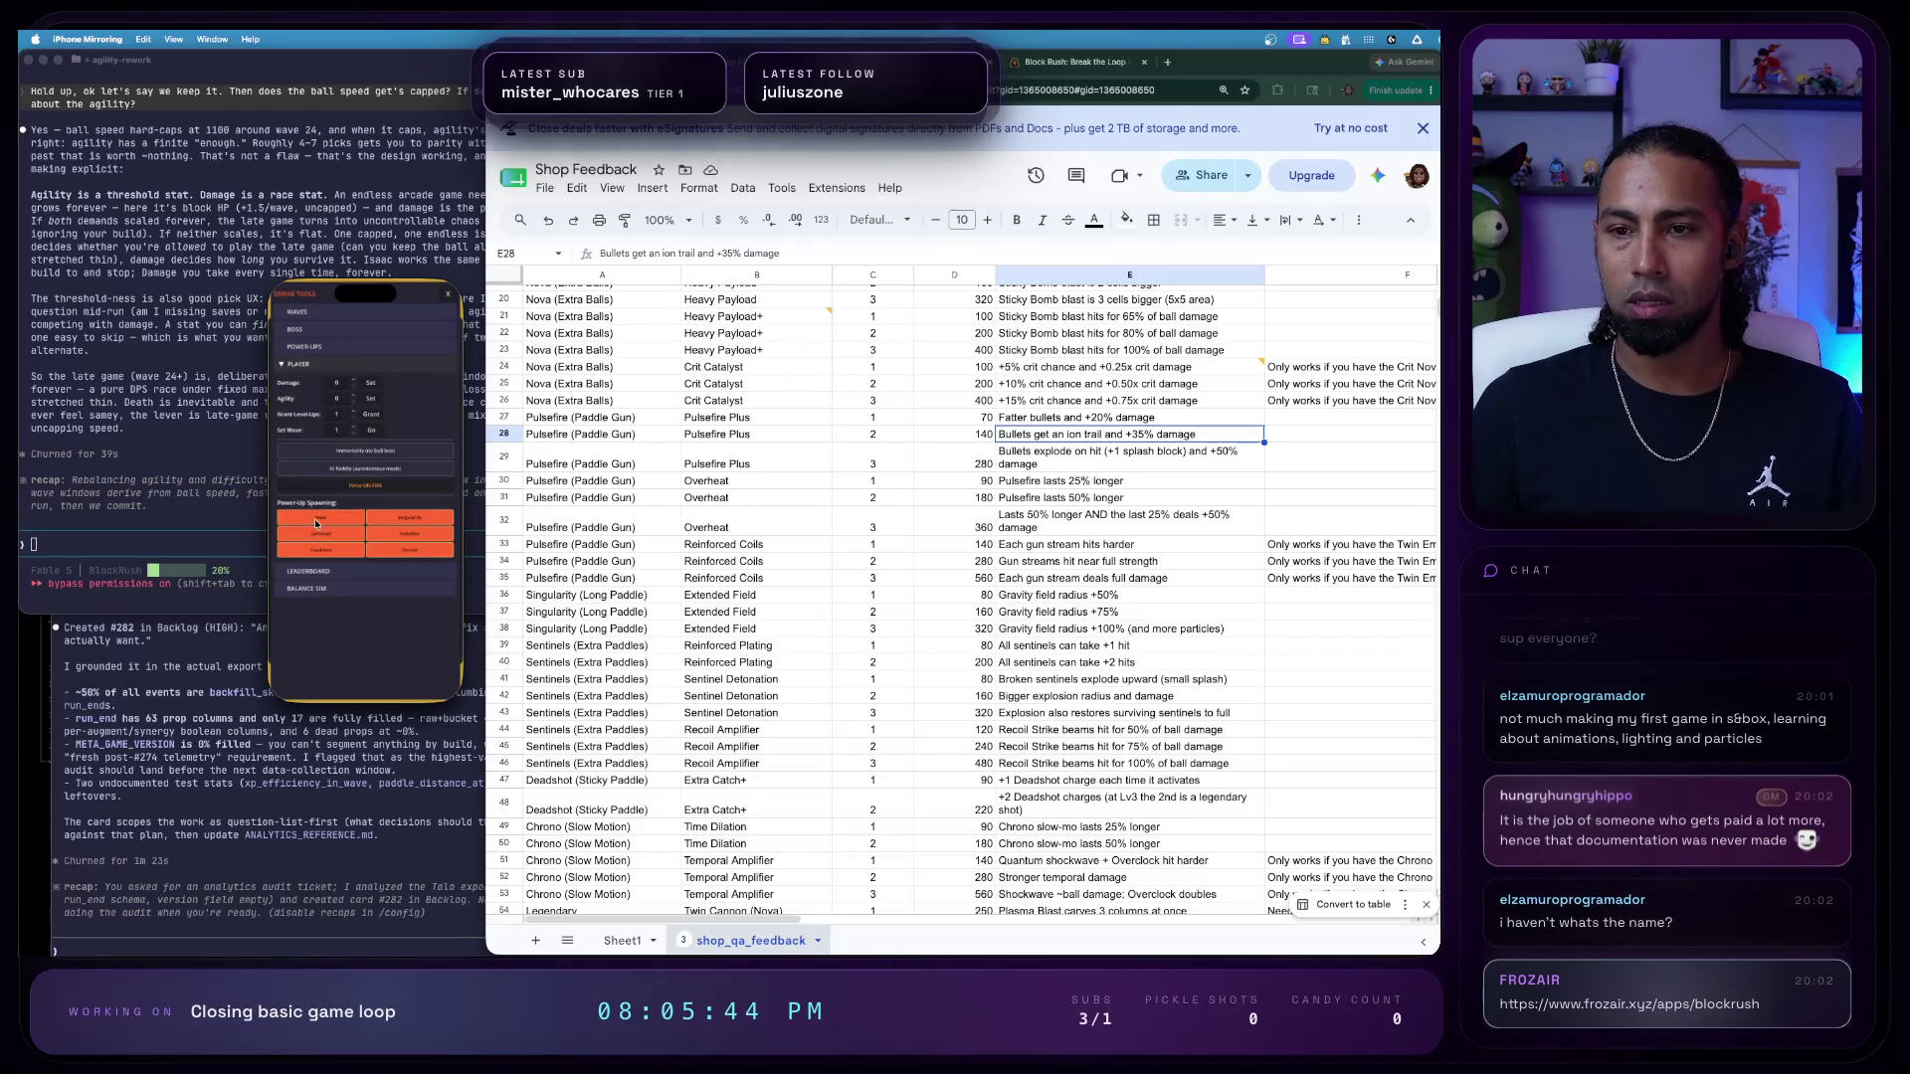
{"action": "left_click", "coordinate": [366, 470]}
{"action": "left_click", "coordinate": [326, 347]}
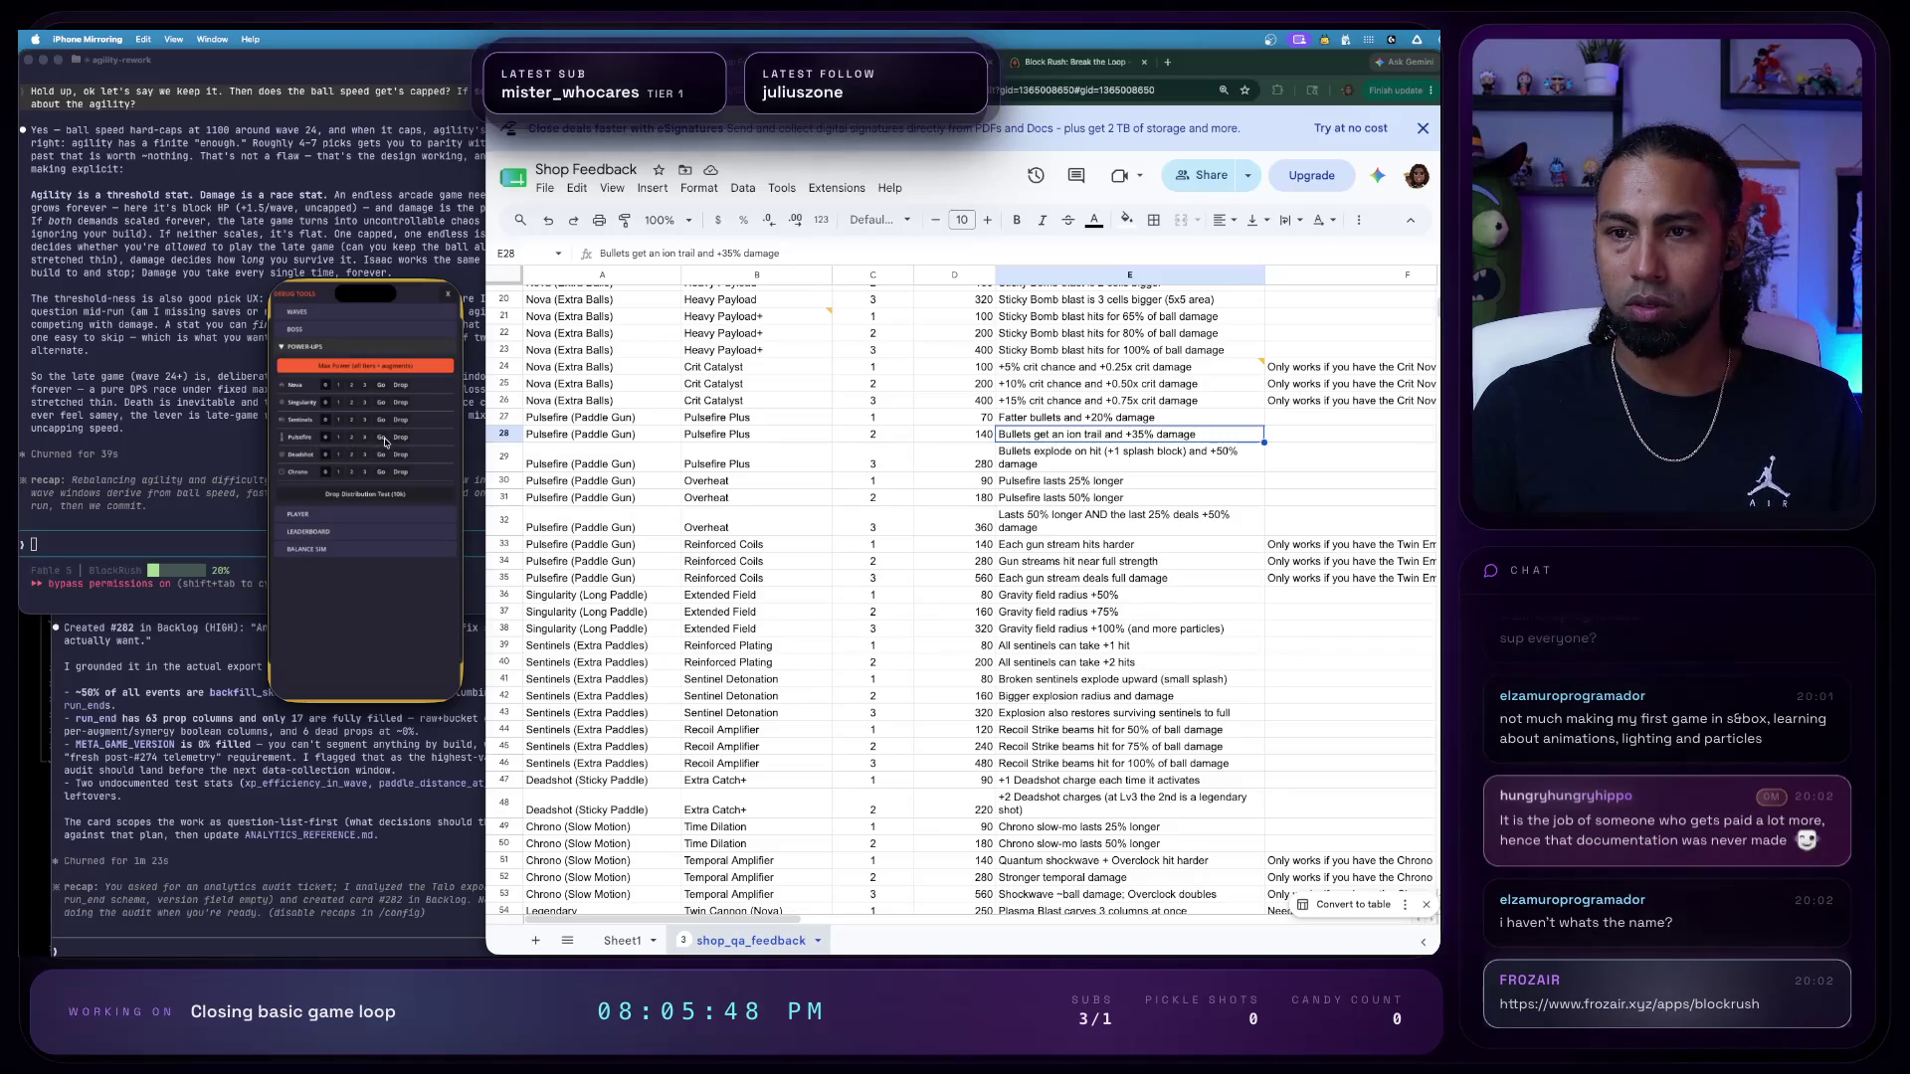
{"action": "left_click", "coordinate": [449, 294]}
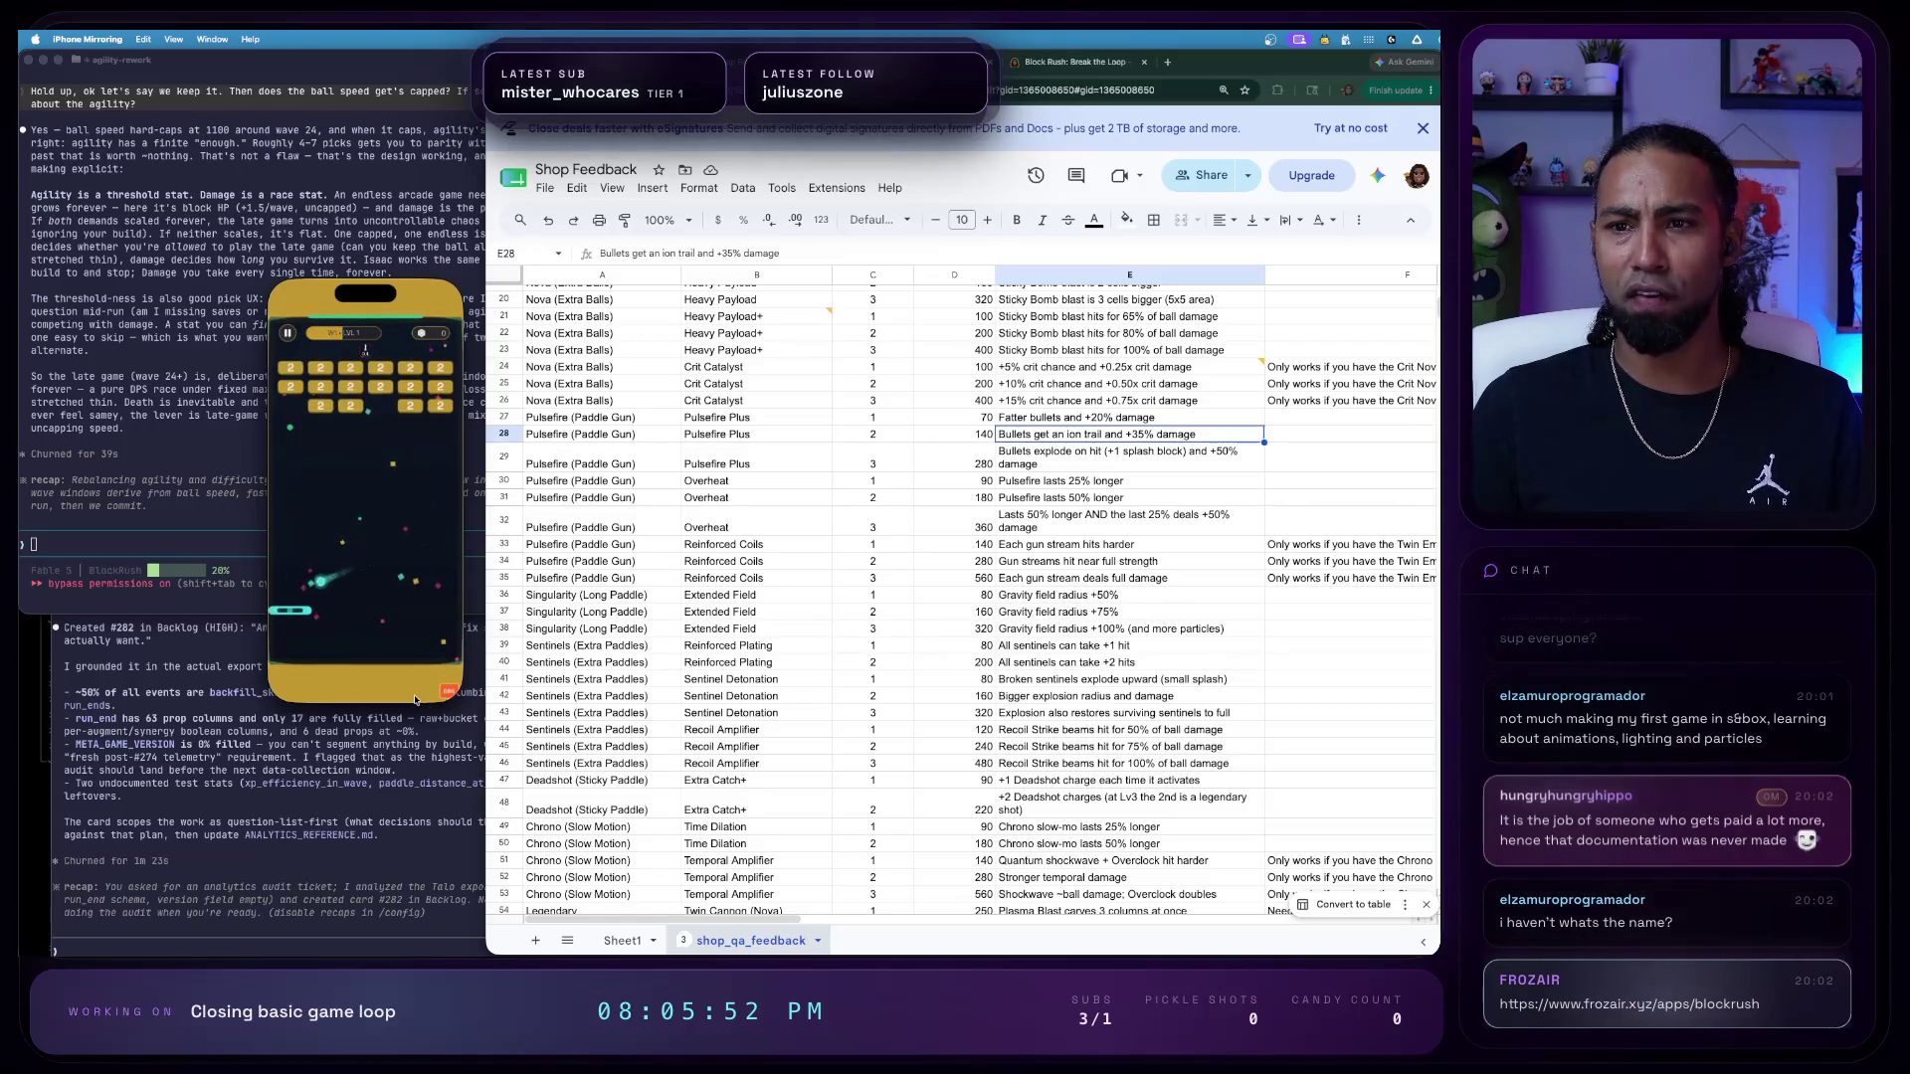
- Playtest Pulsefire at level 1 then level 3 via debug tools, then return to the feedback sheet
{"action": "left_click", "coordinate": [445, 691]}
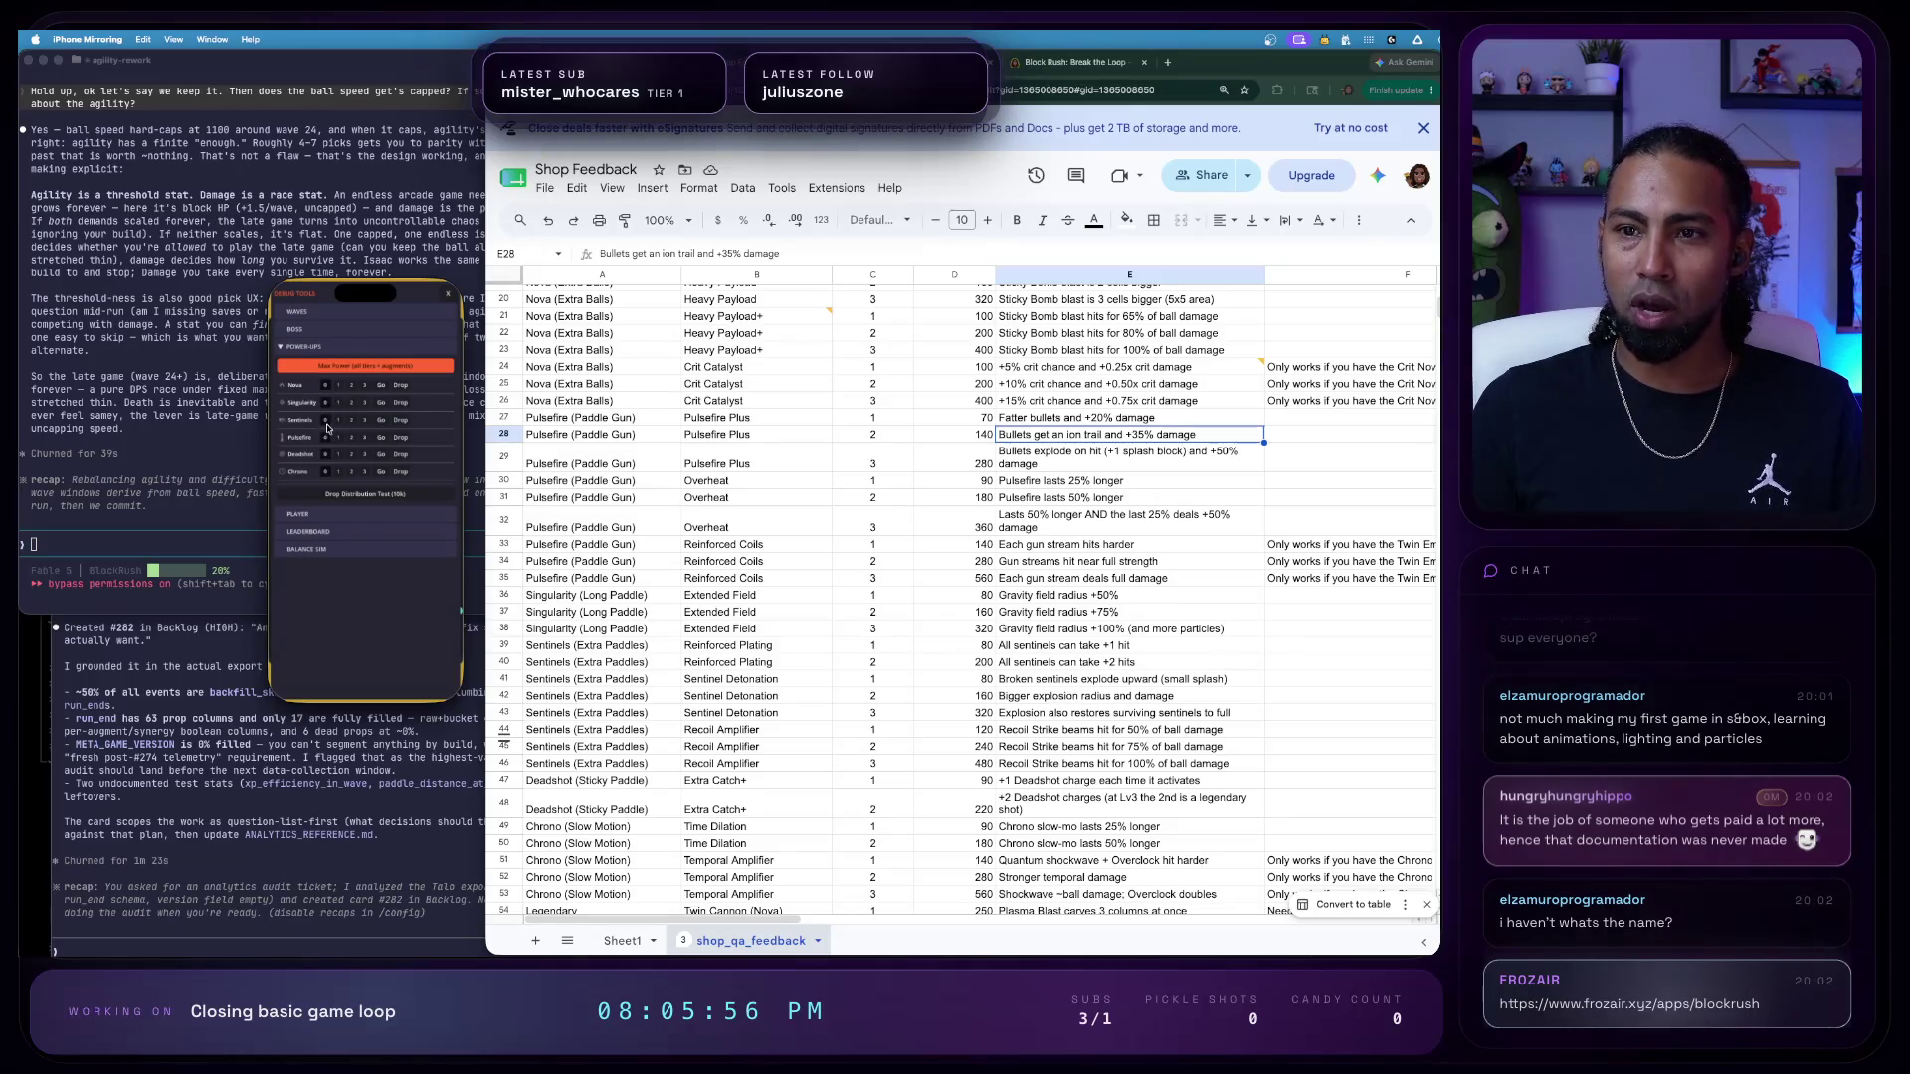
{"action": "left_click", "coordinate": [338, 436]}
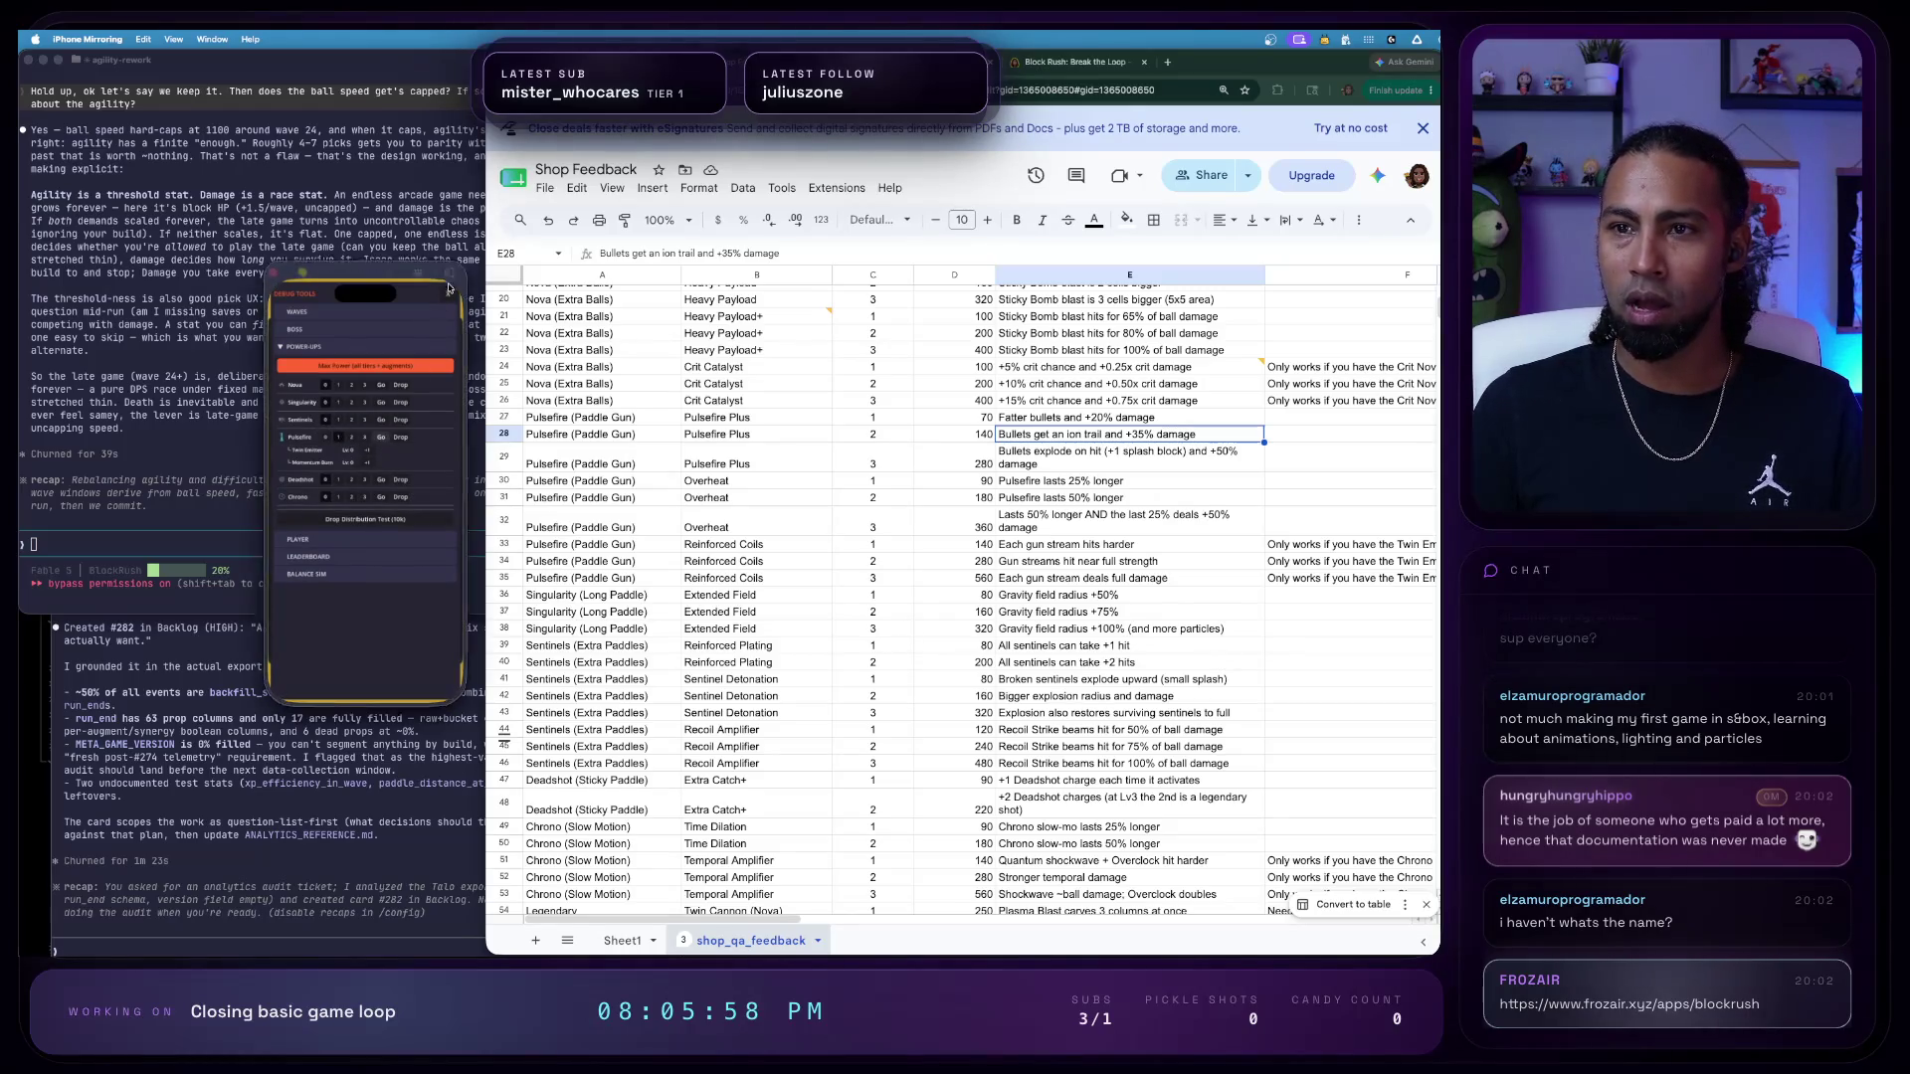
{"action": "left_click", "coordinate": [443, 298]}
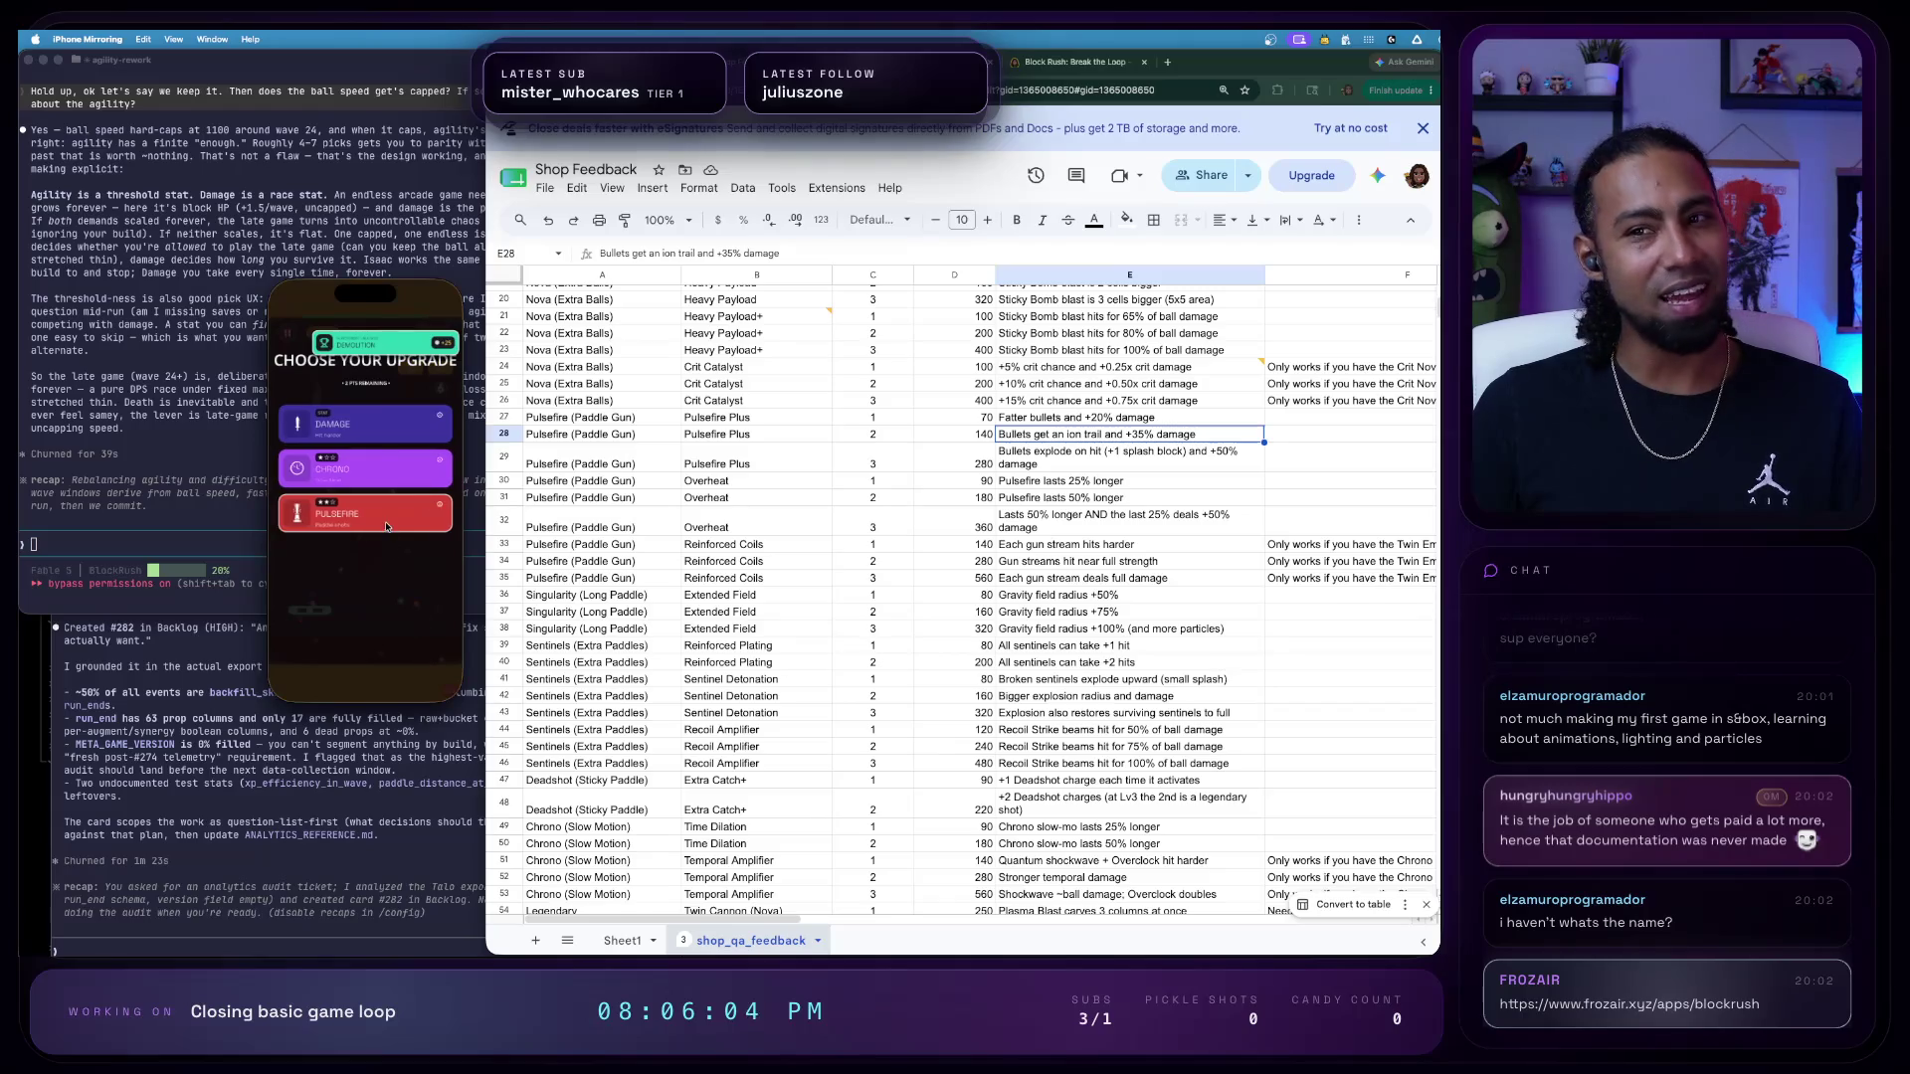
{"action": "left_click", "coordinate": [403, 521]}
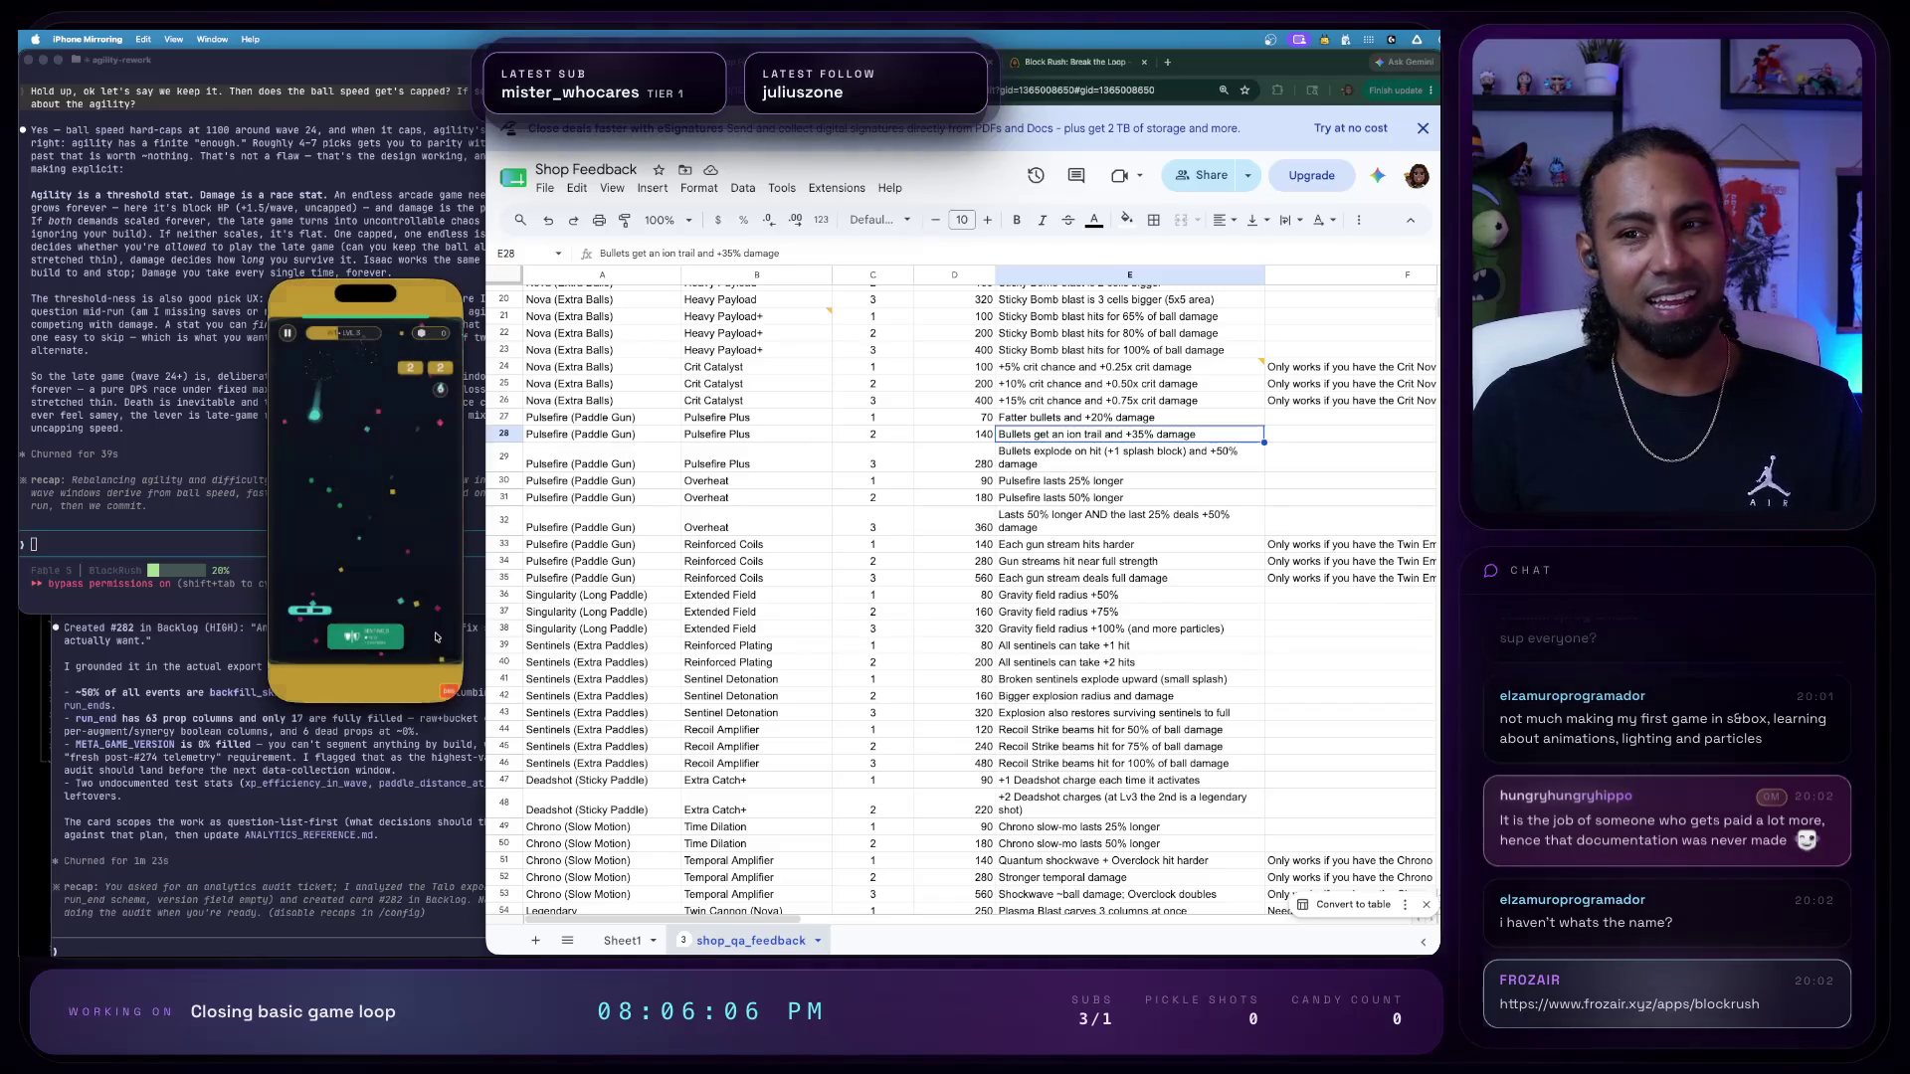
{"action": "left_click", "coordinate": [447, 690]}
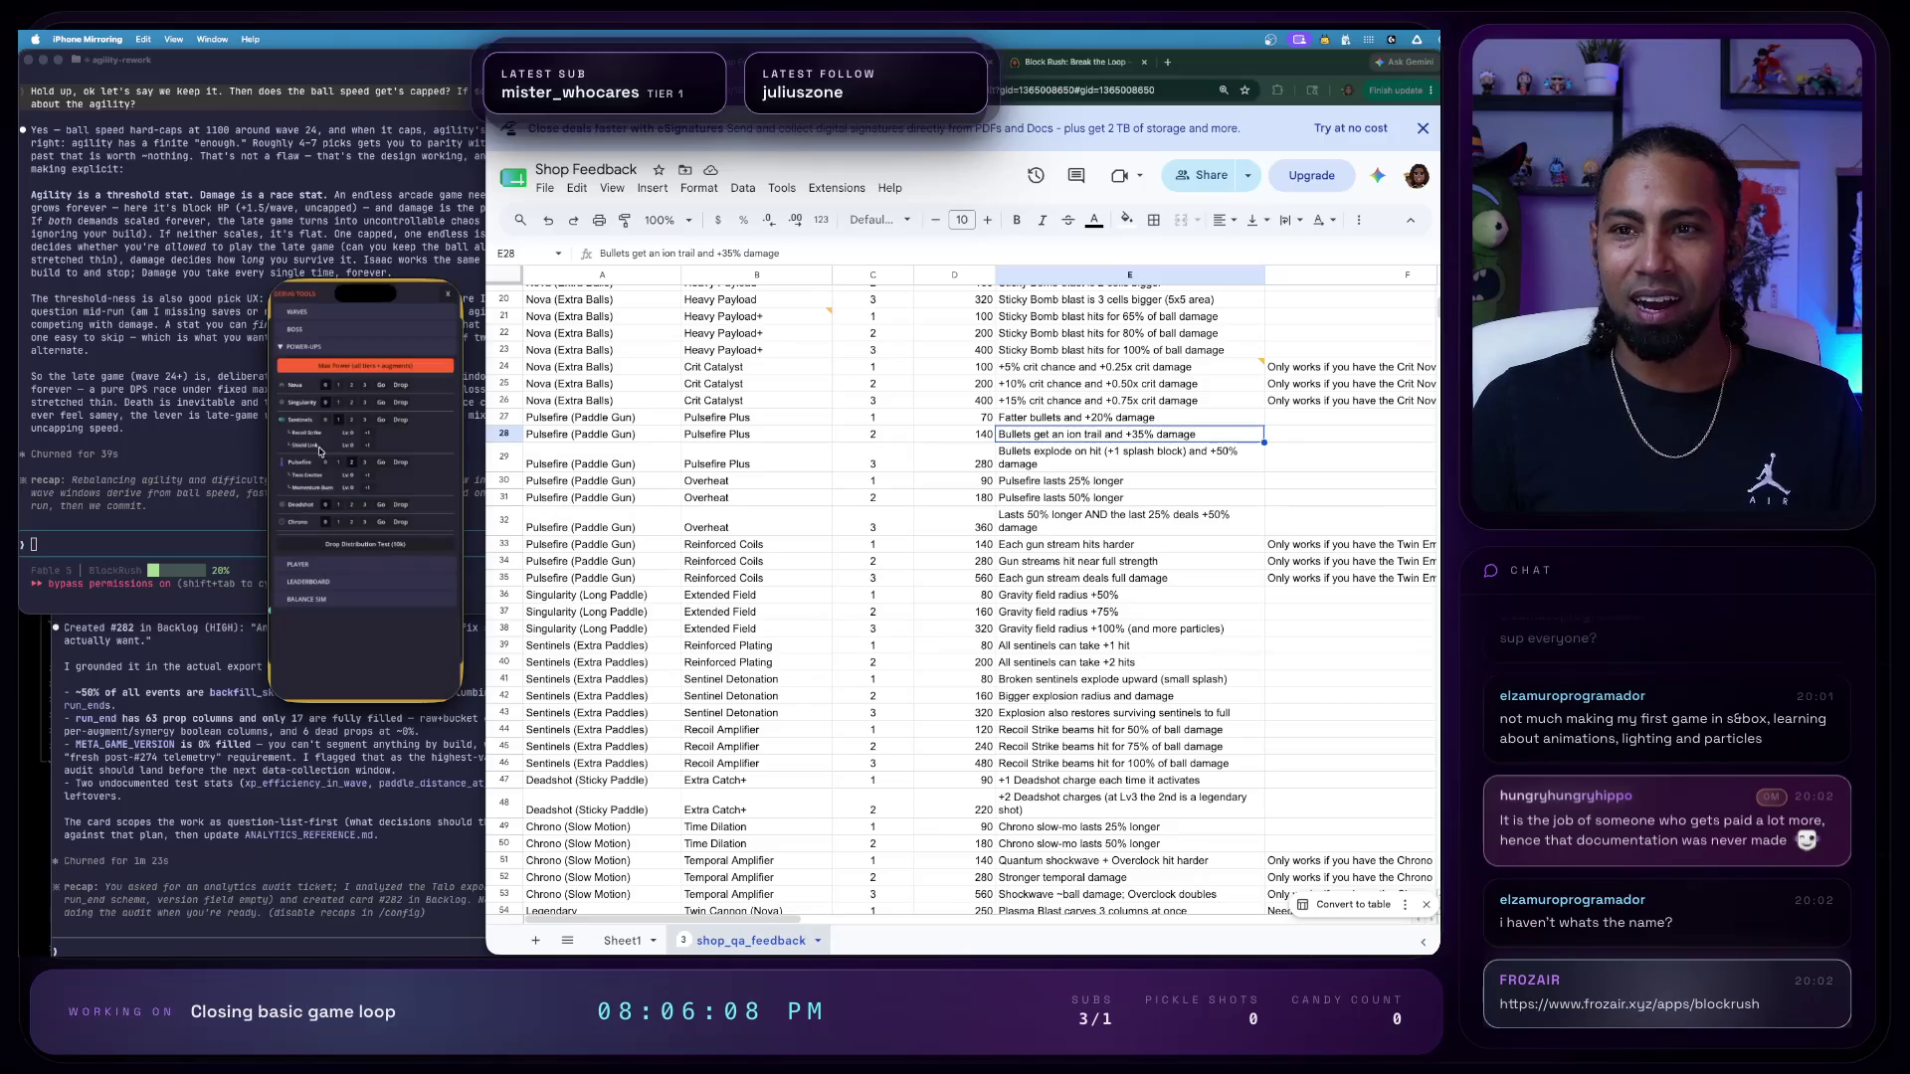
{"action": "left_click", "coordinate": [369, 466]}
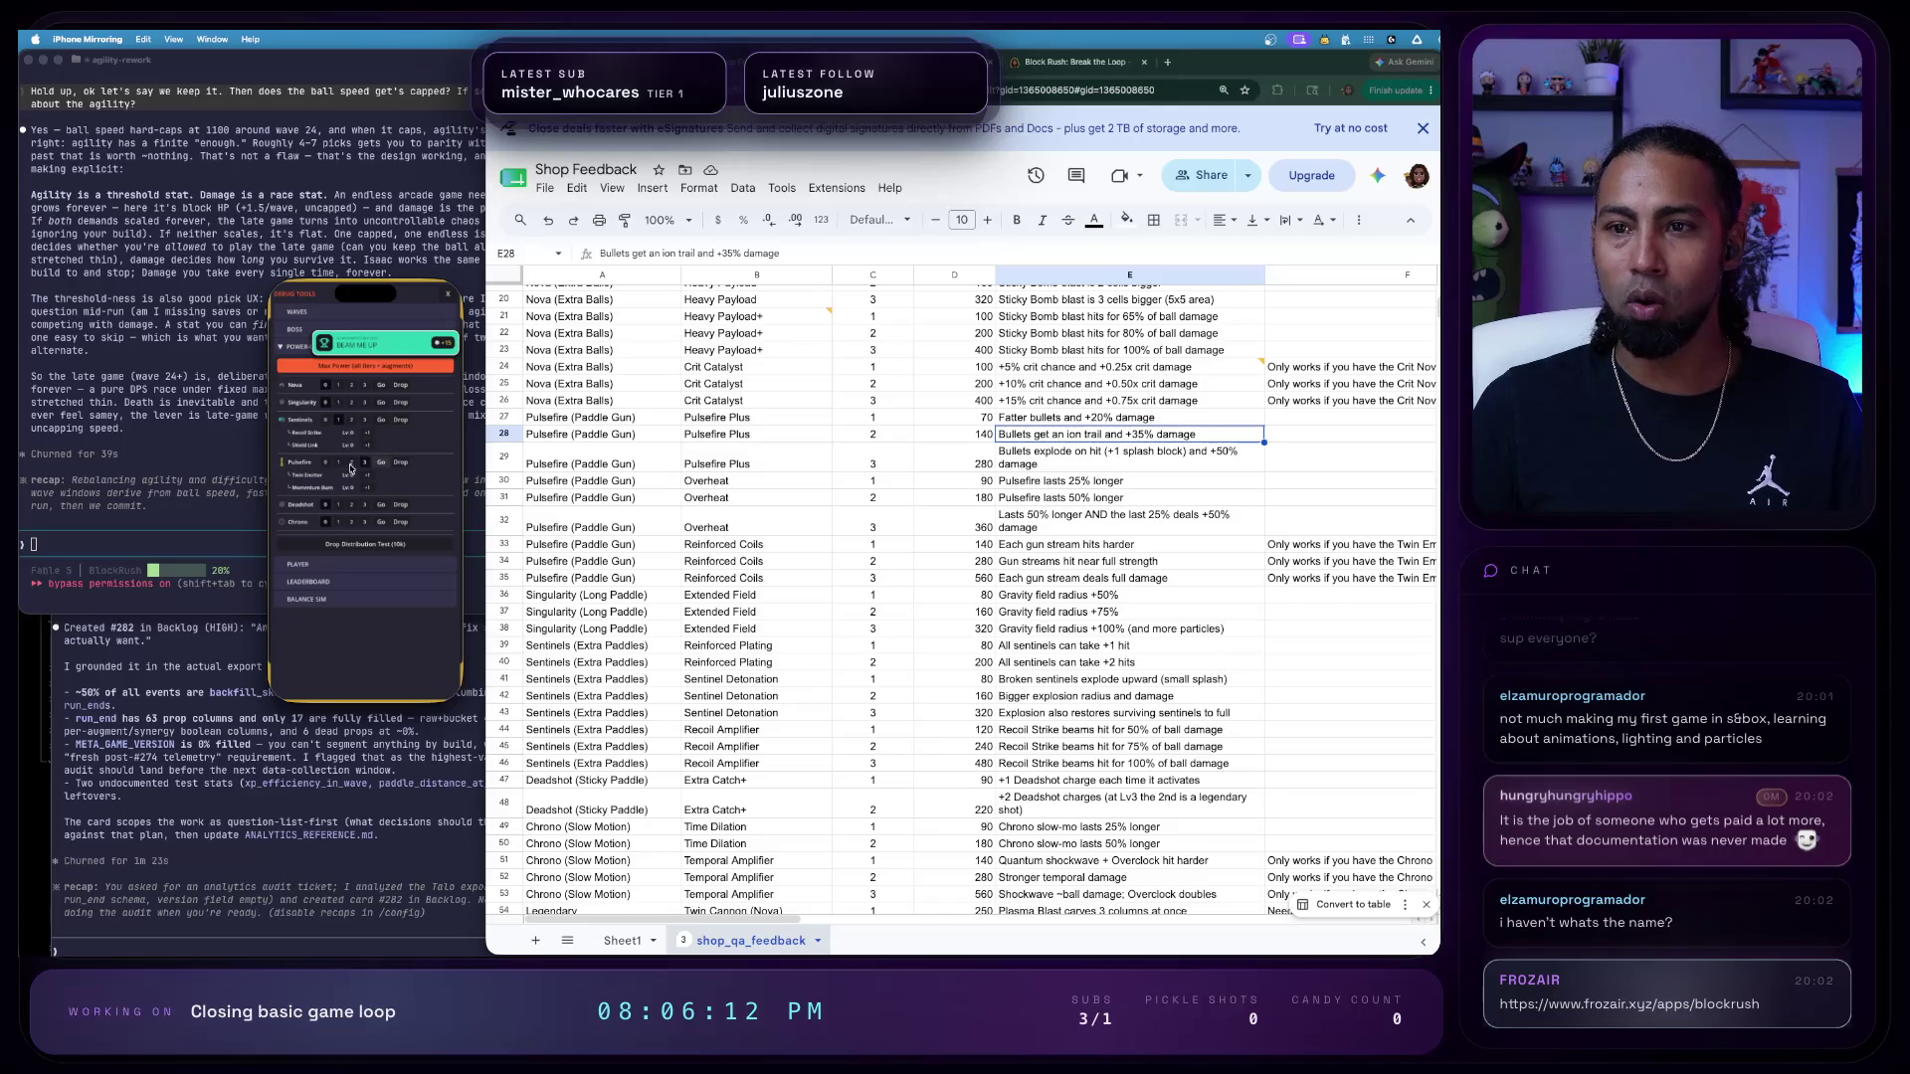
{"action": "left_click", "coordinate": [445, 295]}
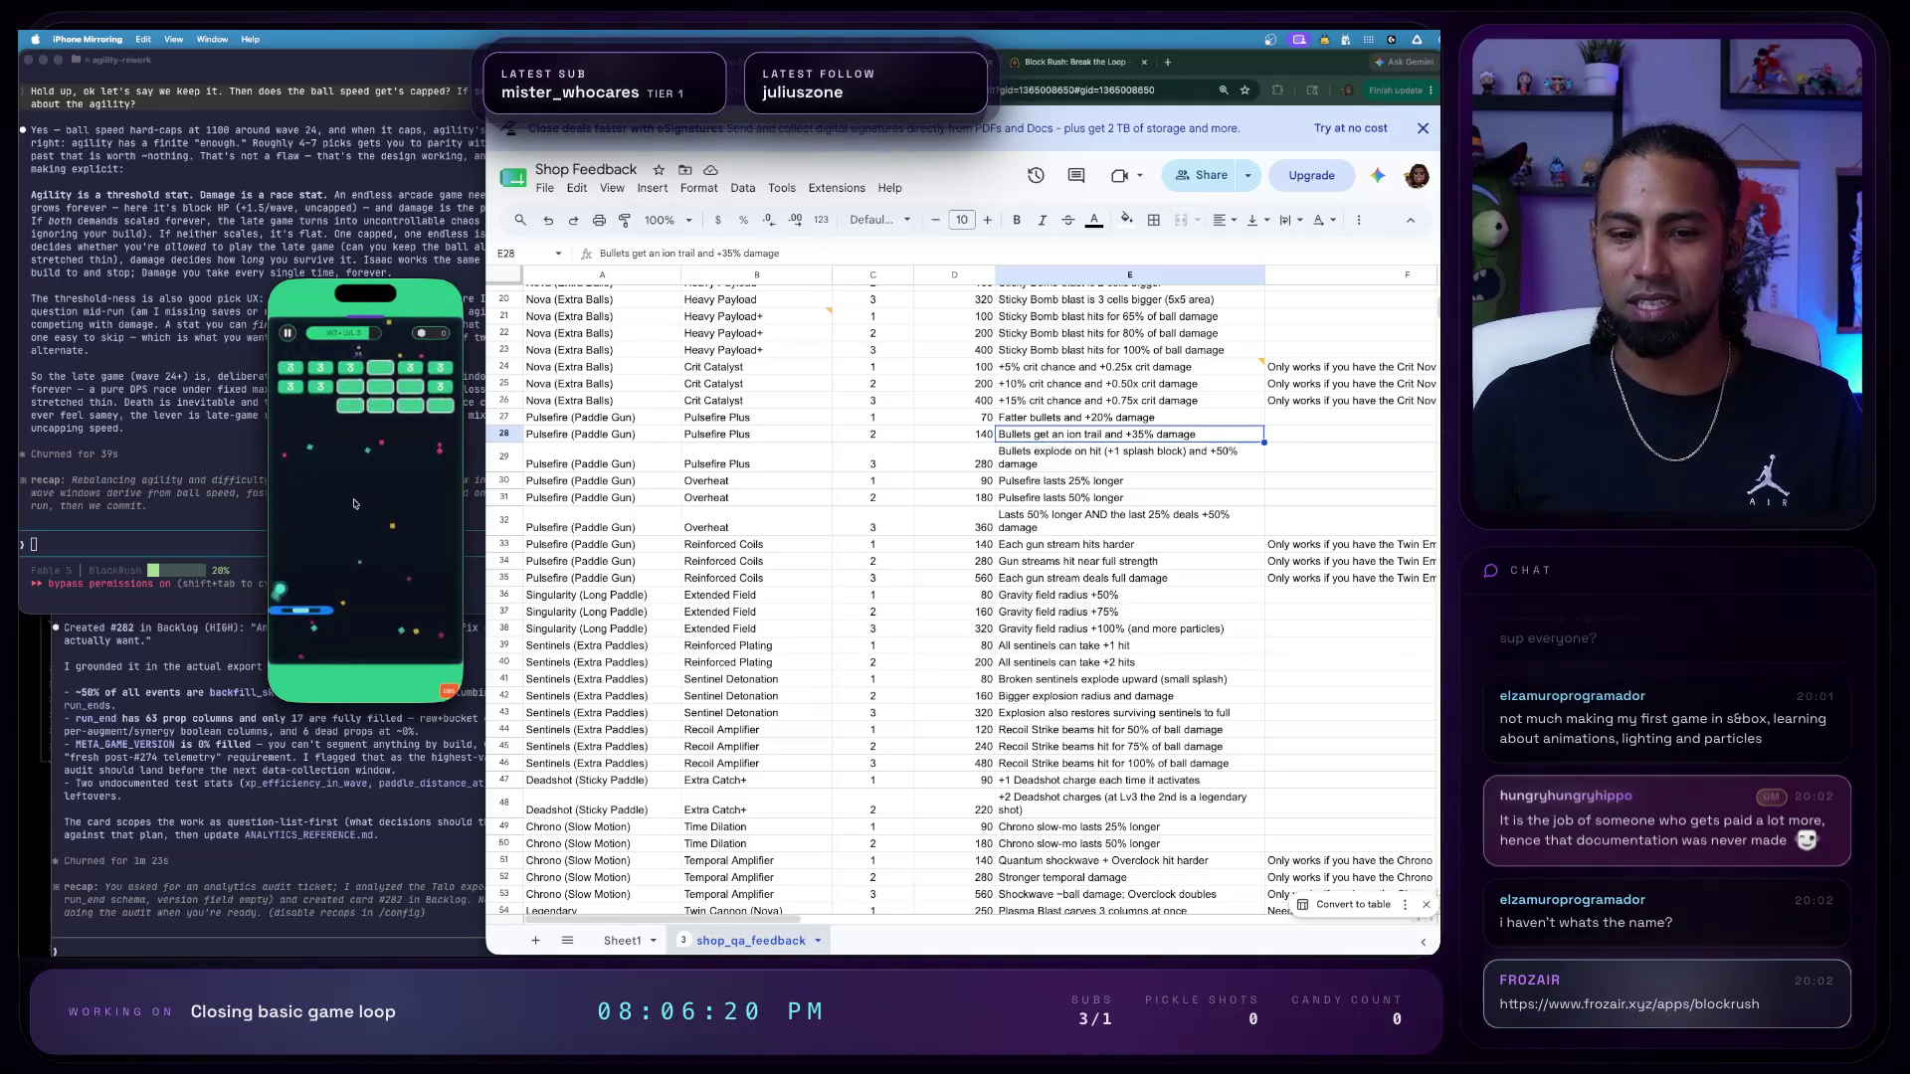
{"action": "left_click", "coordinate": [447, 689]}
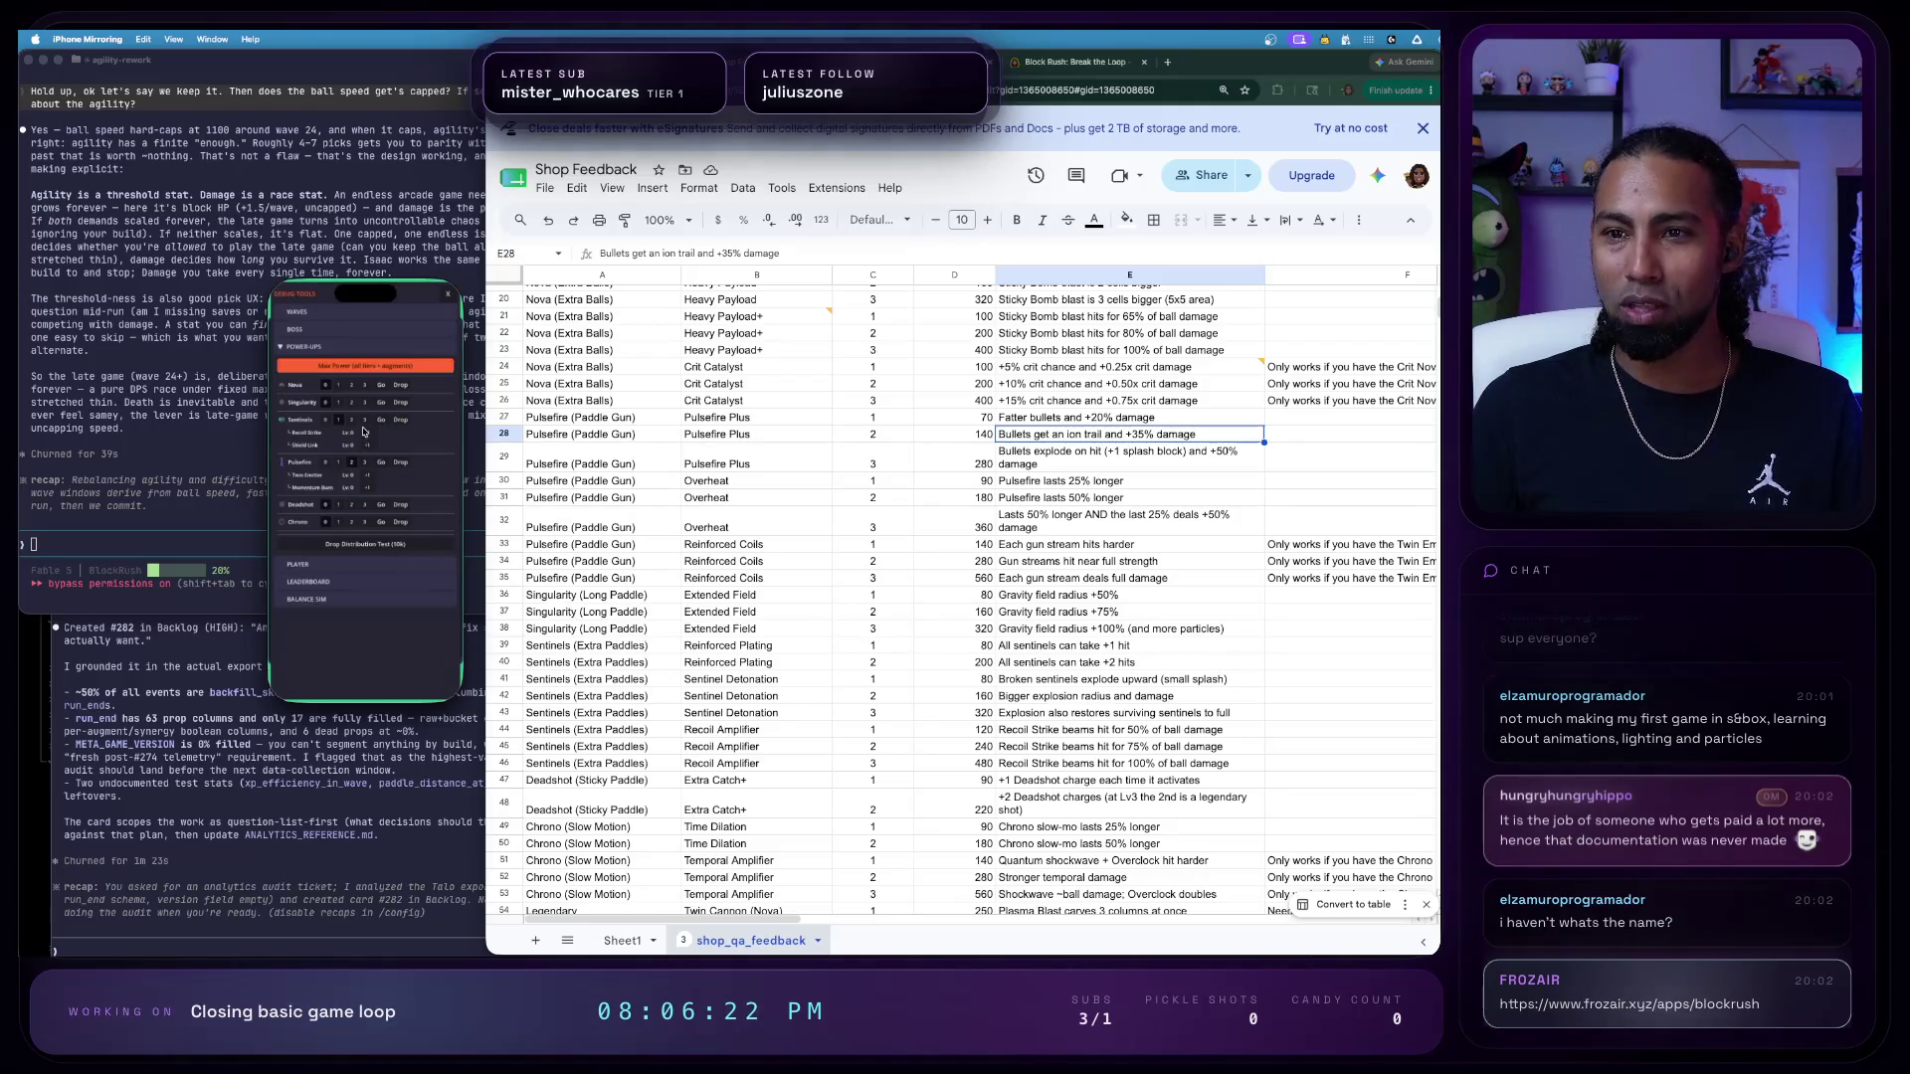
{"action": "left_click", "coordinate": [443, 301]}
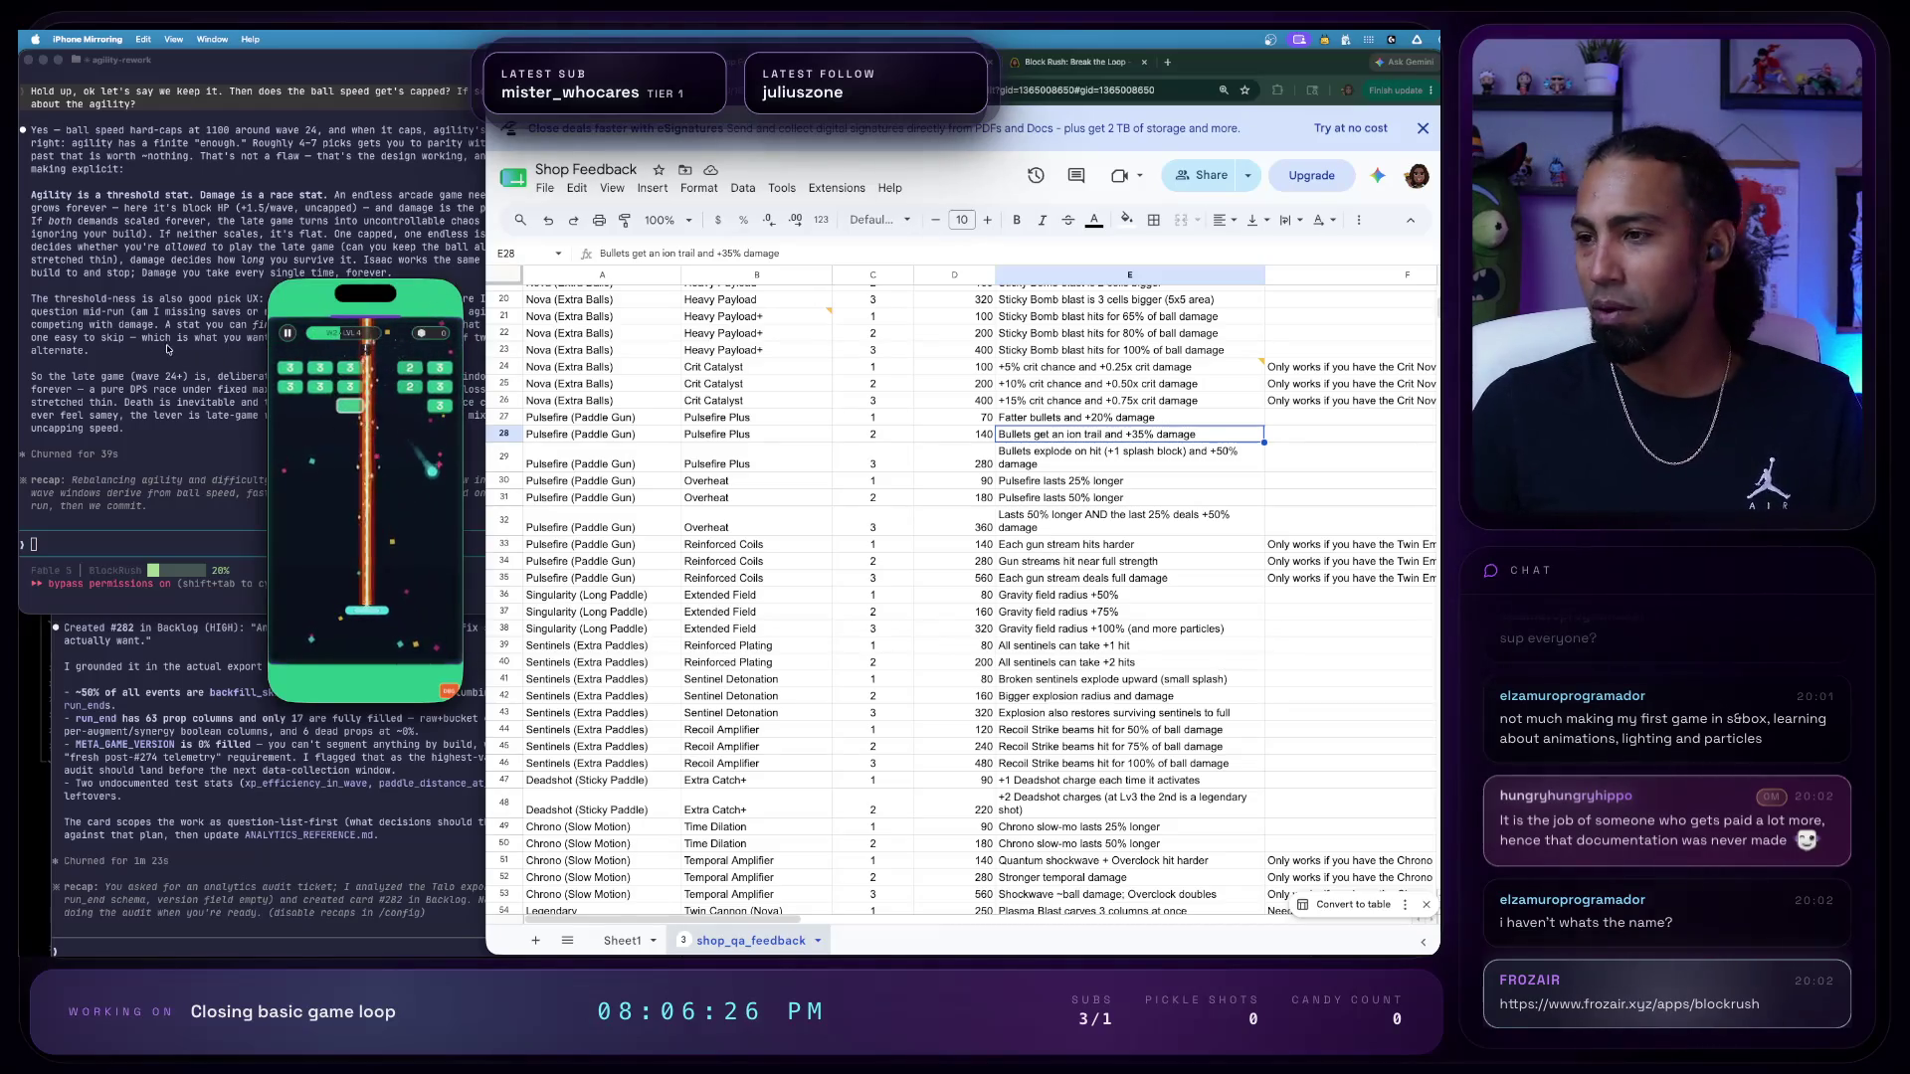
{"action": "left_click", "coordinate": [1116, 443]}
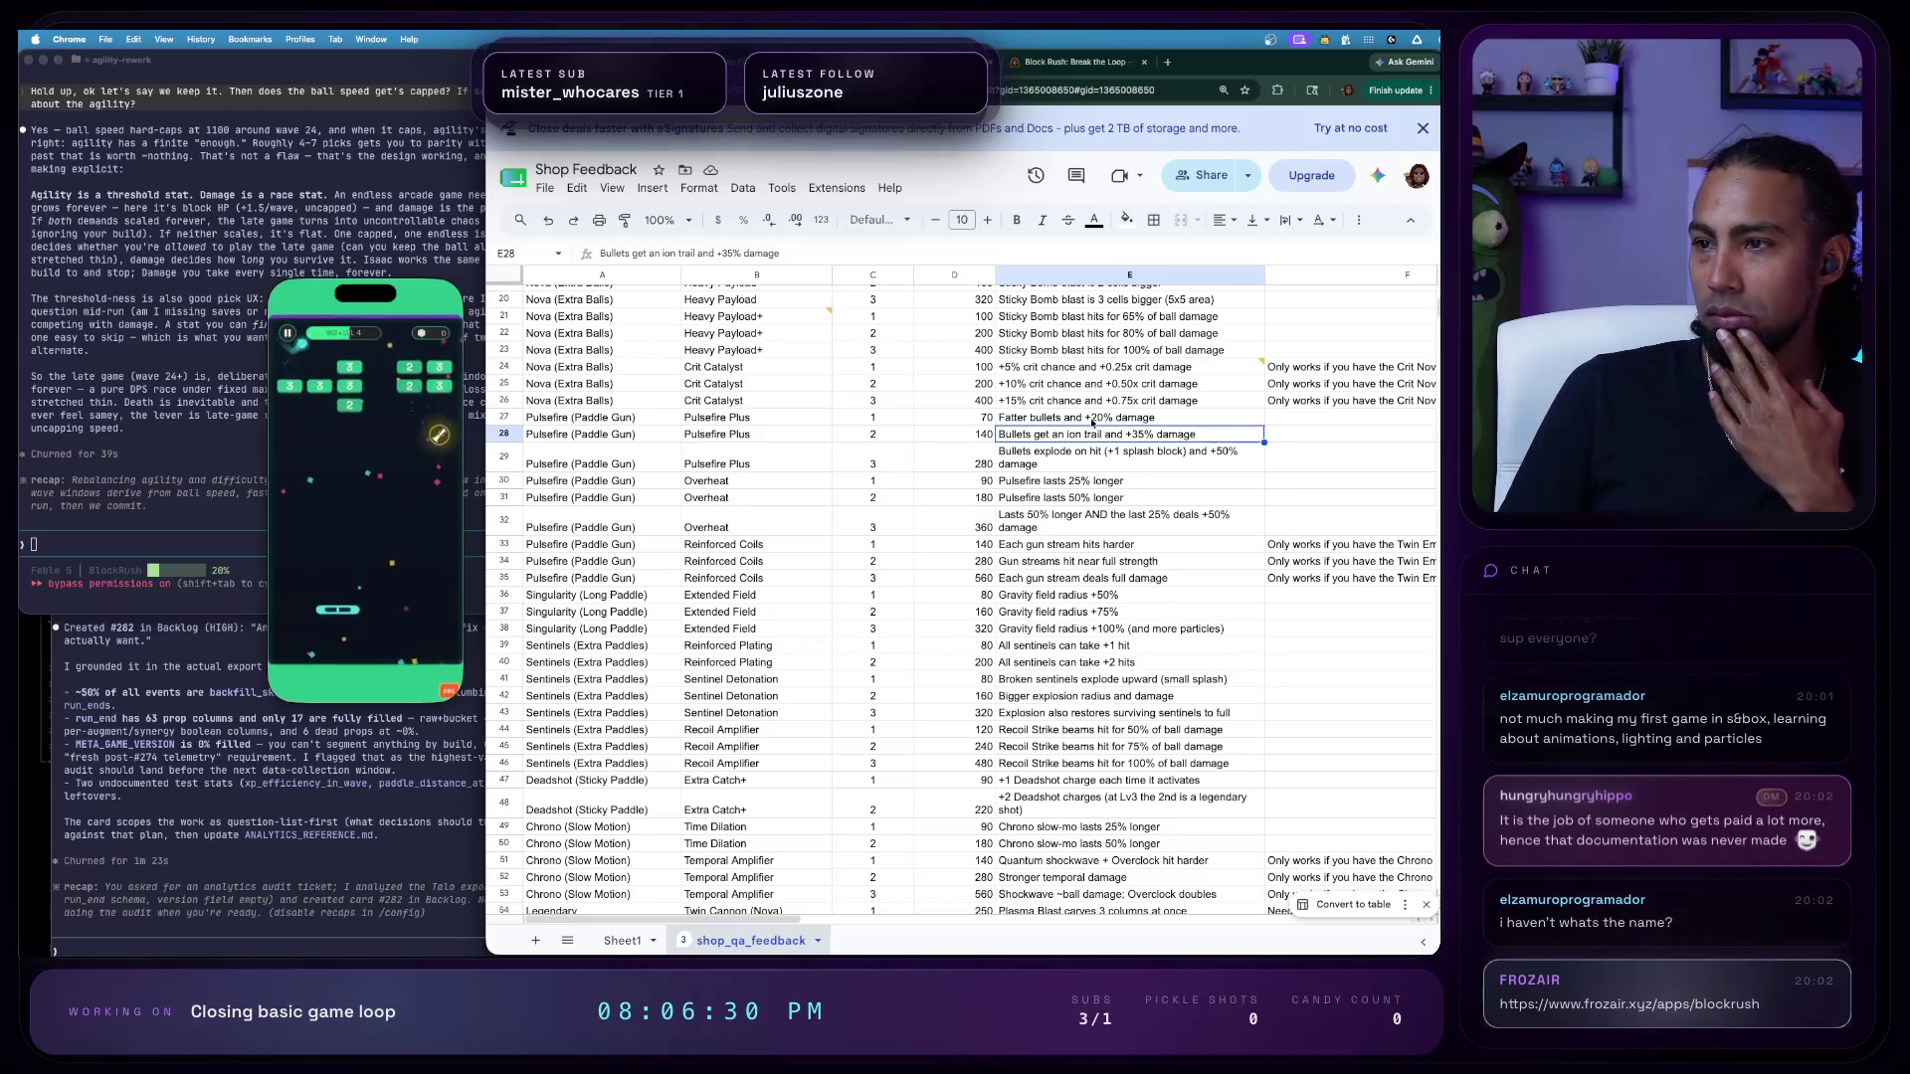
- Comment on E27 (Fatter bullets): Needs visual polish + L3 should change visually
{"action": "right_click", "coordinate": [1104, 422]}
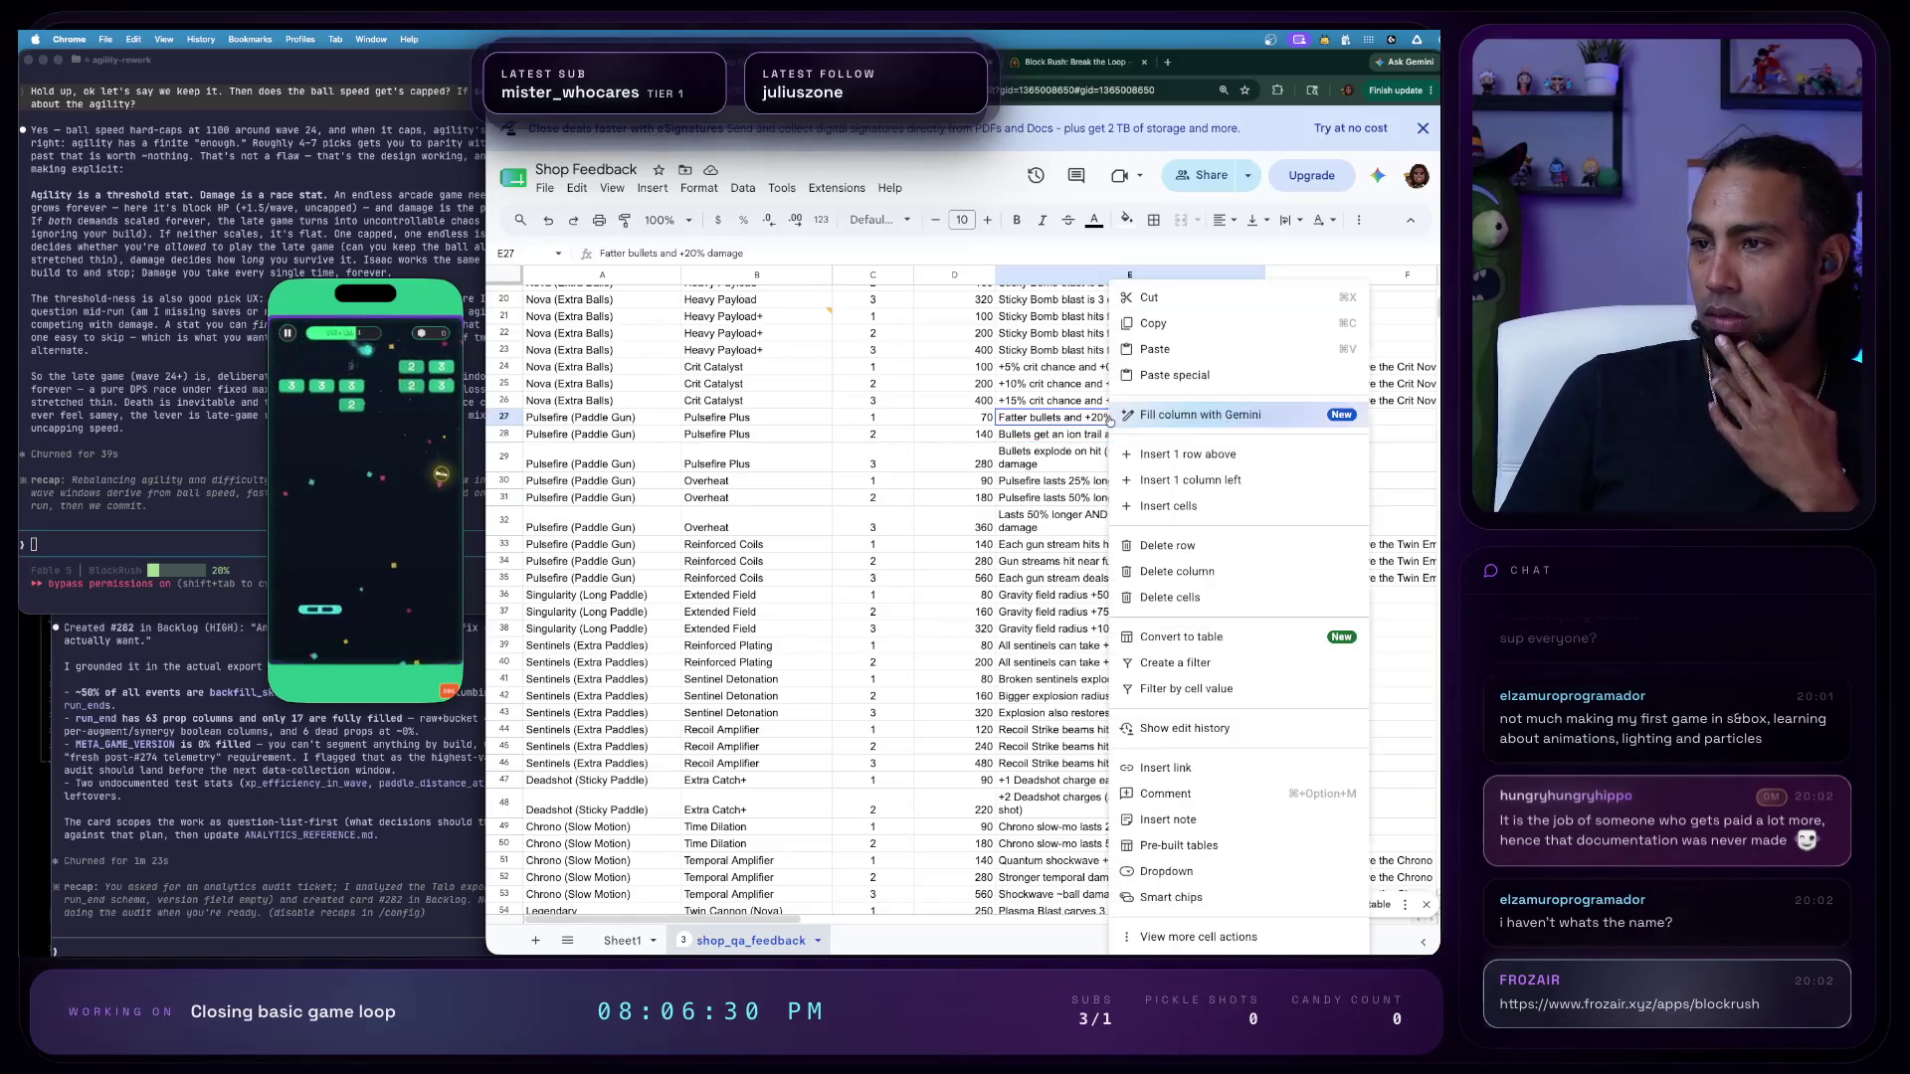
{"action": "left_click", "coordinate": [1200, 804]}
{"action": "type", "text": "Bul"}
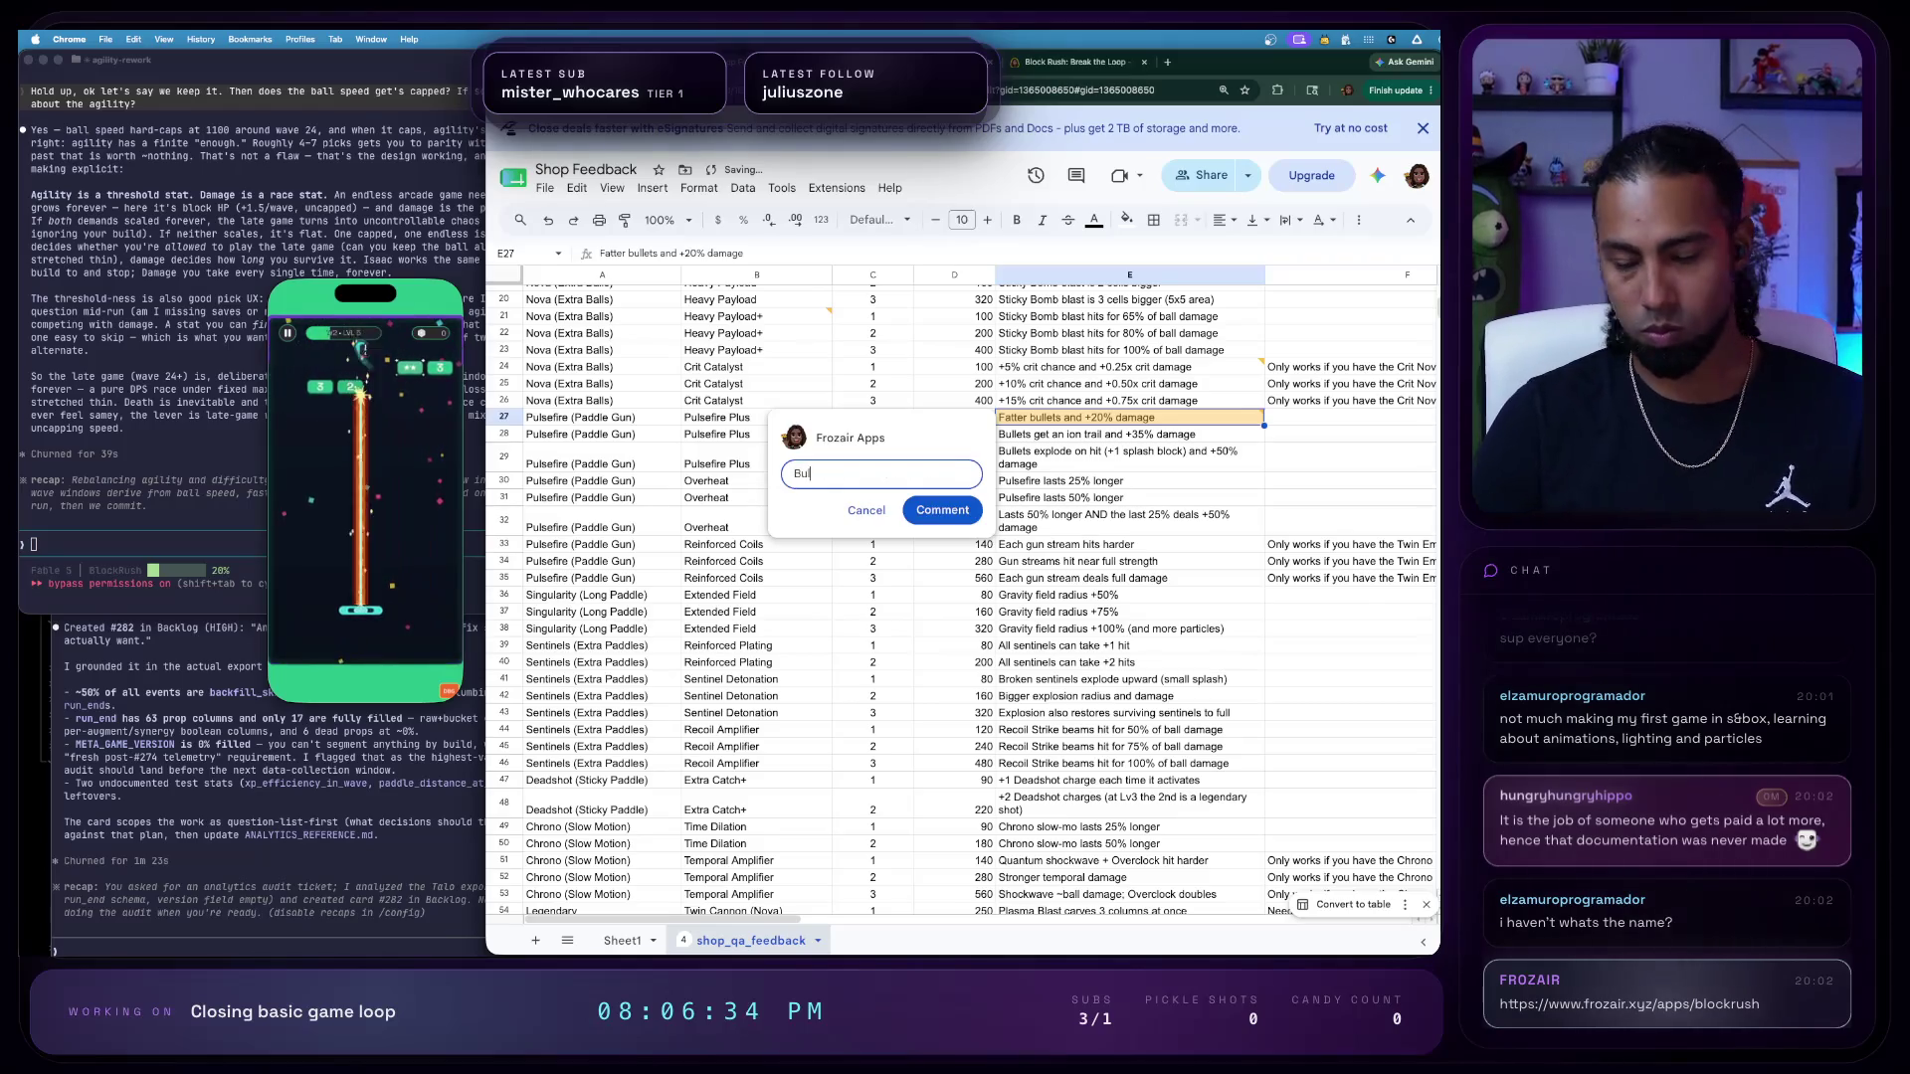
{"action": "type", "text": "lets ar"}
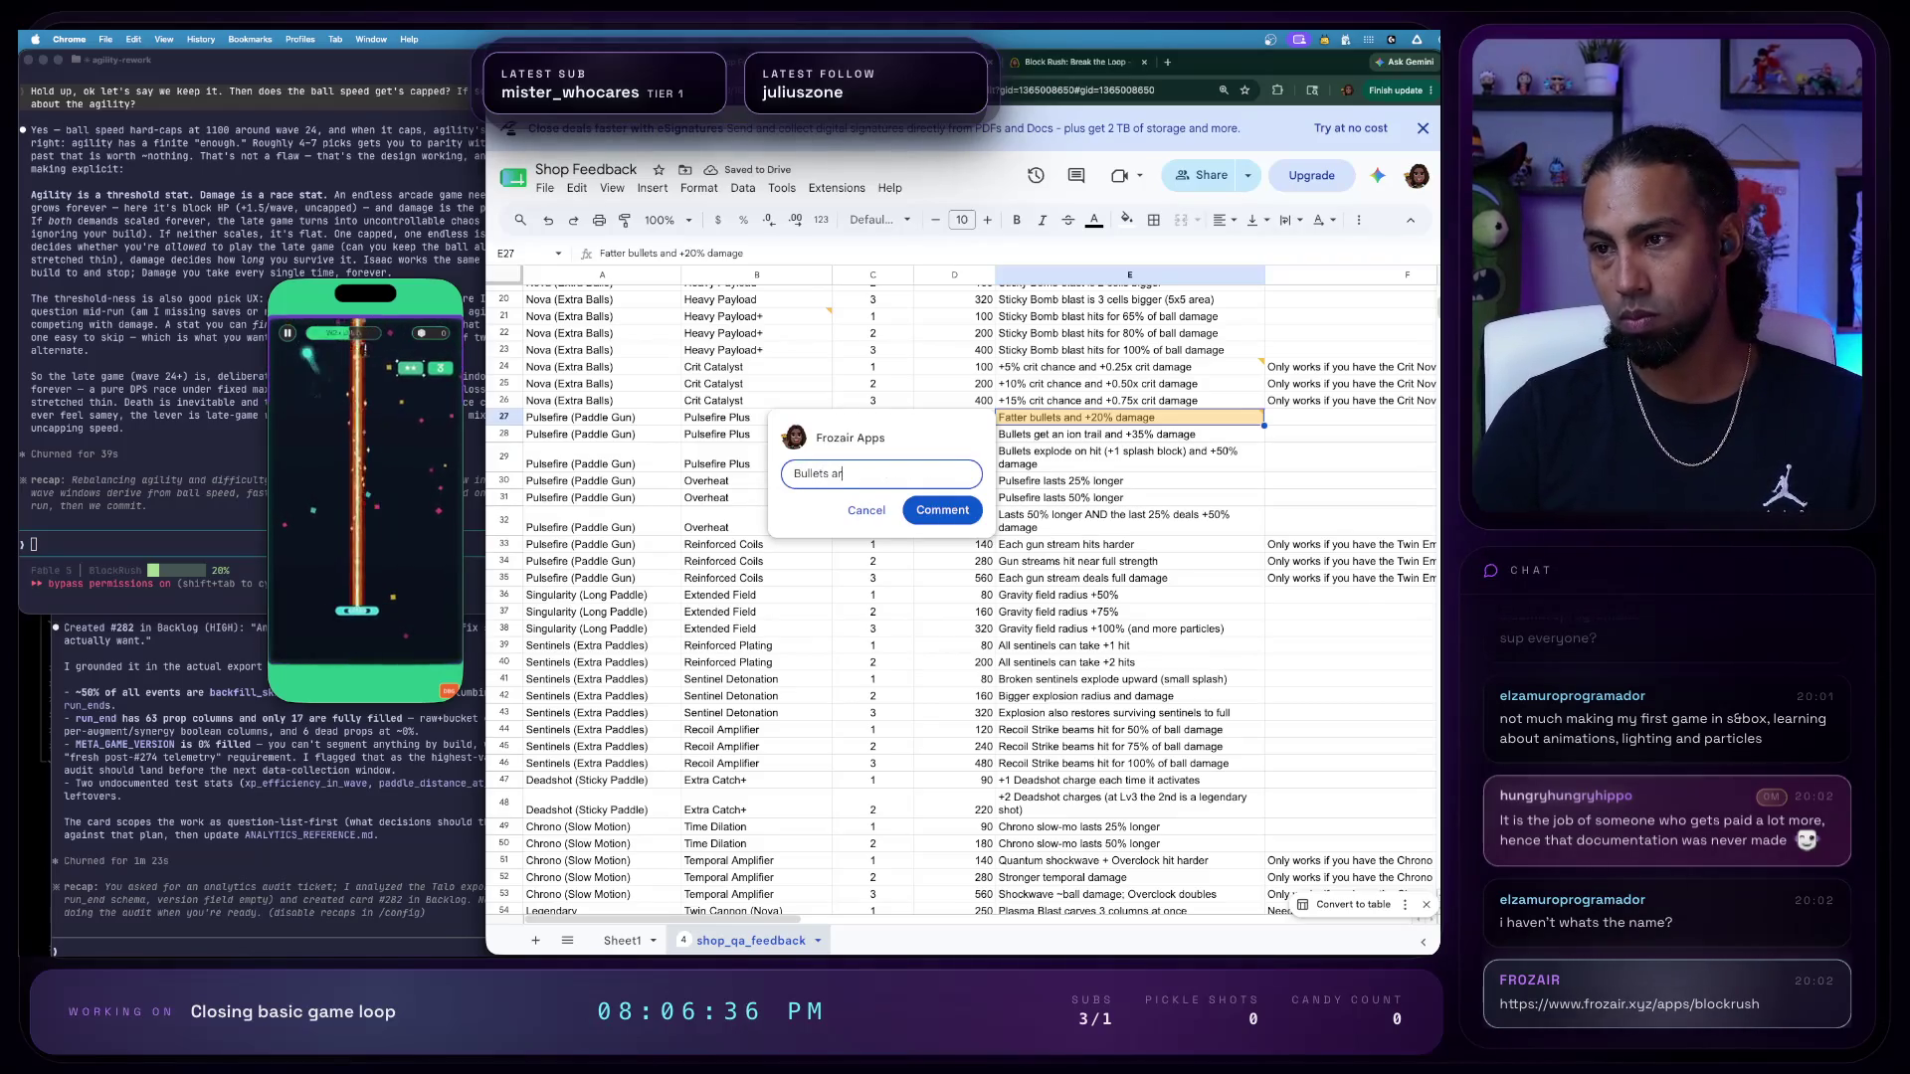
{"action": "key", "text": "ctrl+a"}
{"action": "type", "text": "Needs visual"}
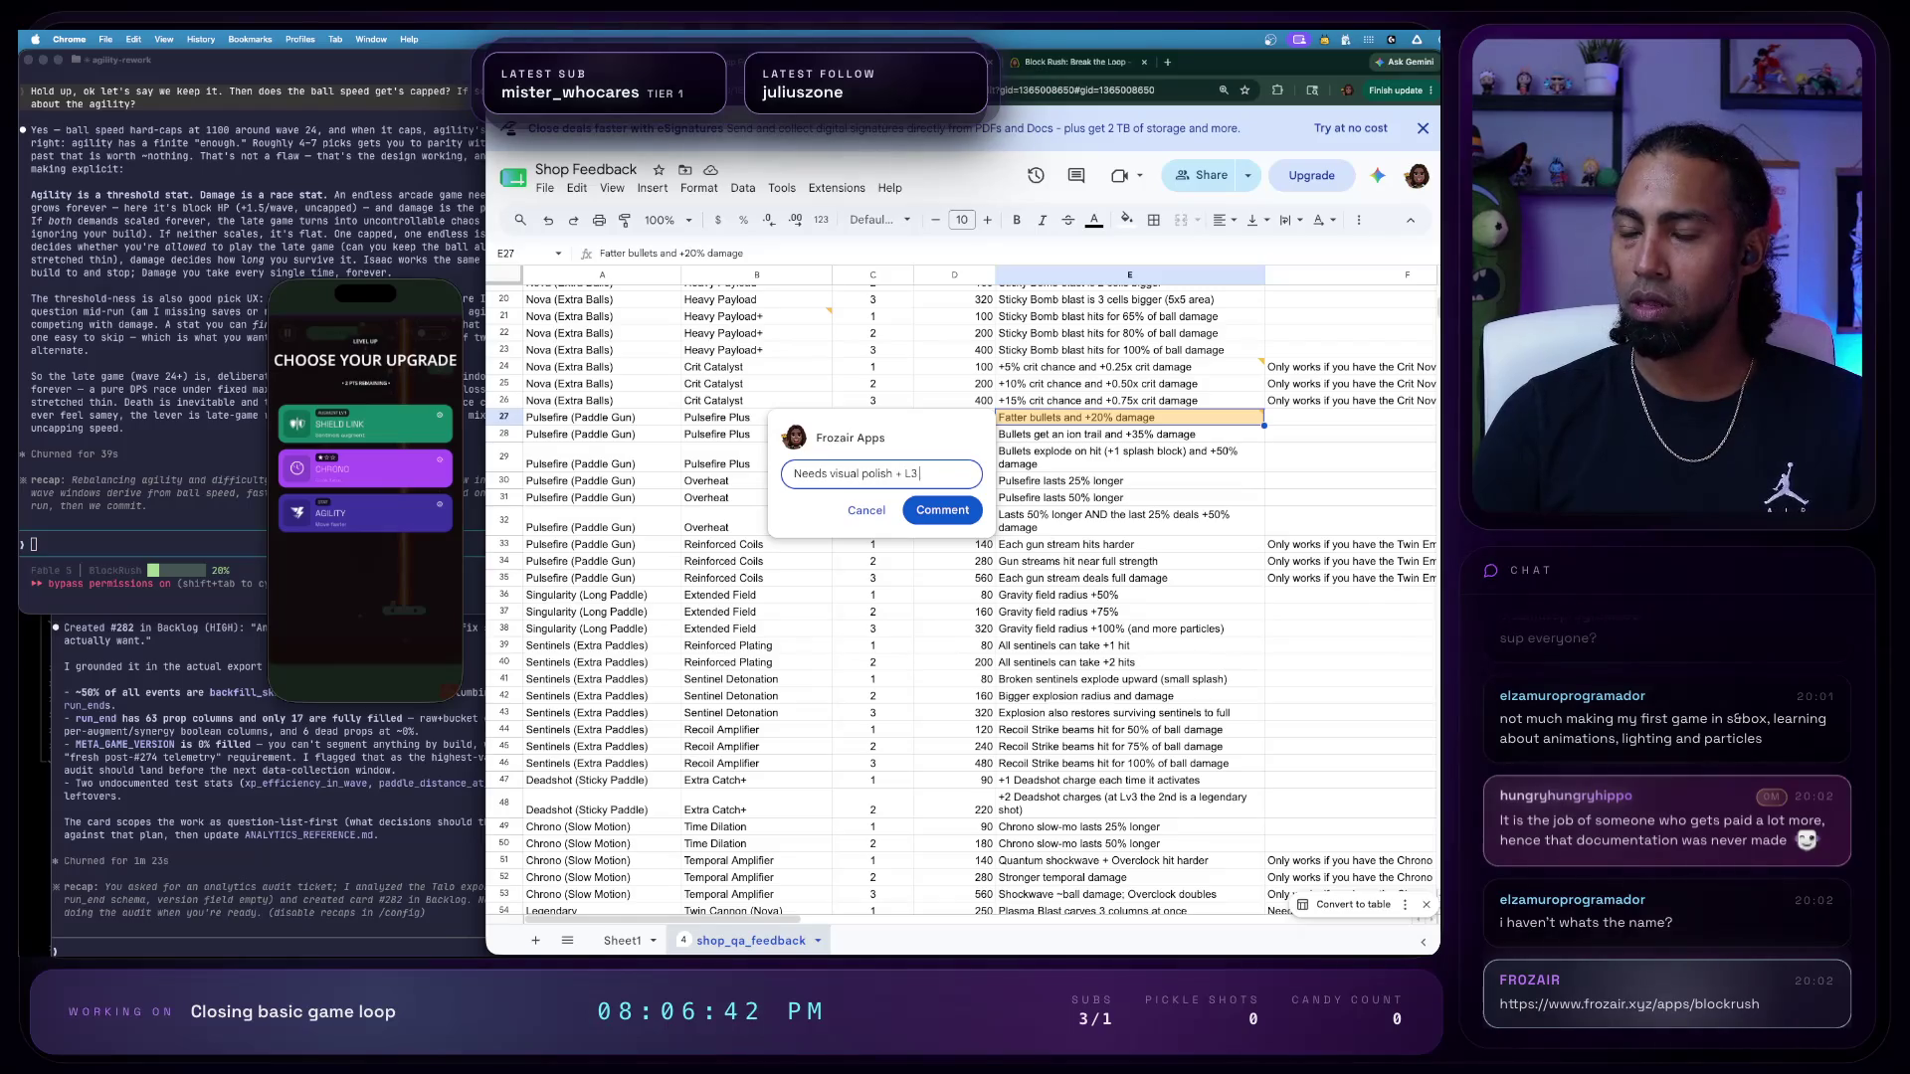
{"action": "type", "text": "does not "}
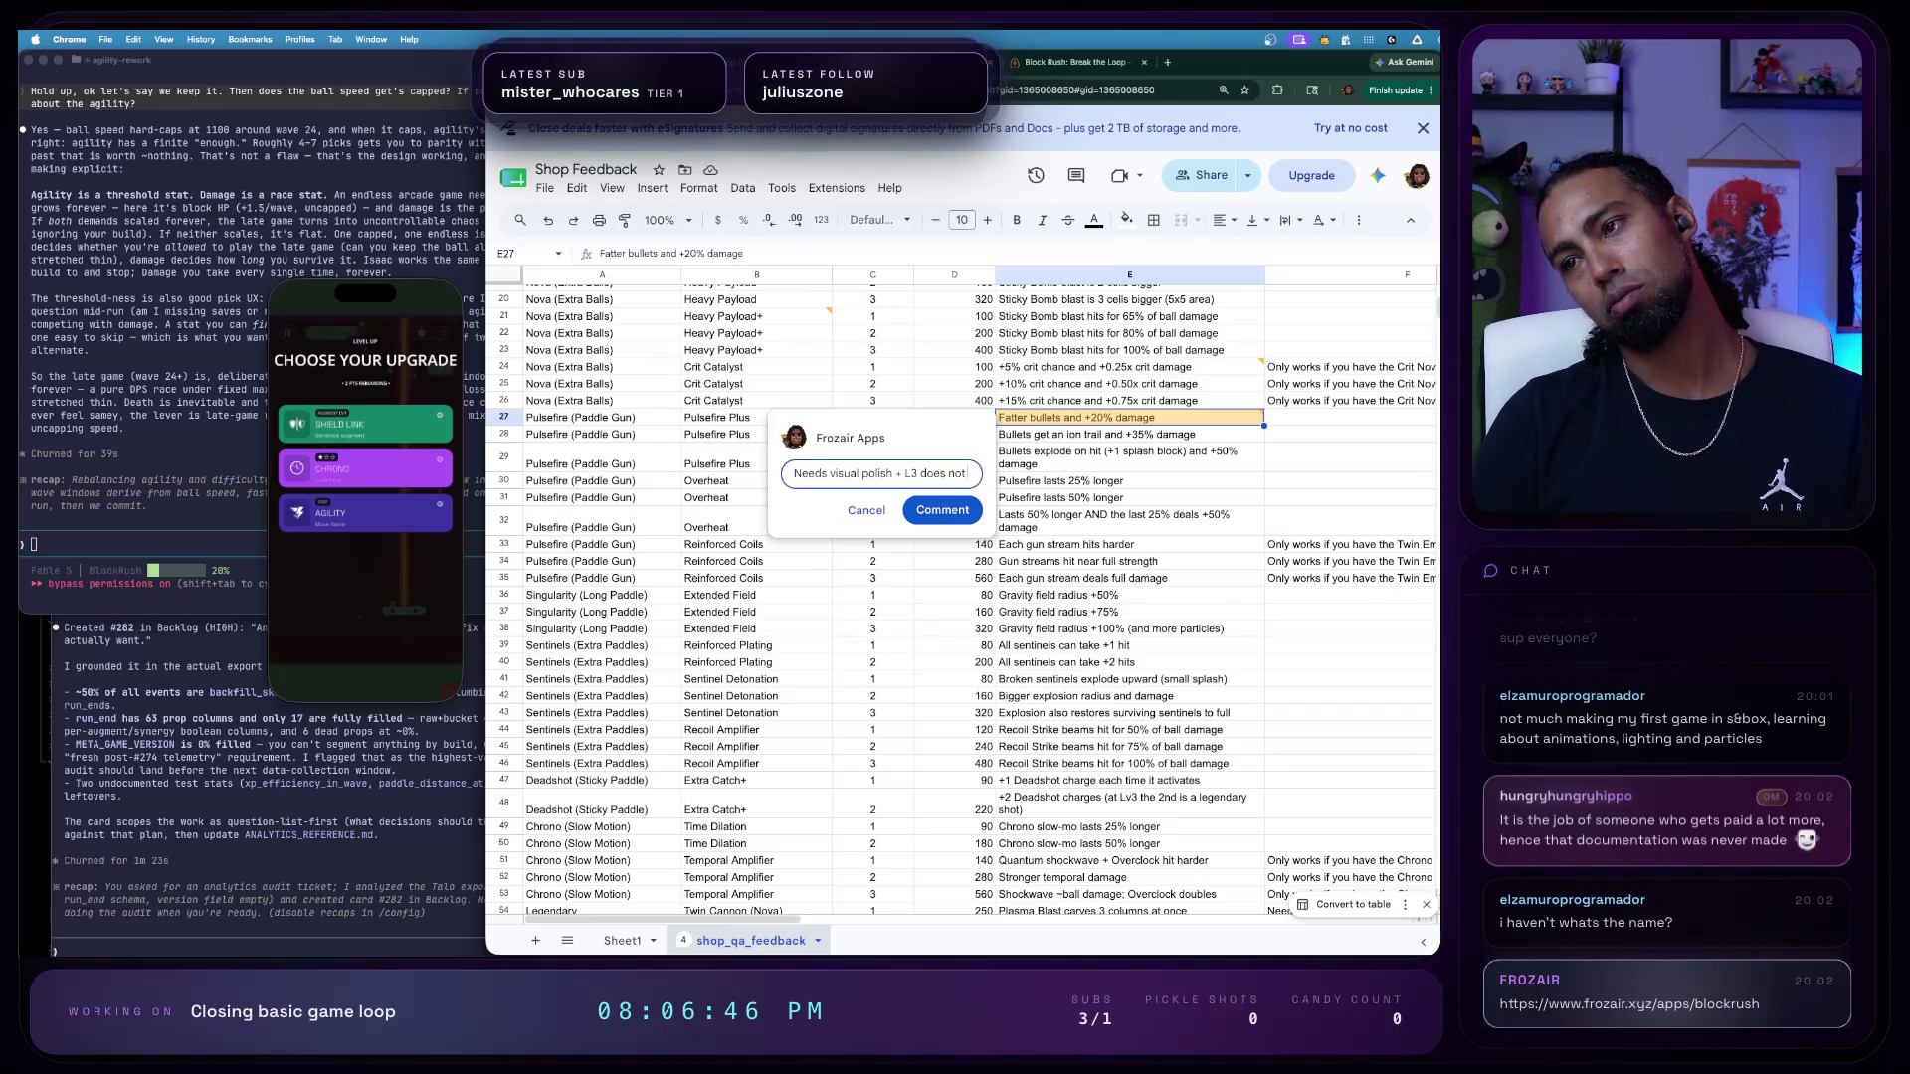
{"action": "type", "text": "change"}
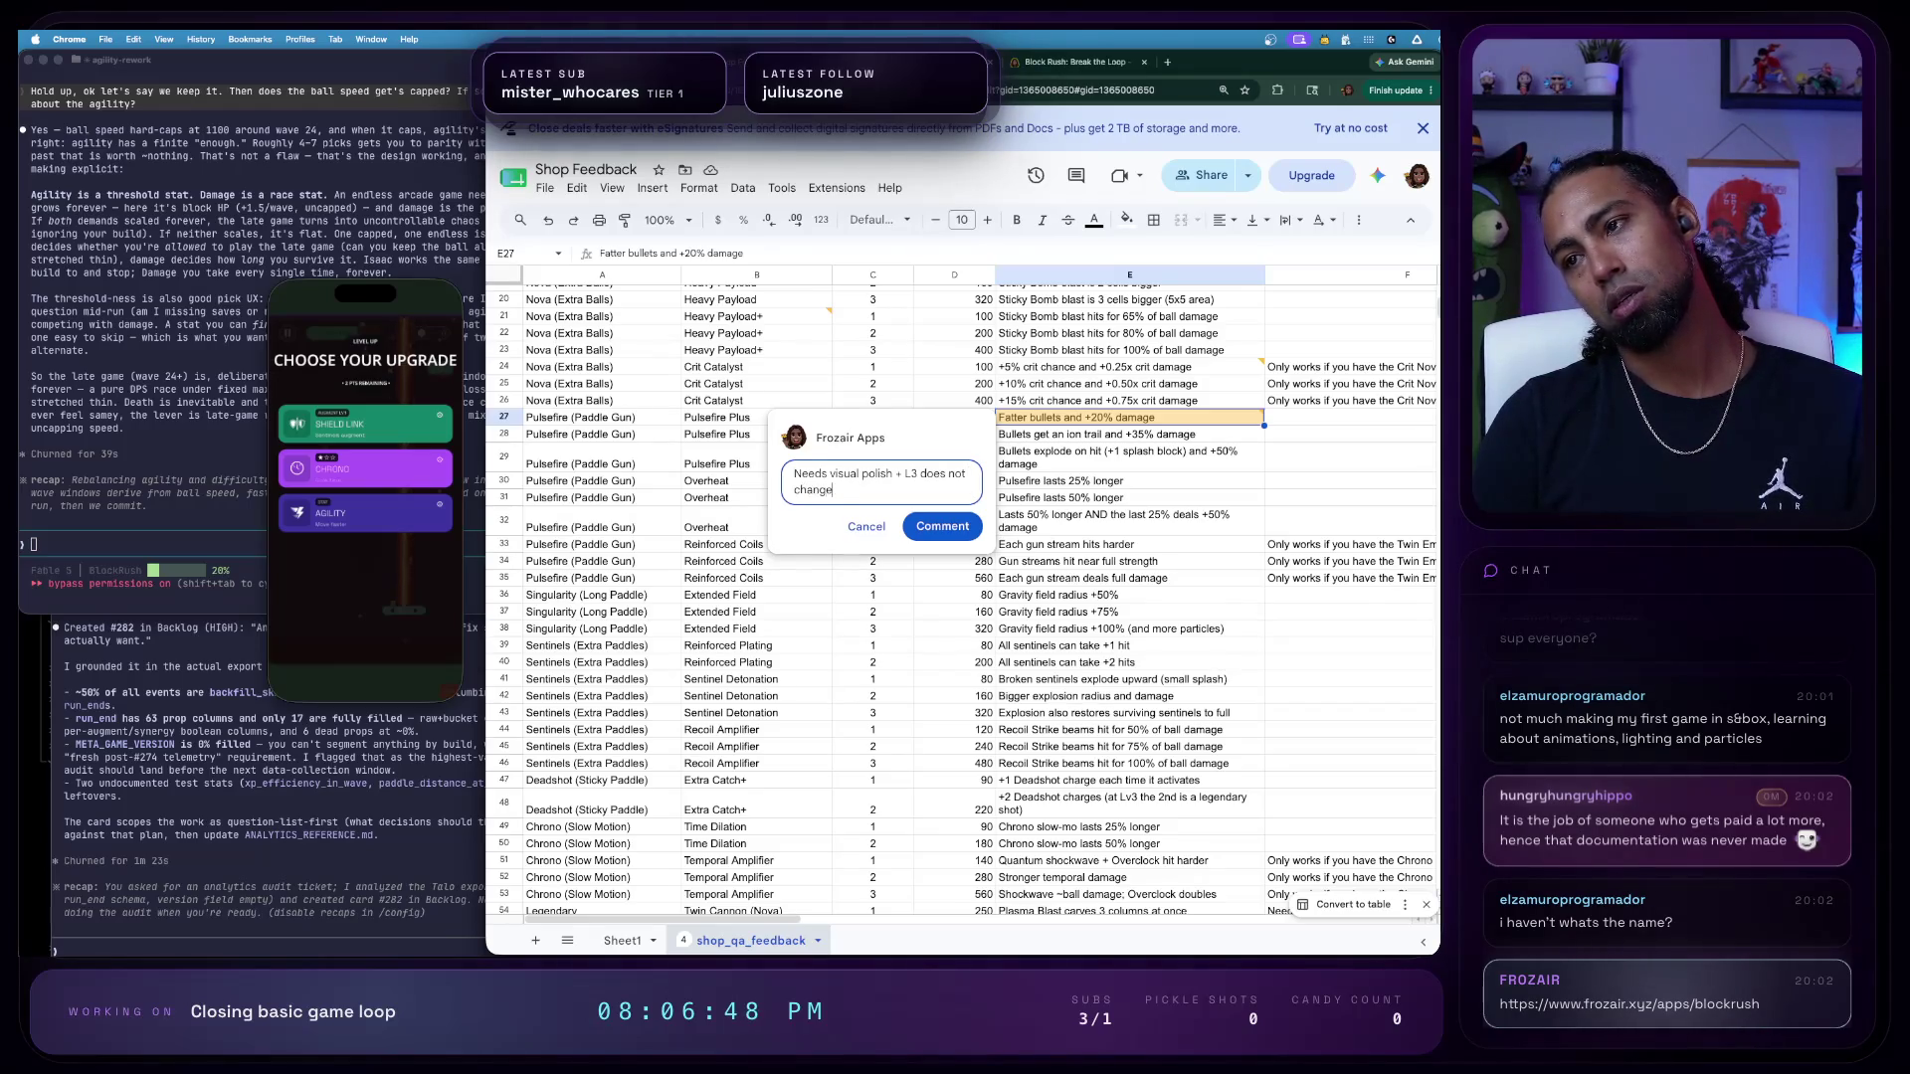
{"action": "key", "text": "BackSpace"}
{"action": "key", "text": "BackSpace"}
{"action": "key", "text": "BackSpace"}
{"action": "key", "text": "BackSpace"}
{"action": "key", "text": "BackSpace"}
{"action": "key", "text": "BackSpace"}
{"action": "type", "text": "should change visually"}
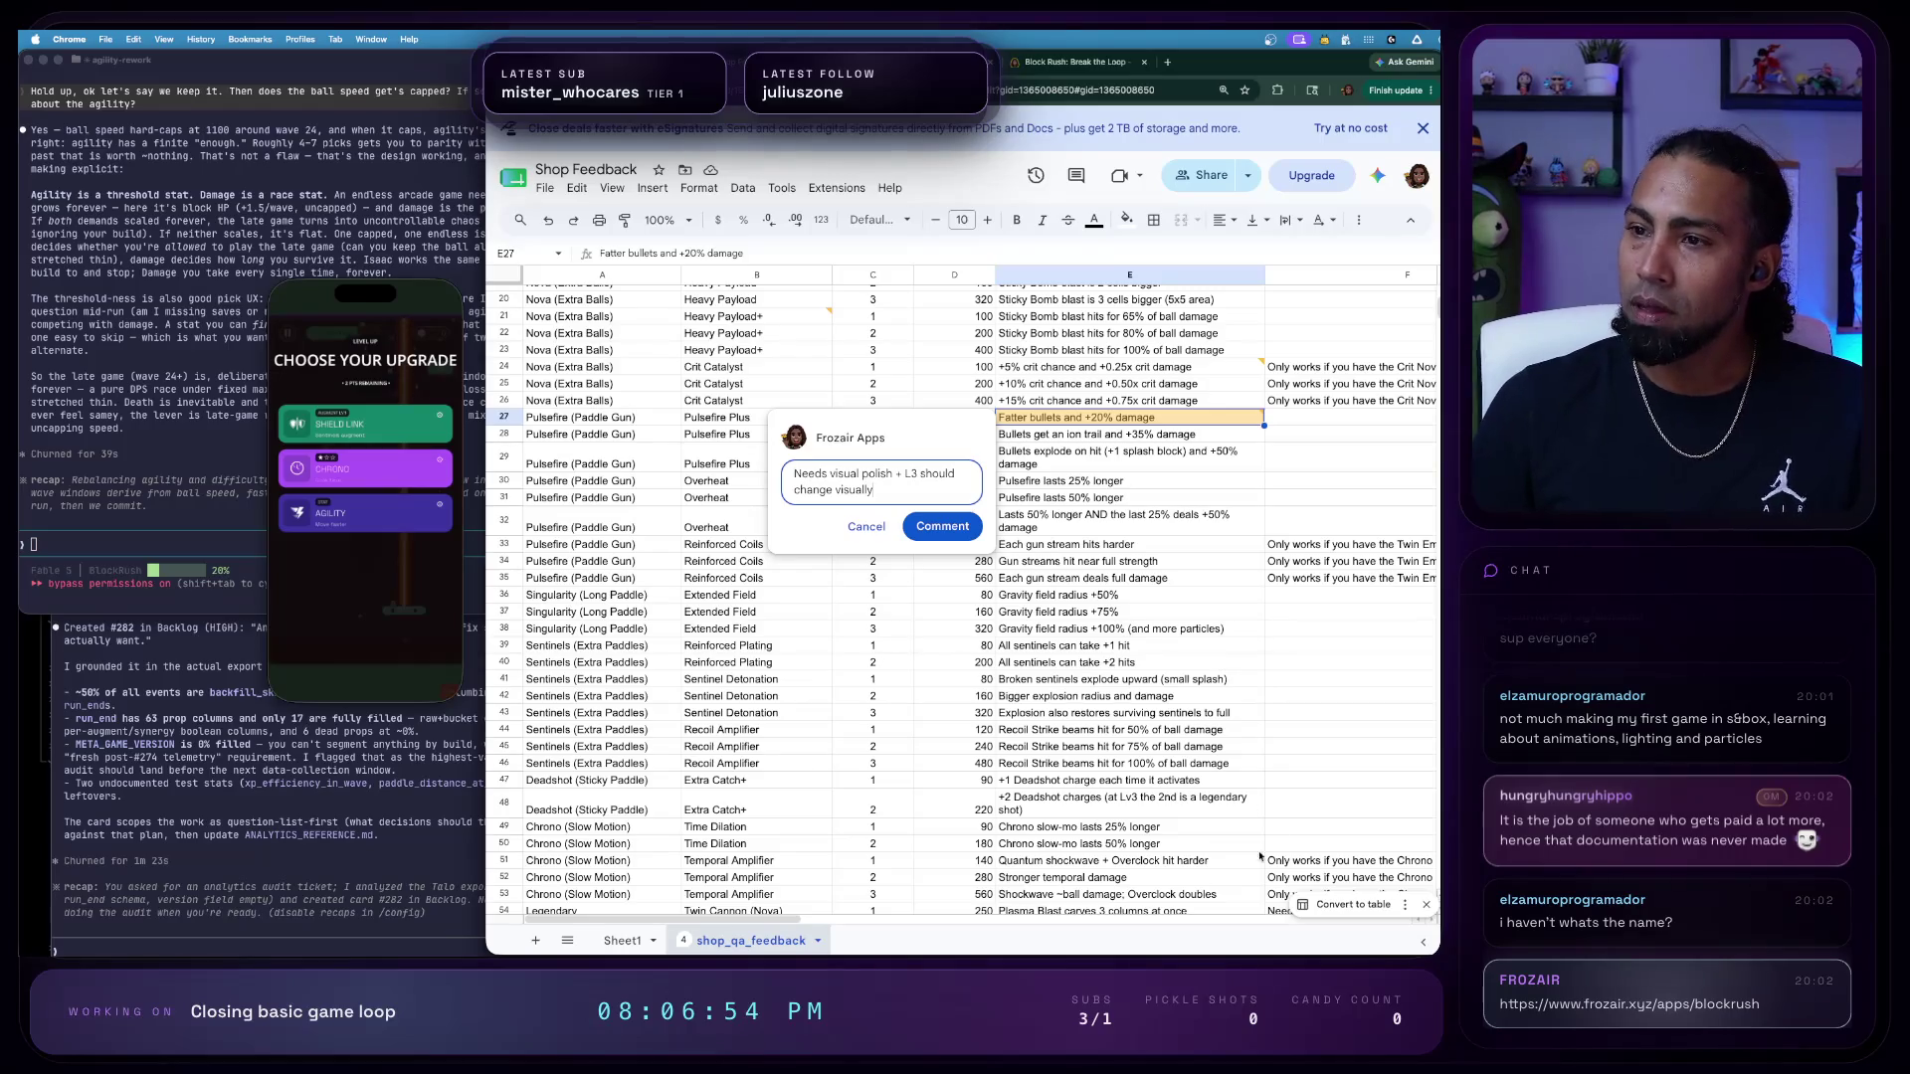
{"action": "left_click", "coordinate": [942, 527]}
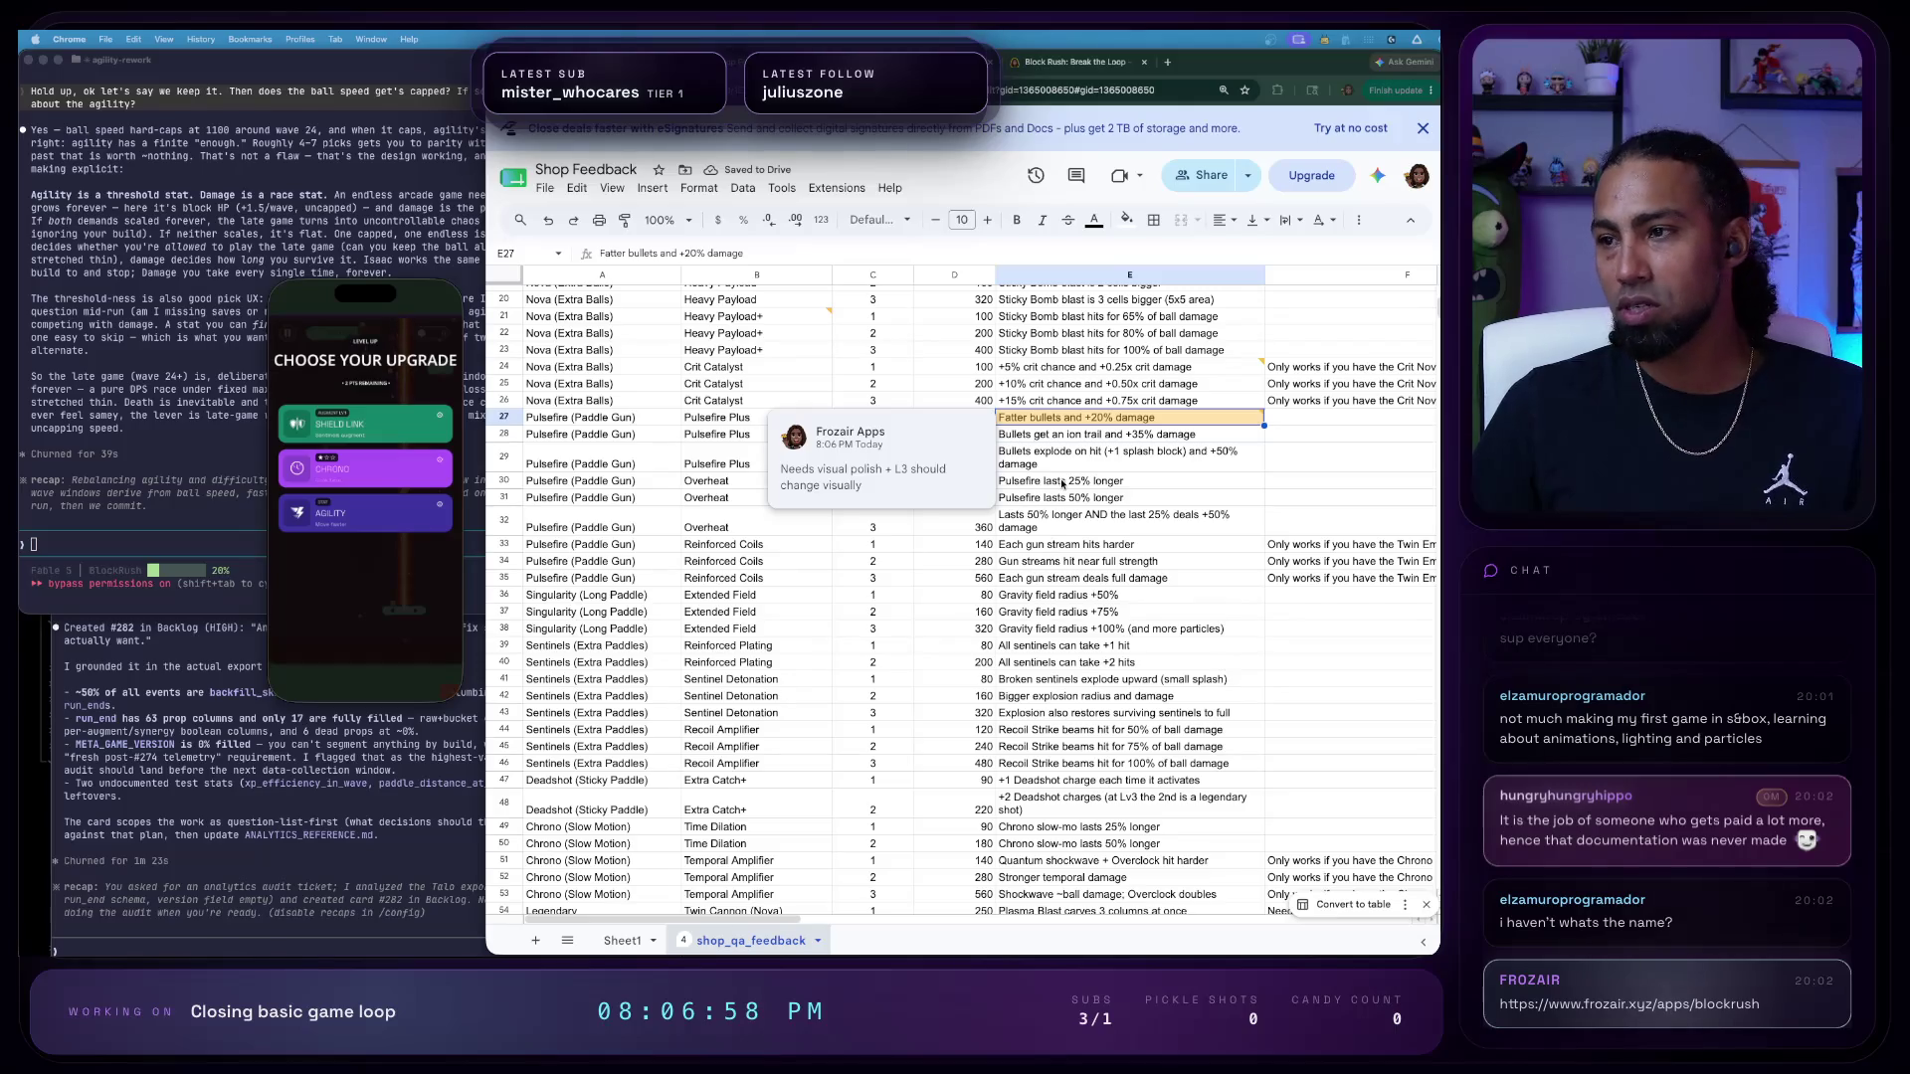
{"action": "left_click", "coordinate": [1129, 434]}
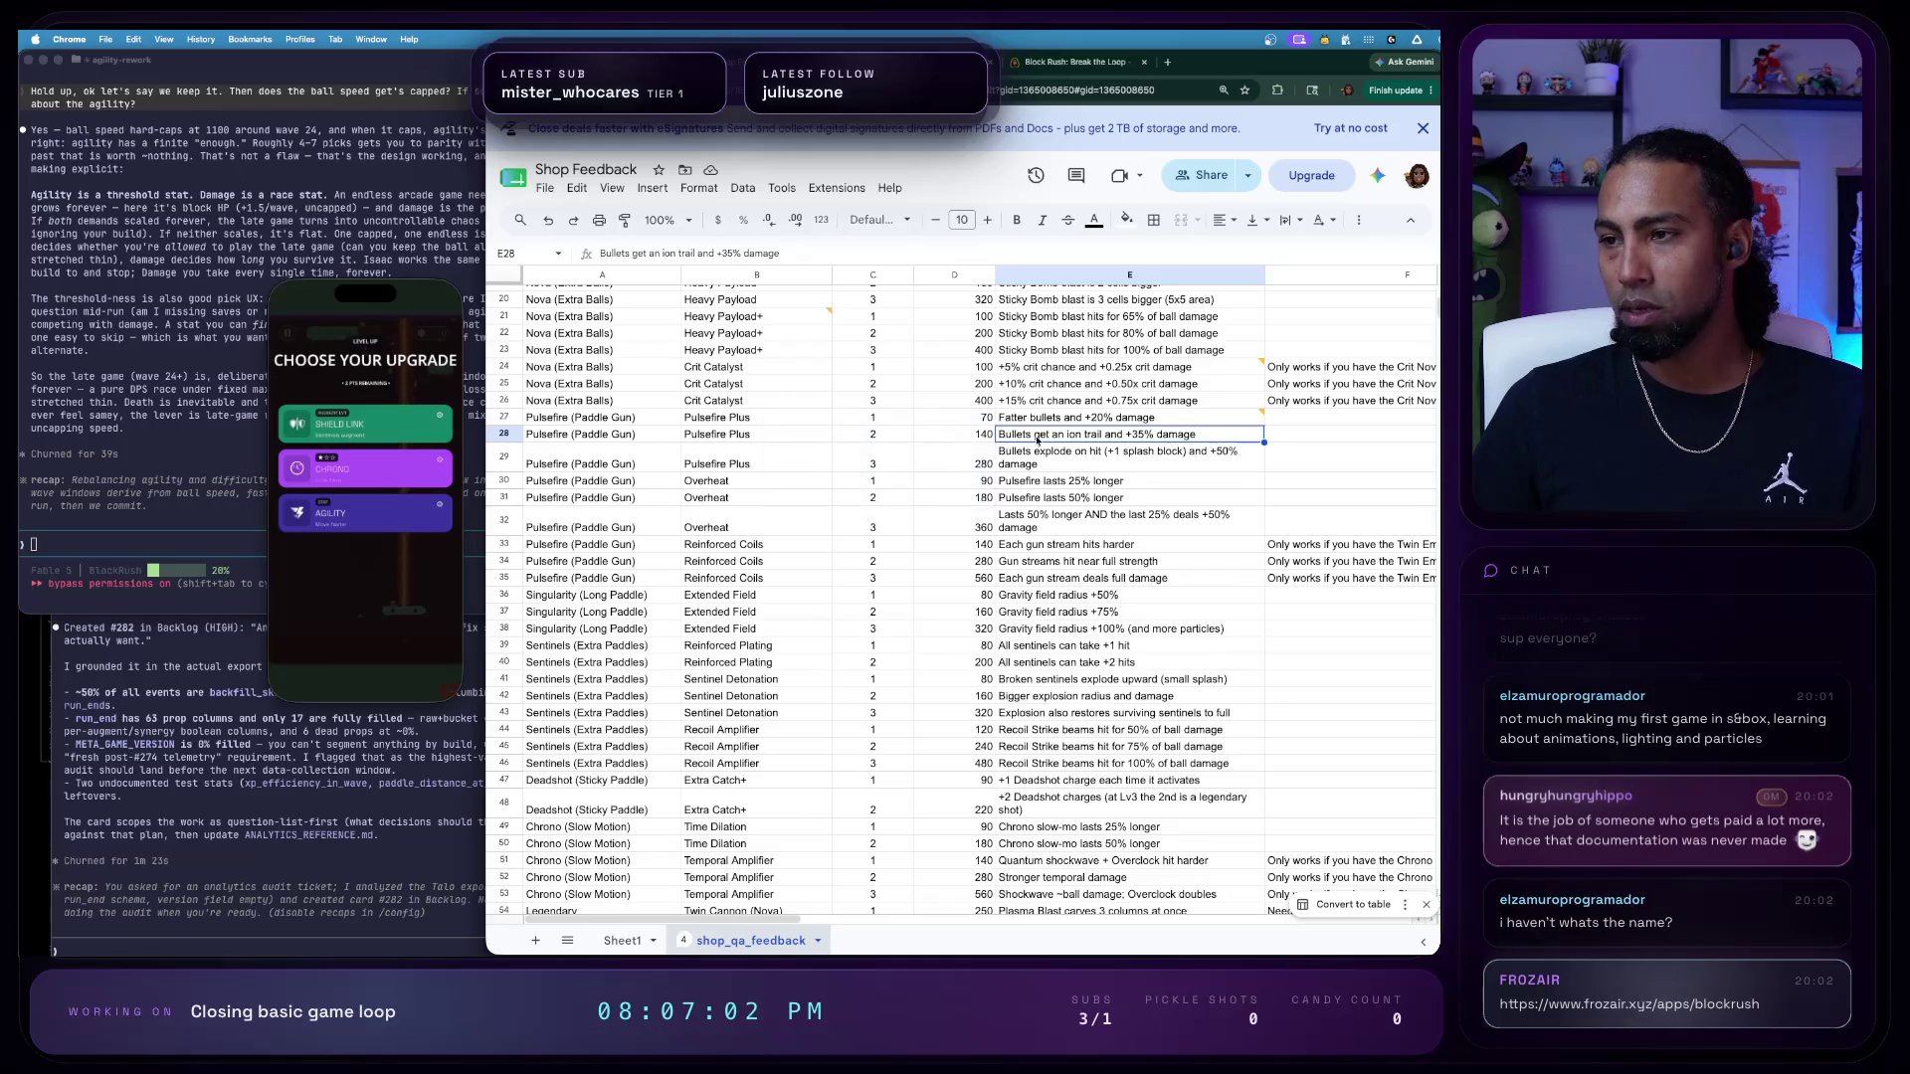
- Take the Chrono upgrade, quit to the title screen, glance at settings and boosts, and start a new run
{"action": "left_click", "coordinate": [389, 490]}
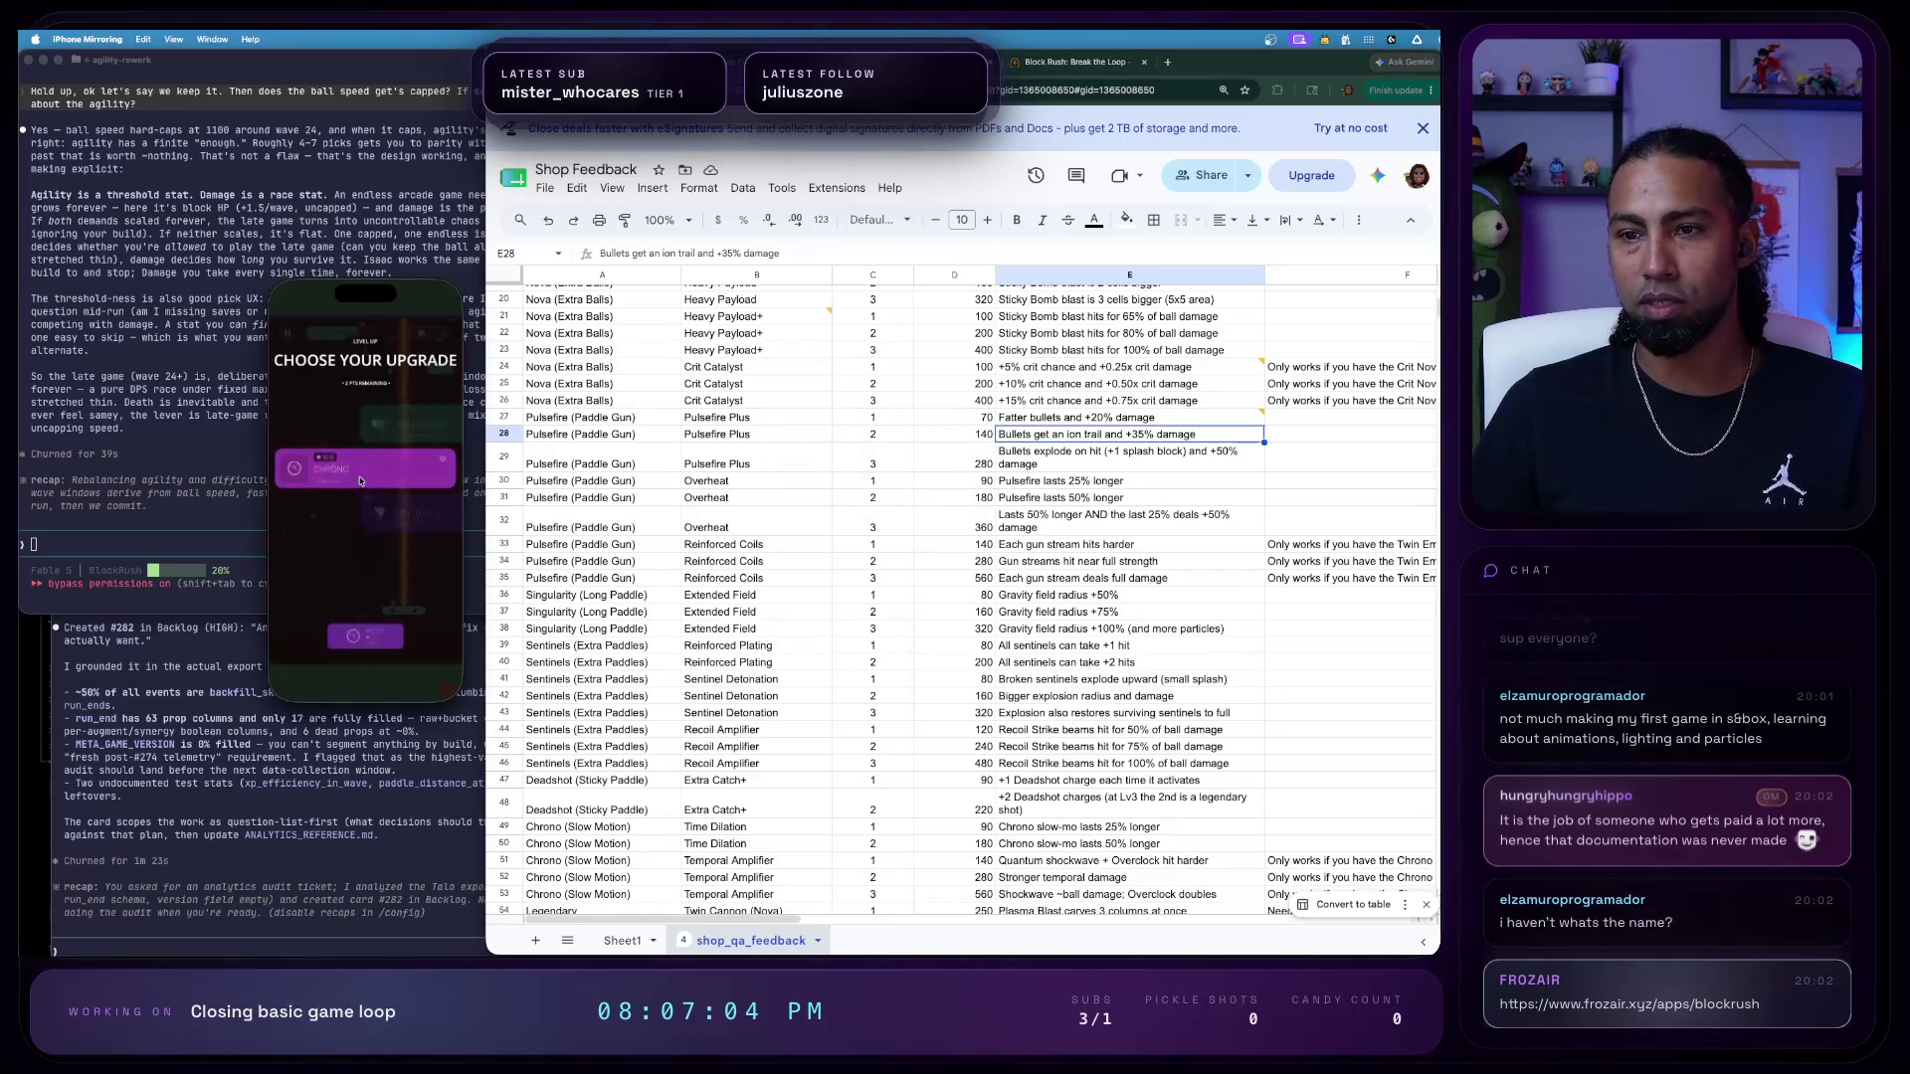
{"action": "left_click", "coordinate": [366, 636]}
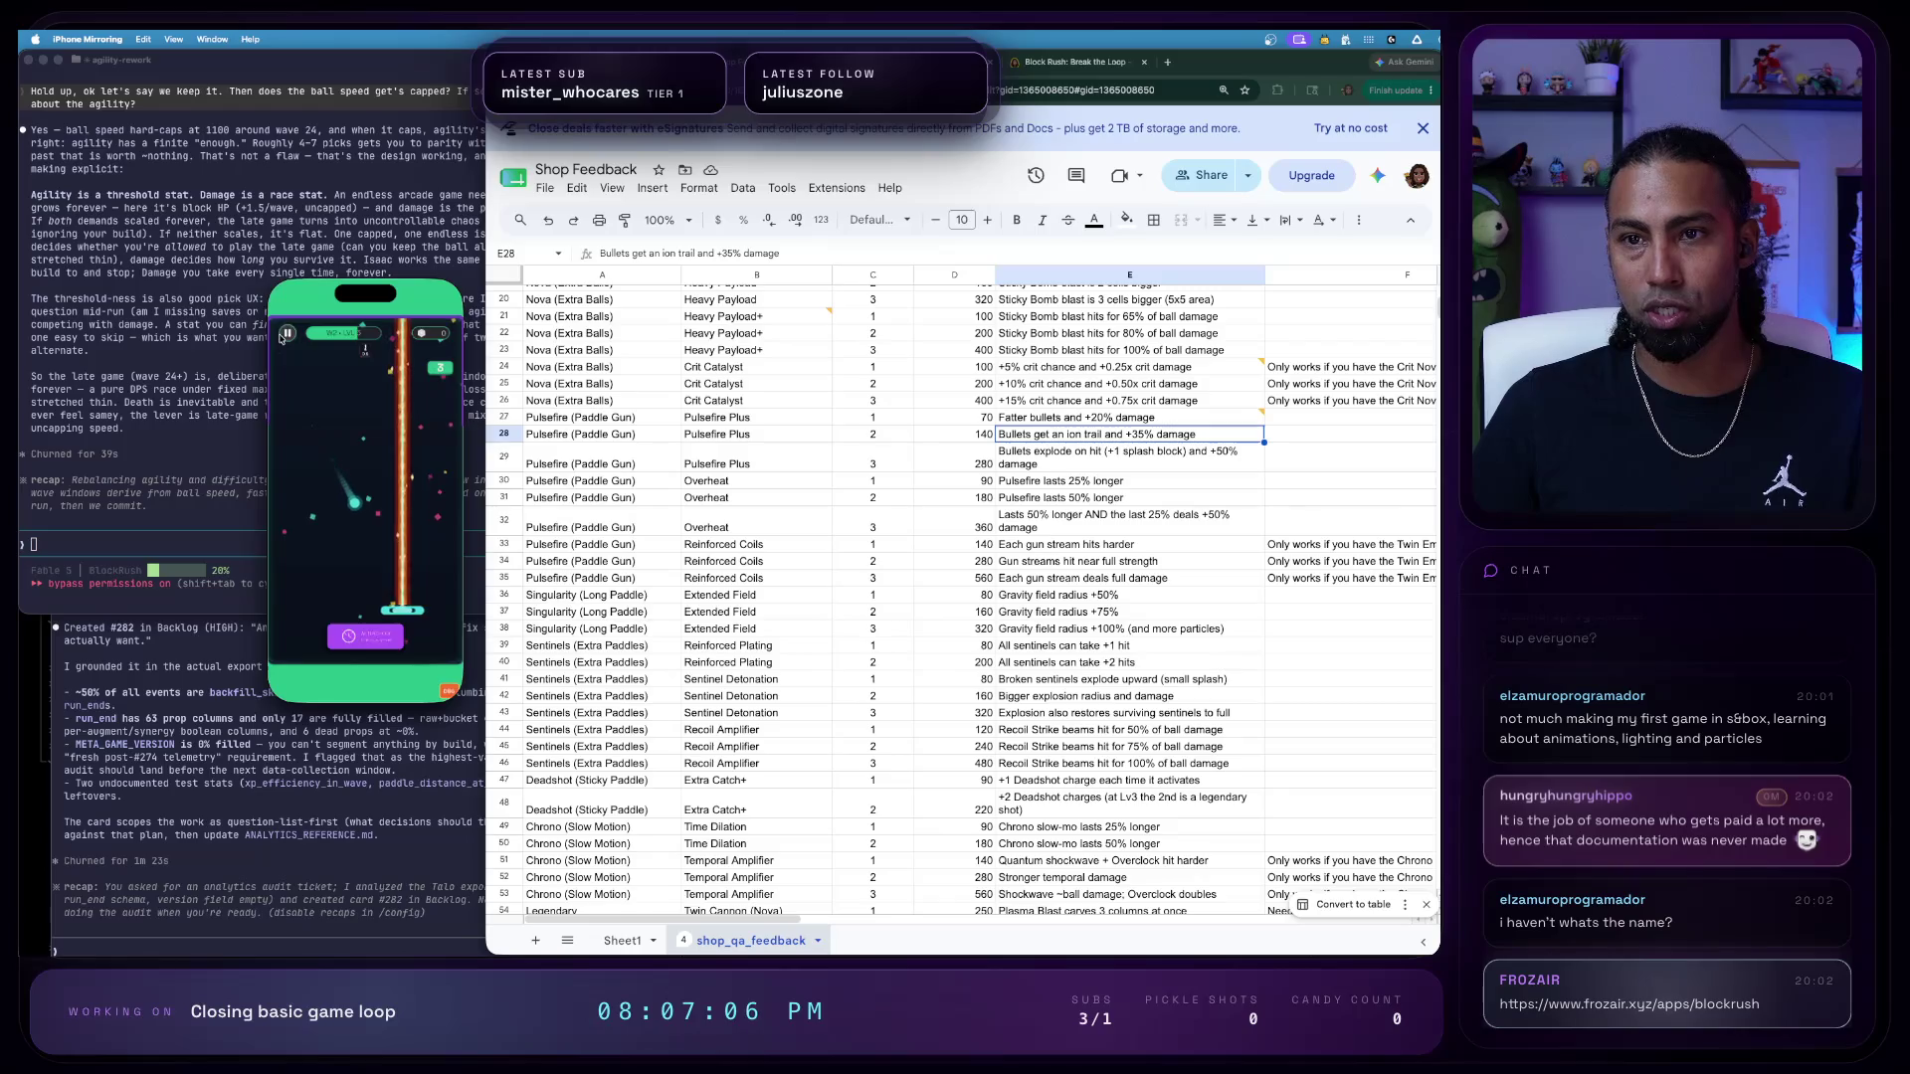
{"action": "left_click", "coordinate": [417, 646]}
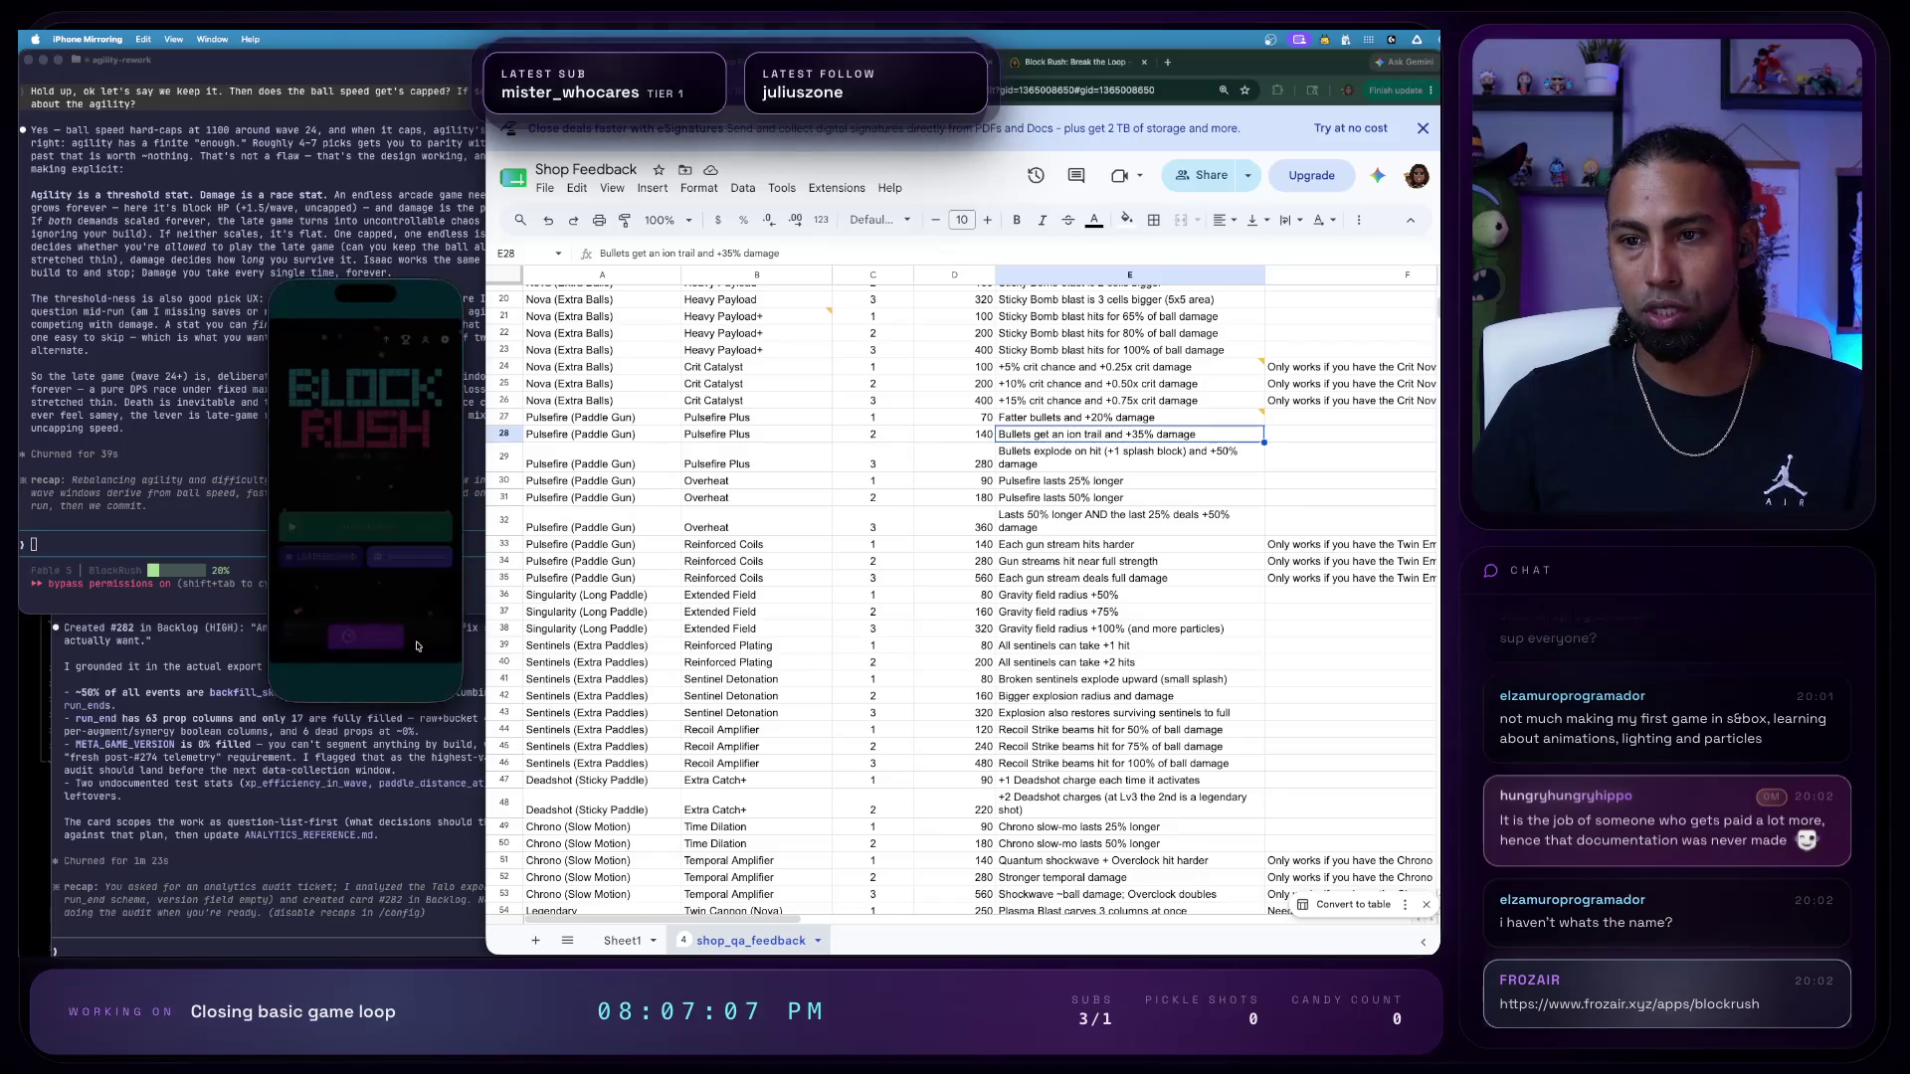
{"action": "left_click", "coordinate": [447, 346]}
{"action": "left_click", "coordinate": [298, 344]}
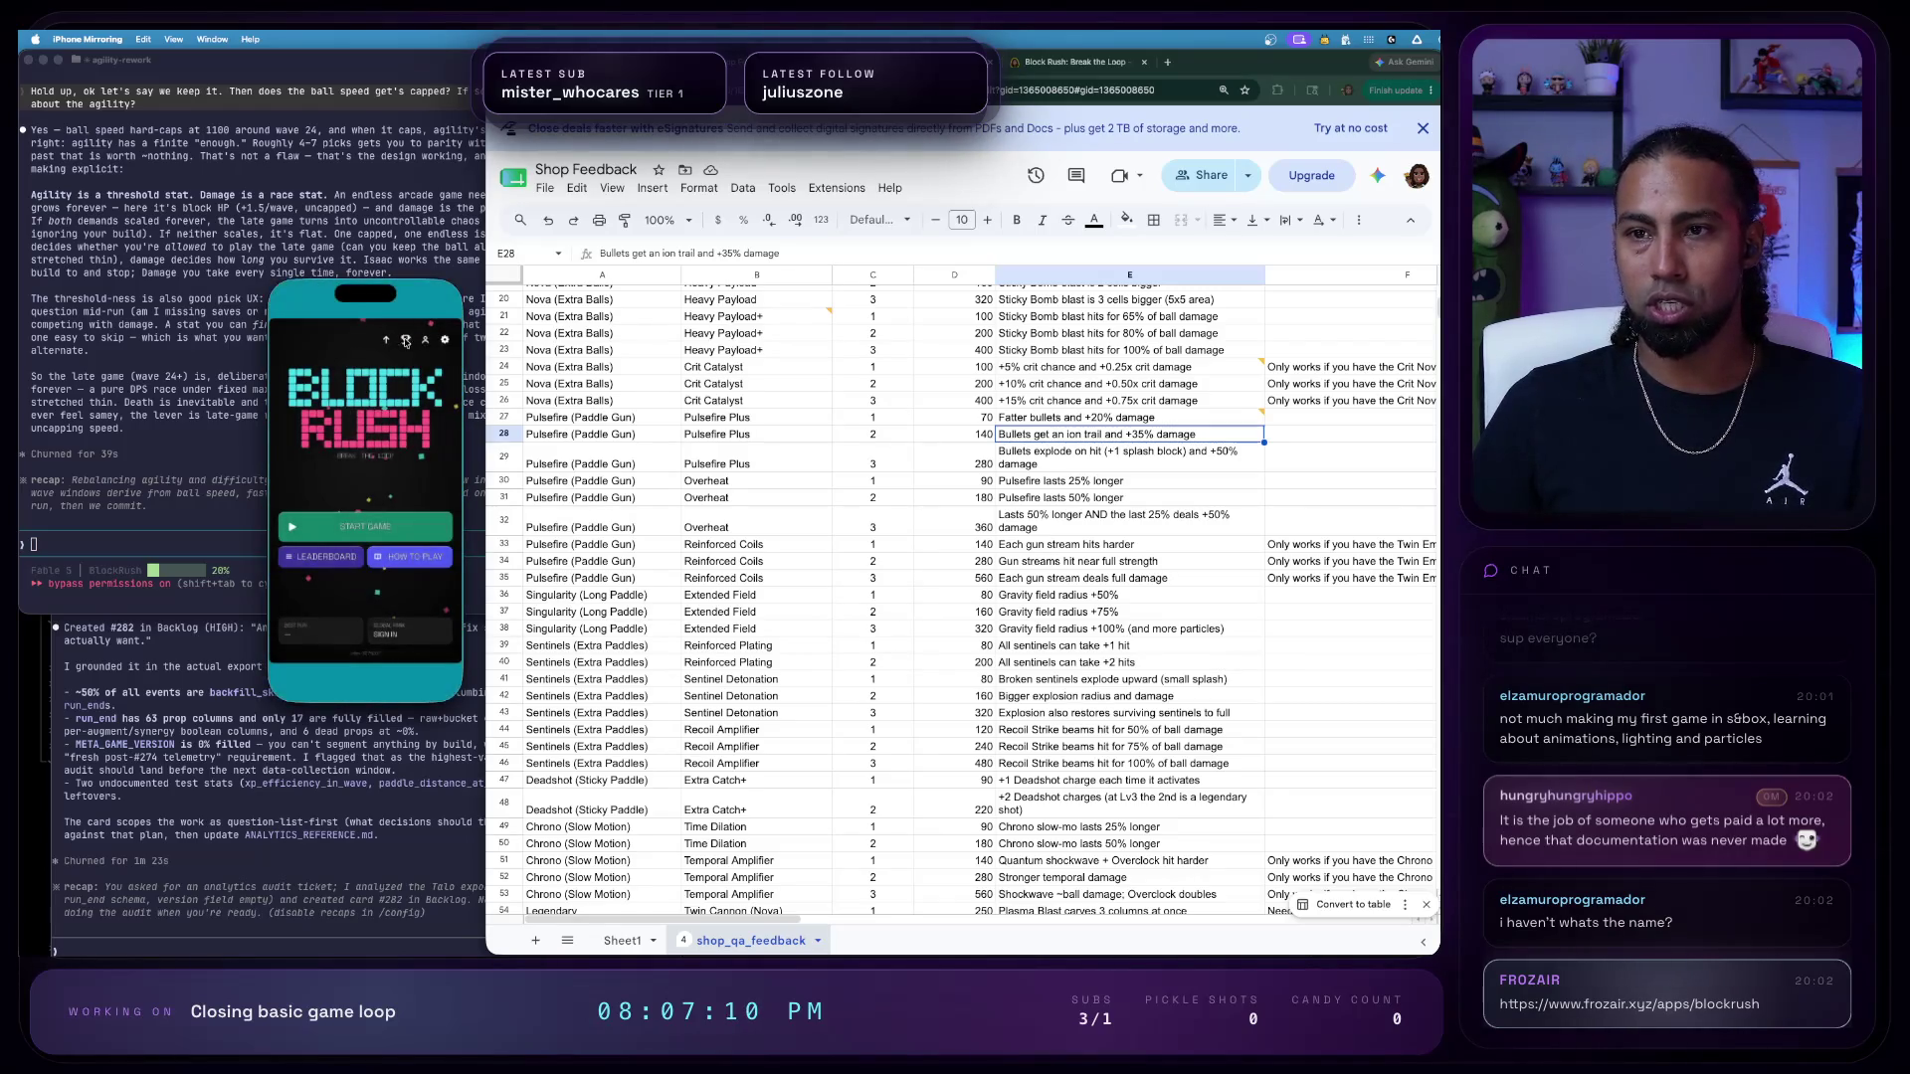
{"action": "left_click", "coordinate": [388, 341]}
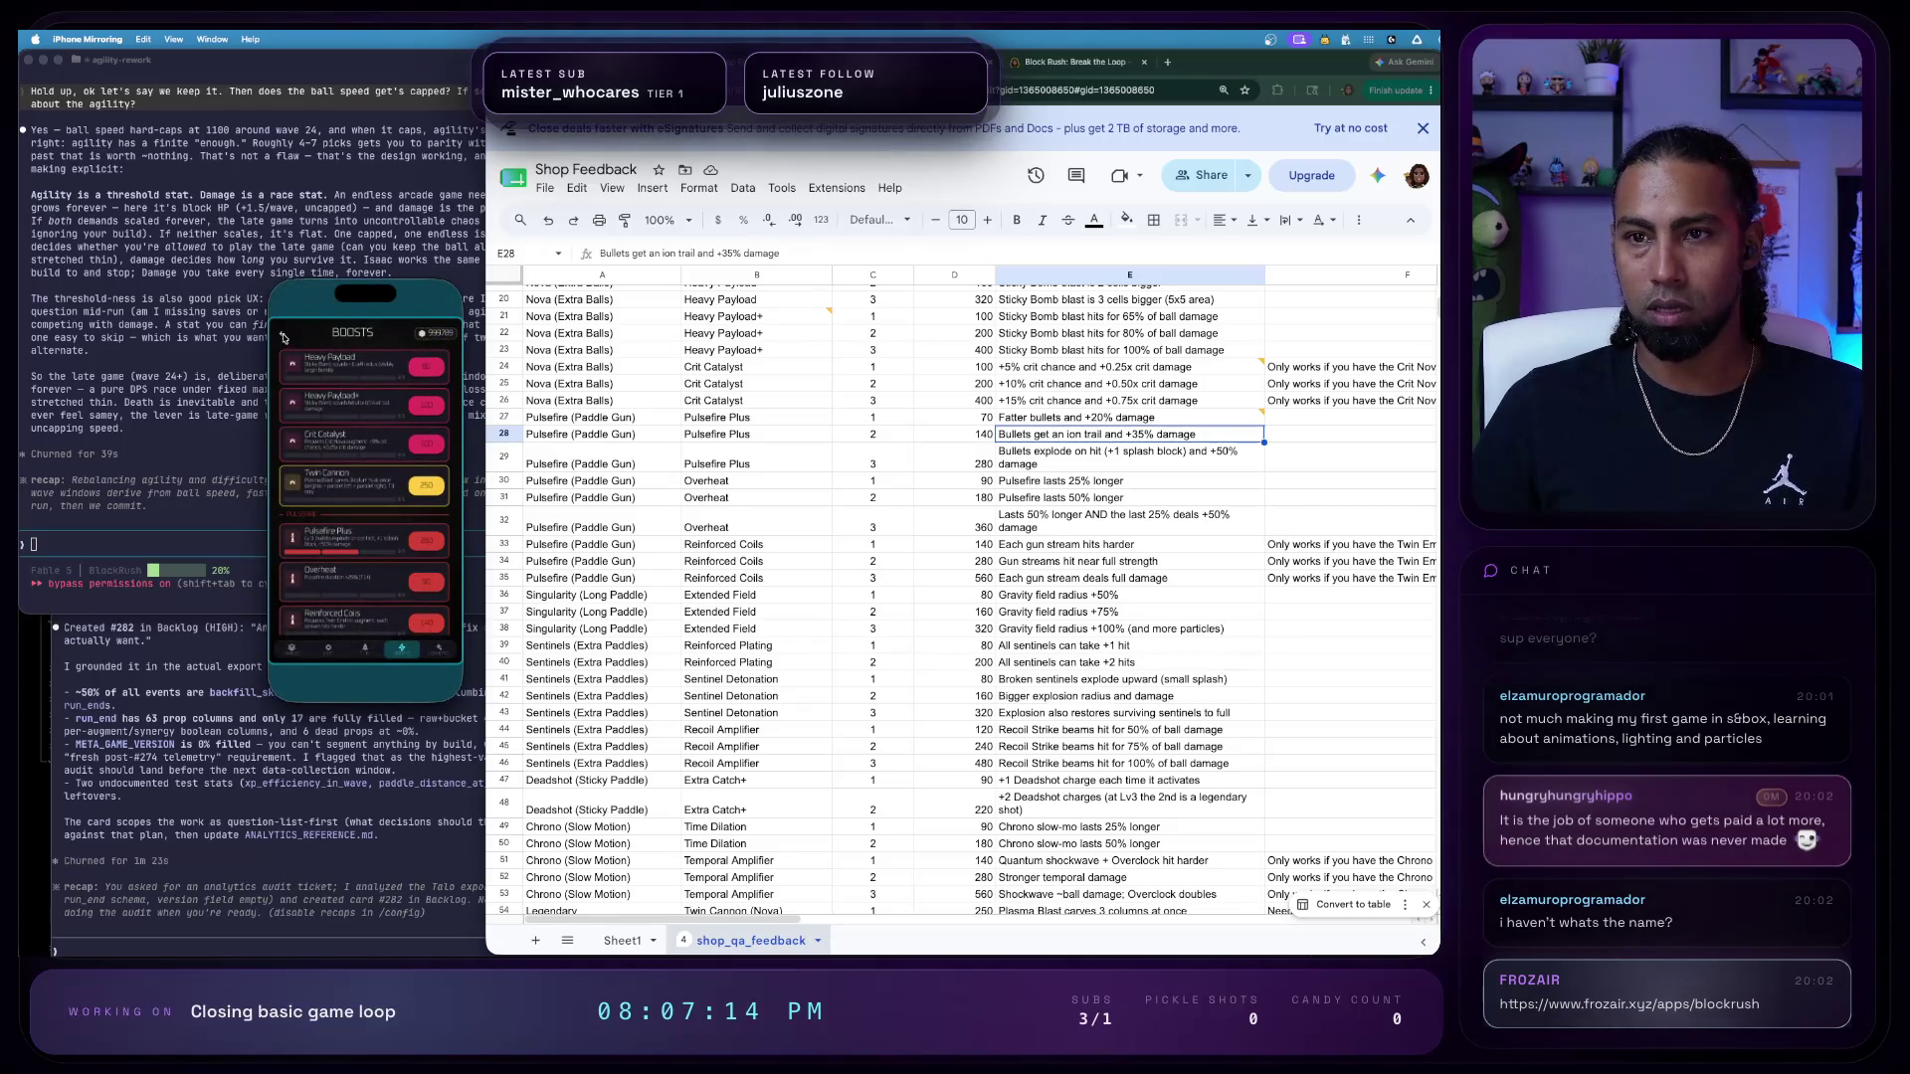
{"action": "left_click", "coordinate": [283, 337]}
{"action": "left_click", "coordinate": [365, 526]}
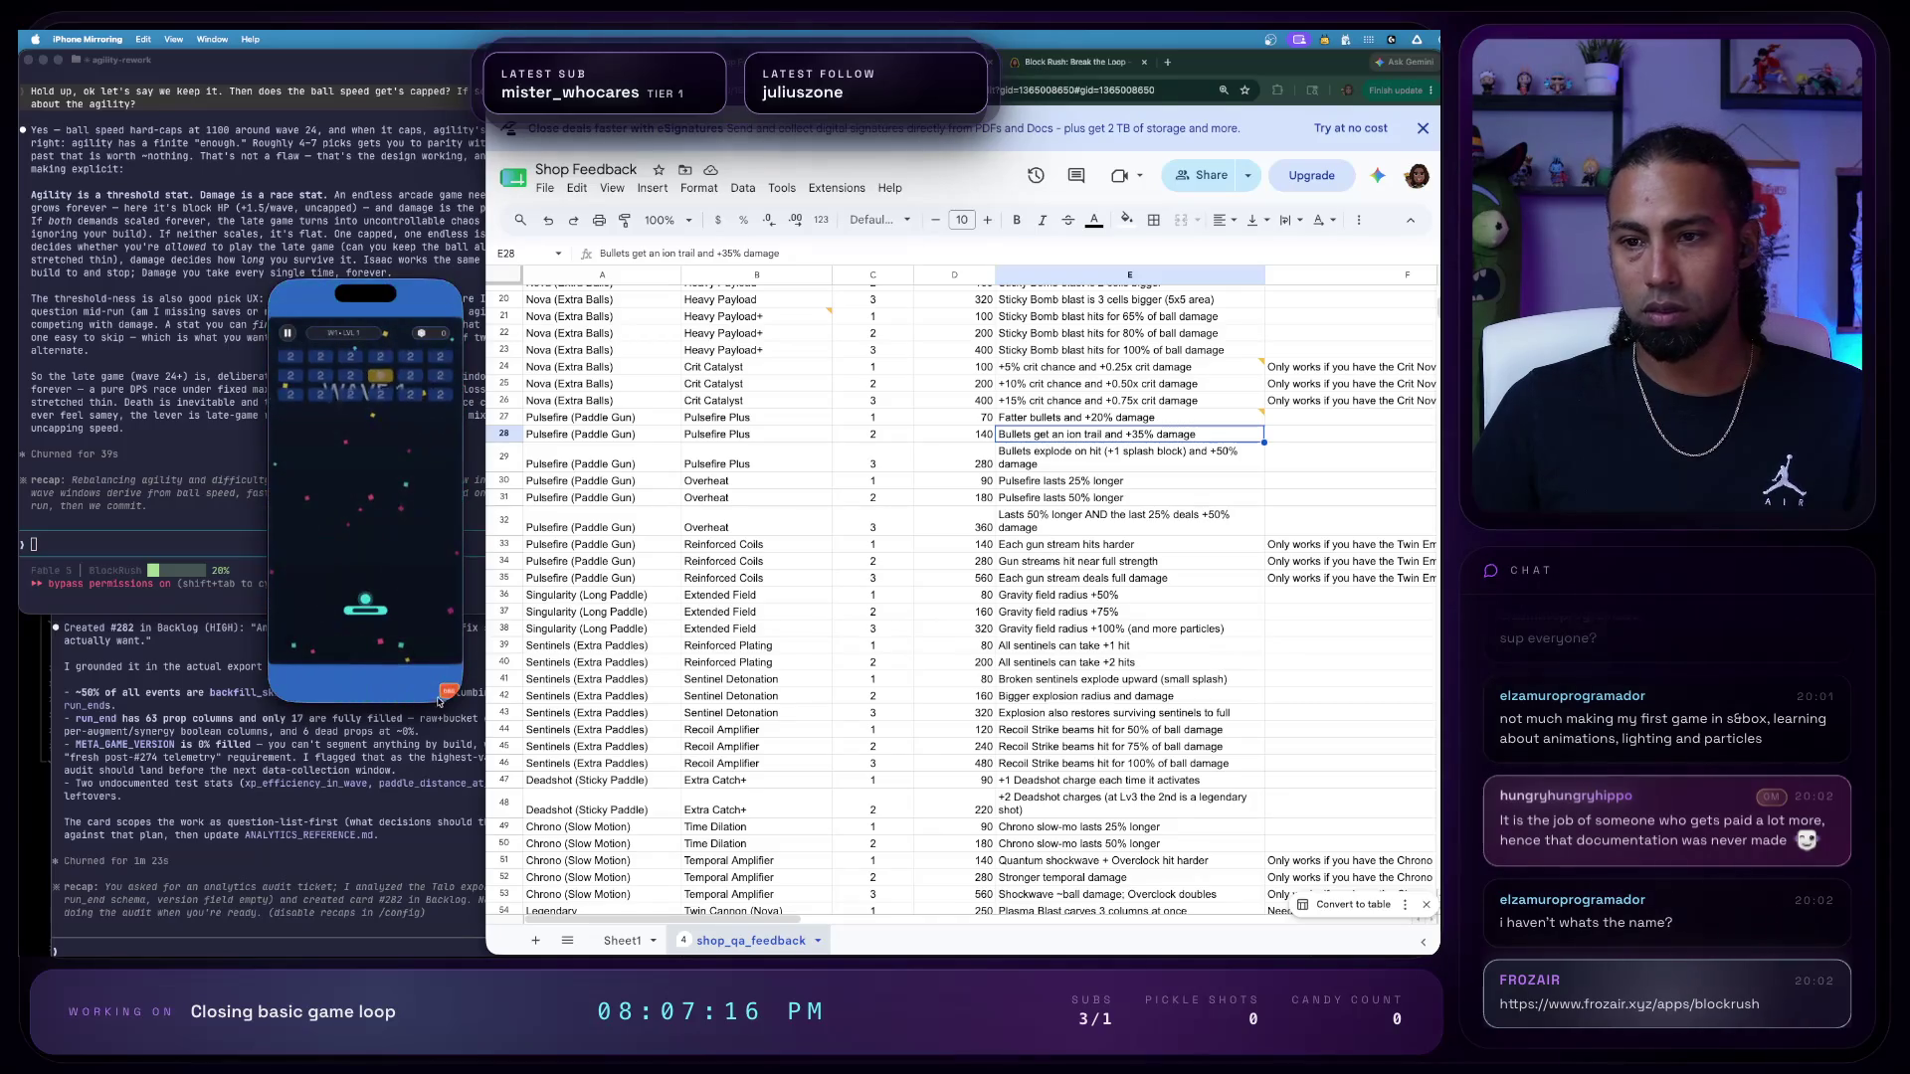
- Playtest with Pulsefire set to level 1 and the Sentinels upgrade, checking debug tools between waves
{"action": "left_click", "coordinate": [448, 692]}
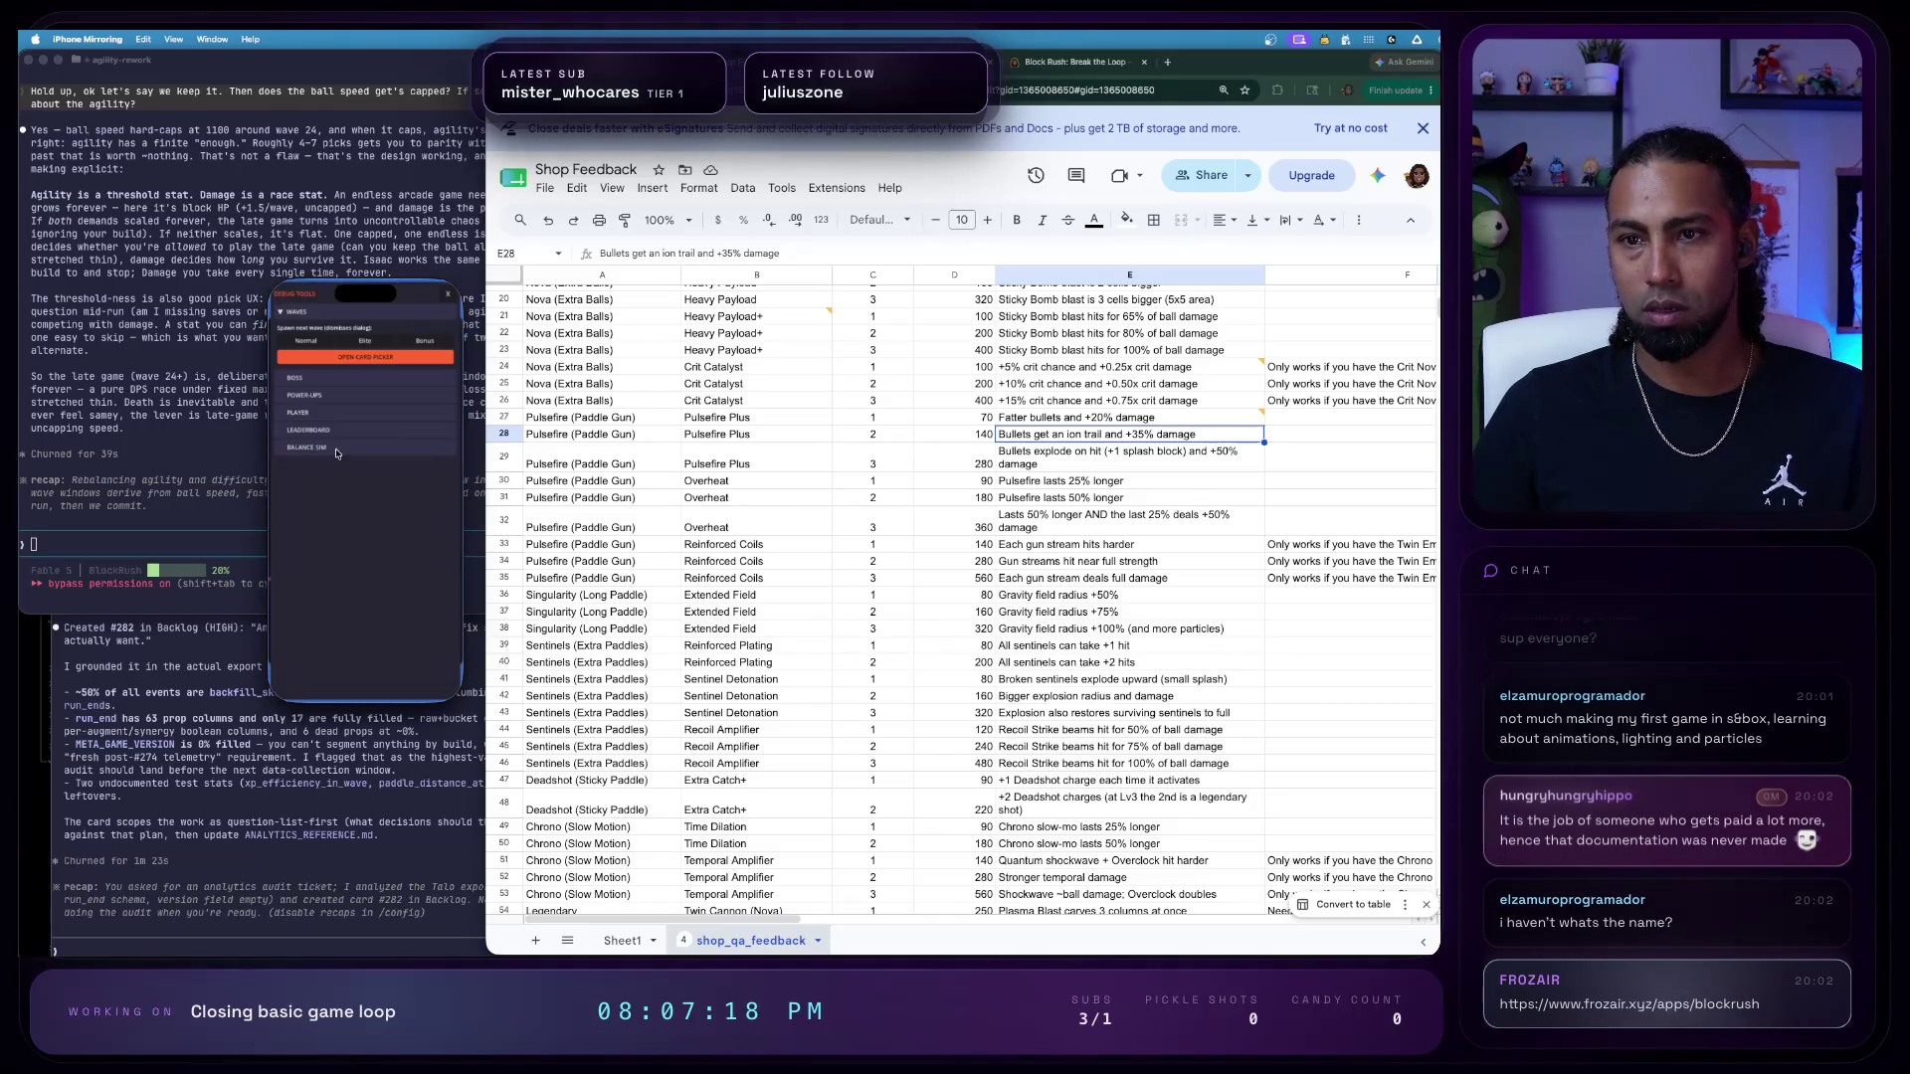
{"action": "left_click", "coordinate": [322, 411]}
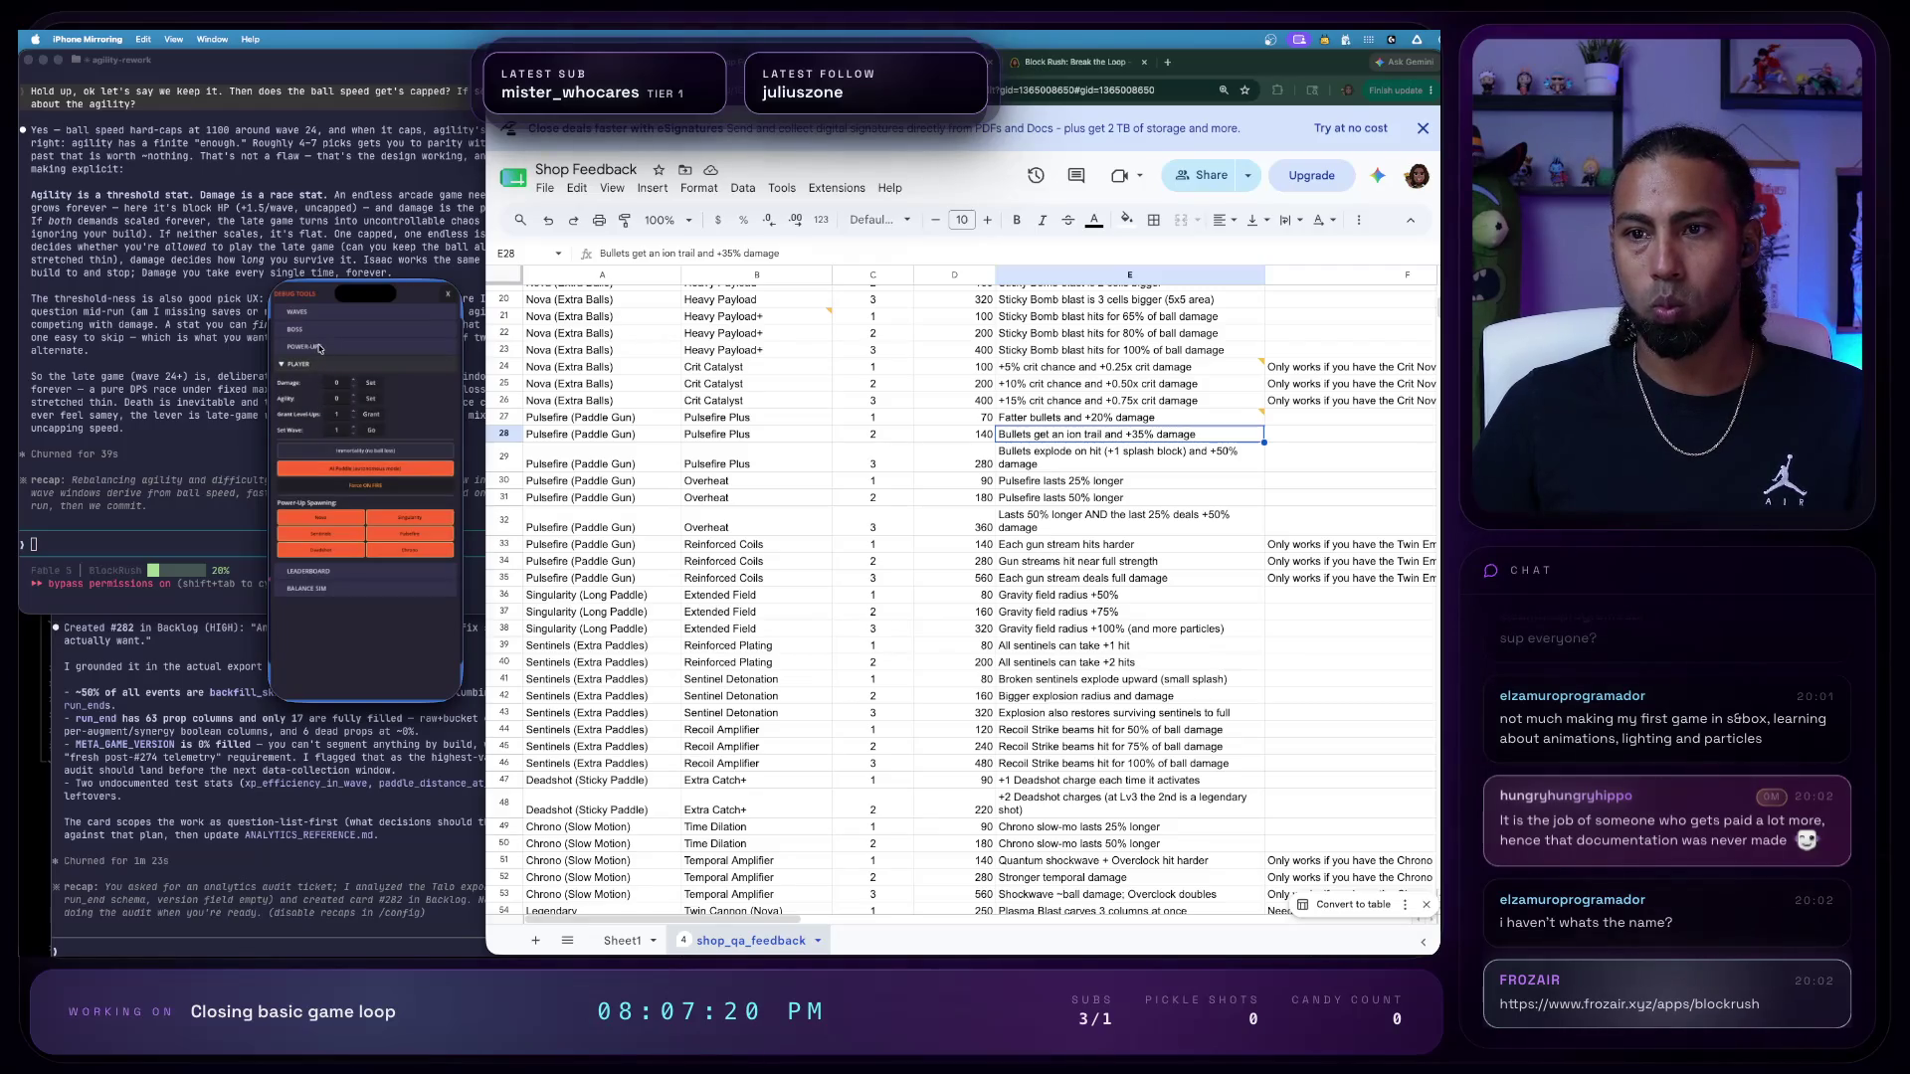
{"action": "left_click", "coordinate": [319, 348]}
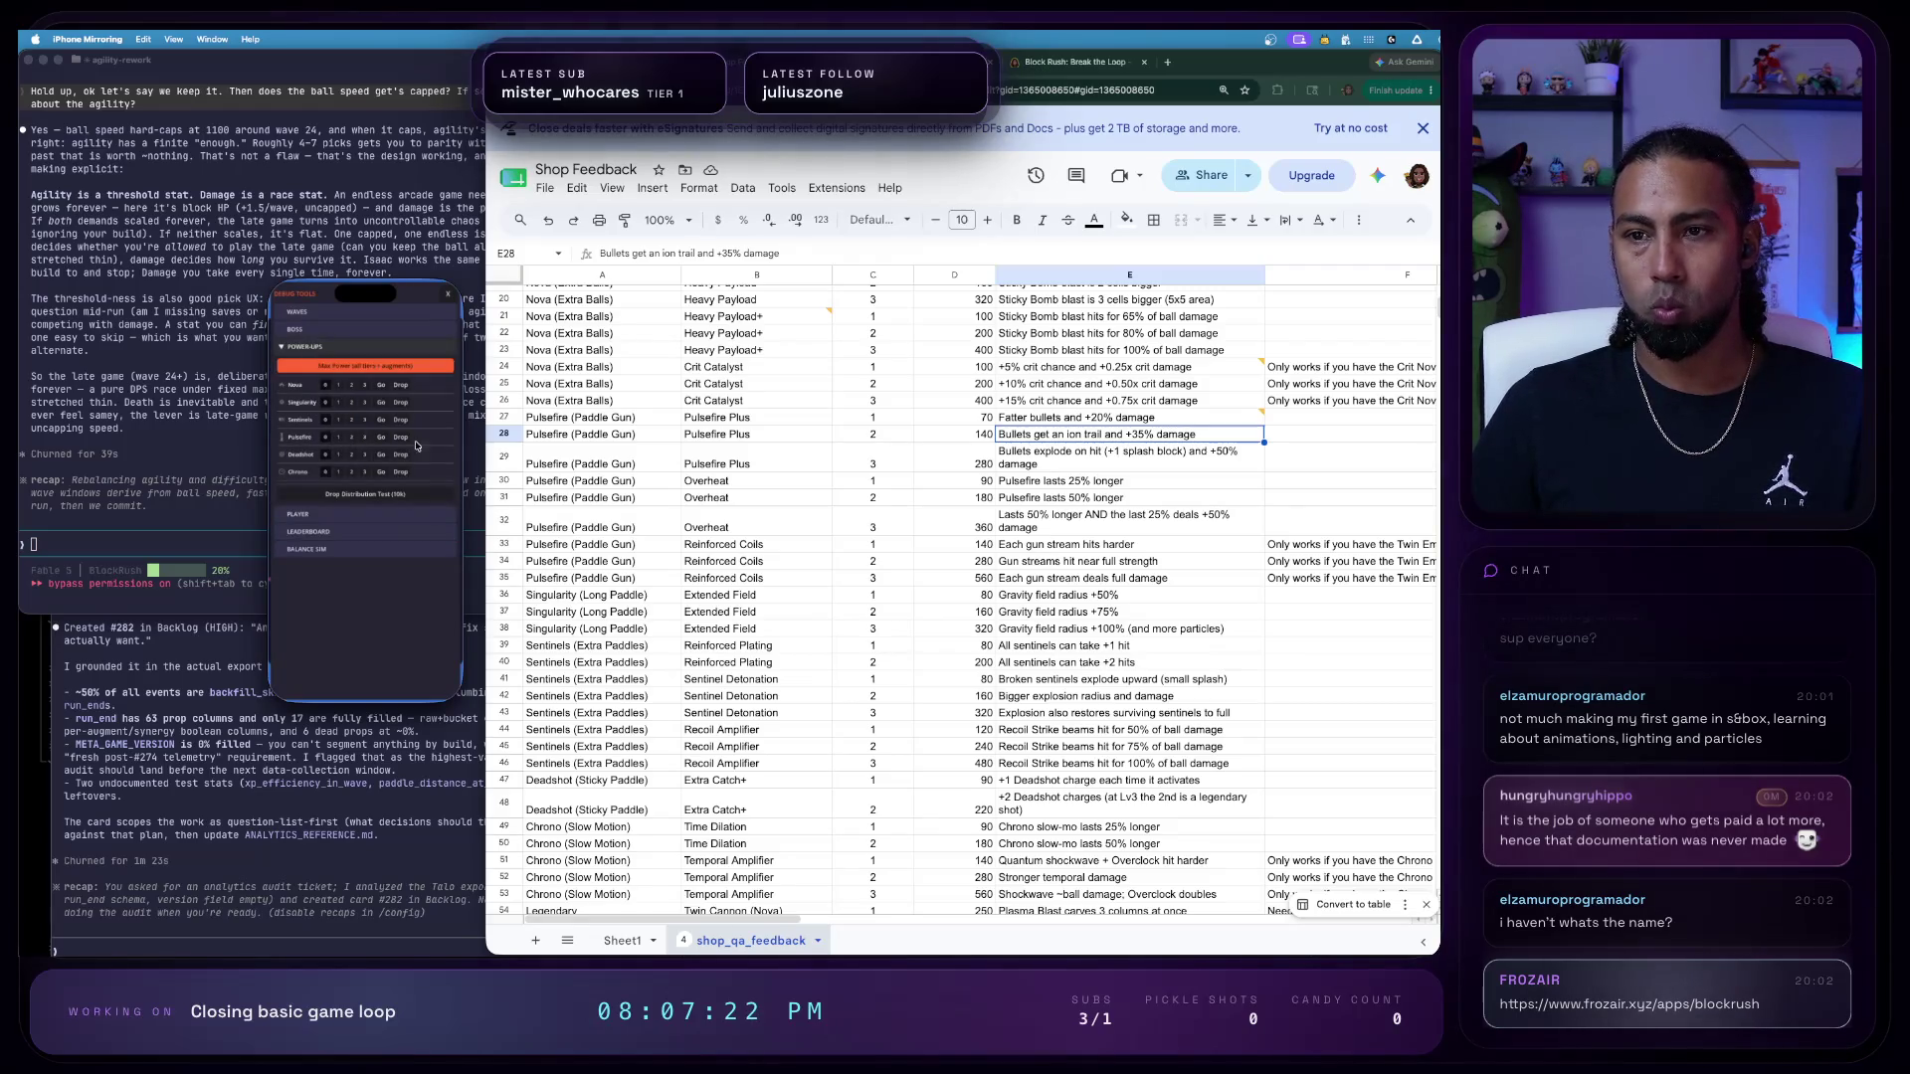
{"action": "left_click", "coordinate": [445, 298]}
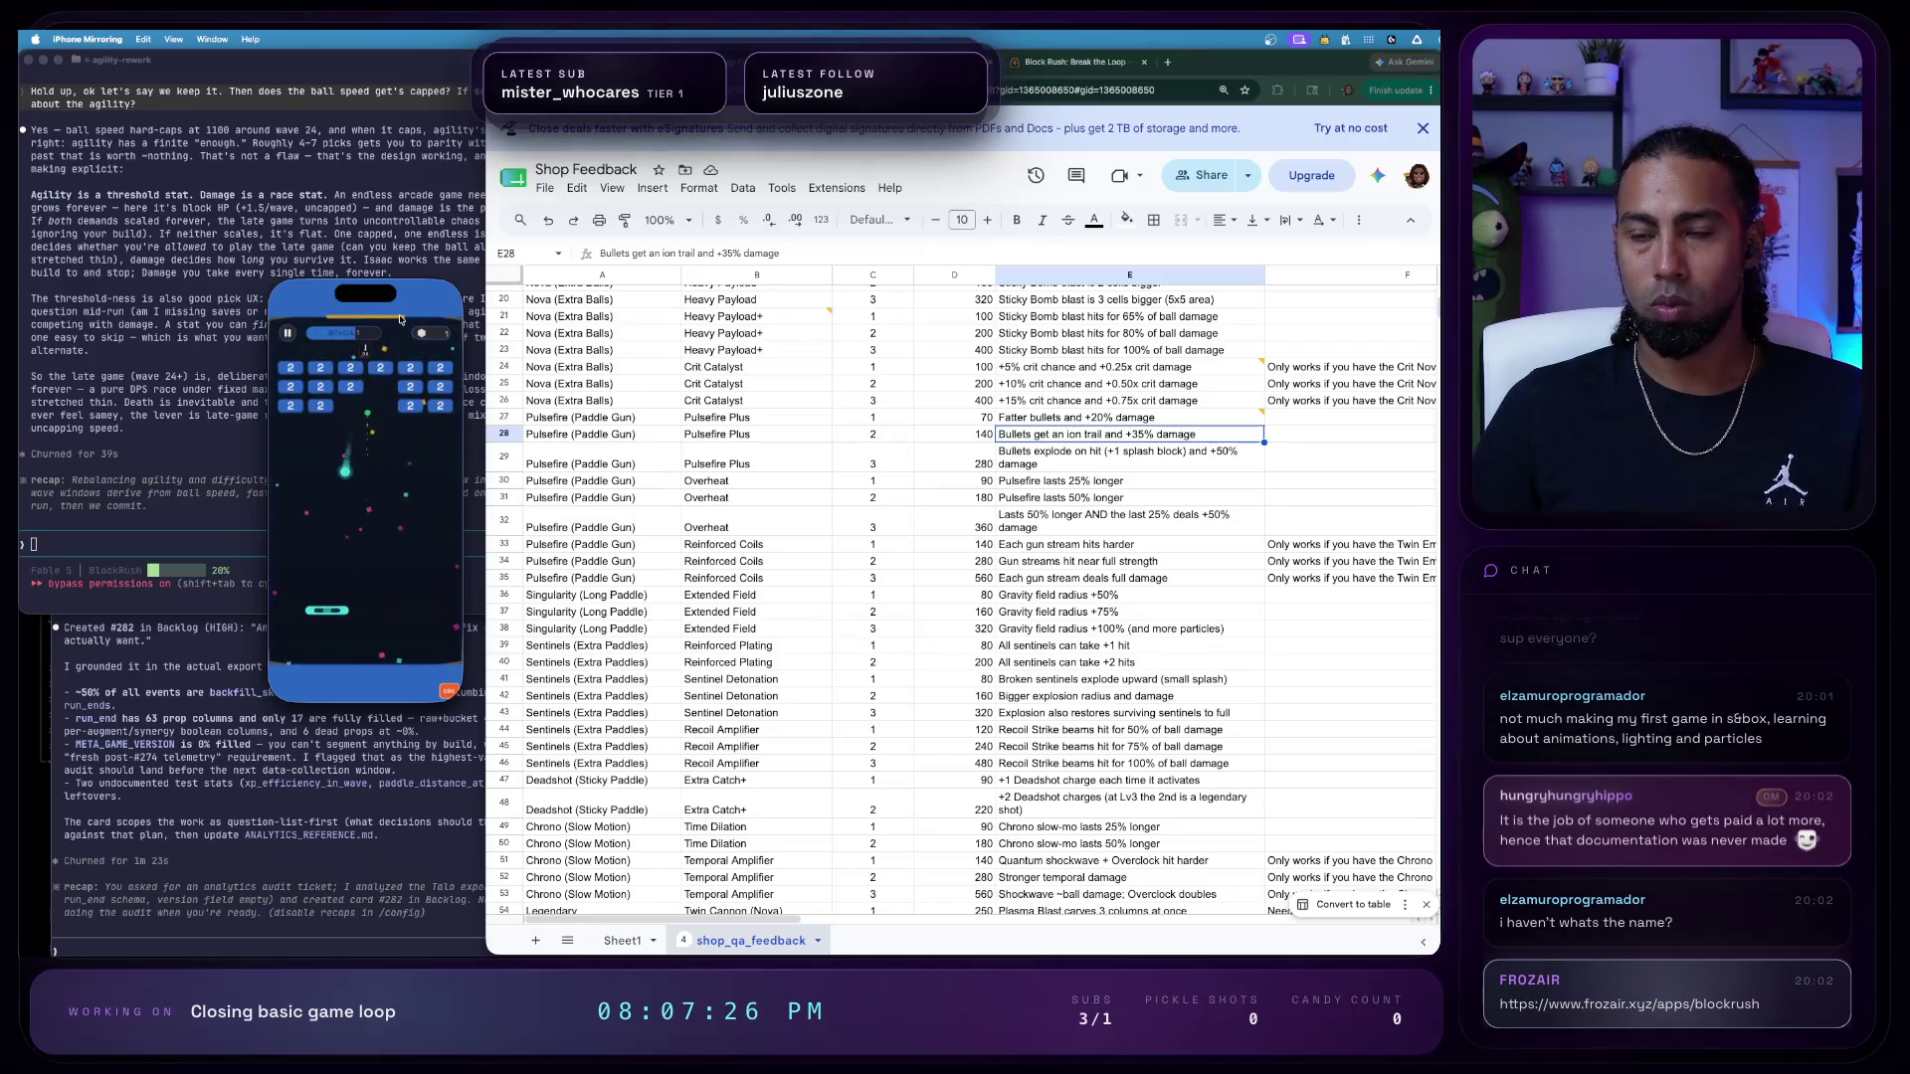
{"action": "left_click", "coordinate": [441, 690]}
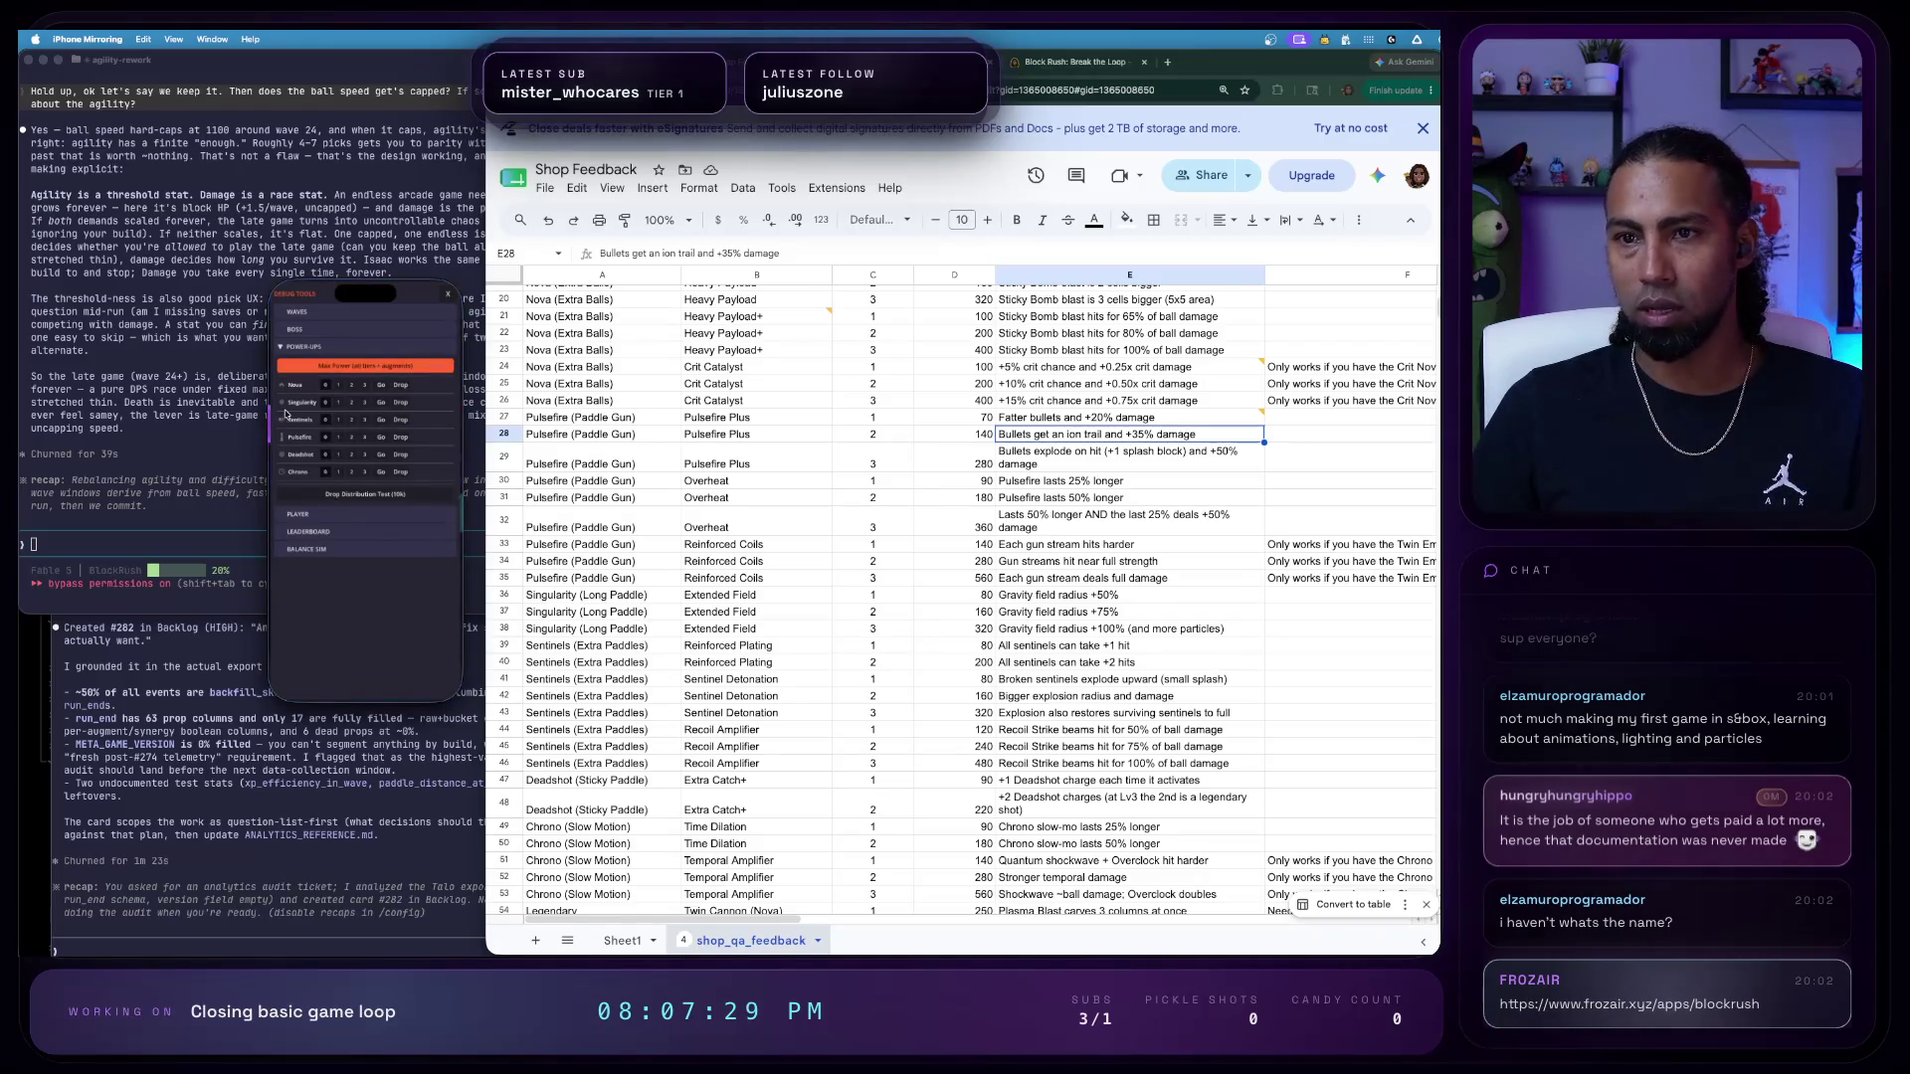
{"action": "left_click", "coordinate": [338, 441]}
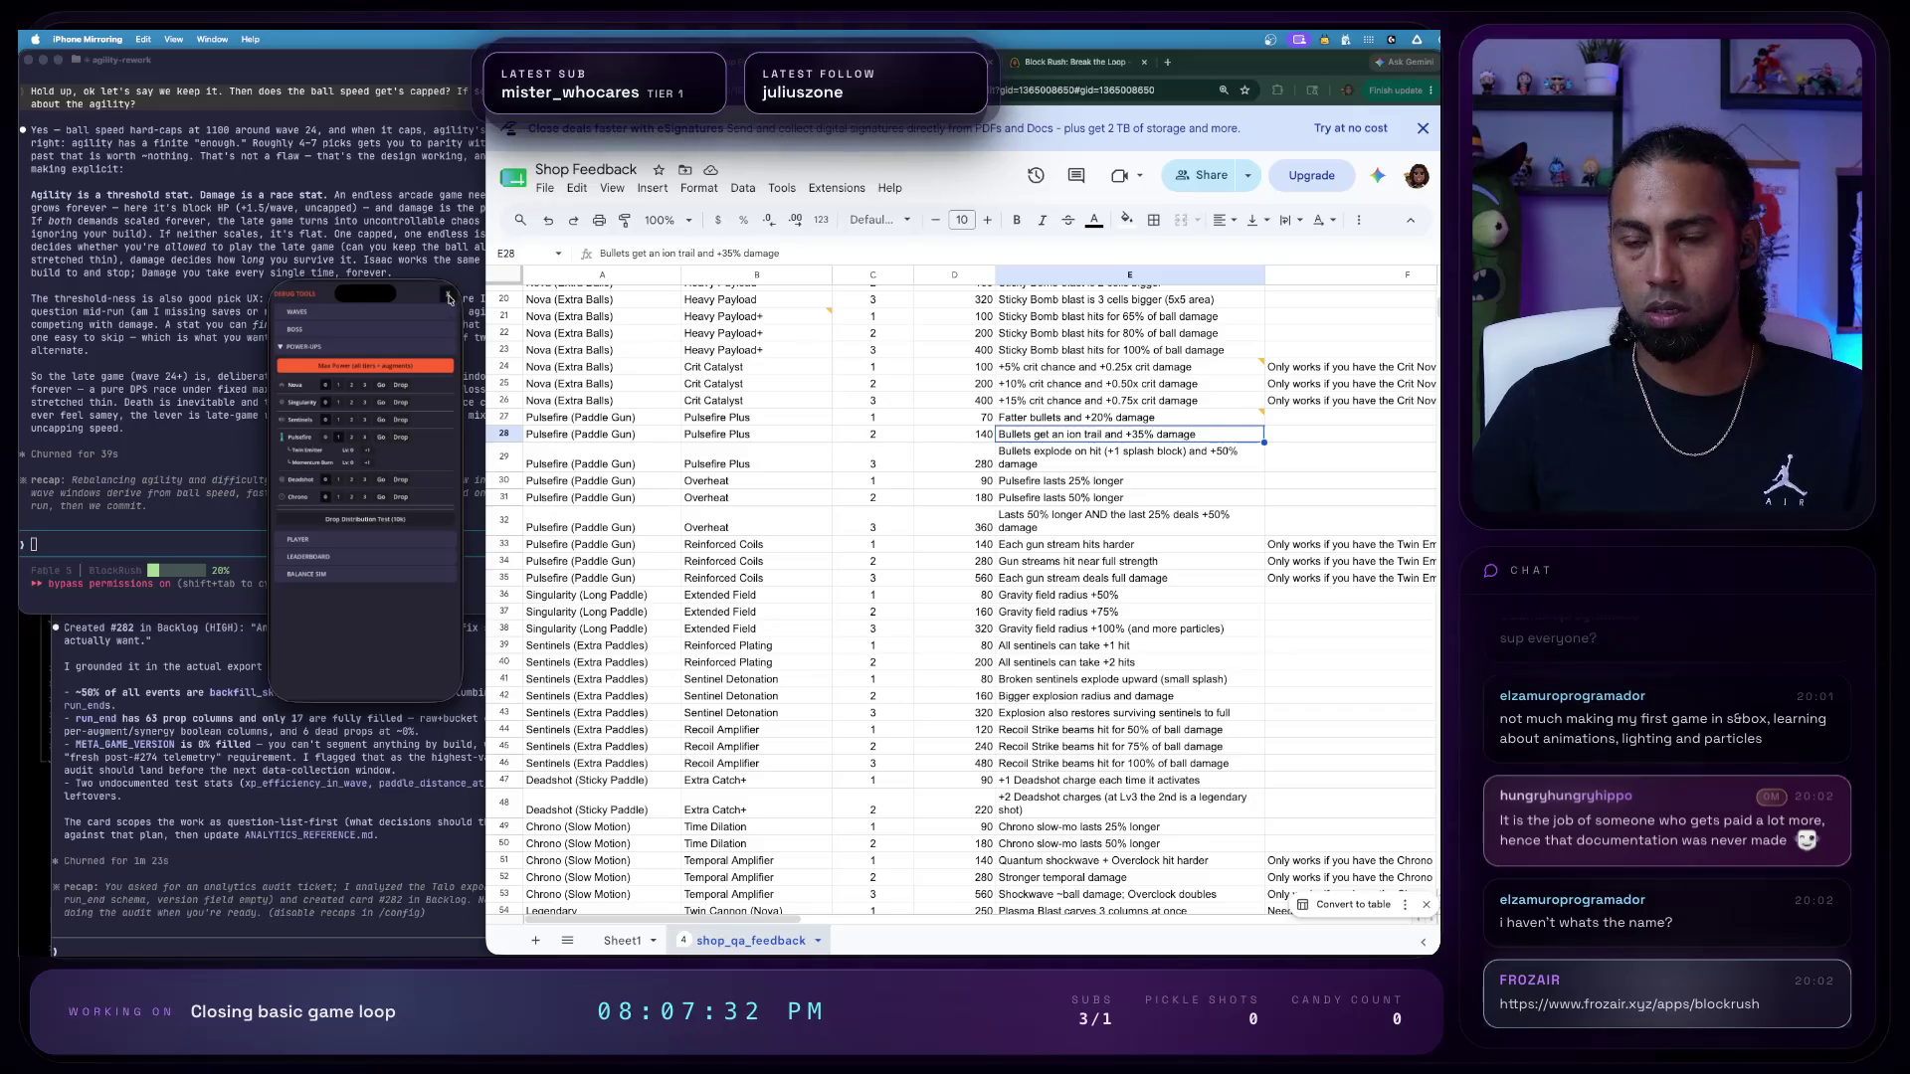
{"action": "left_click", "coordinate": [449, 298]}
{"action": "left_click", "coordinate": [392, 519]}
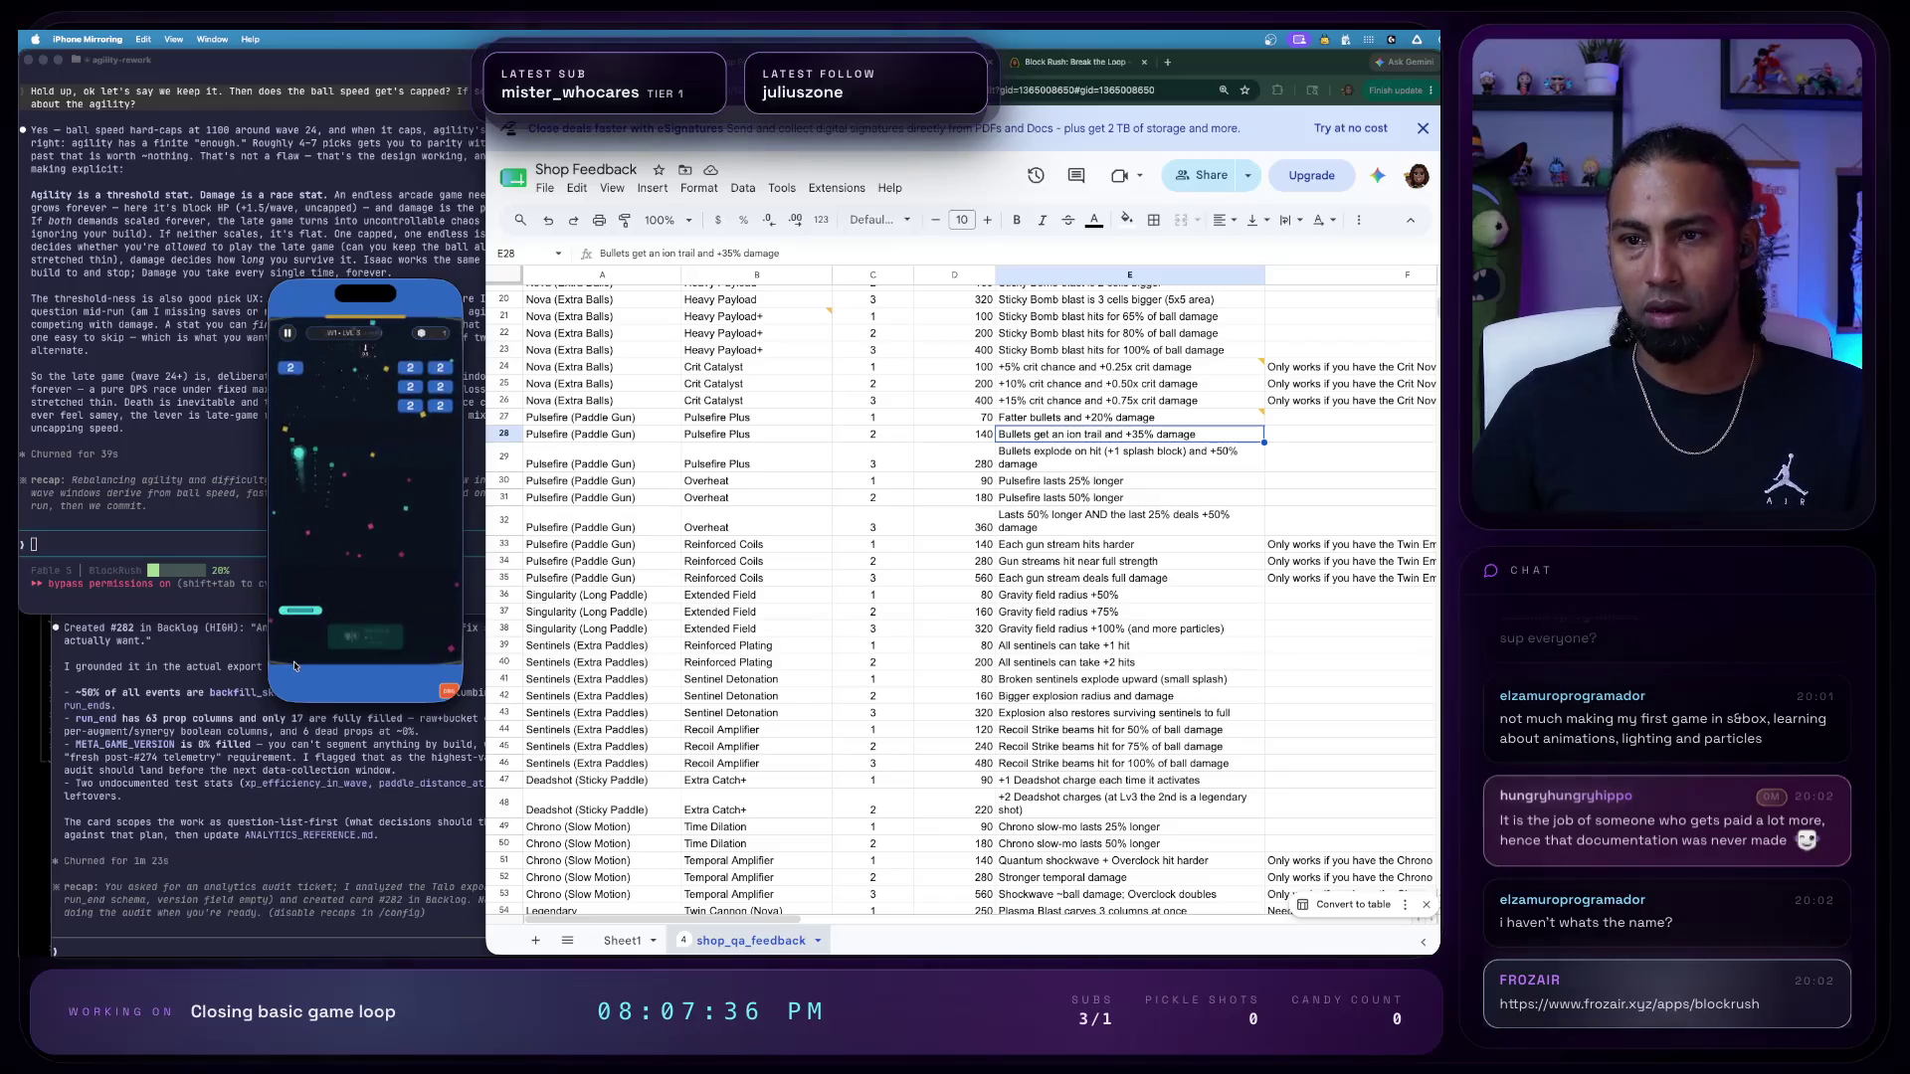
{"action": "left_click", "coordinate": [450, 693]}
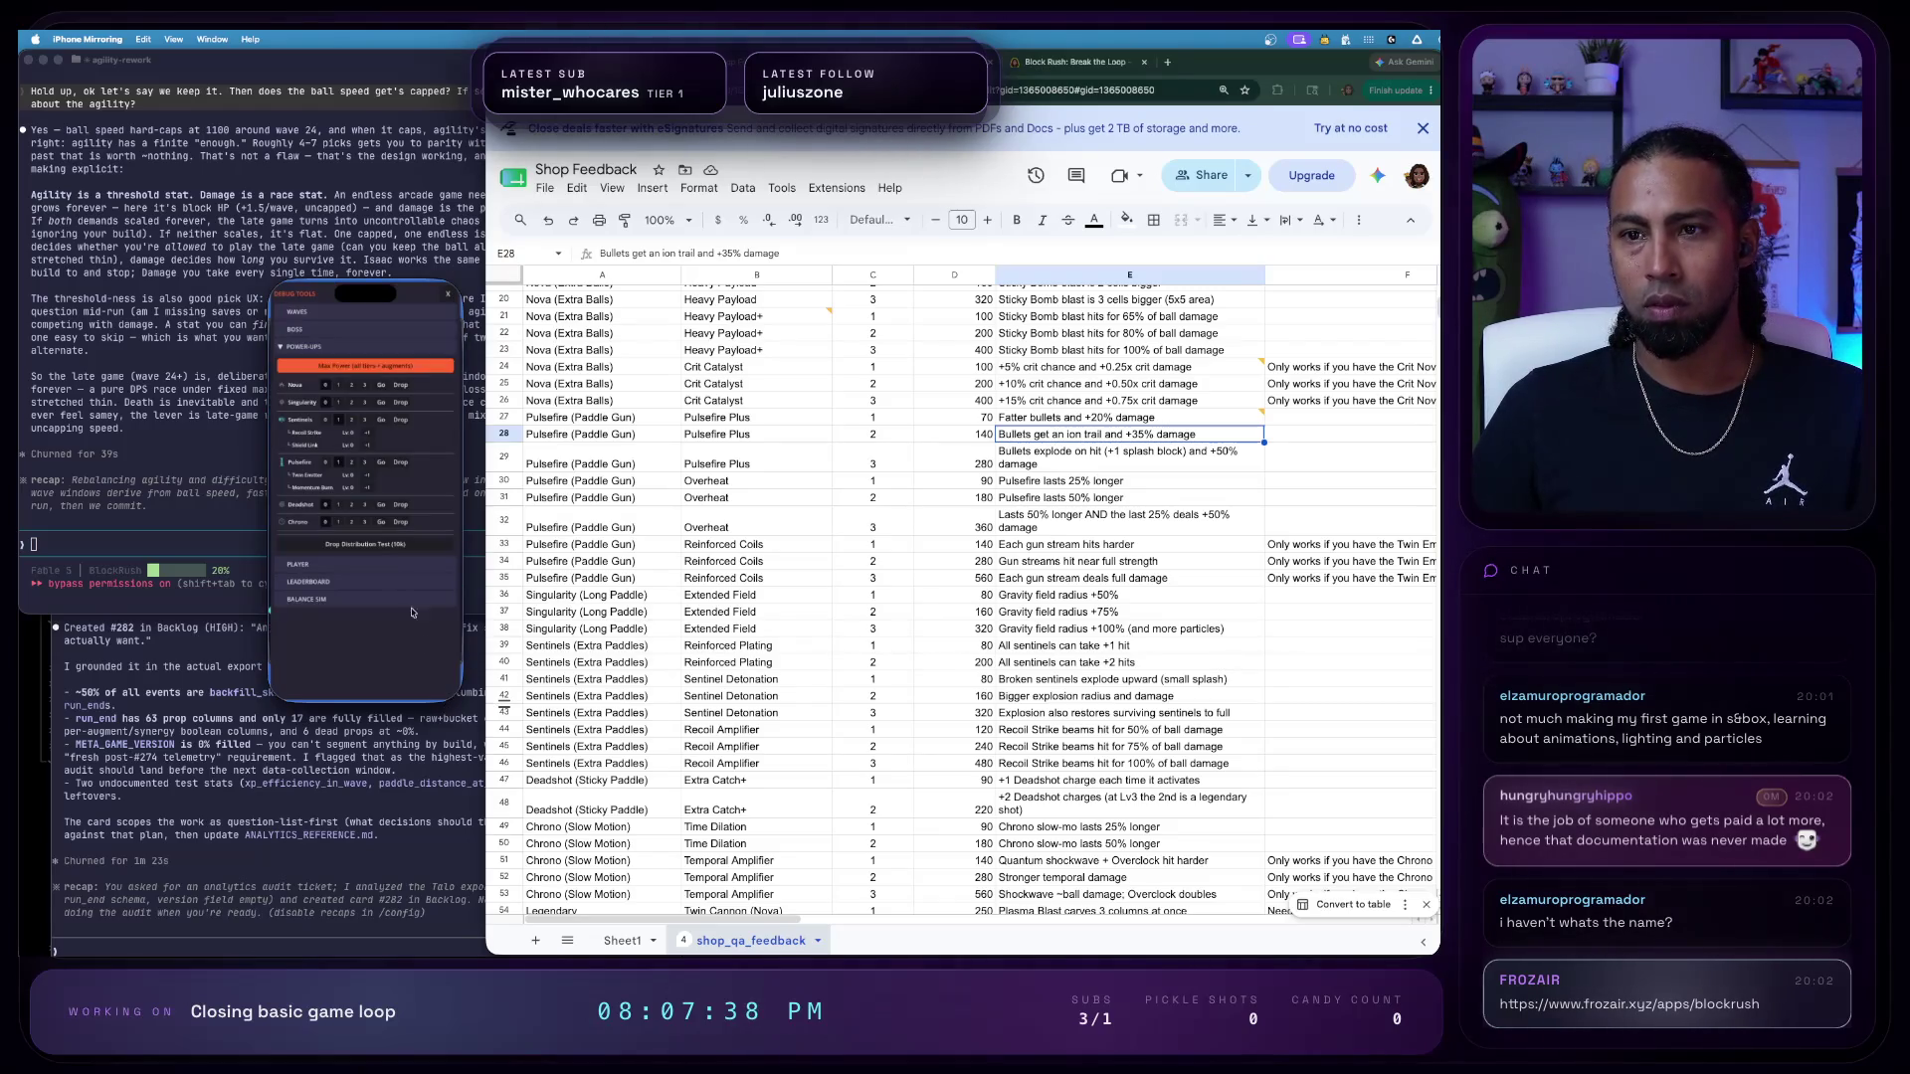
{"action": "left_click", "coordinate": [453, 296]}
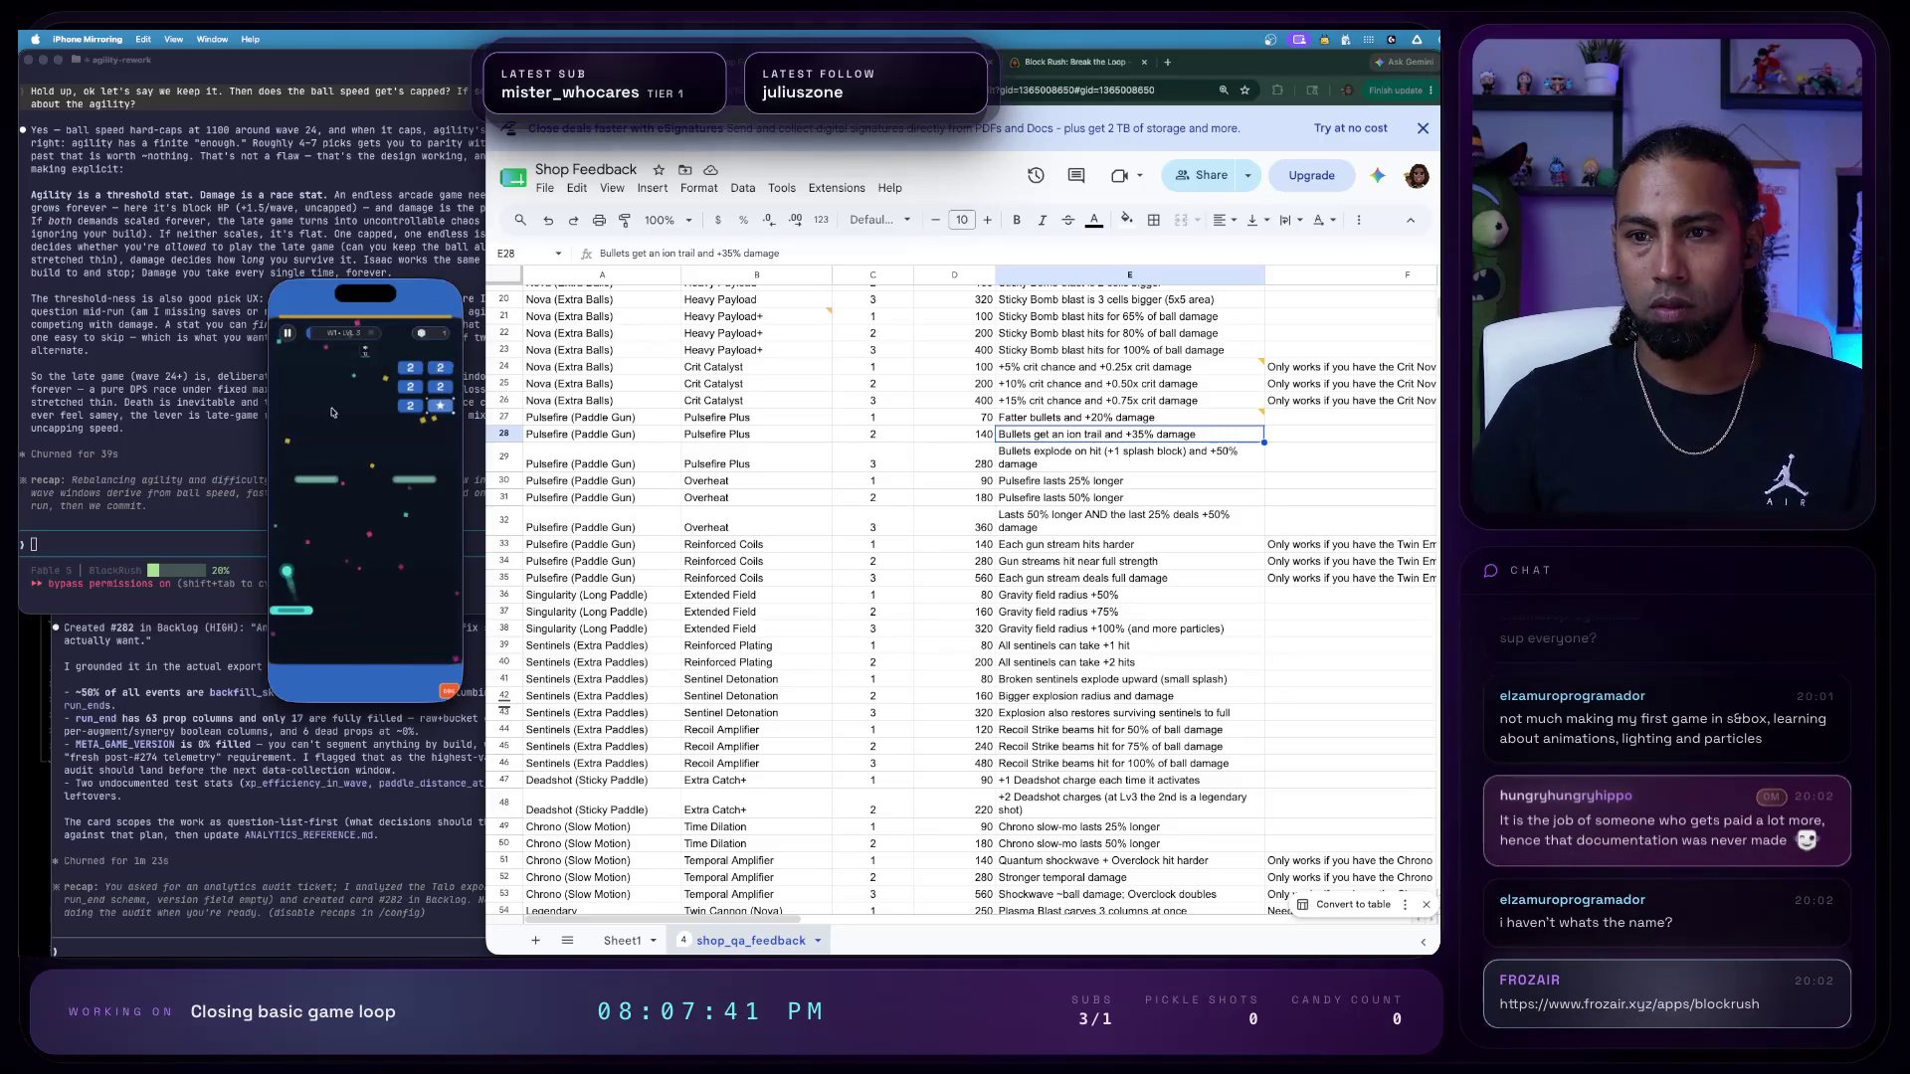
{"action": "left_click", "coordinate": [449, 689]}
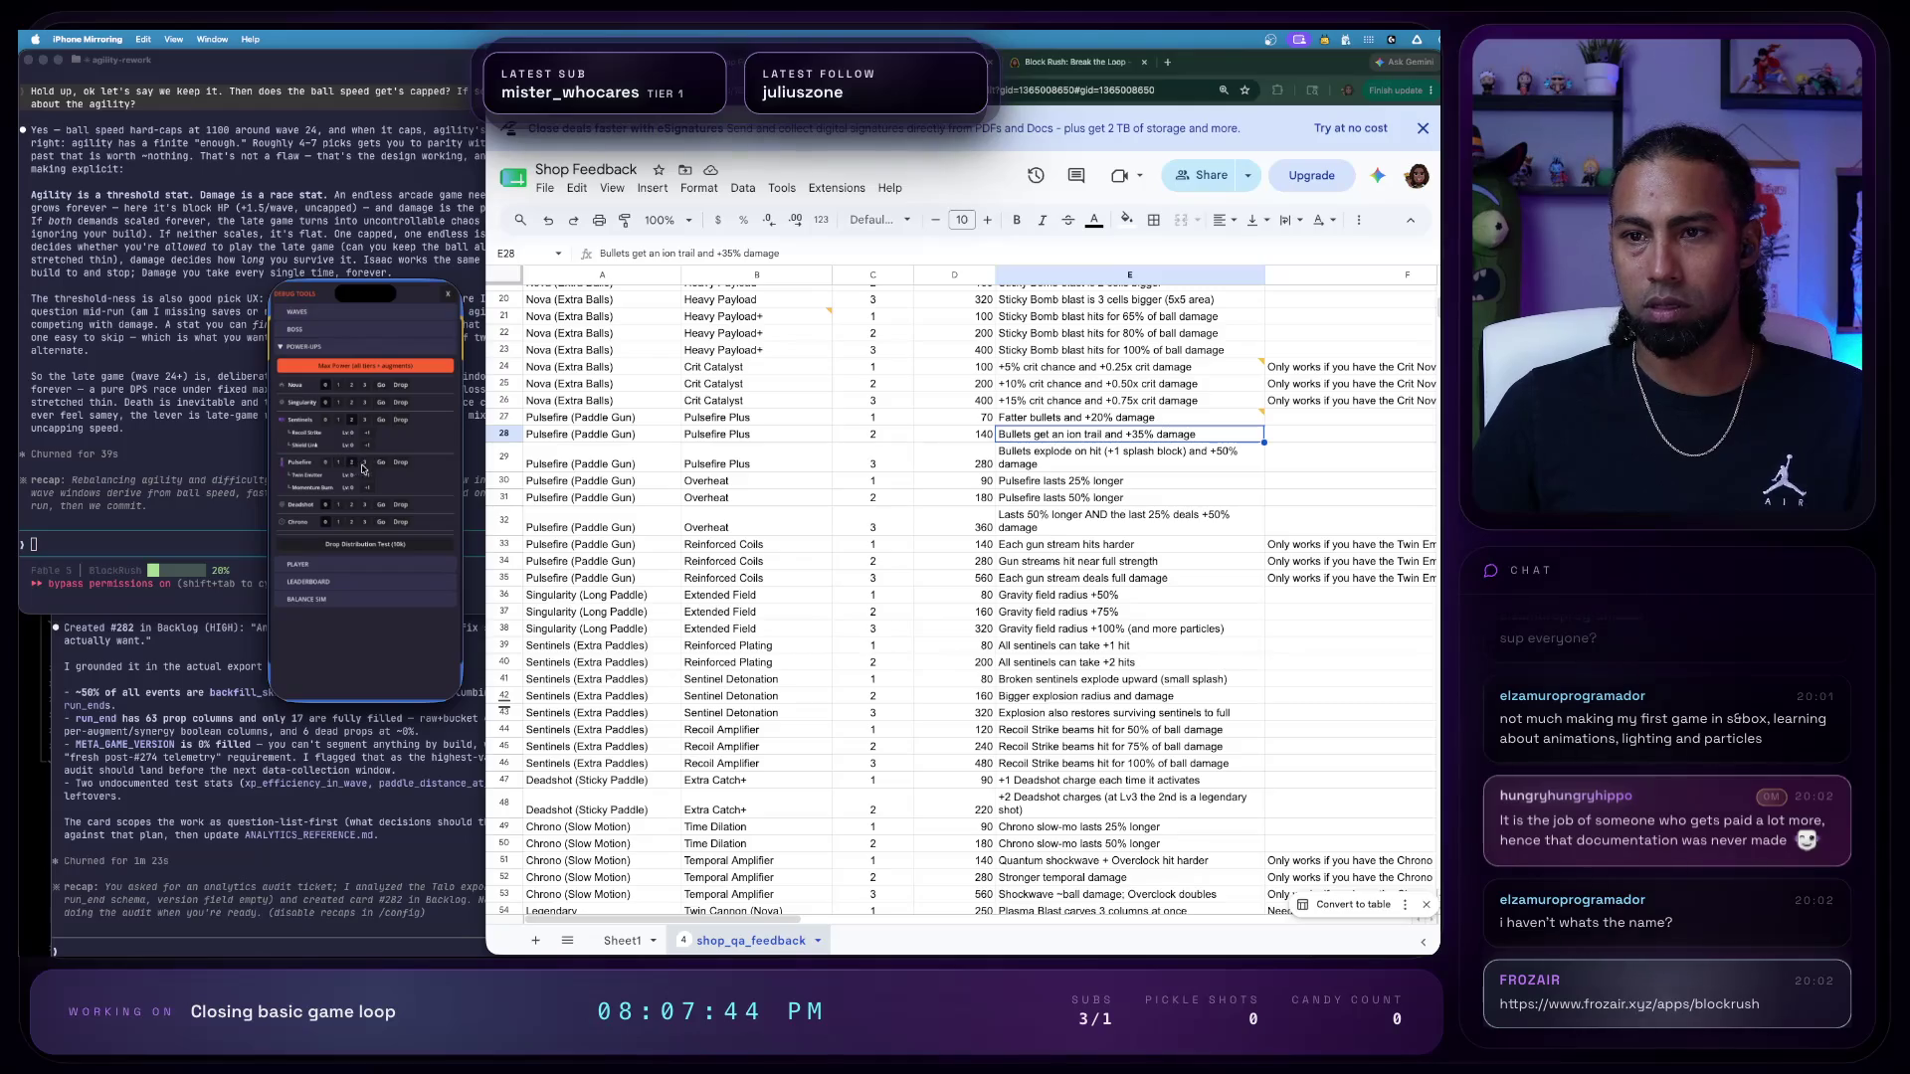
{"action": "left_click", "coordinate": [453, 296]}
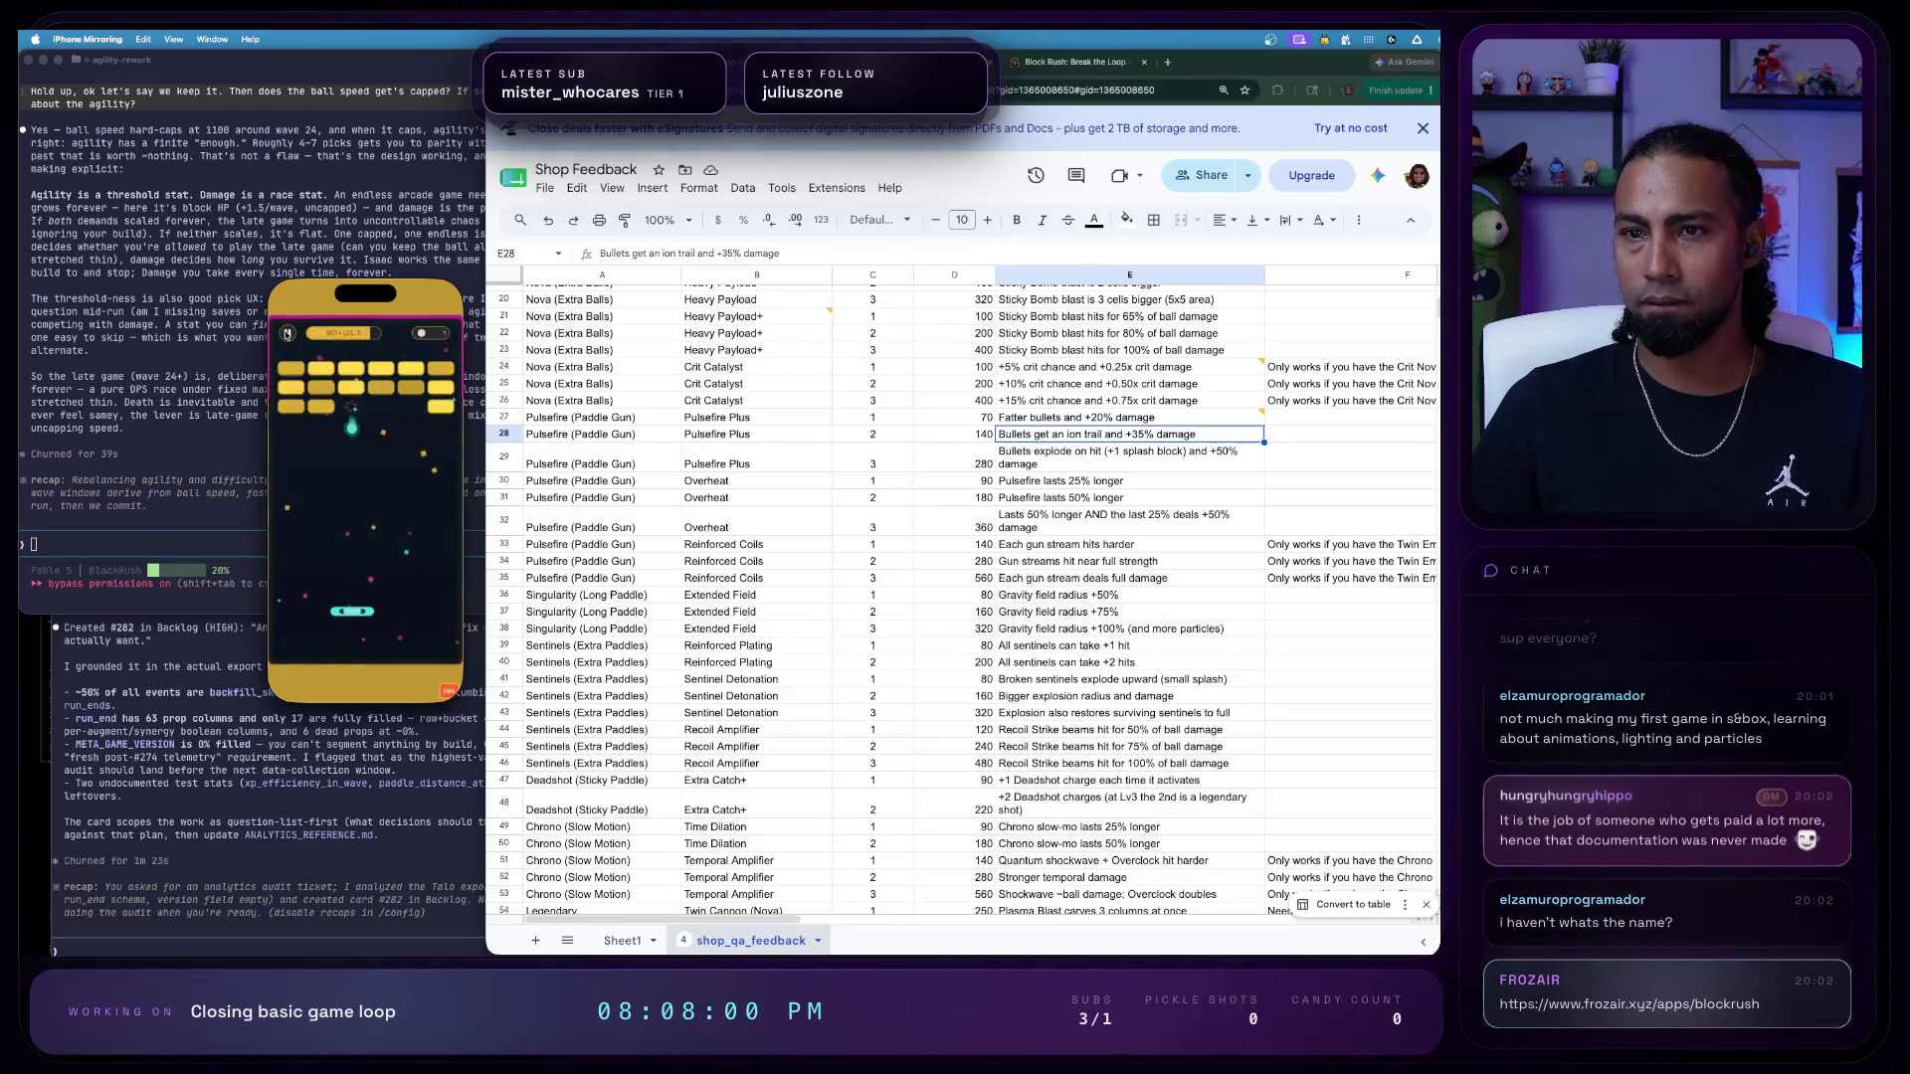
- Exit to the menu, check the Pulsefire Plus price in the Boosts shop without buying, and return to the title screen
{"action": "left_click", "coordinate": [288, 334]}
{"action": "left_click", "coordinate": [413, 632]}
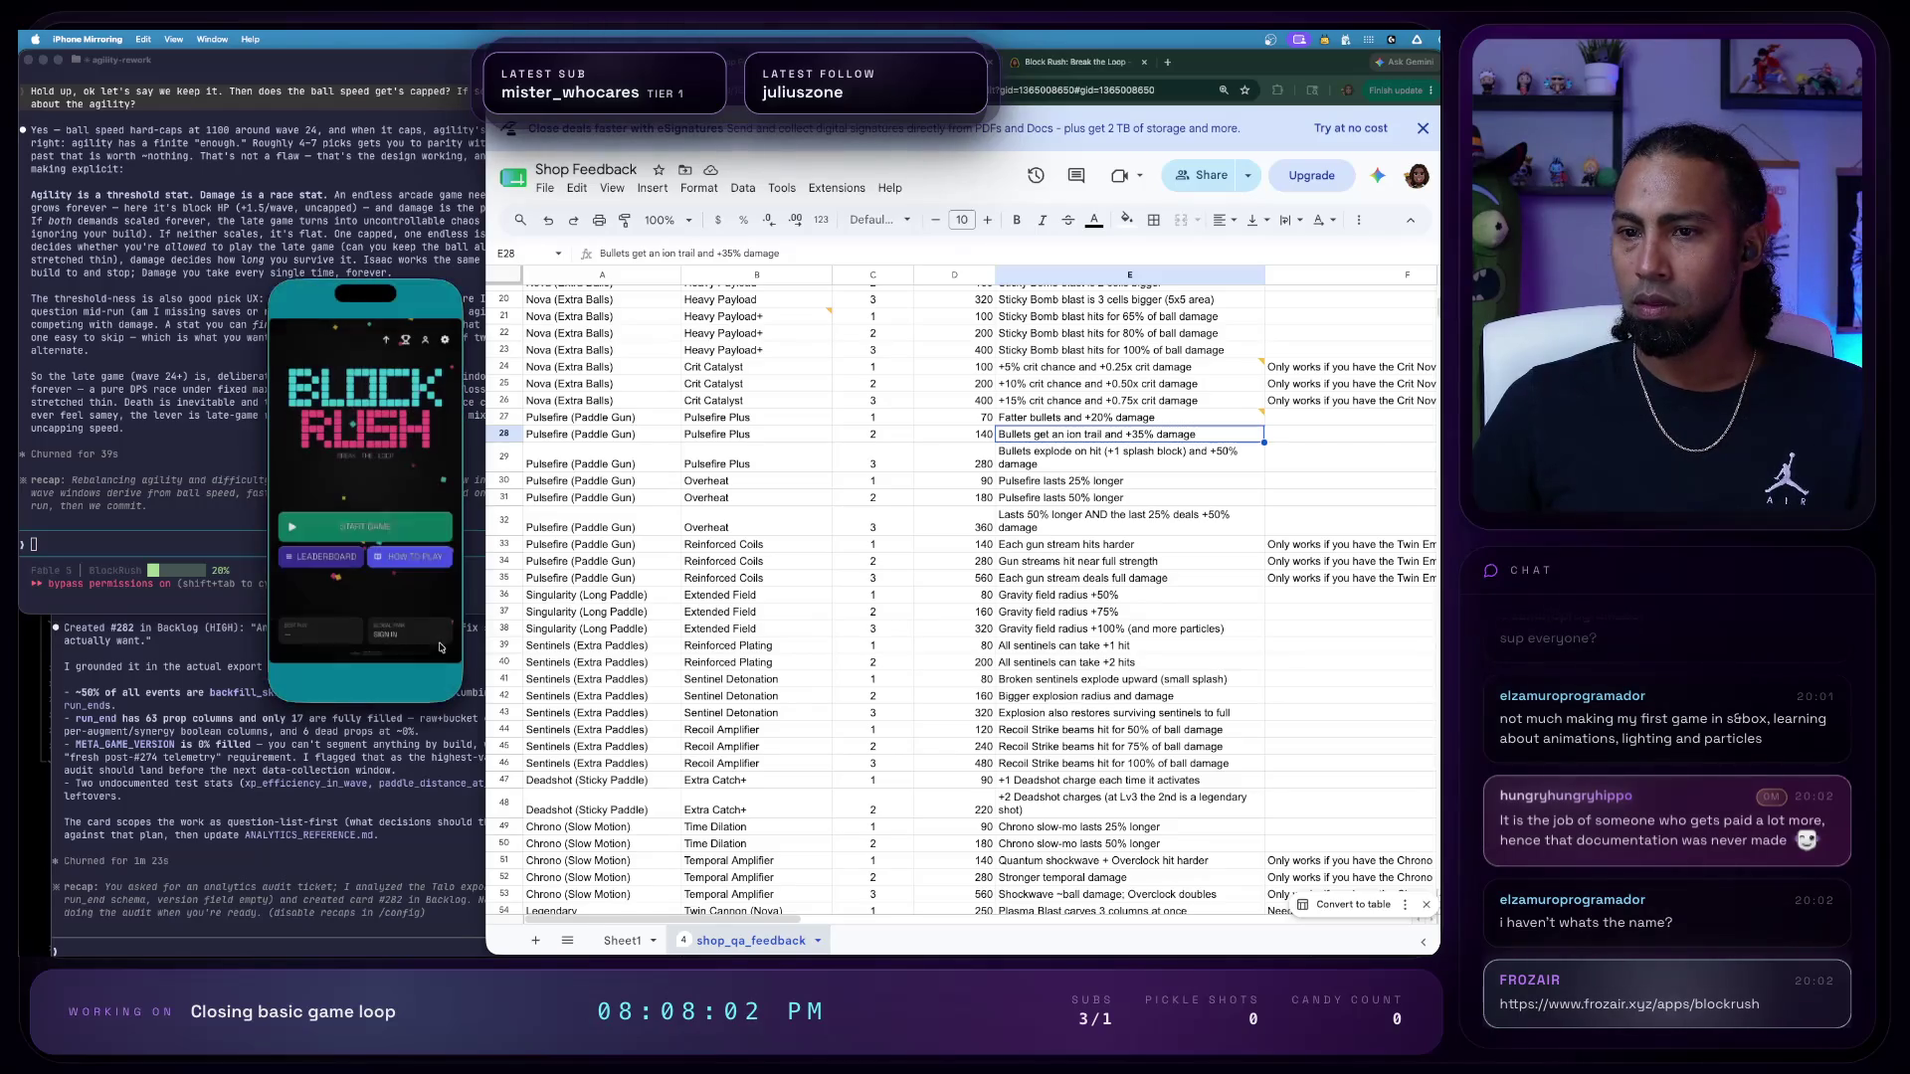
{"action": "left_click", "coordinate": [386, 341]}
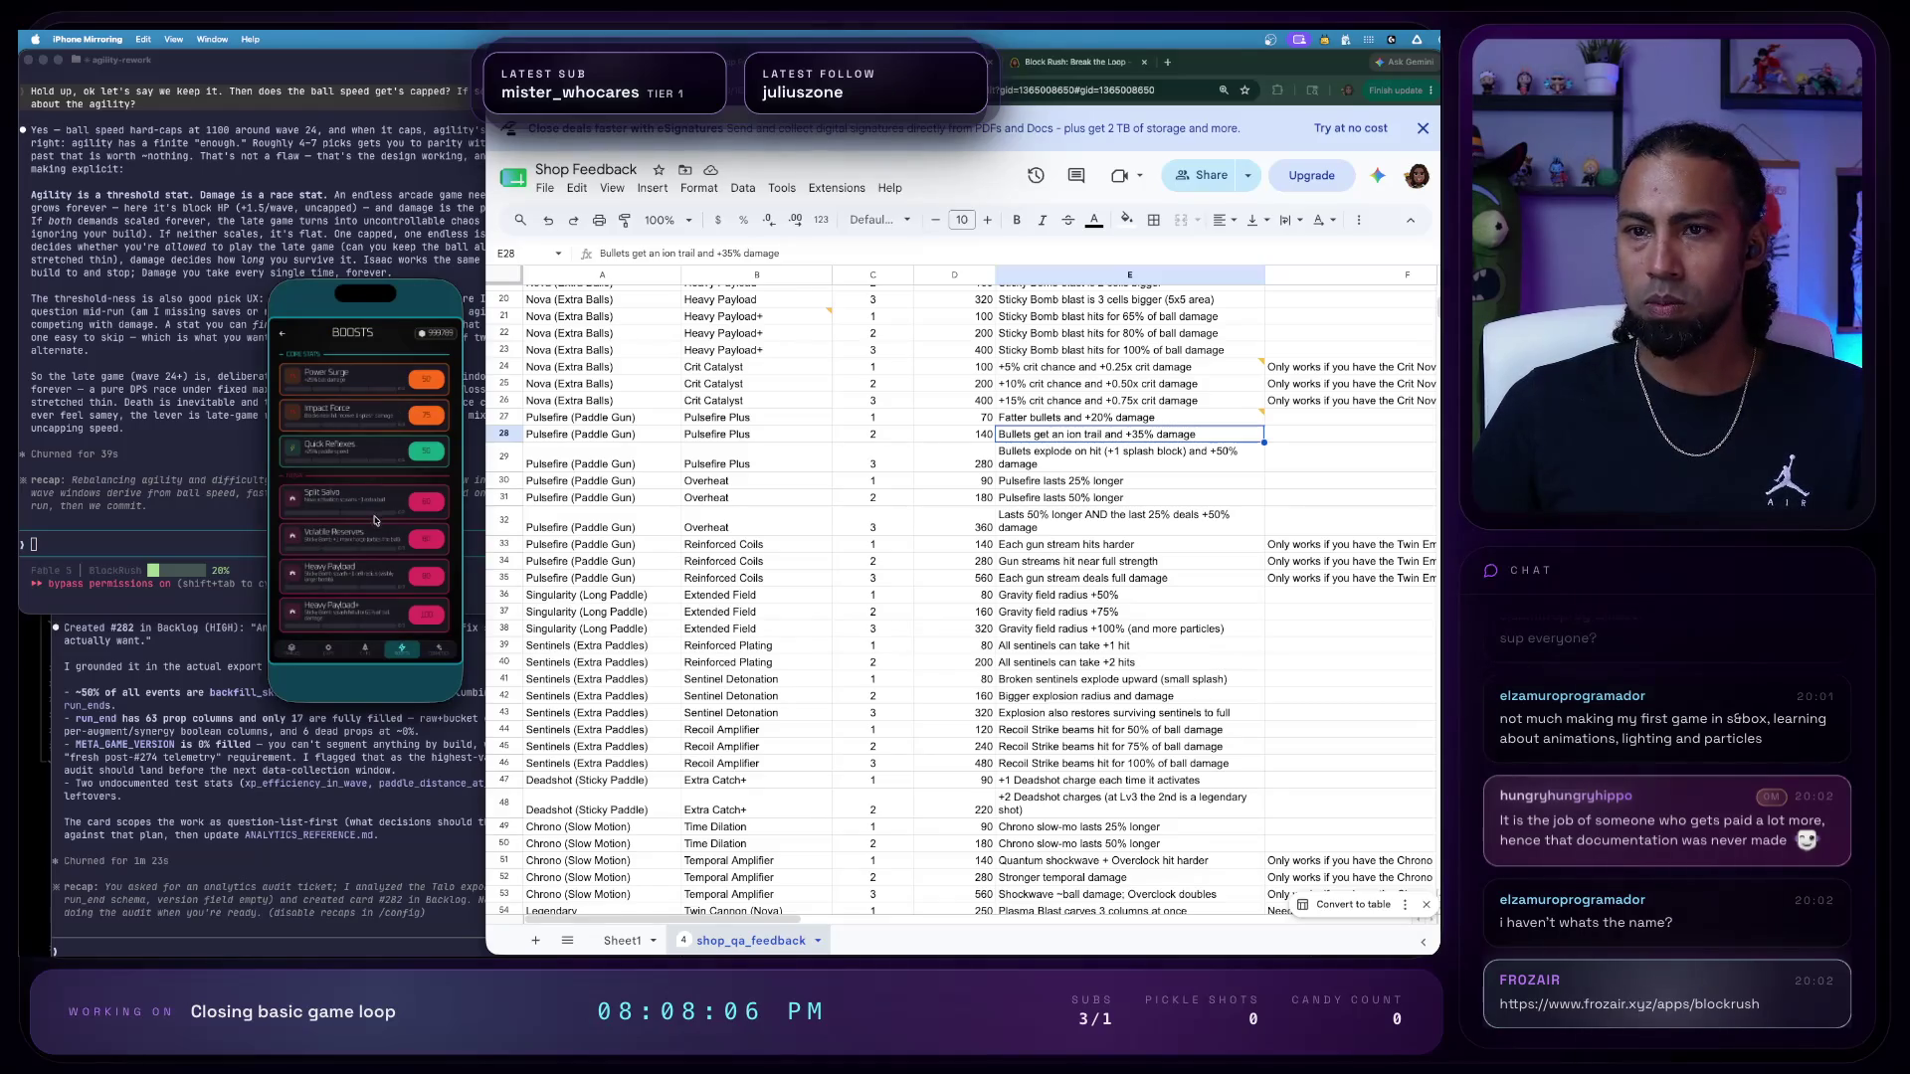
{"action": "scroll", "coordinate": [373, 481], "scroll_direction": "down", "scroll_amount": 5}
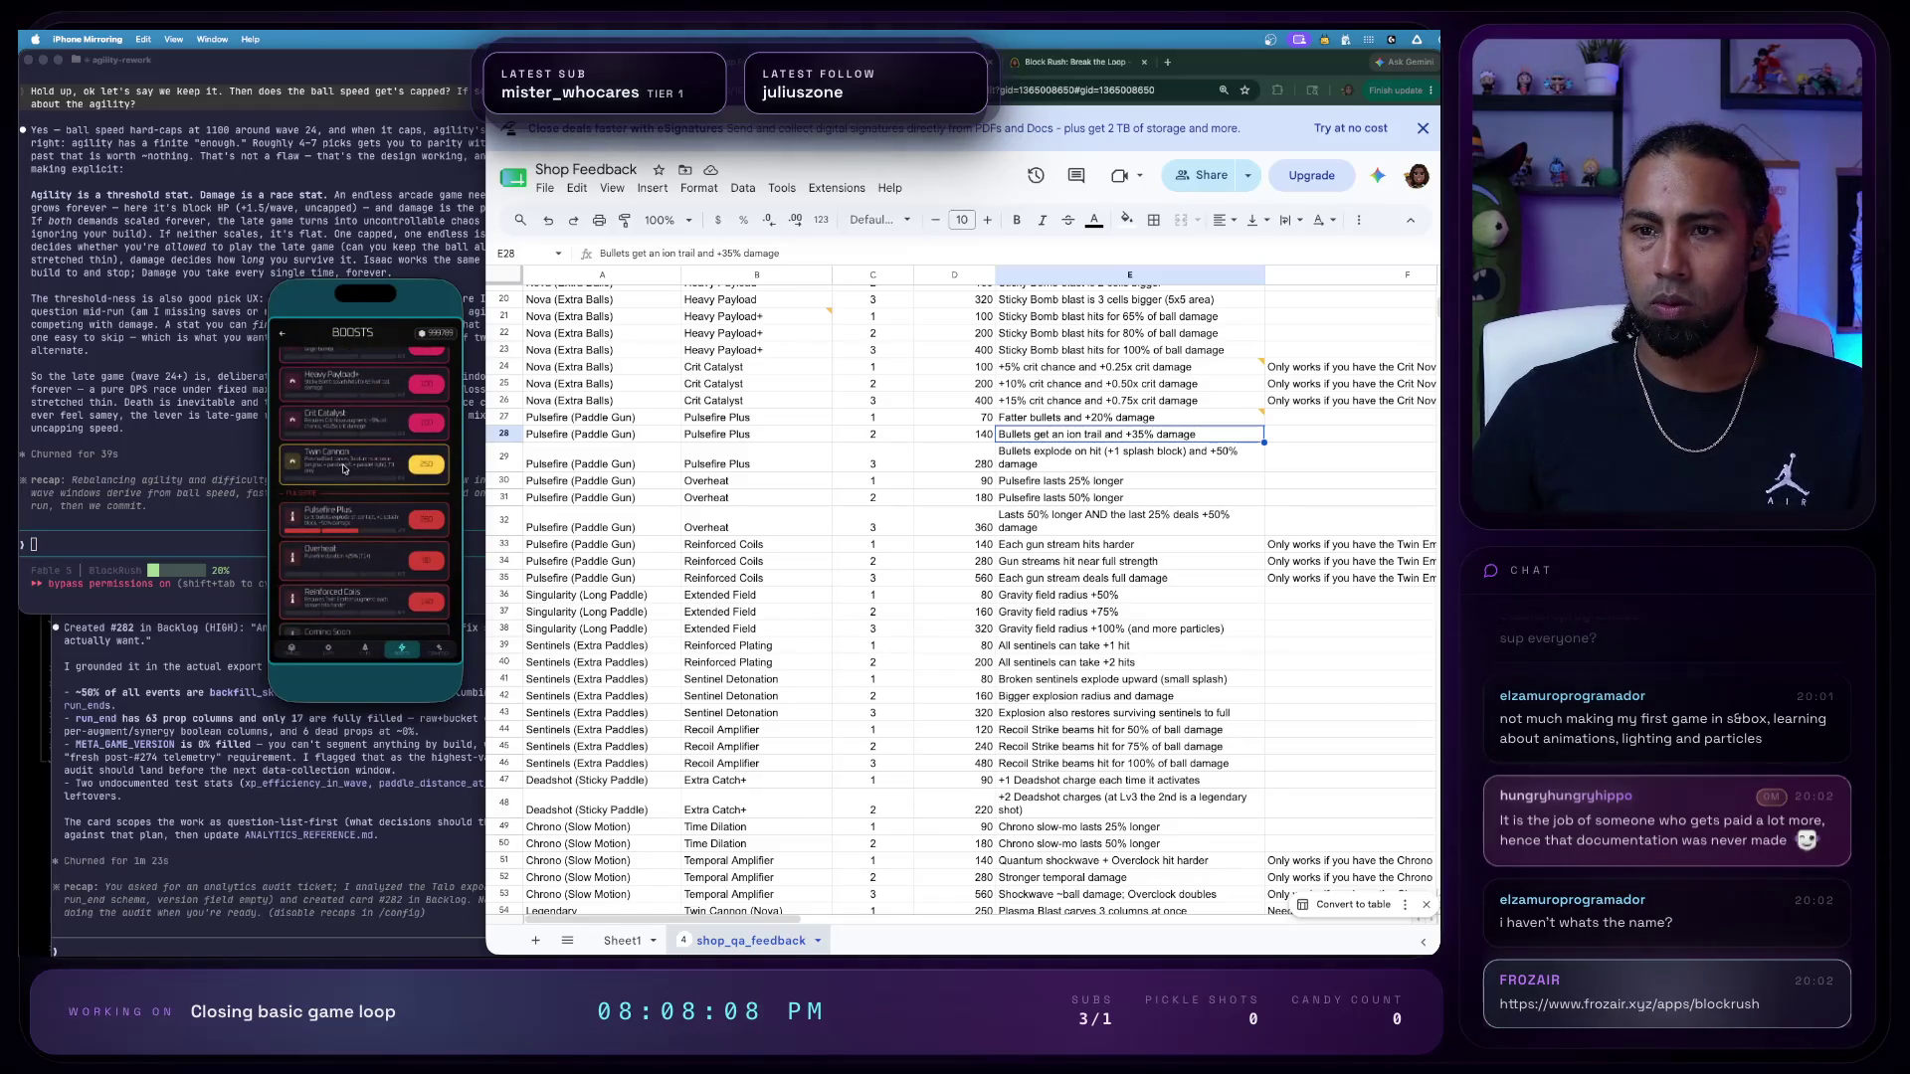
{"action": "left_click_drag", "start_coordinate": [365, 532], "coordinate": [362, 497]}
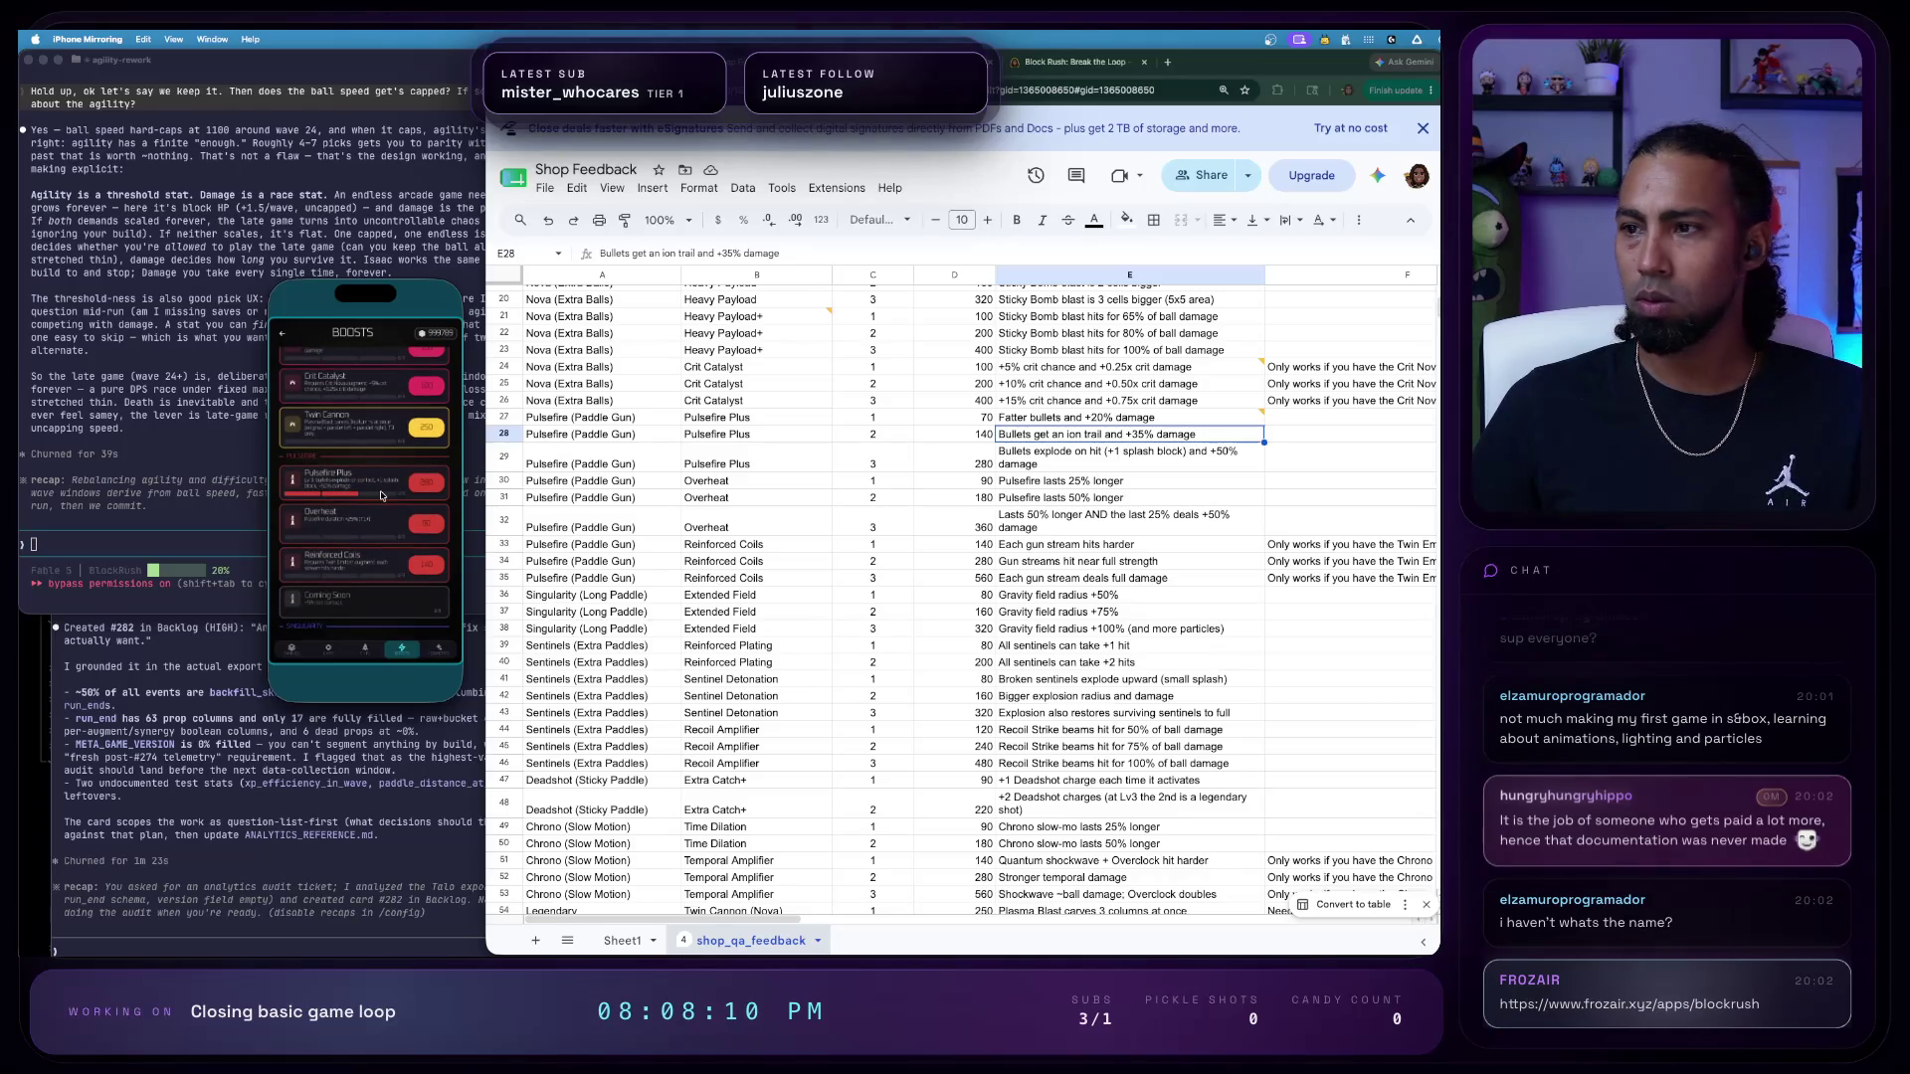
{"action": "left_click", "coordinate": [419, 485]}
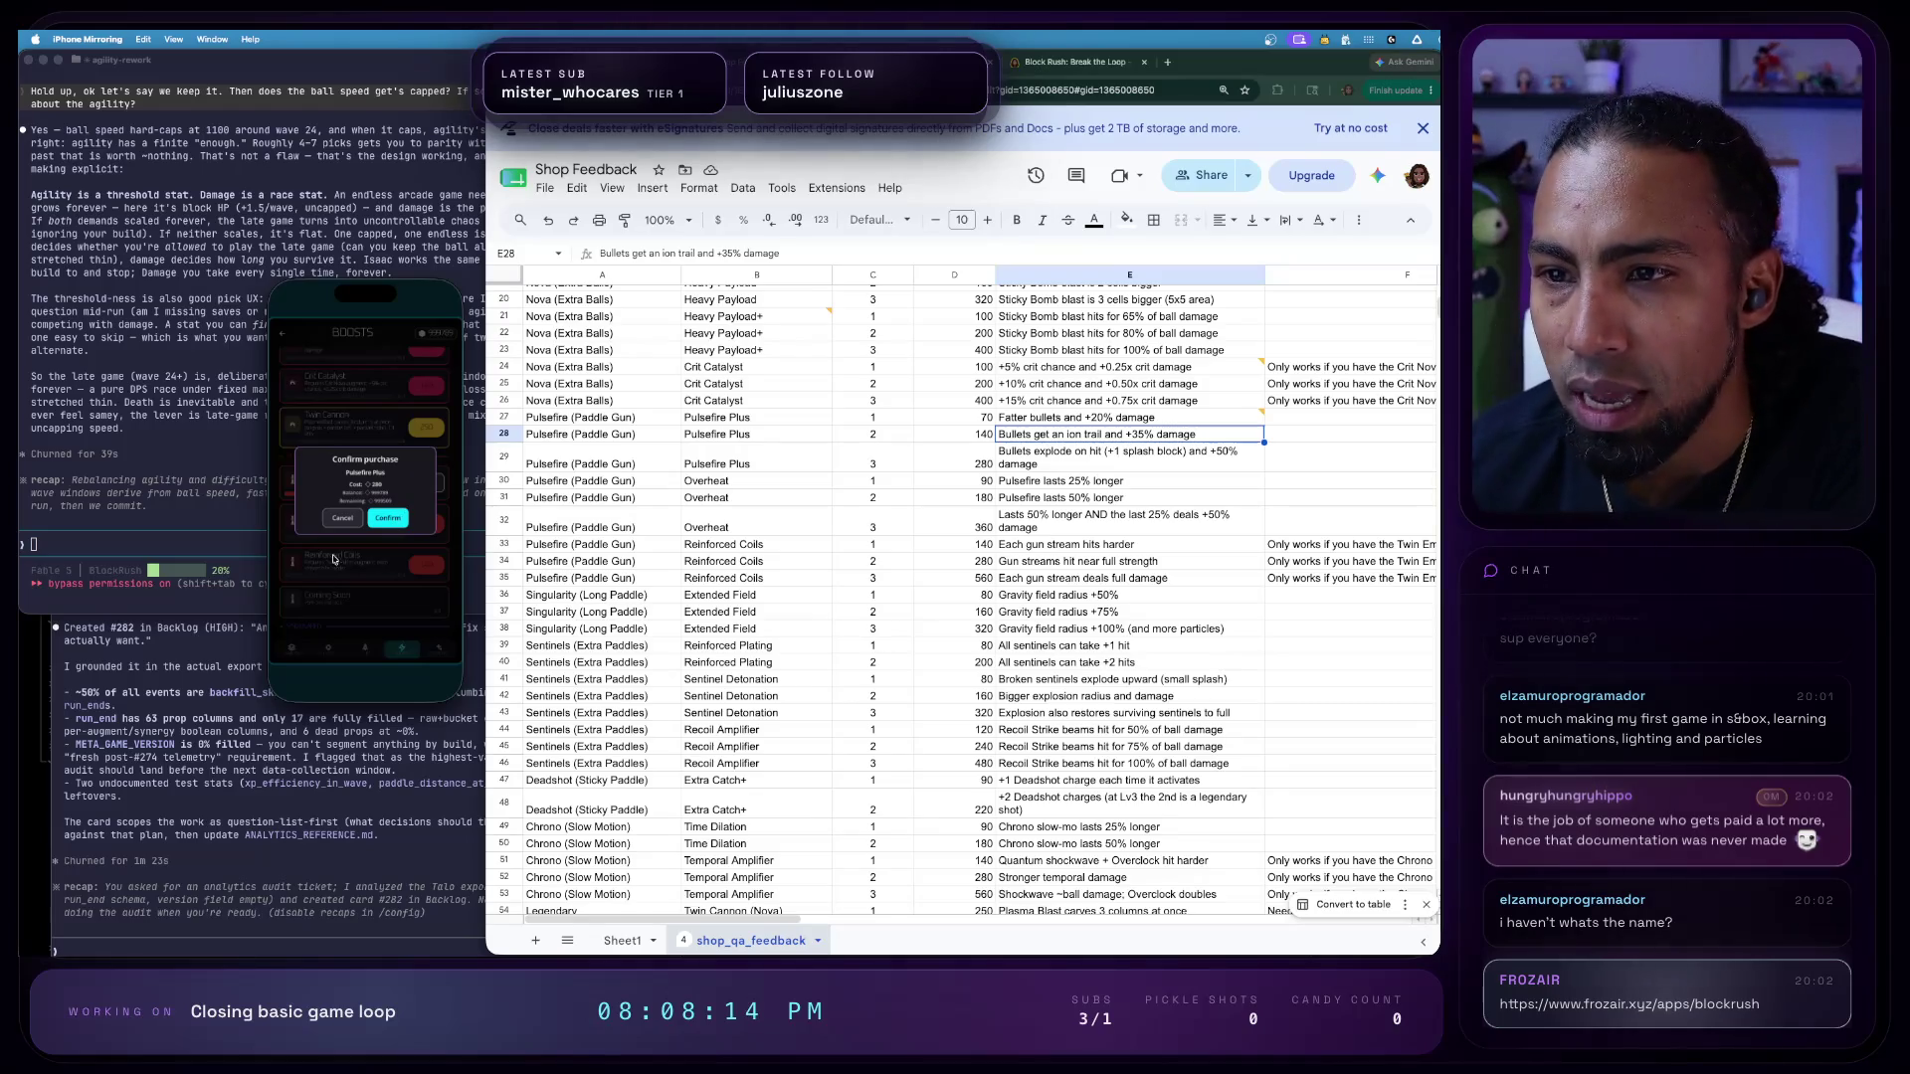
{"action": "left_click", "coordinate": [373, 520]}
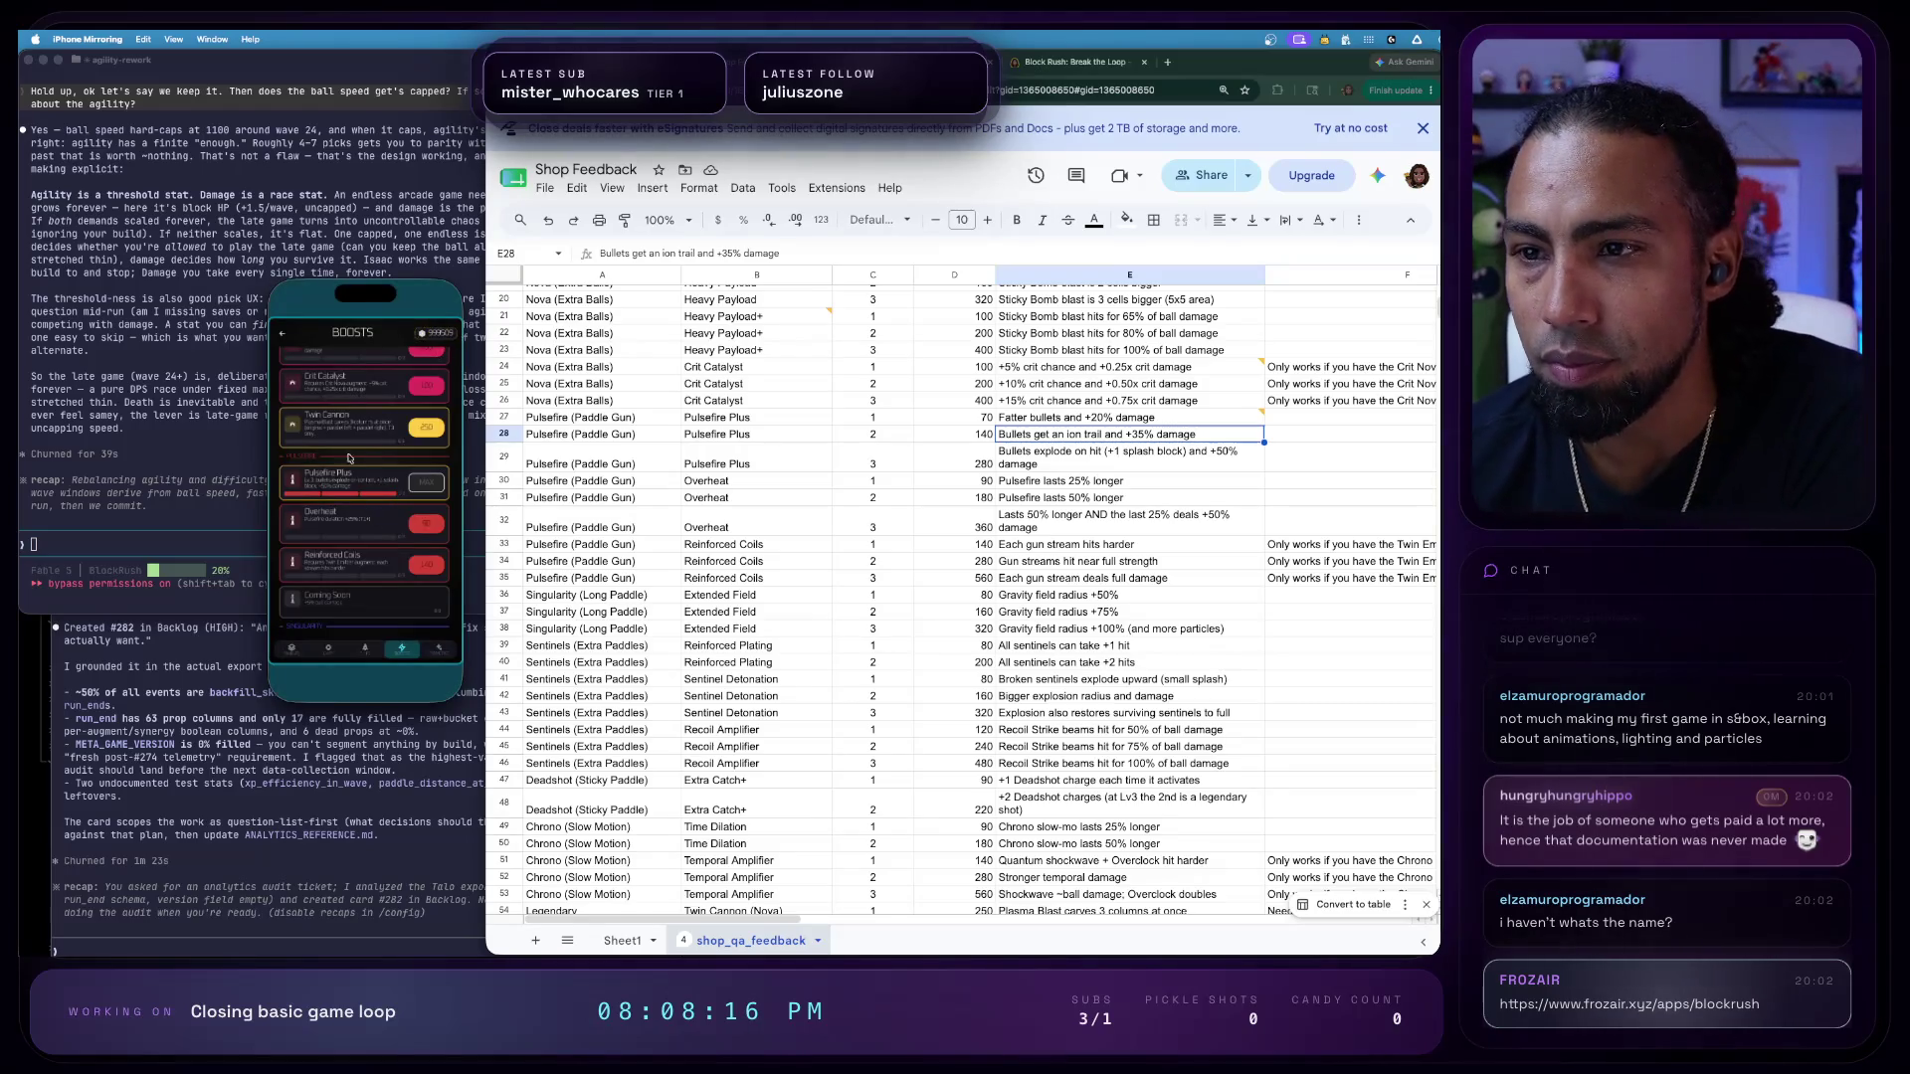
{"action": "left_click", "coordinate": [284, 333]}
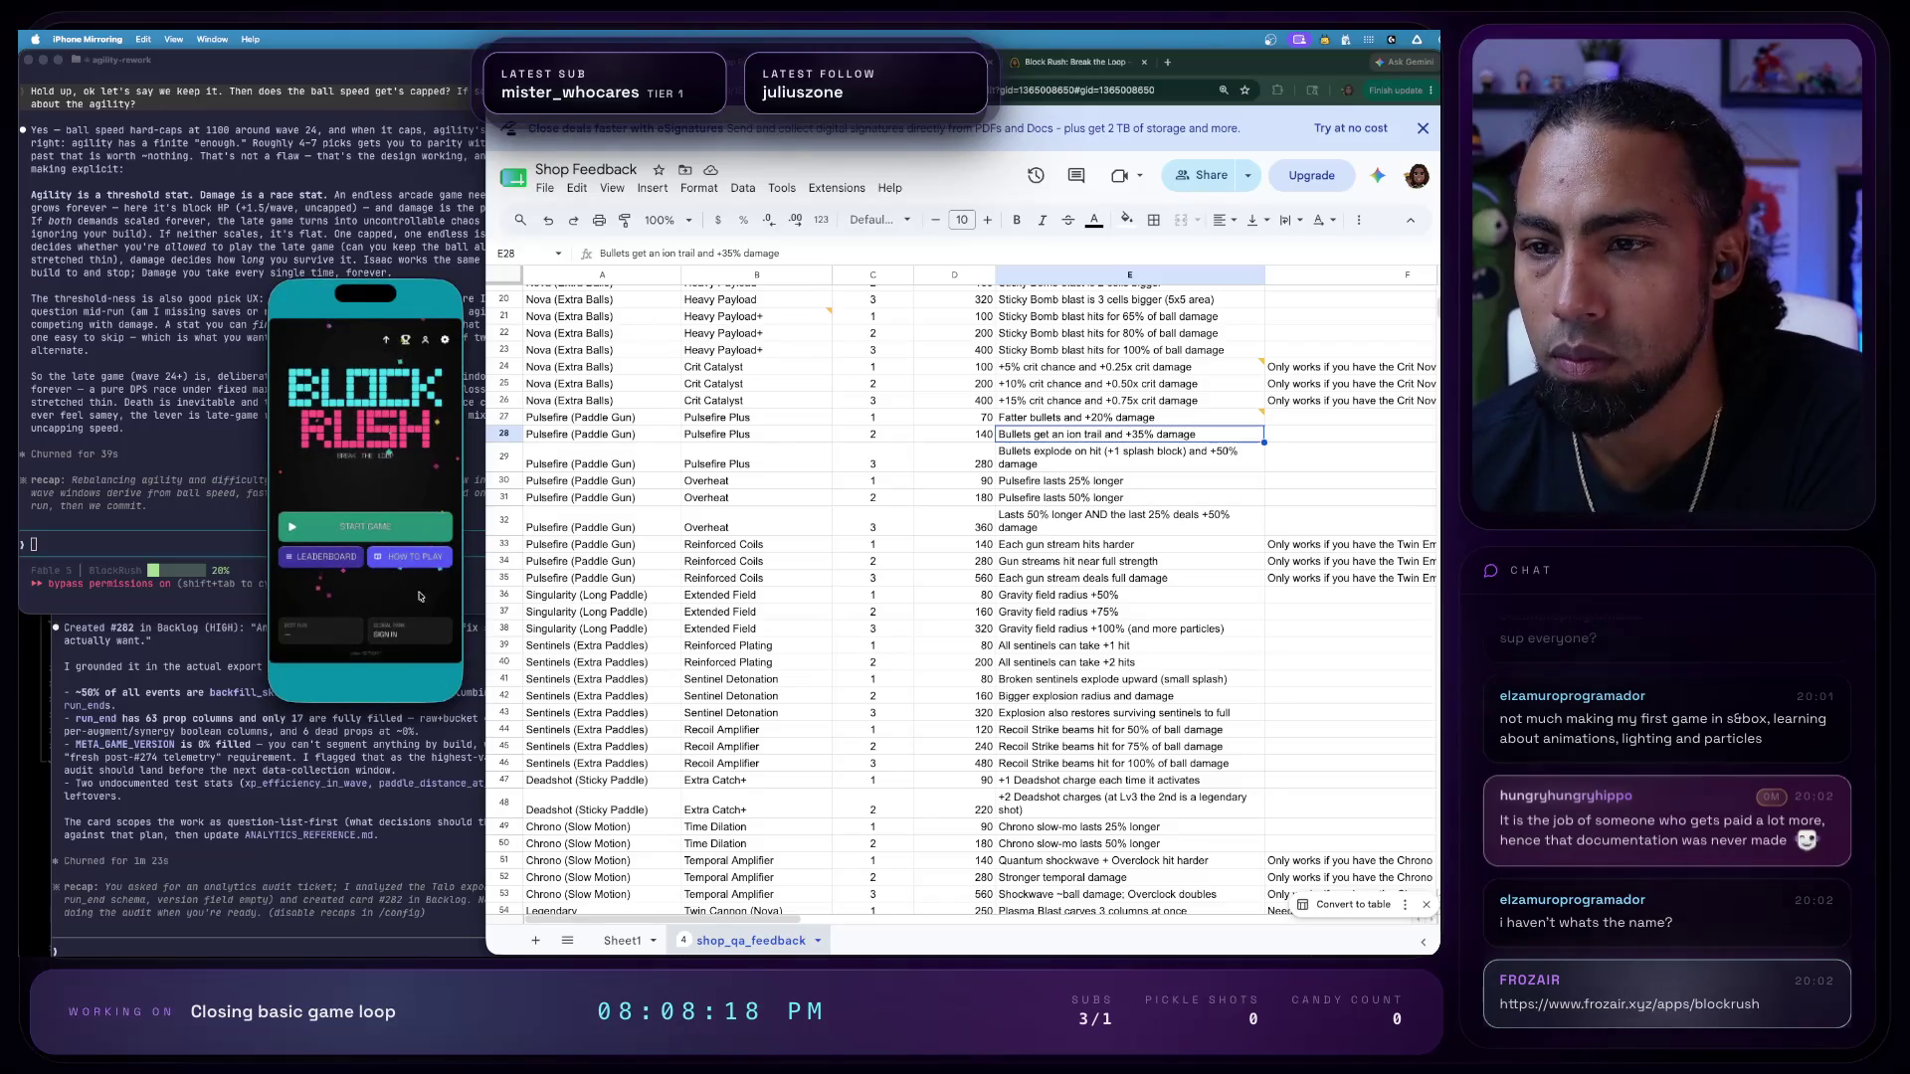
- Start a new run, check the power-up debug controls, and take the Damage upgrade
{"action": "left_click", "coordinate": [411, 525]}
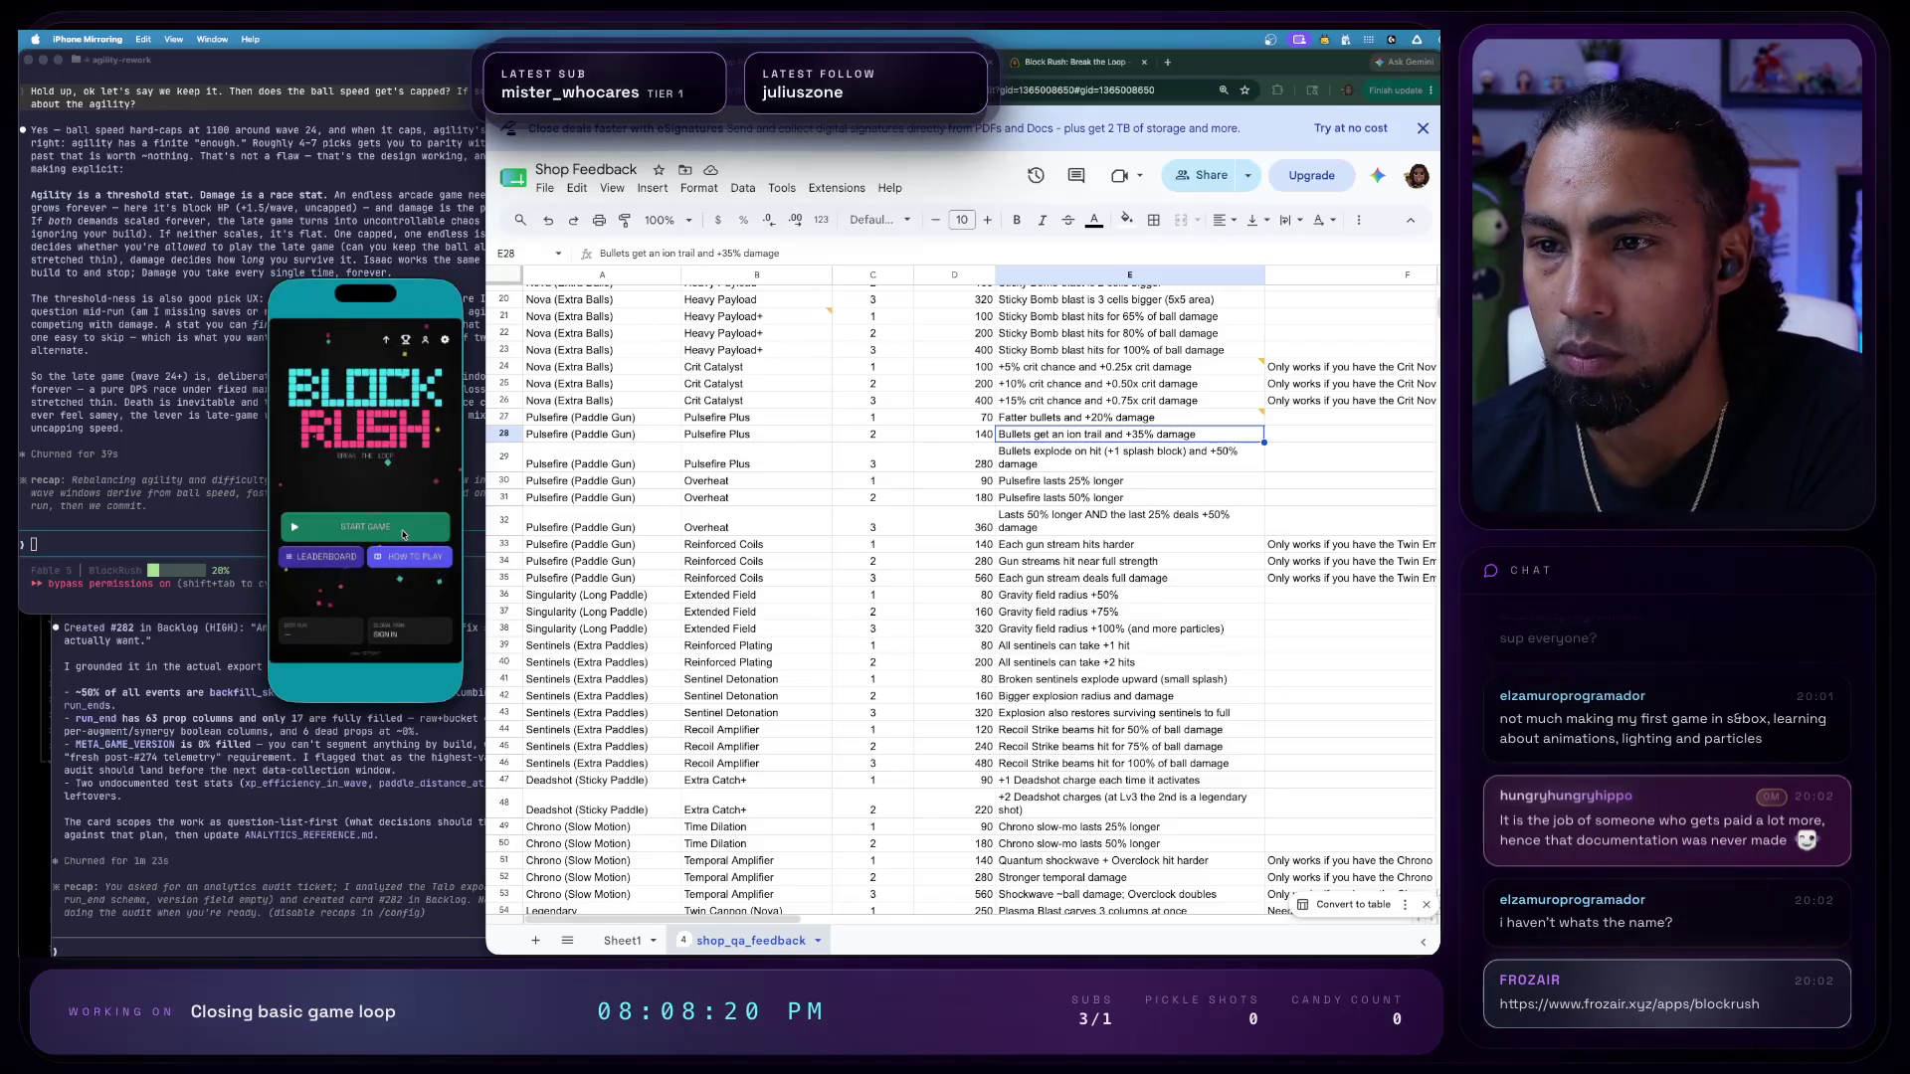
{"action": "left_click", "coordinate": [445, 692]}
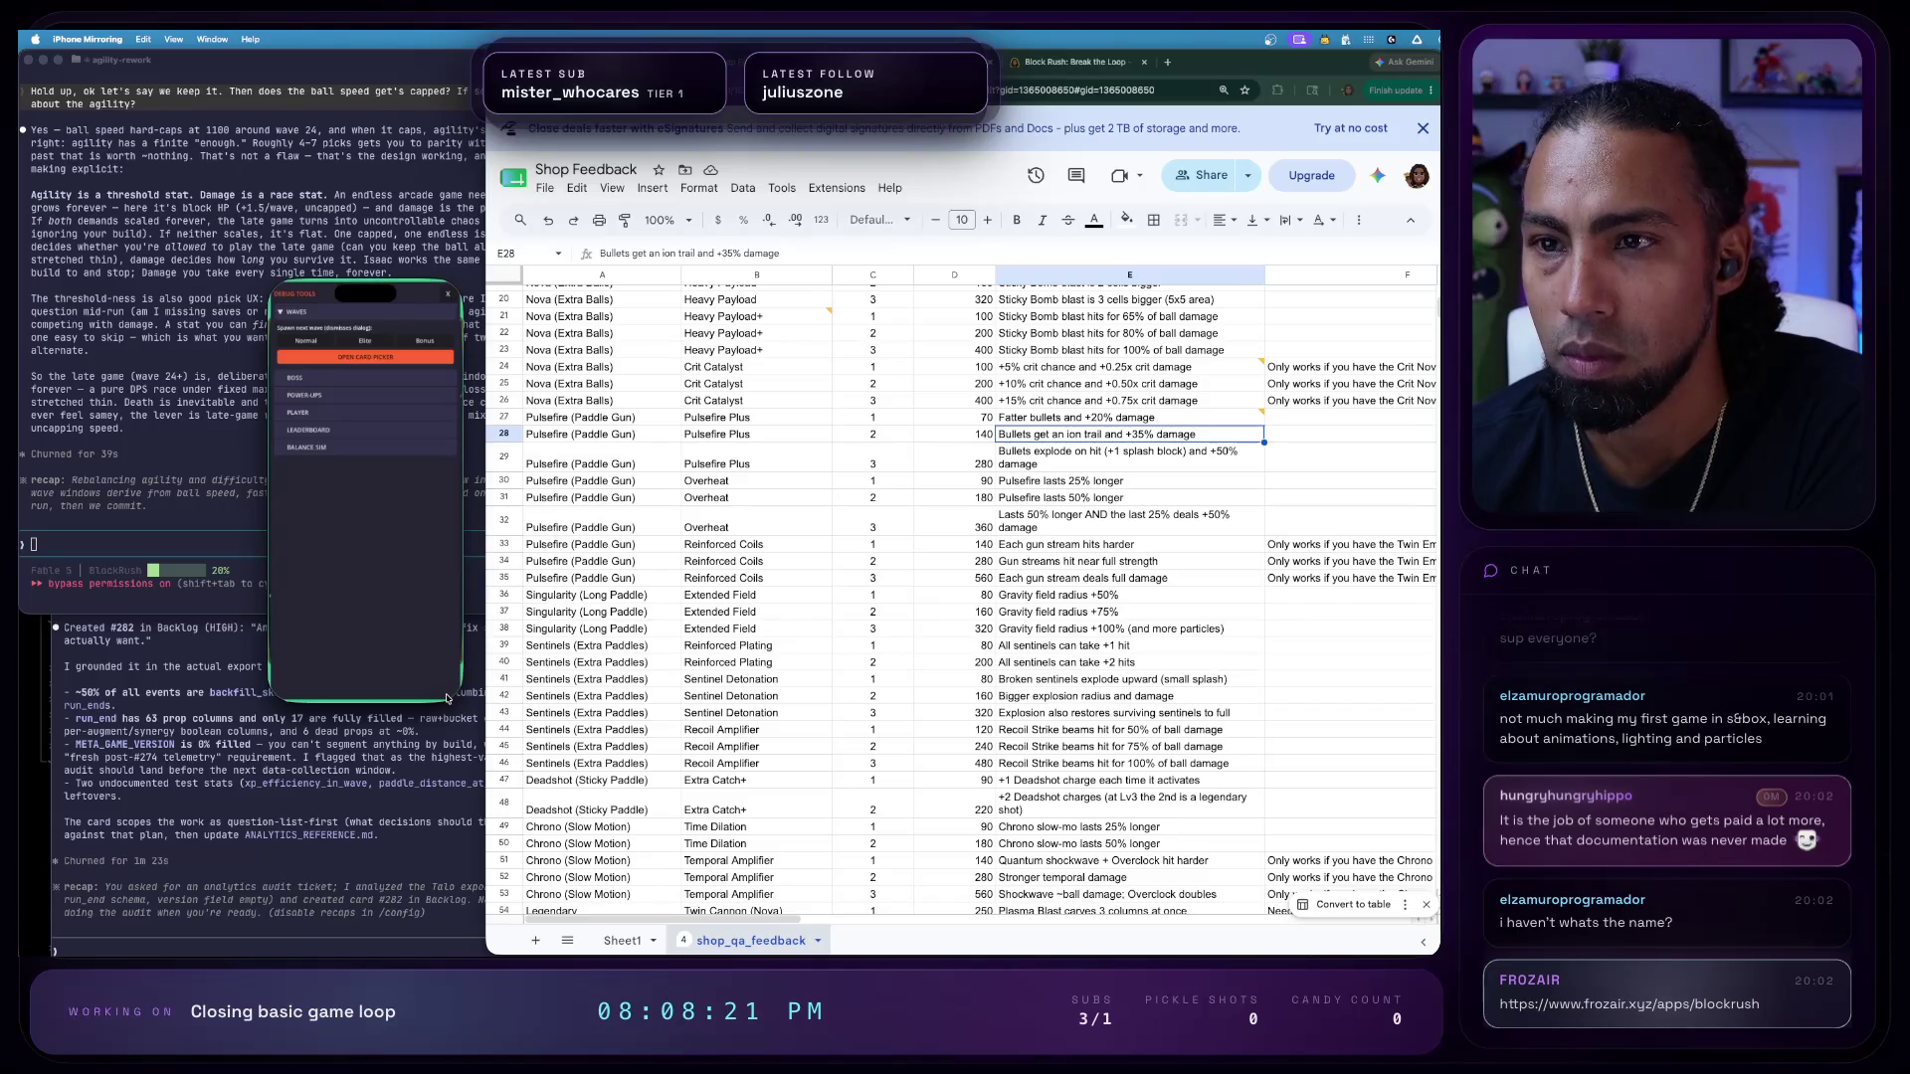
{"action": "left_click", "coordinate": [324, 399]}
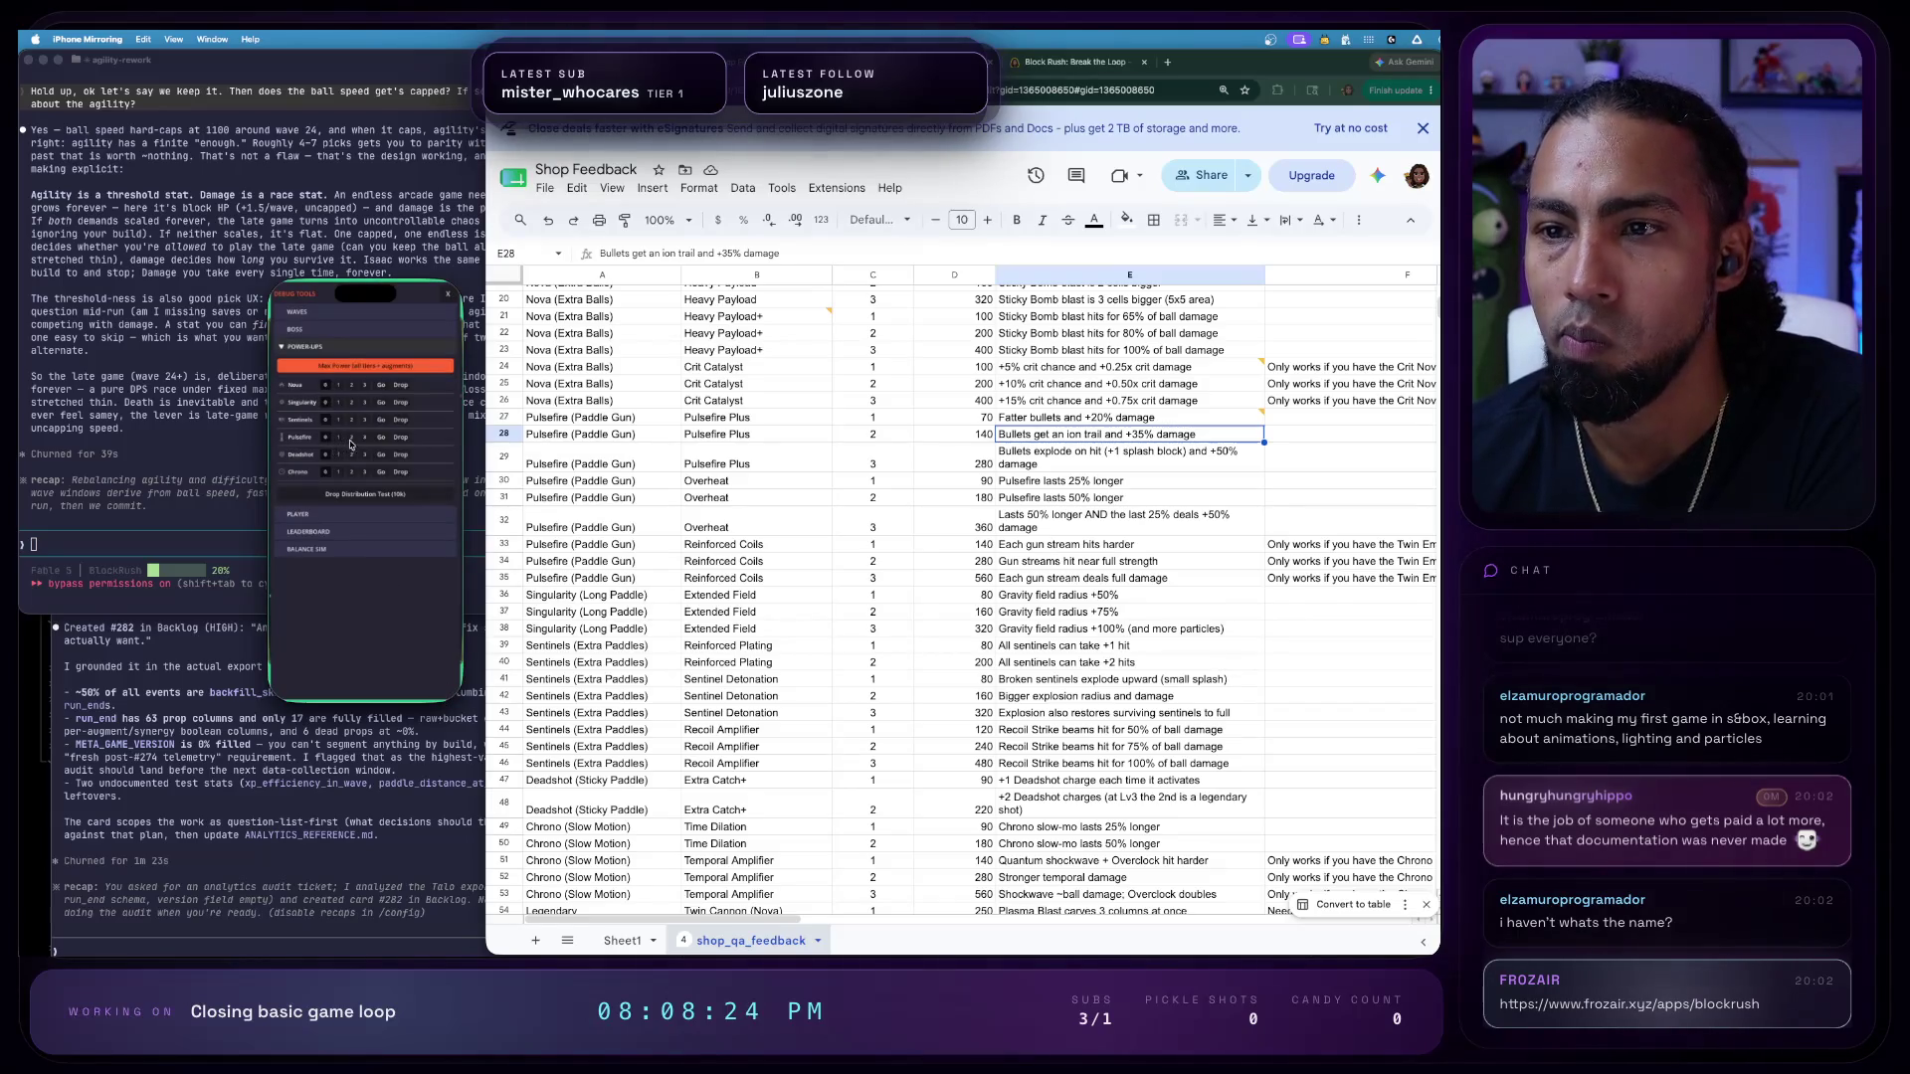
{"action": "left_click", "coordinate": [447, 303]}
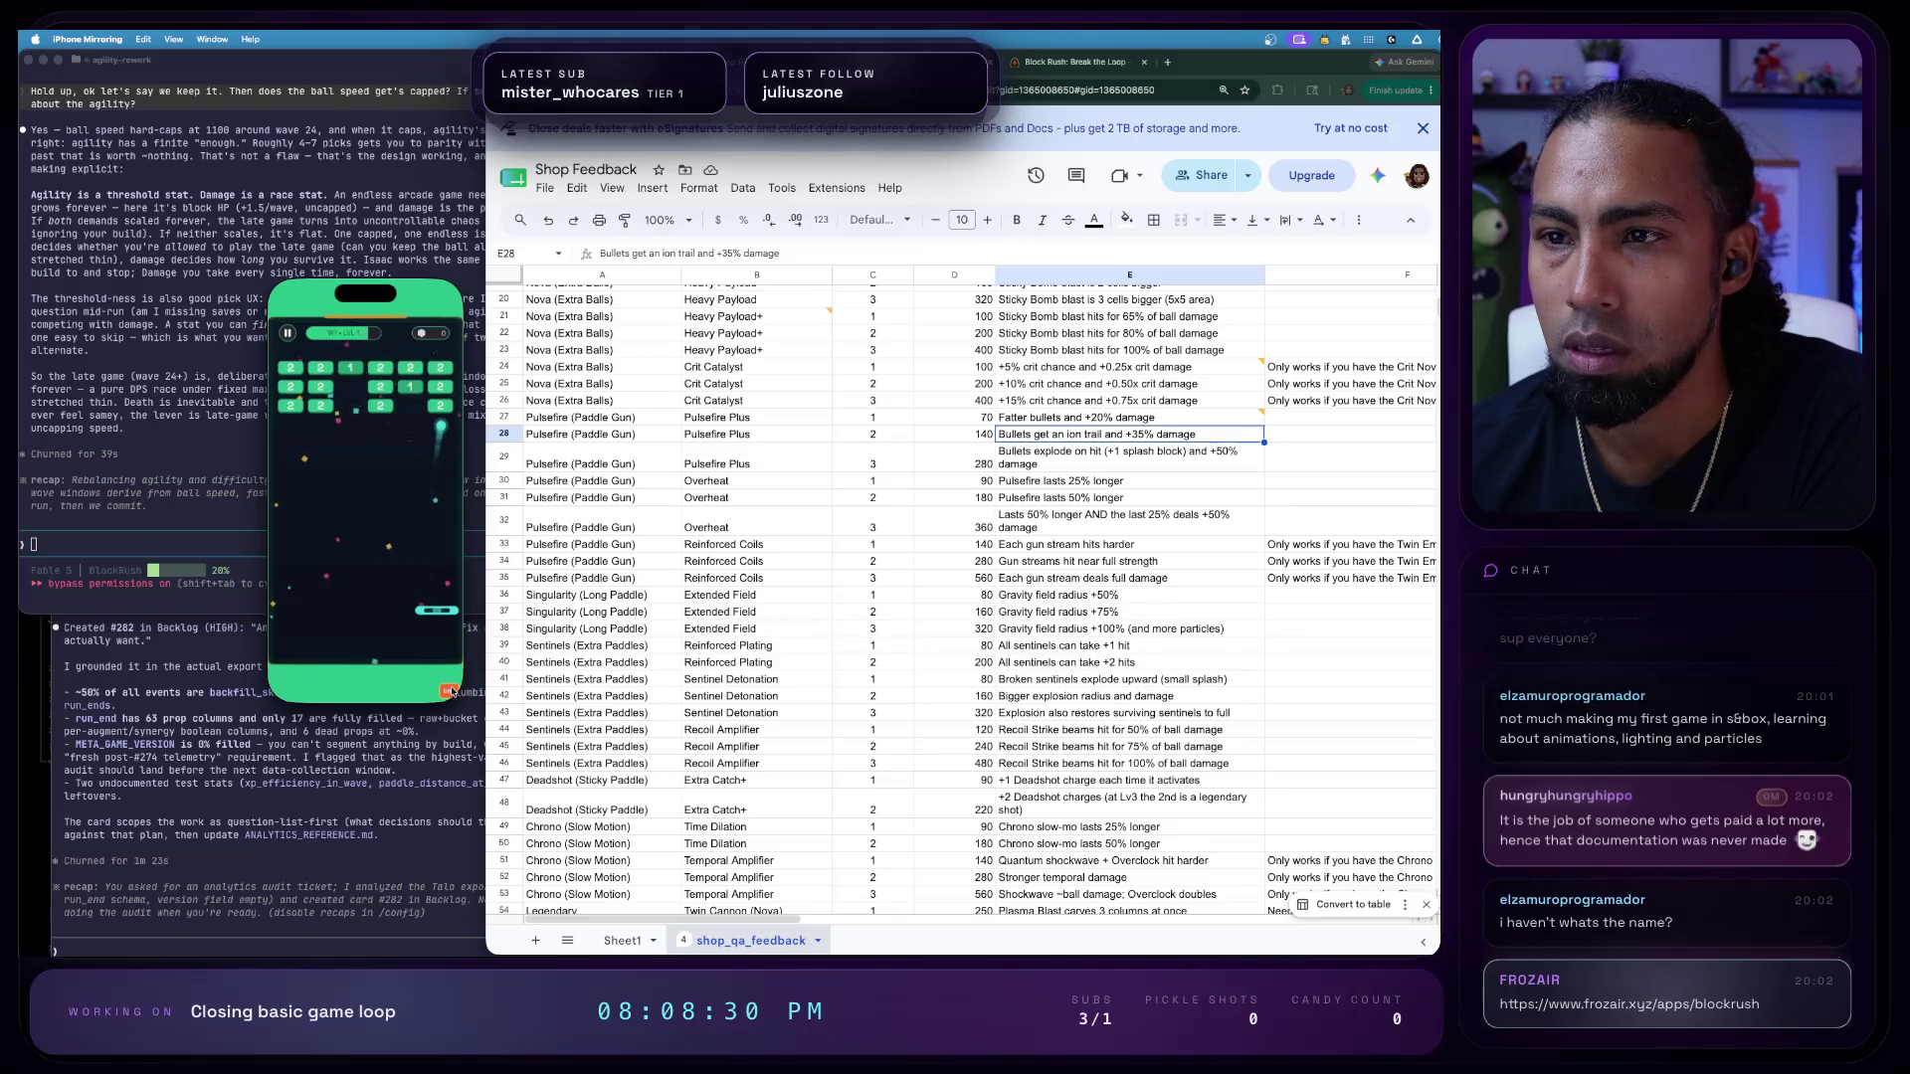
{"action": "left_click", "coordinate": [451, 693]}
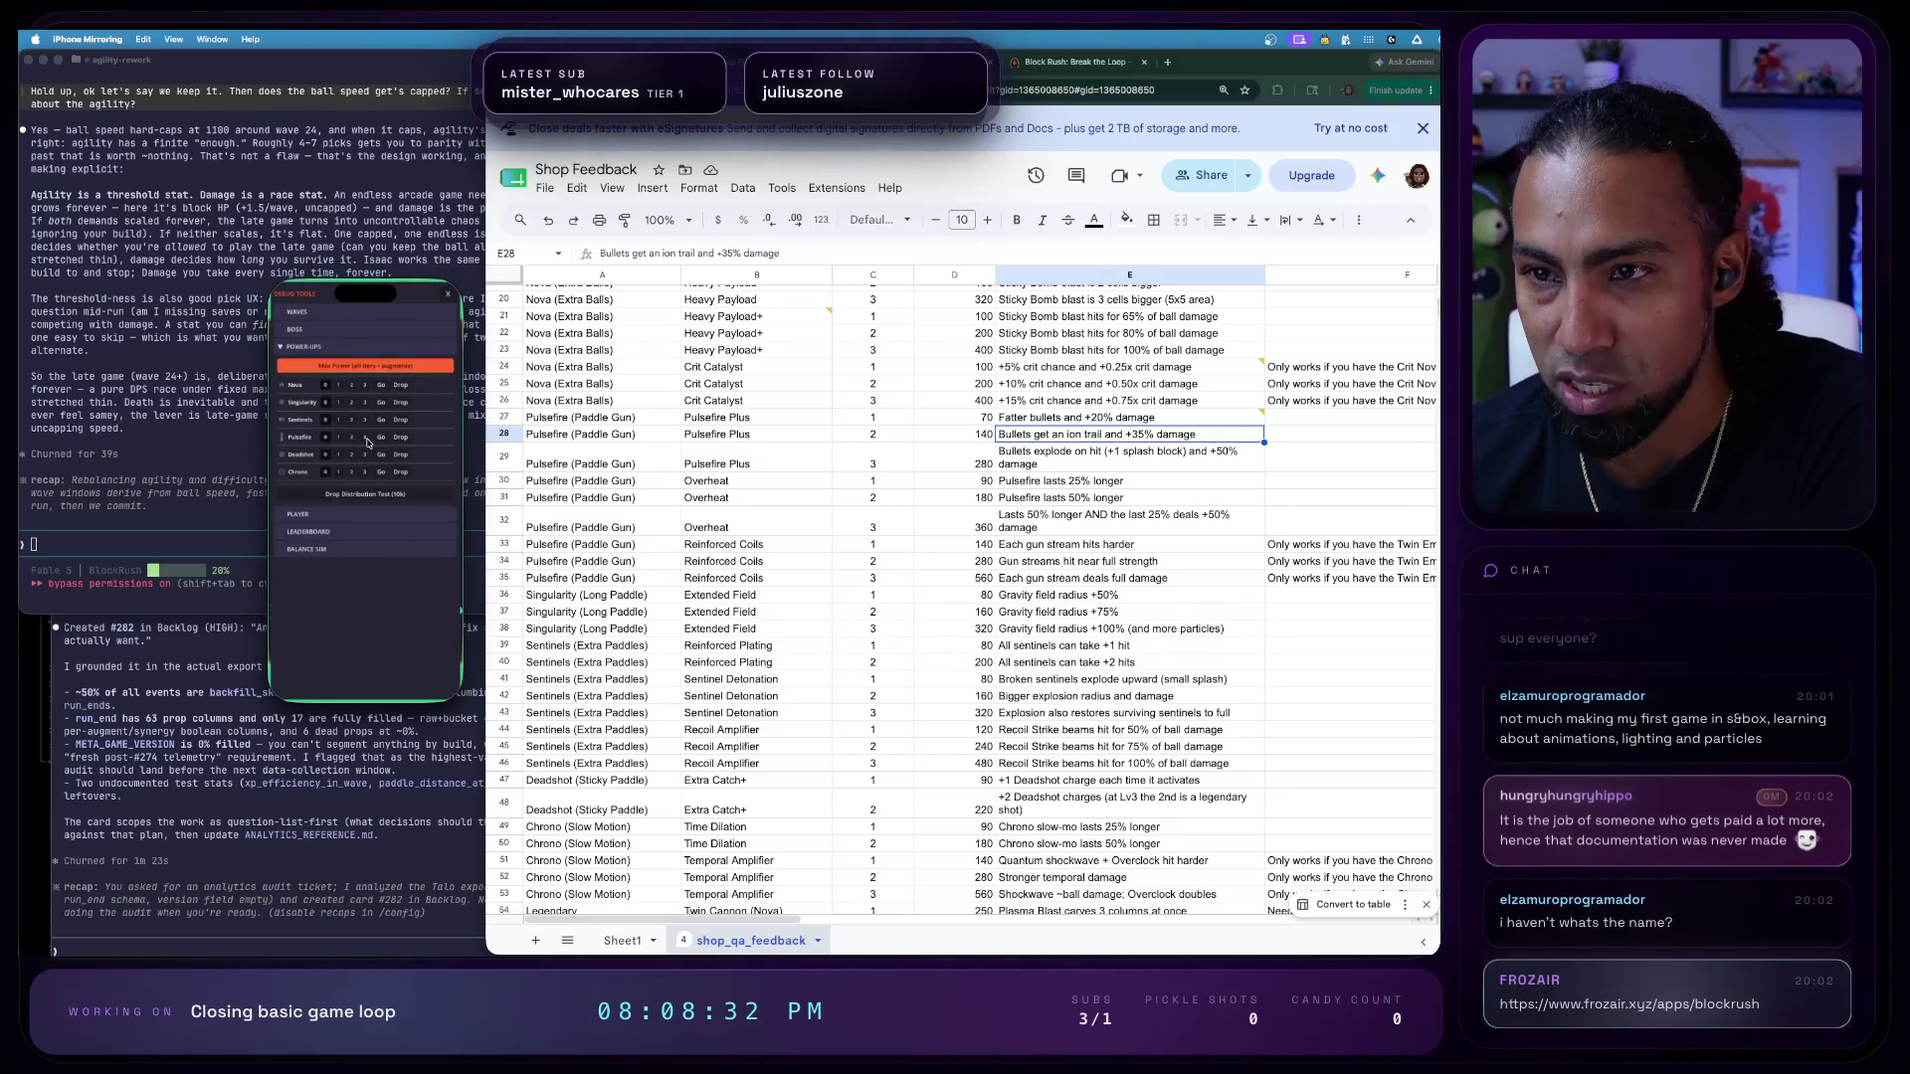
{"action": "left_click", "coordinate": [448, 296]}
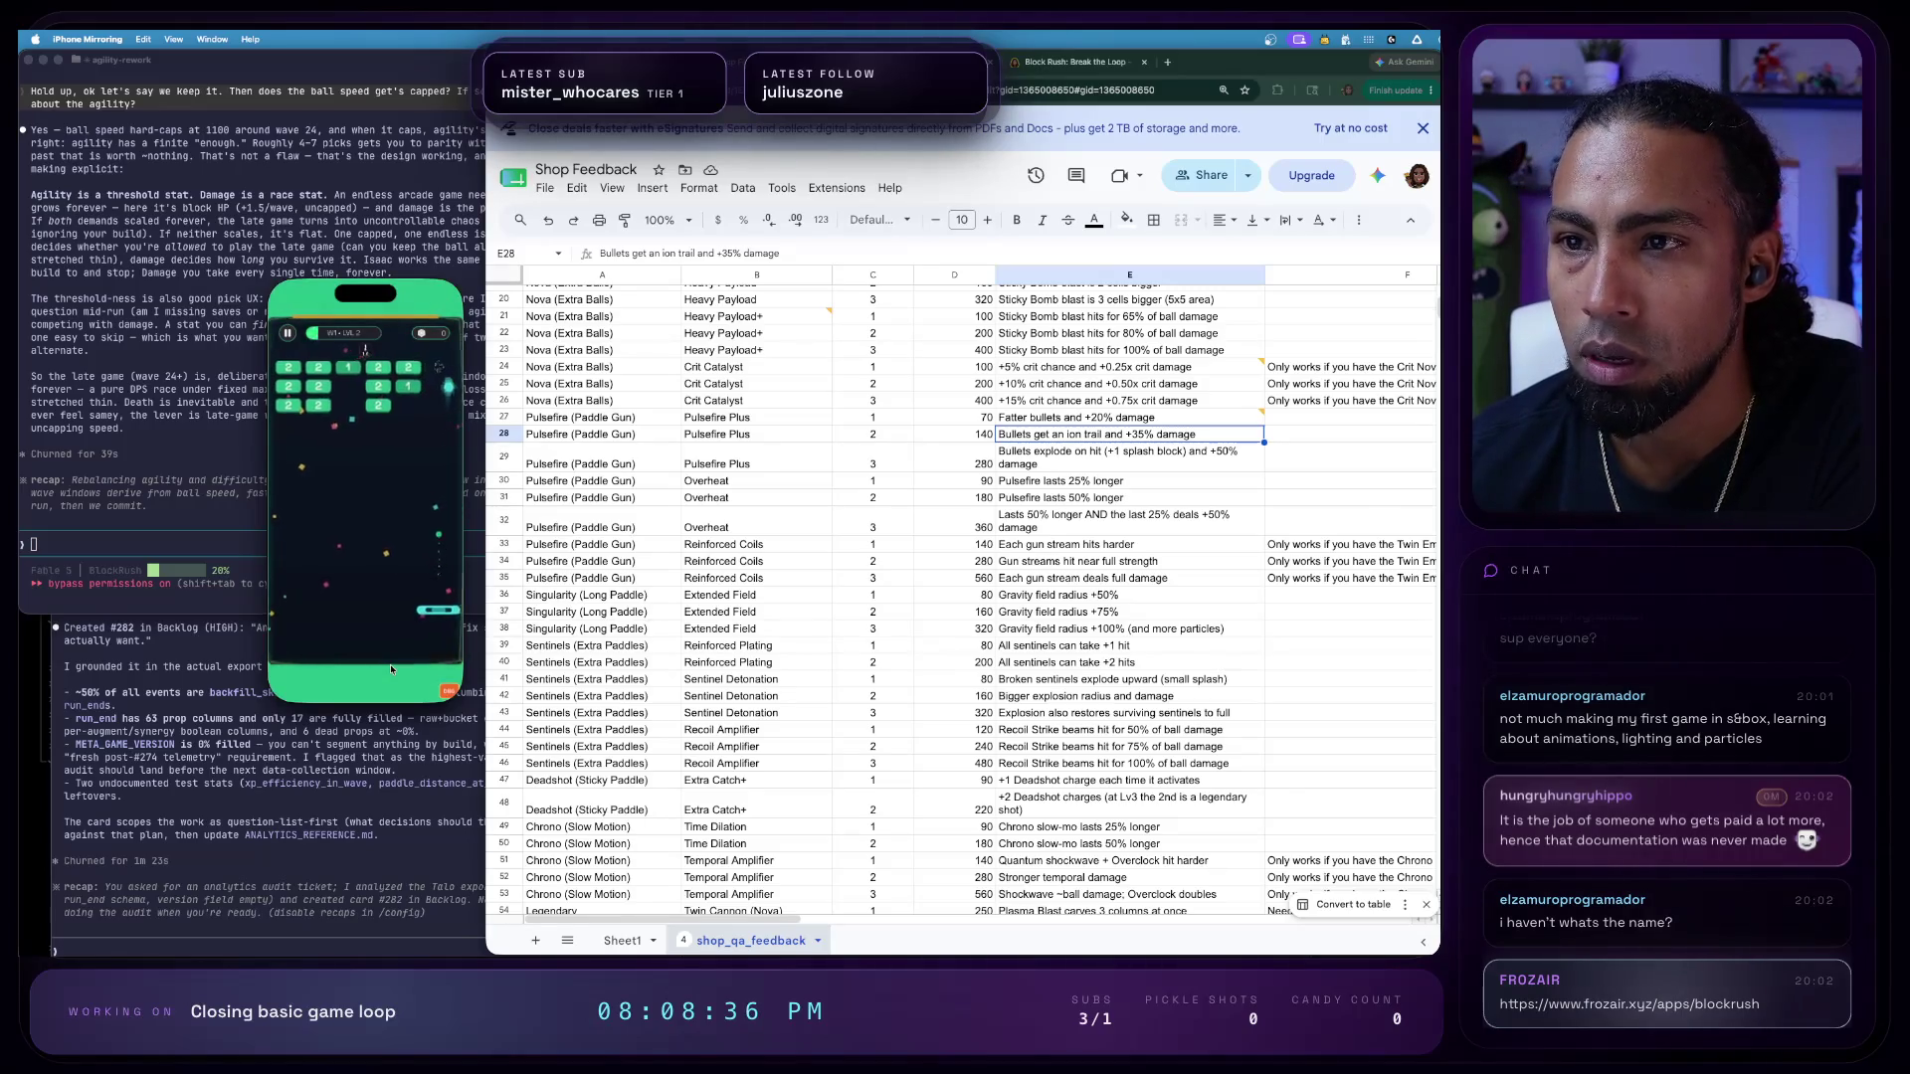
{"action": "left_click", "coordinate": [353, 524]}
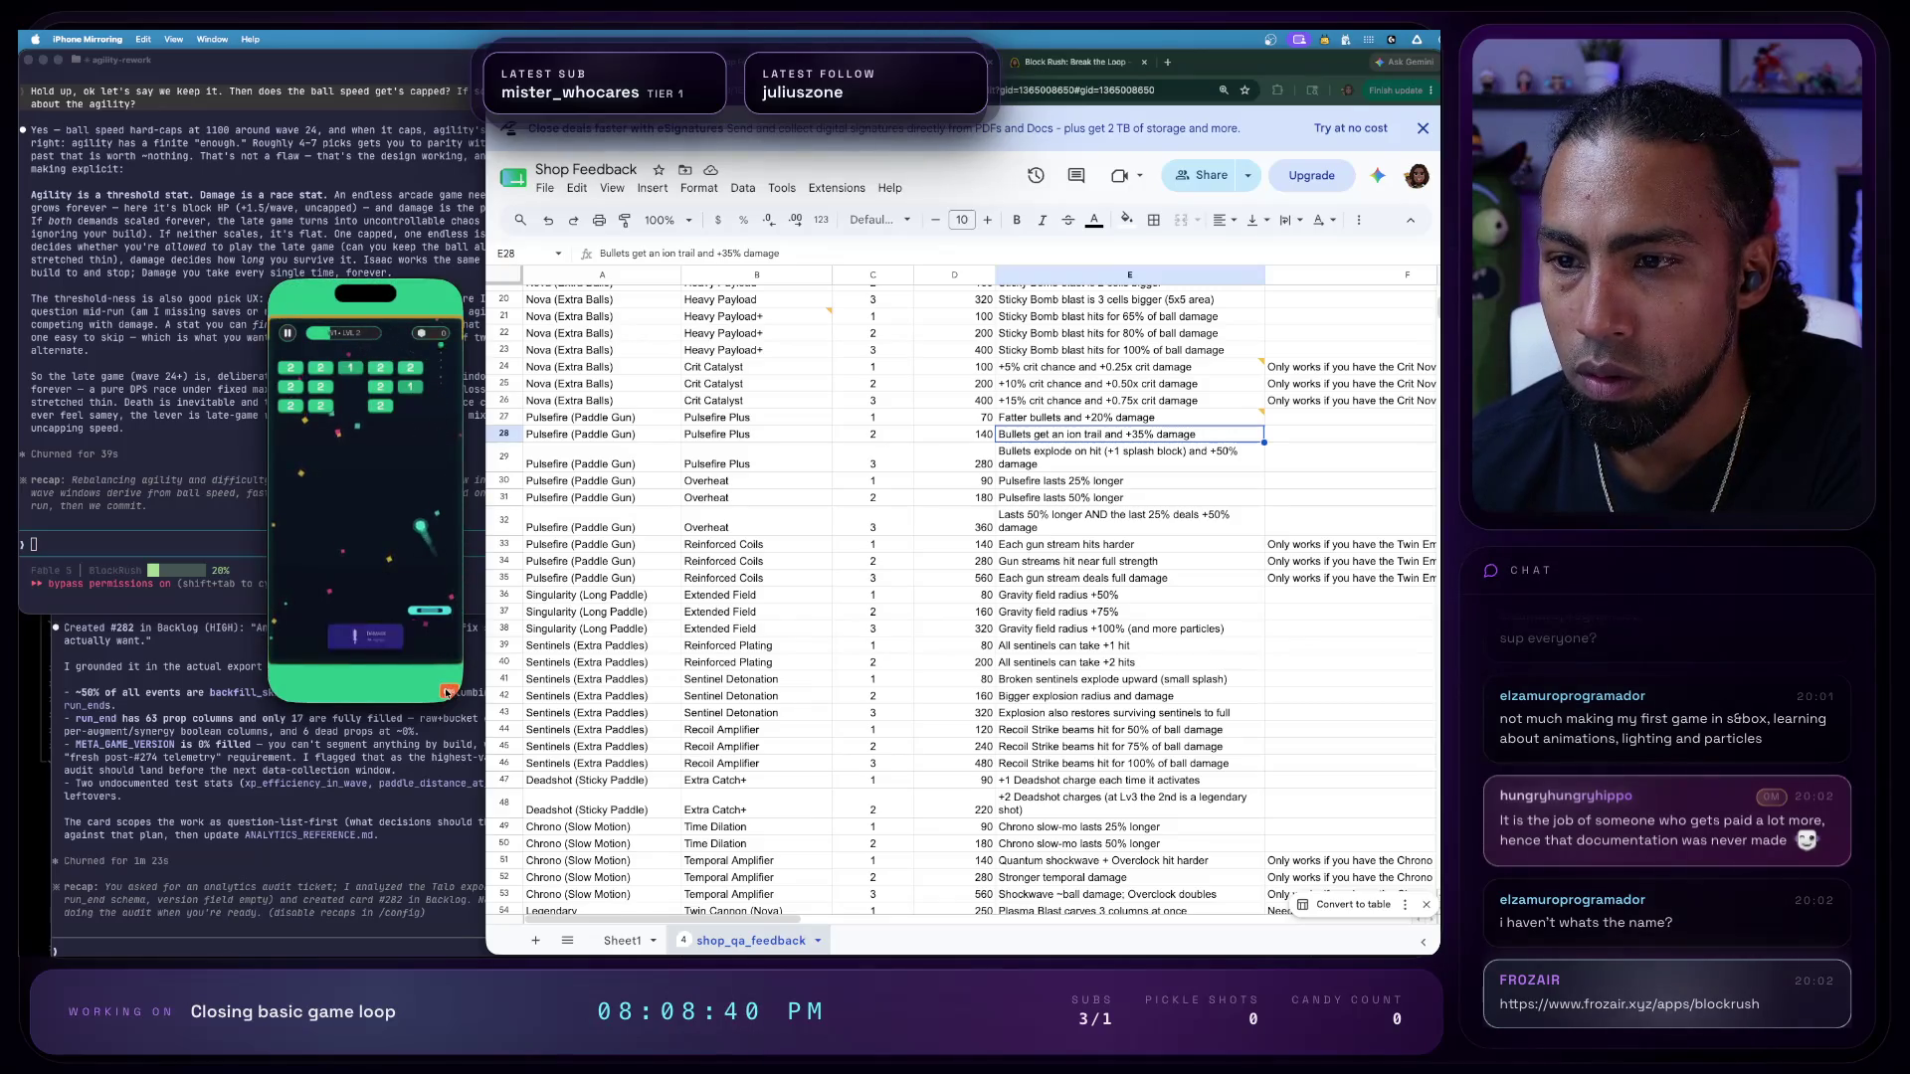
- Set Pulsefire to level 2 via debug tools and continue the run with another upgrade
{"action": "key", "text": "d"}
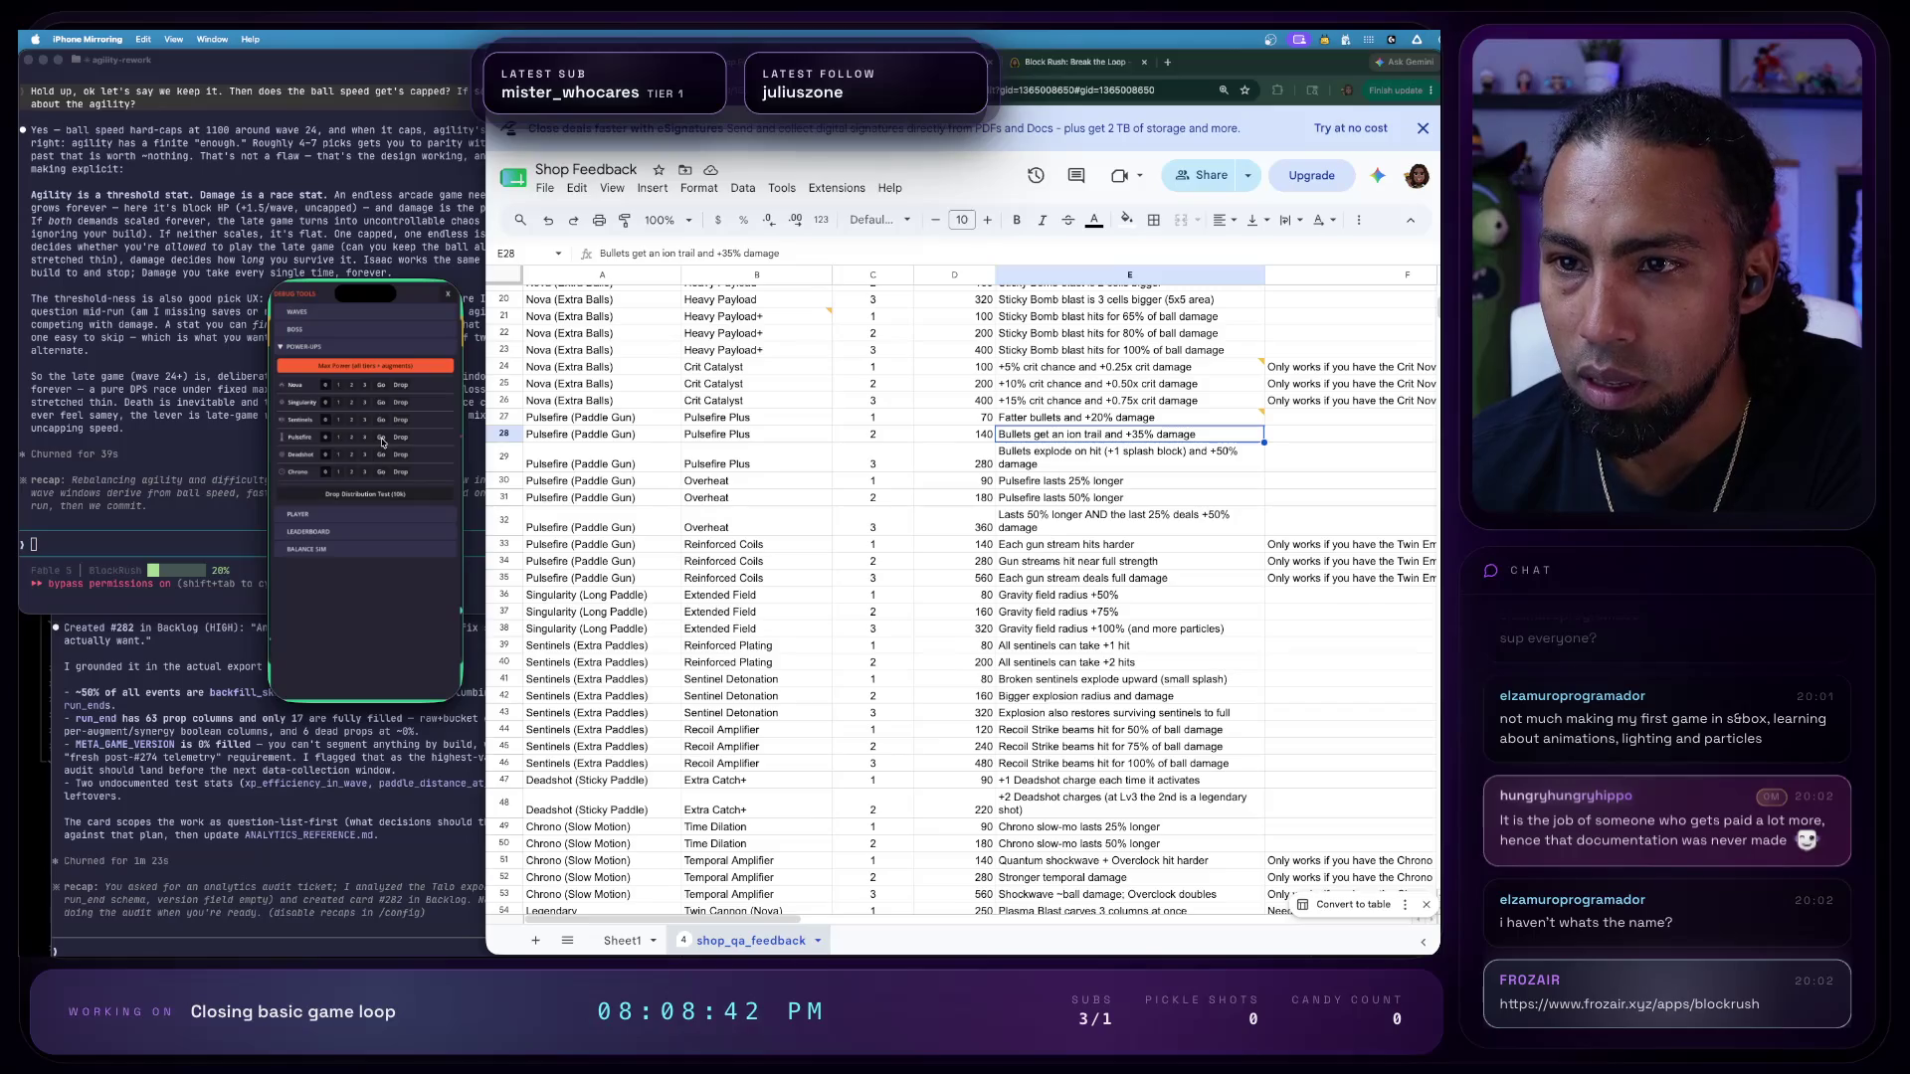
{"action": "left_click", "coordinate": [443, 311]}
{"action": "left_click", "coordinate": [450, 297]}
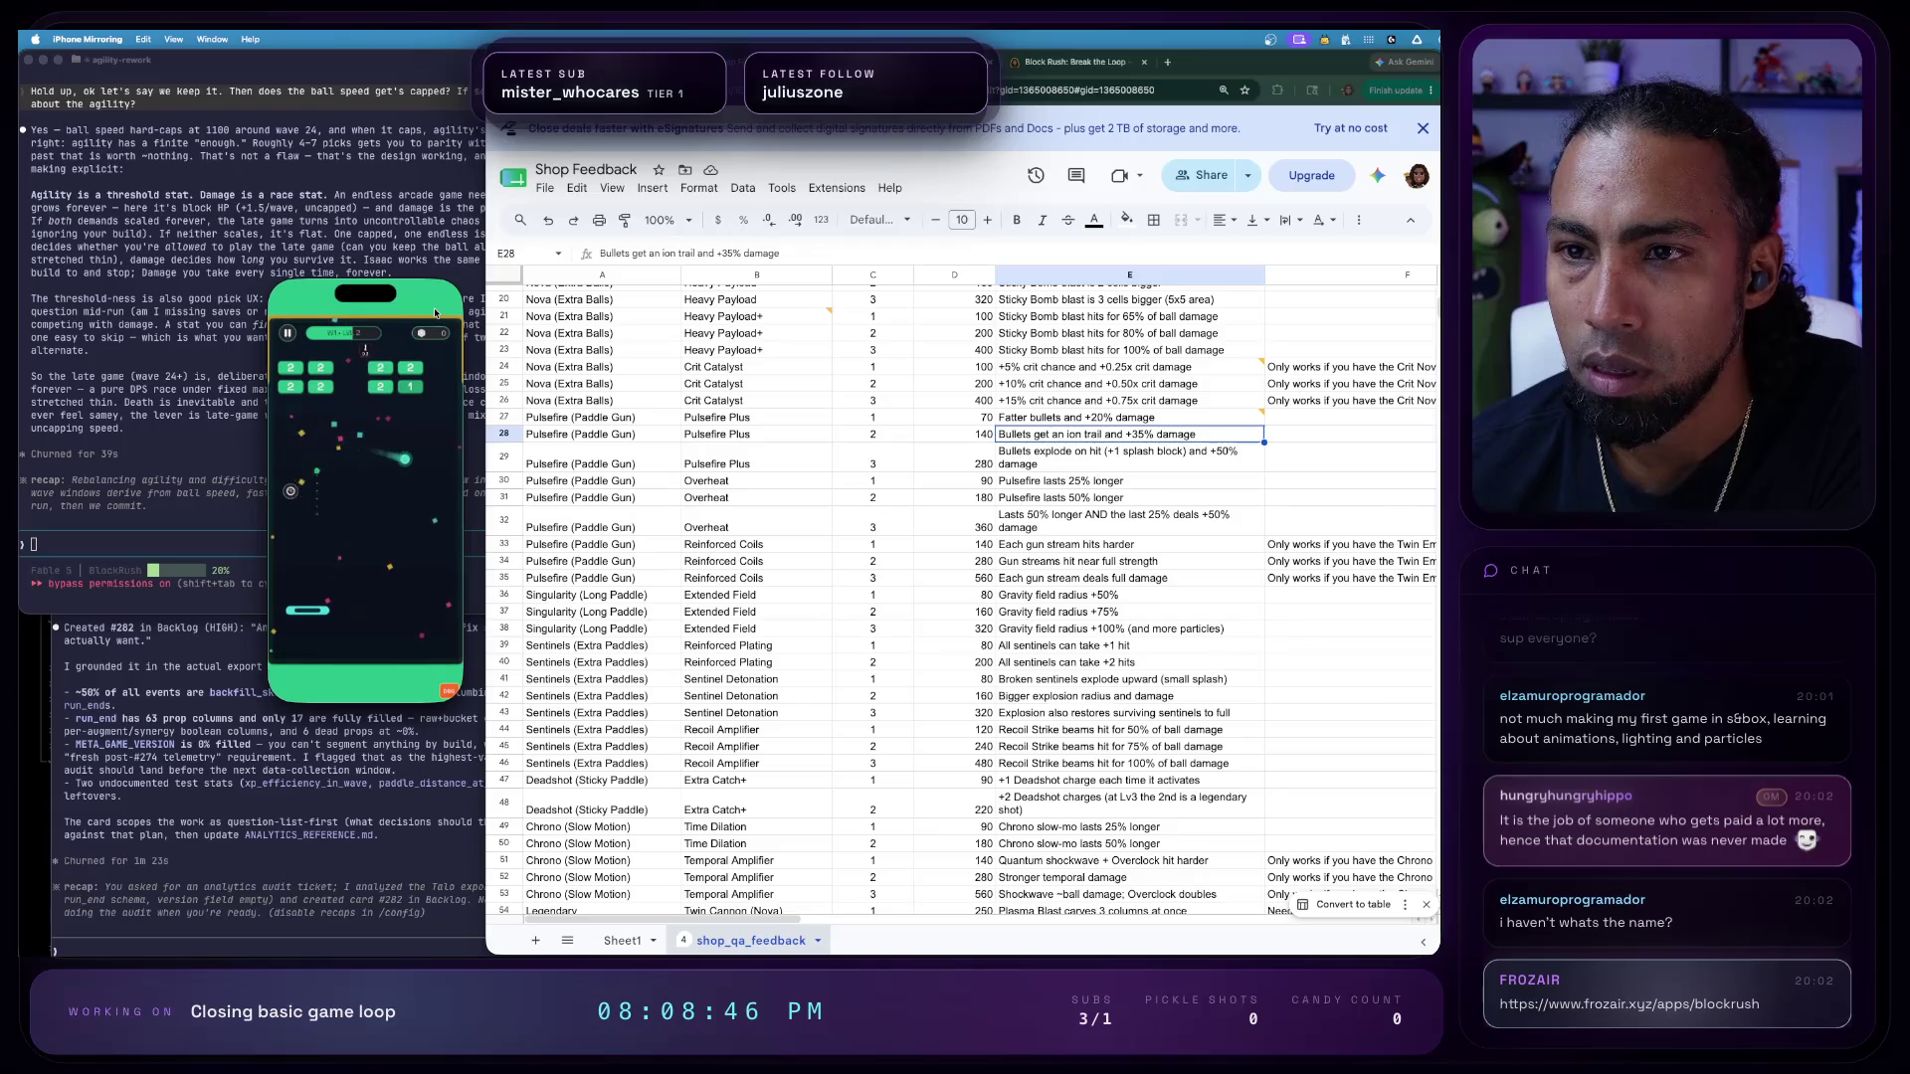
{"action": "left_click", "coordinate": [449, 693]}
{"action": "left_click", "coordinate": [328, 402]}
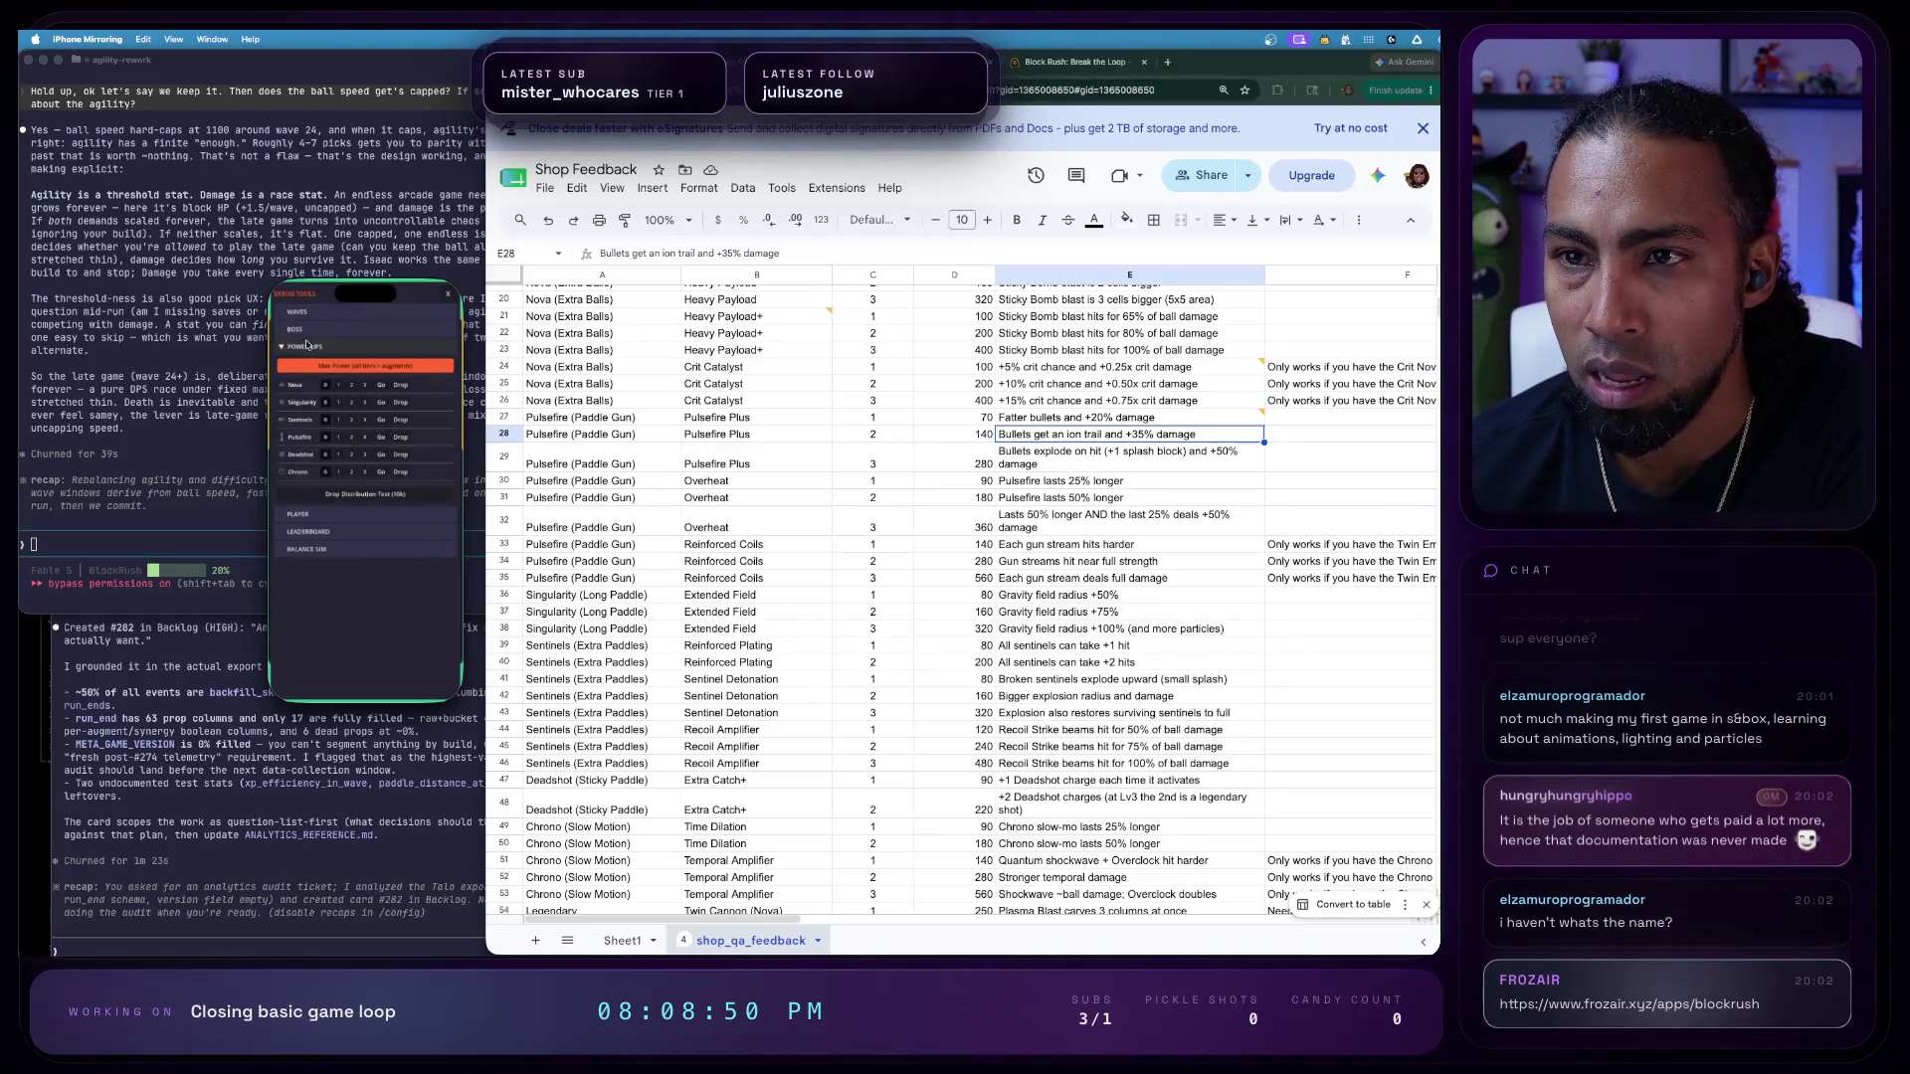
{"action": "left_click", "coordinate": [352, 436]}
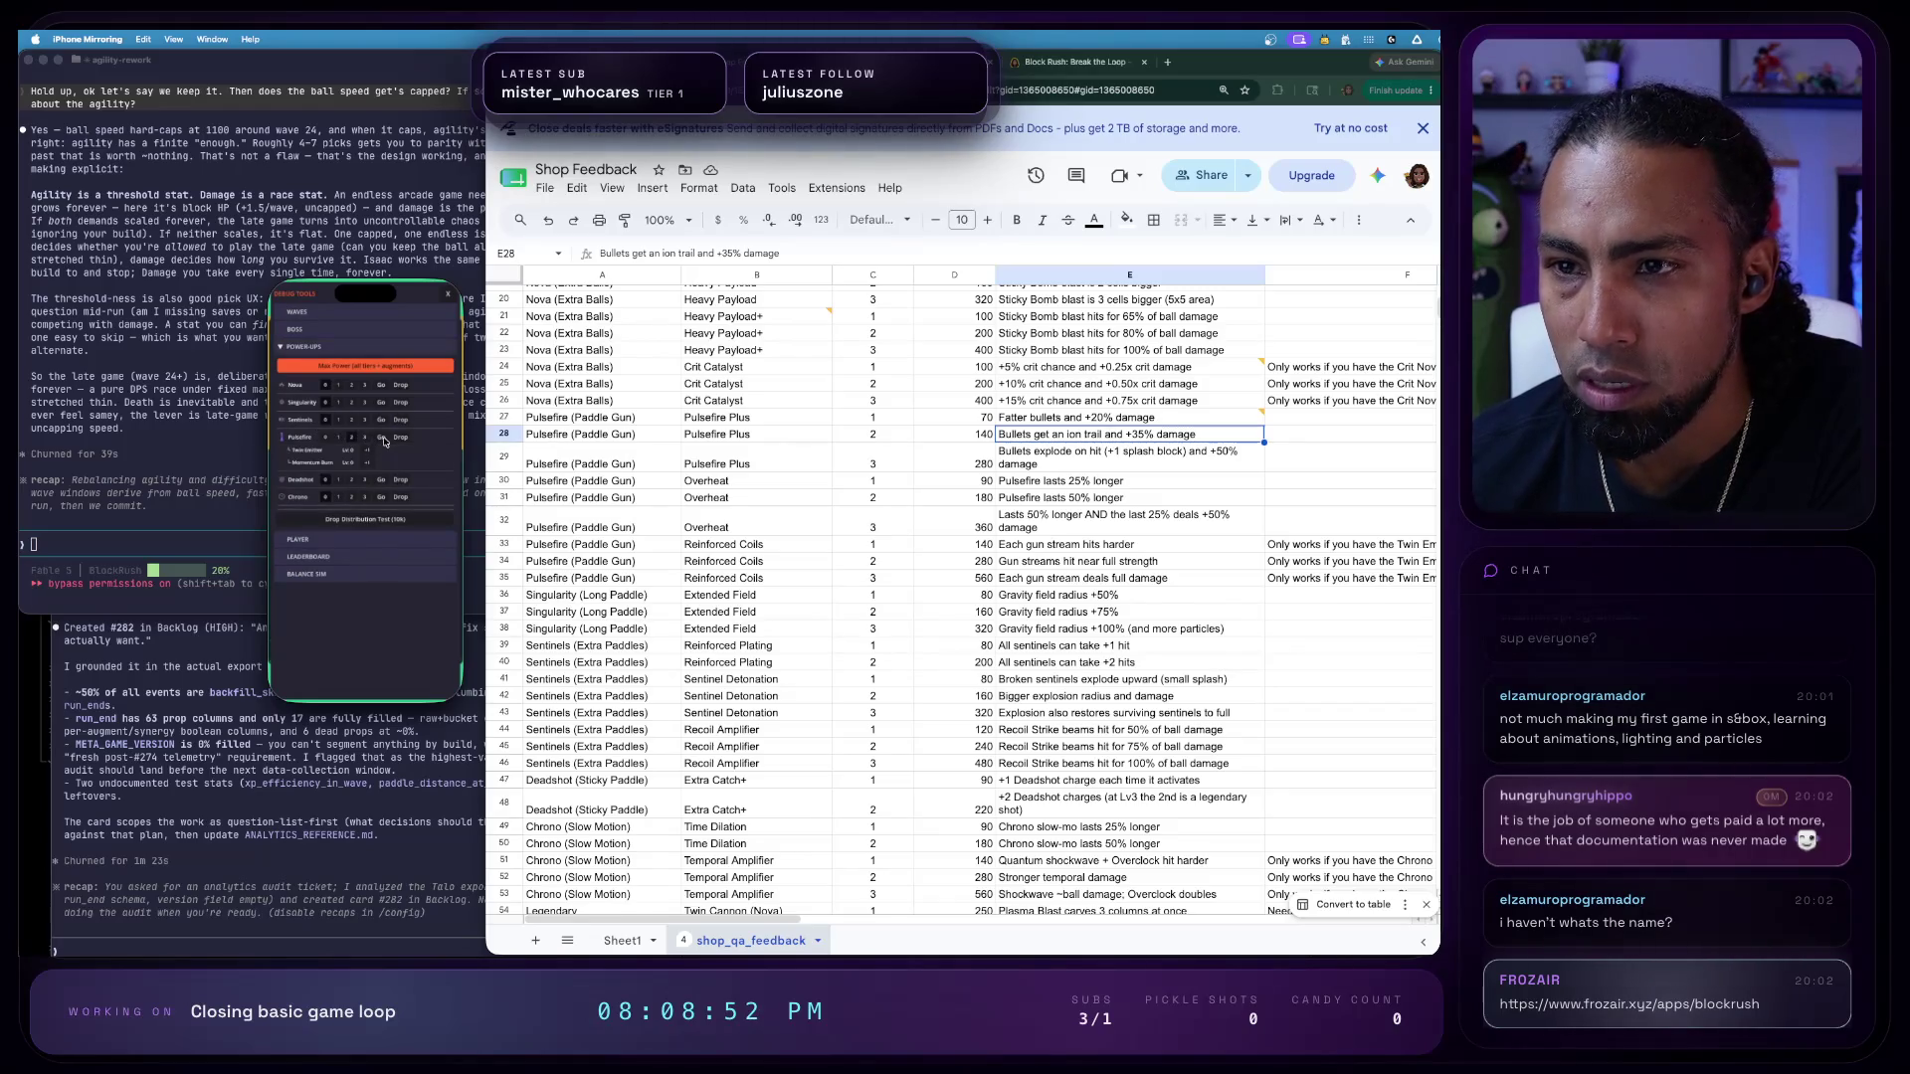
{"action": "left_click", "coordinate": [451, 294]}
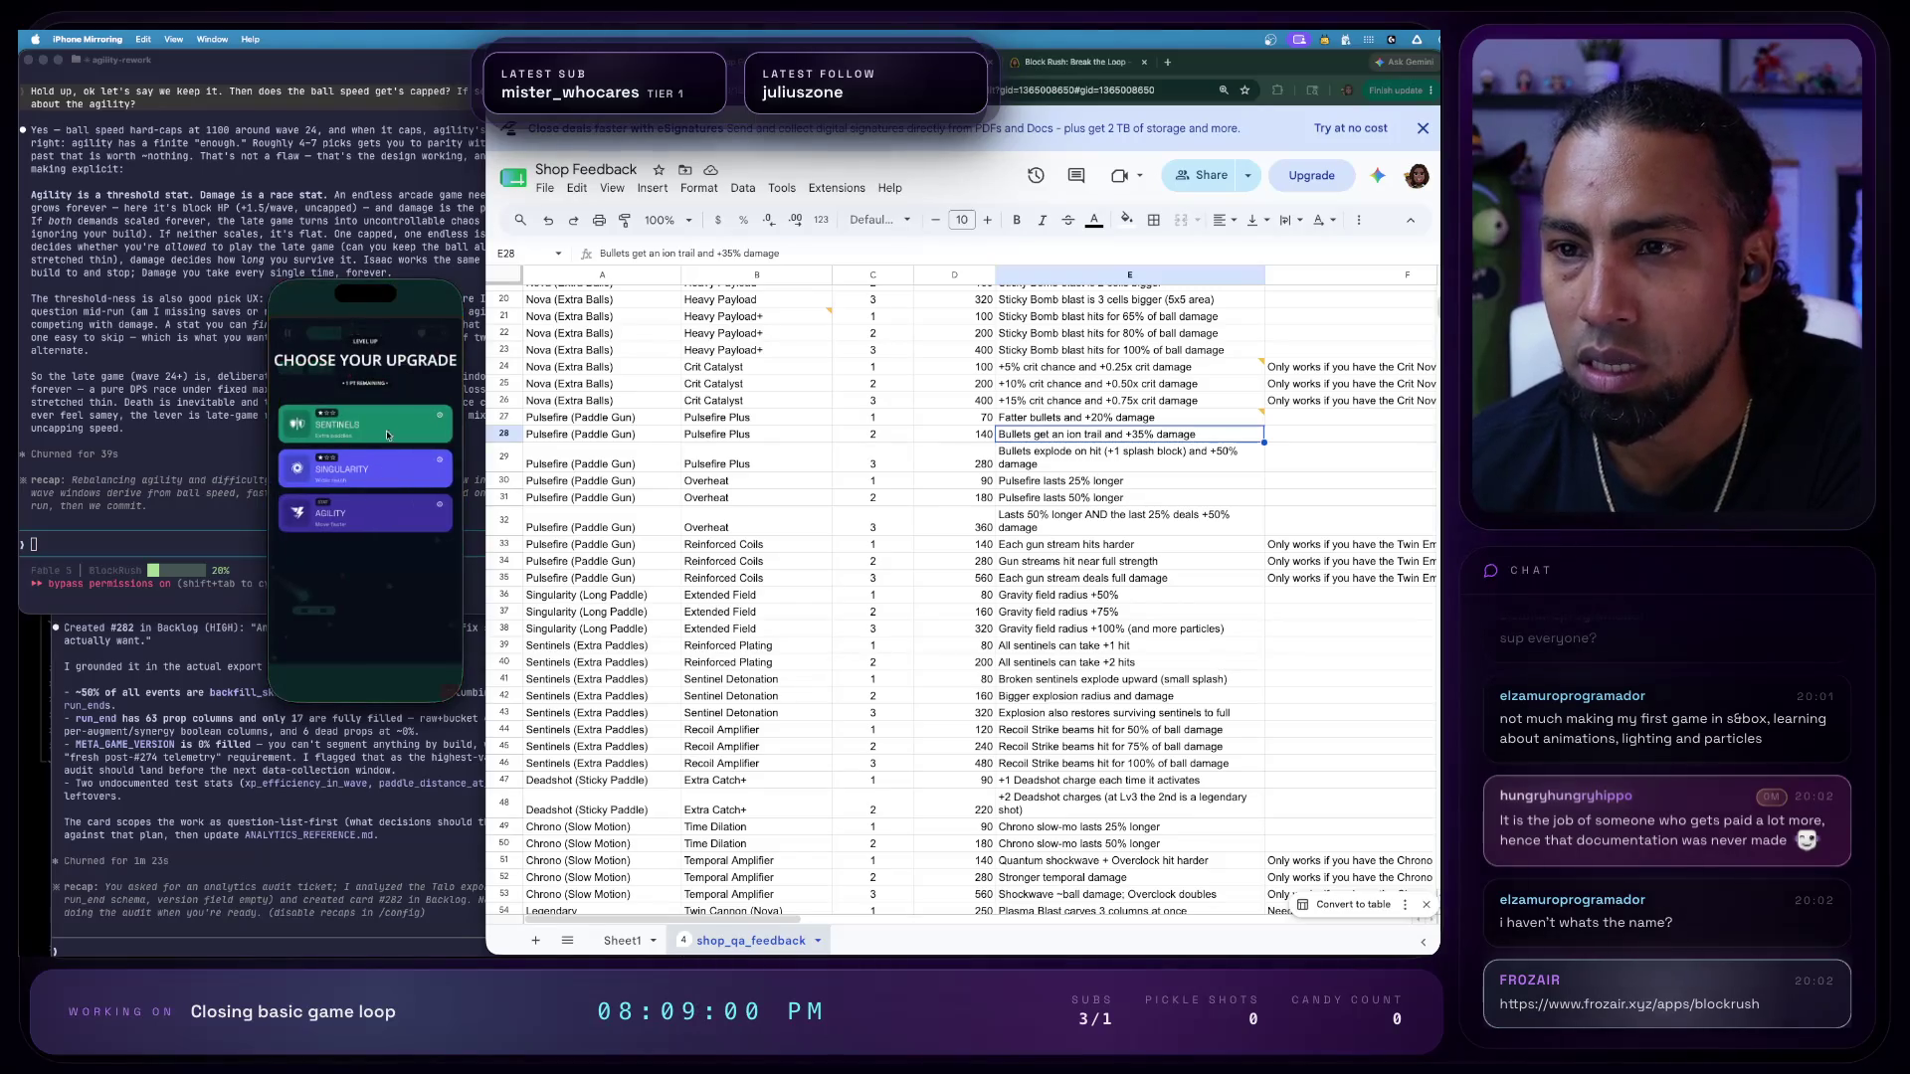
{"action": "left_click", "coordinate": [387, 442]}
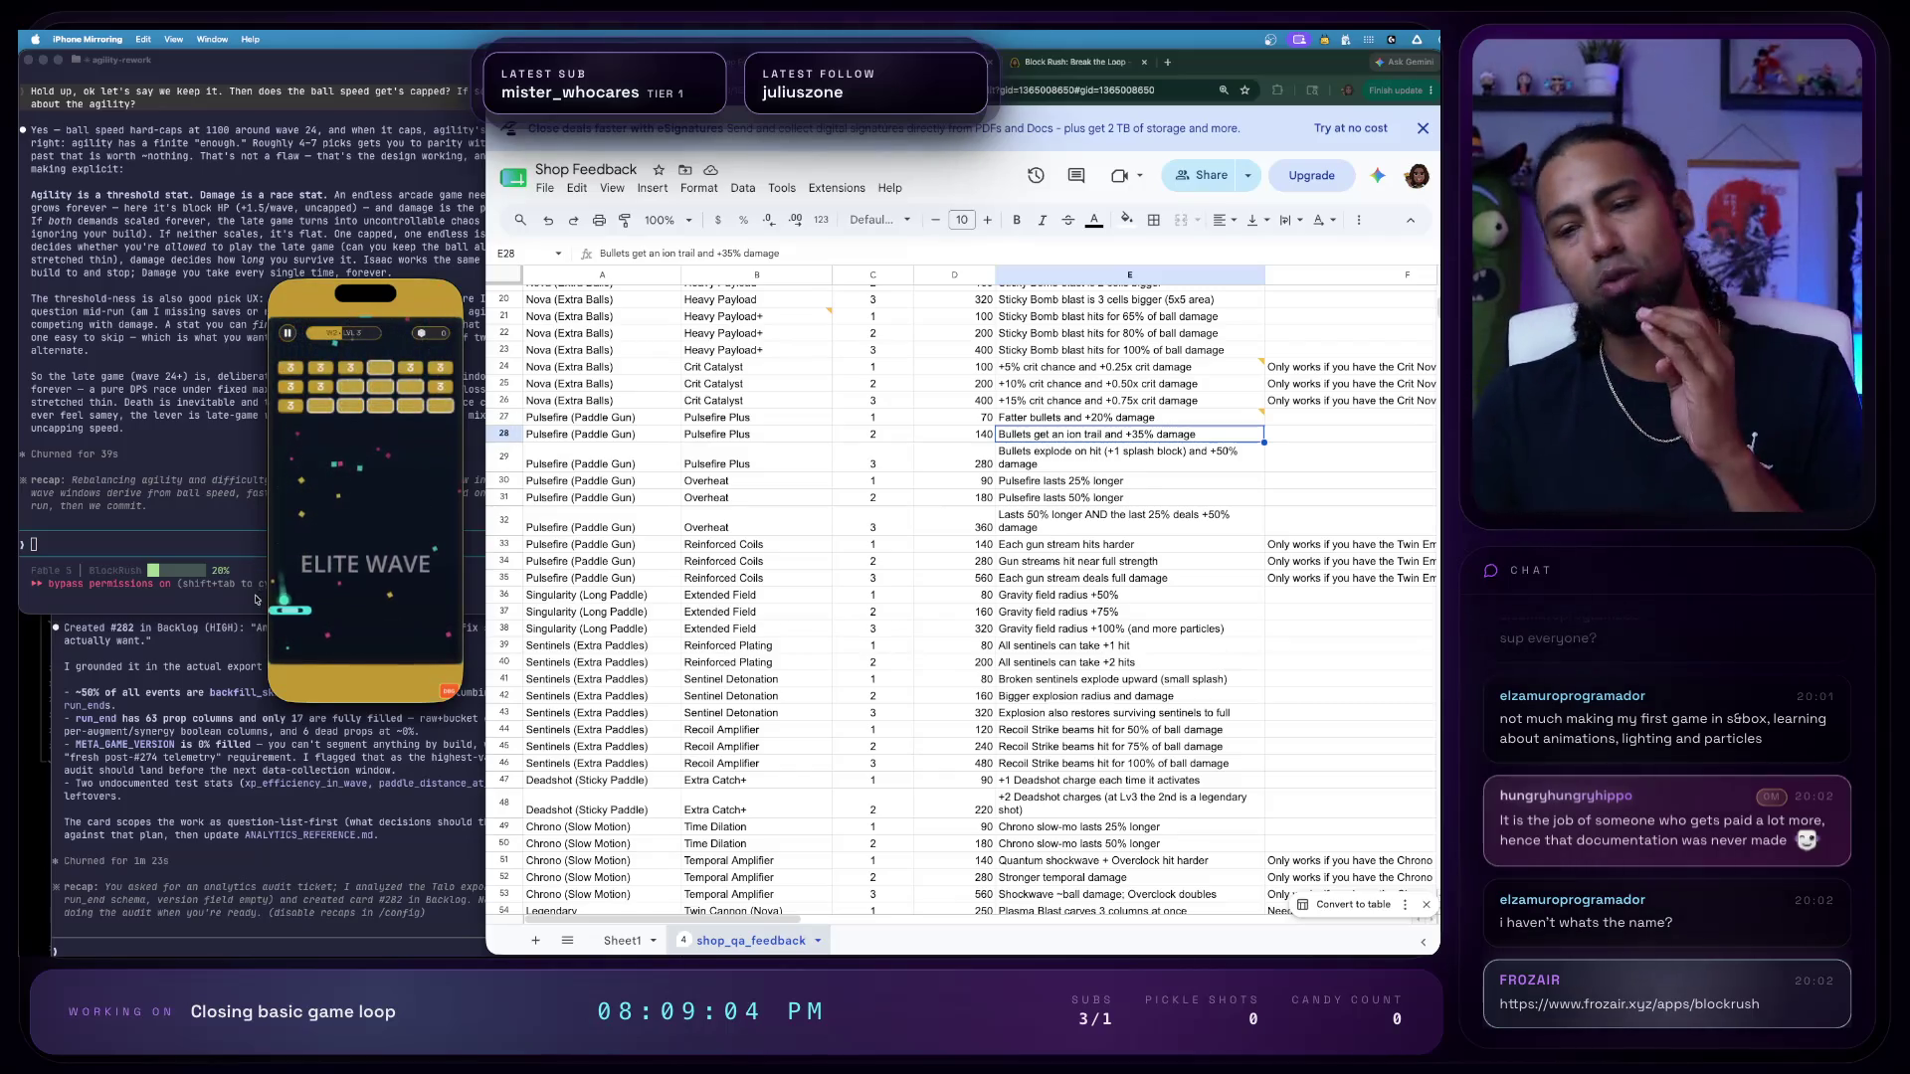
- Switch to Chrome and select the Pulsefire Plus level 3 description in E29
{"action": "key", "text": "super+Tab"}
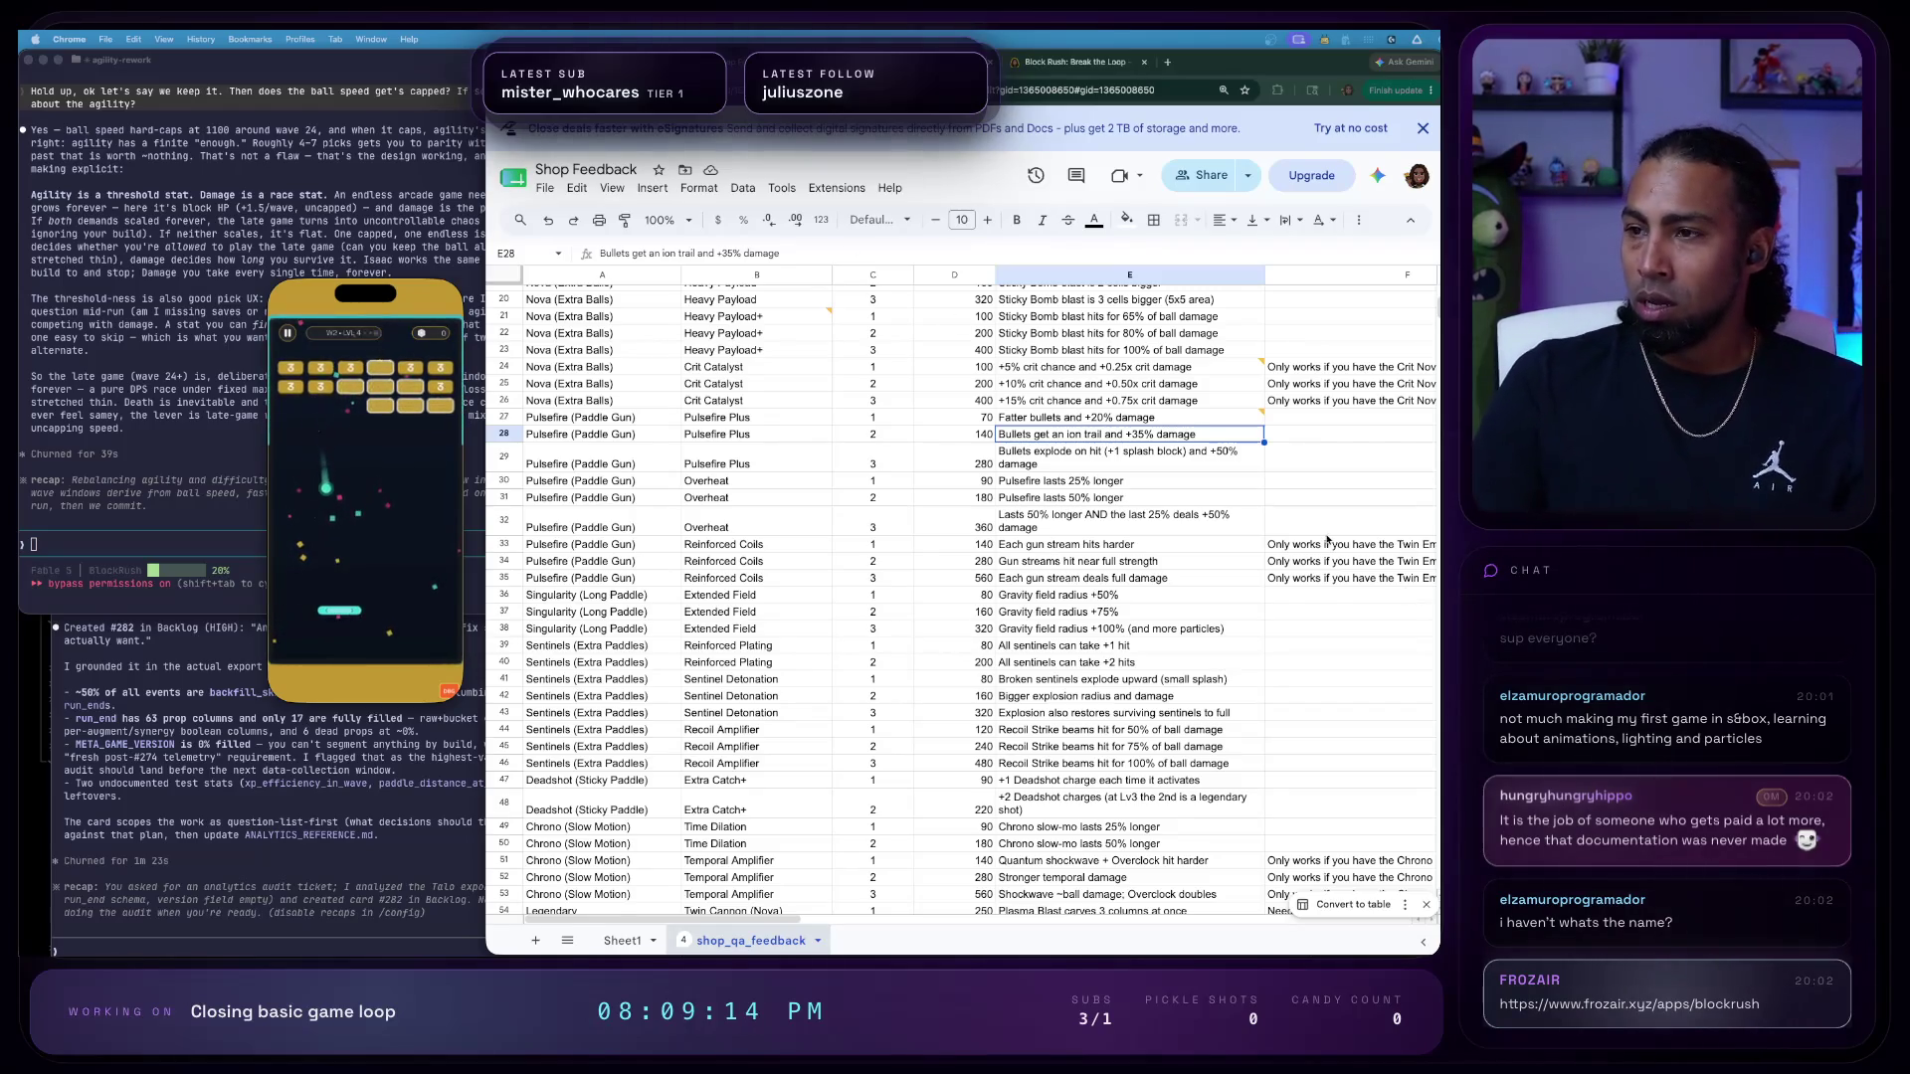
{"action": "scroll", "coordinate": [1048, 377], "scroll_direction": "down", "scroll_amount": 1}
{"action": "left_click", "coordinate": [1103, 460]}
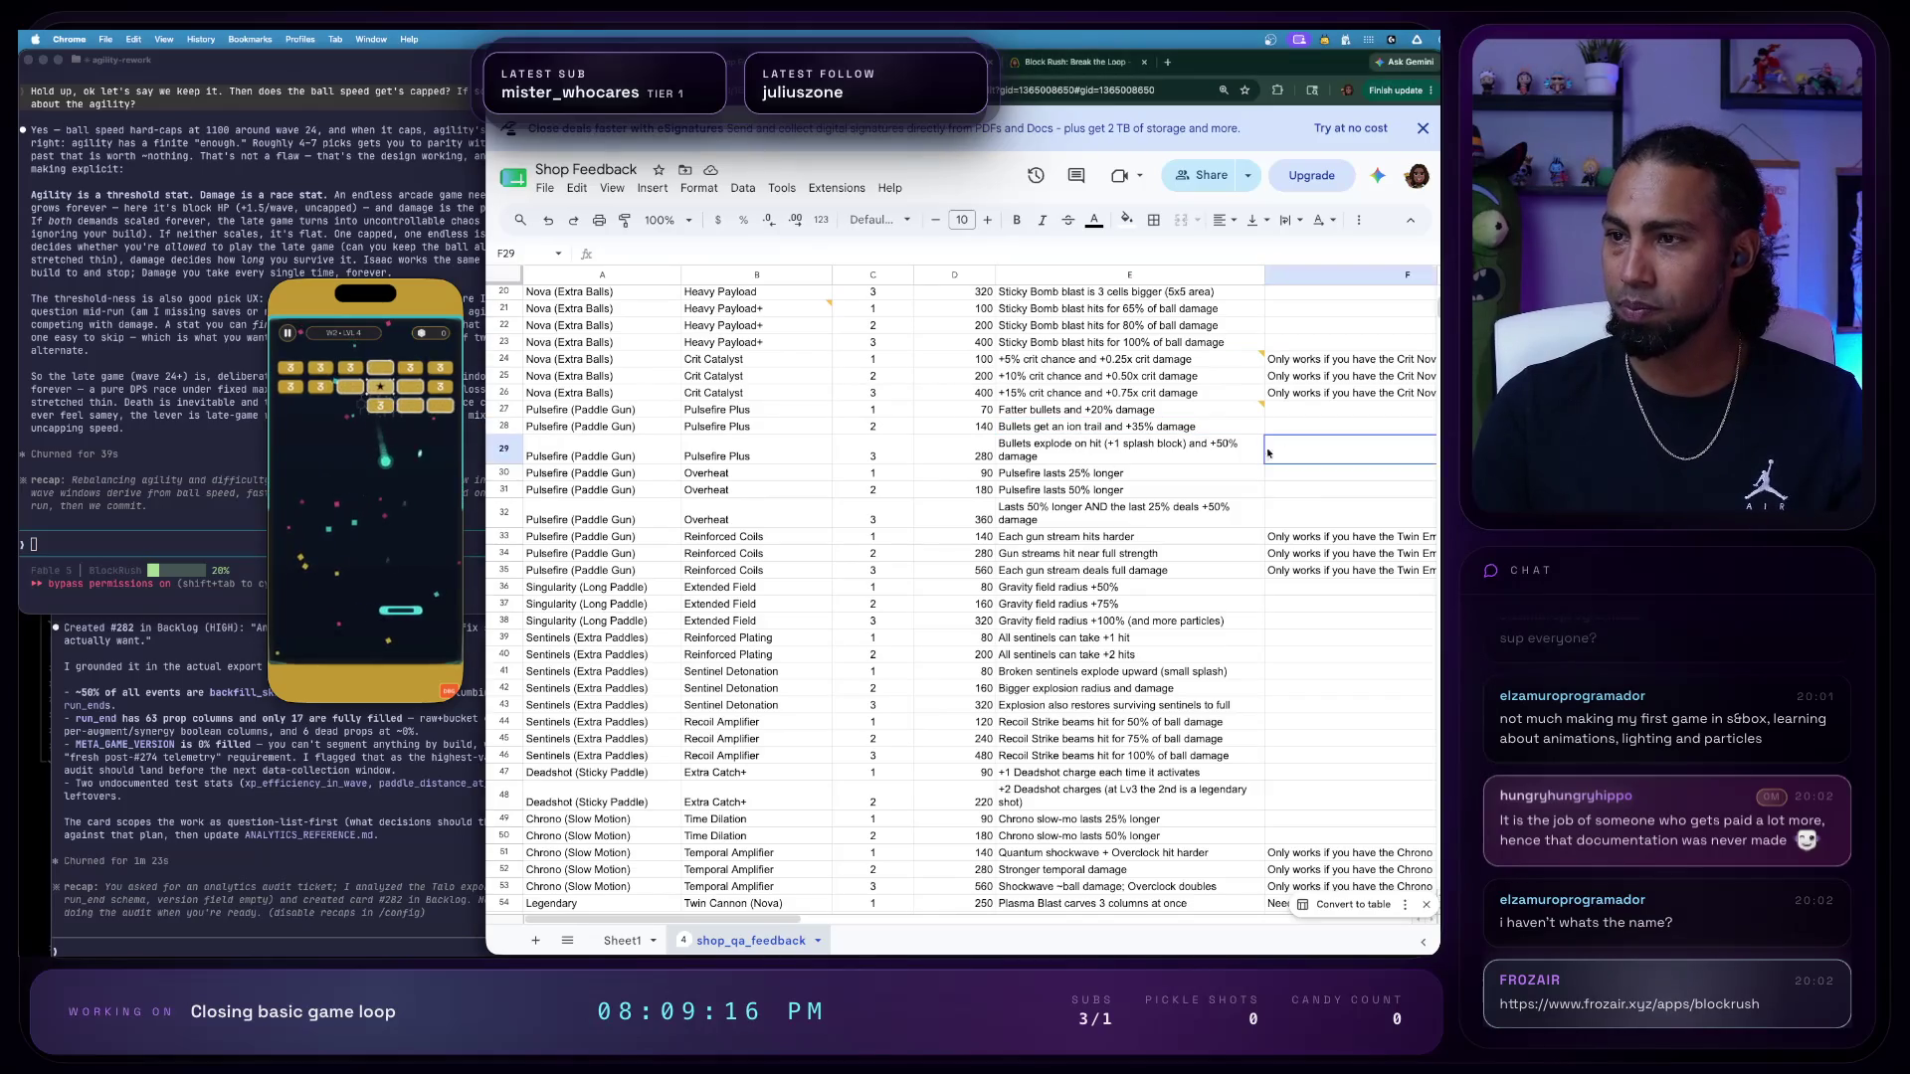
- Comment on E29 asking whether Pulsefire's splash effect should become a separate upgrade matching Impact Force
{"action": "right_click", "coordinate": [1142, 465]}
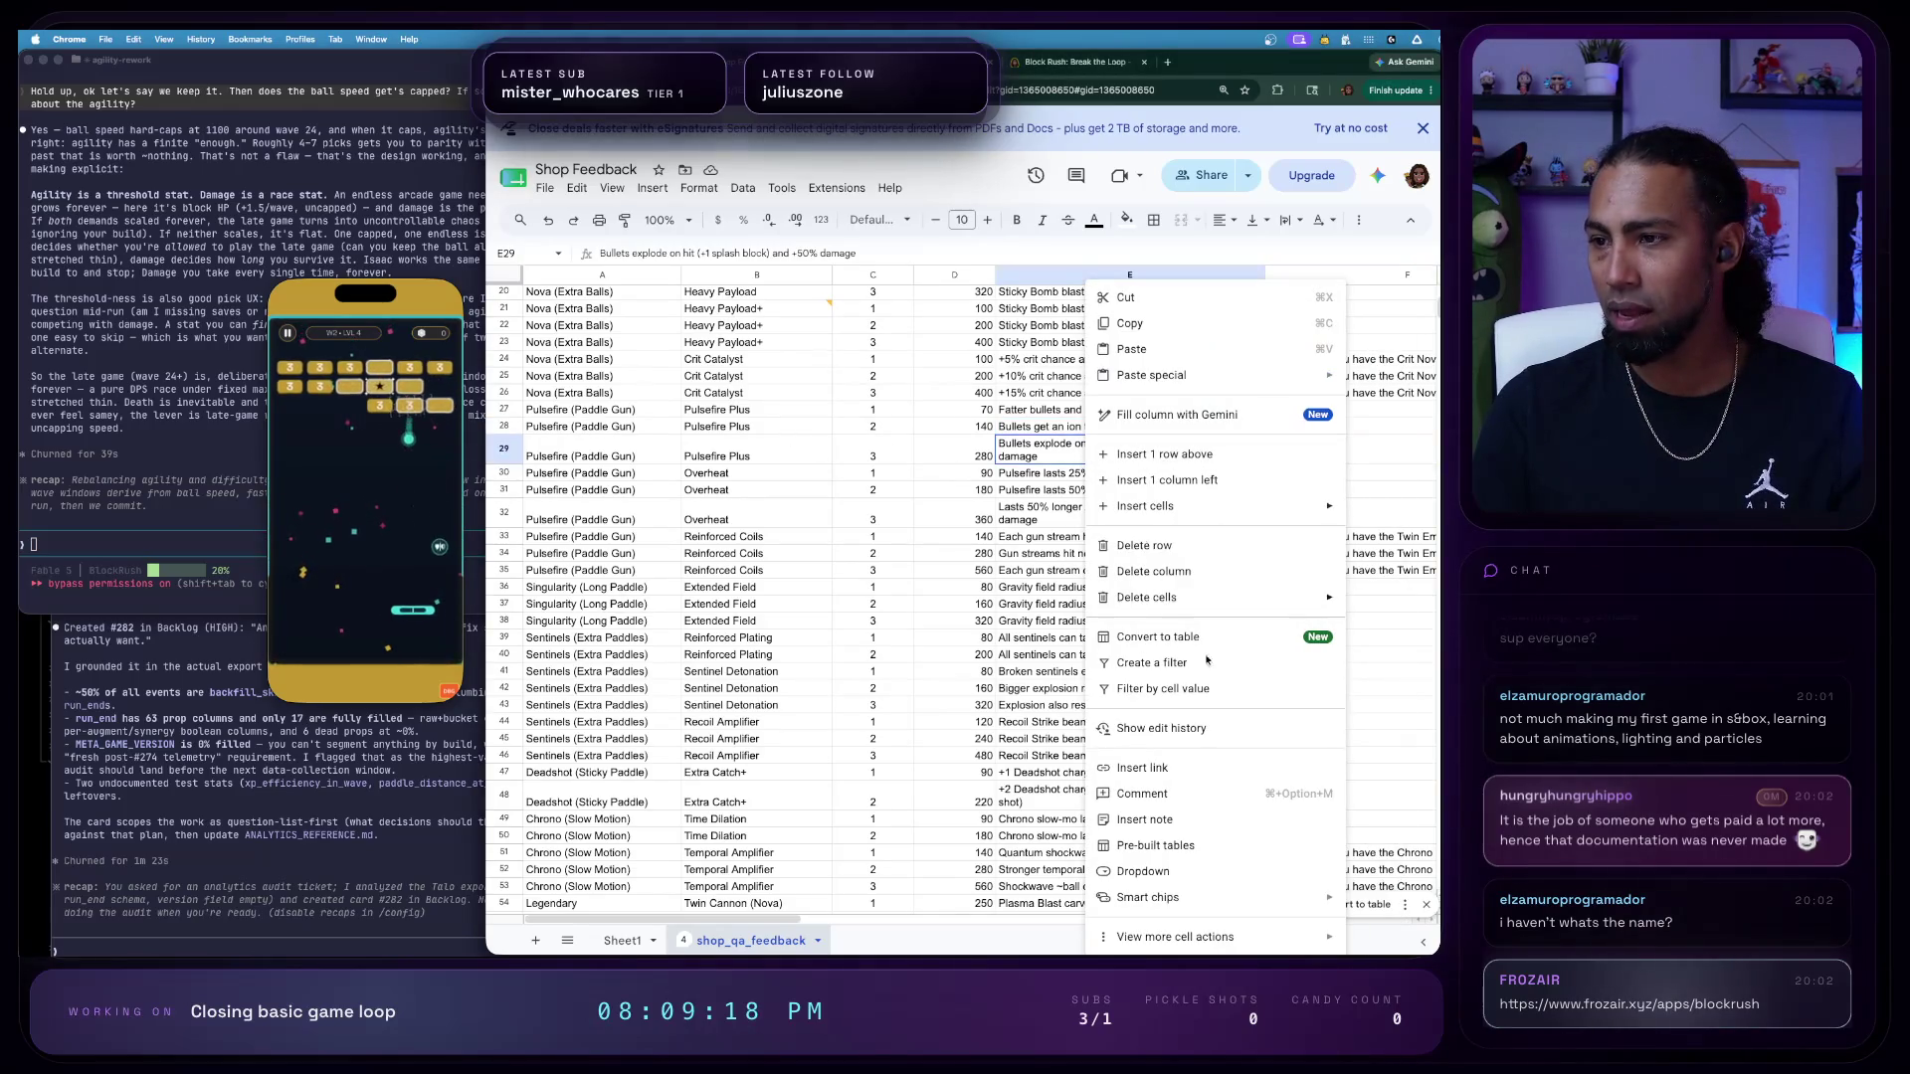
{"action": "left_click", "coordinate": [1249, 788]}
{"action": "type", "text": "I"}
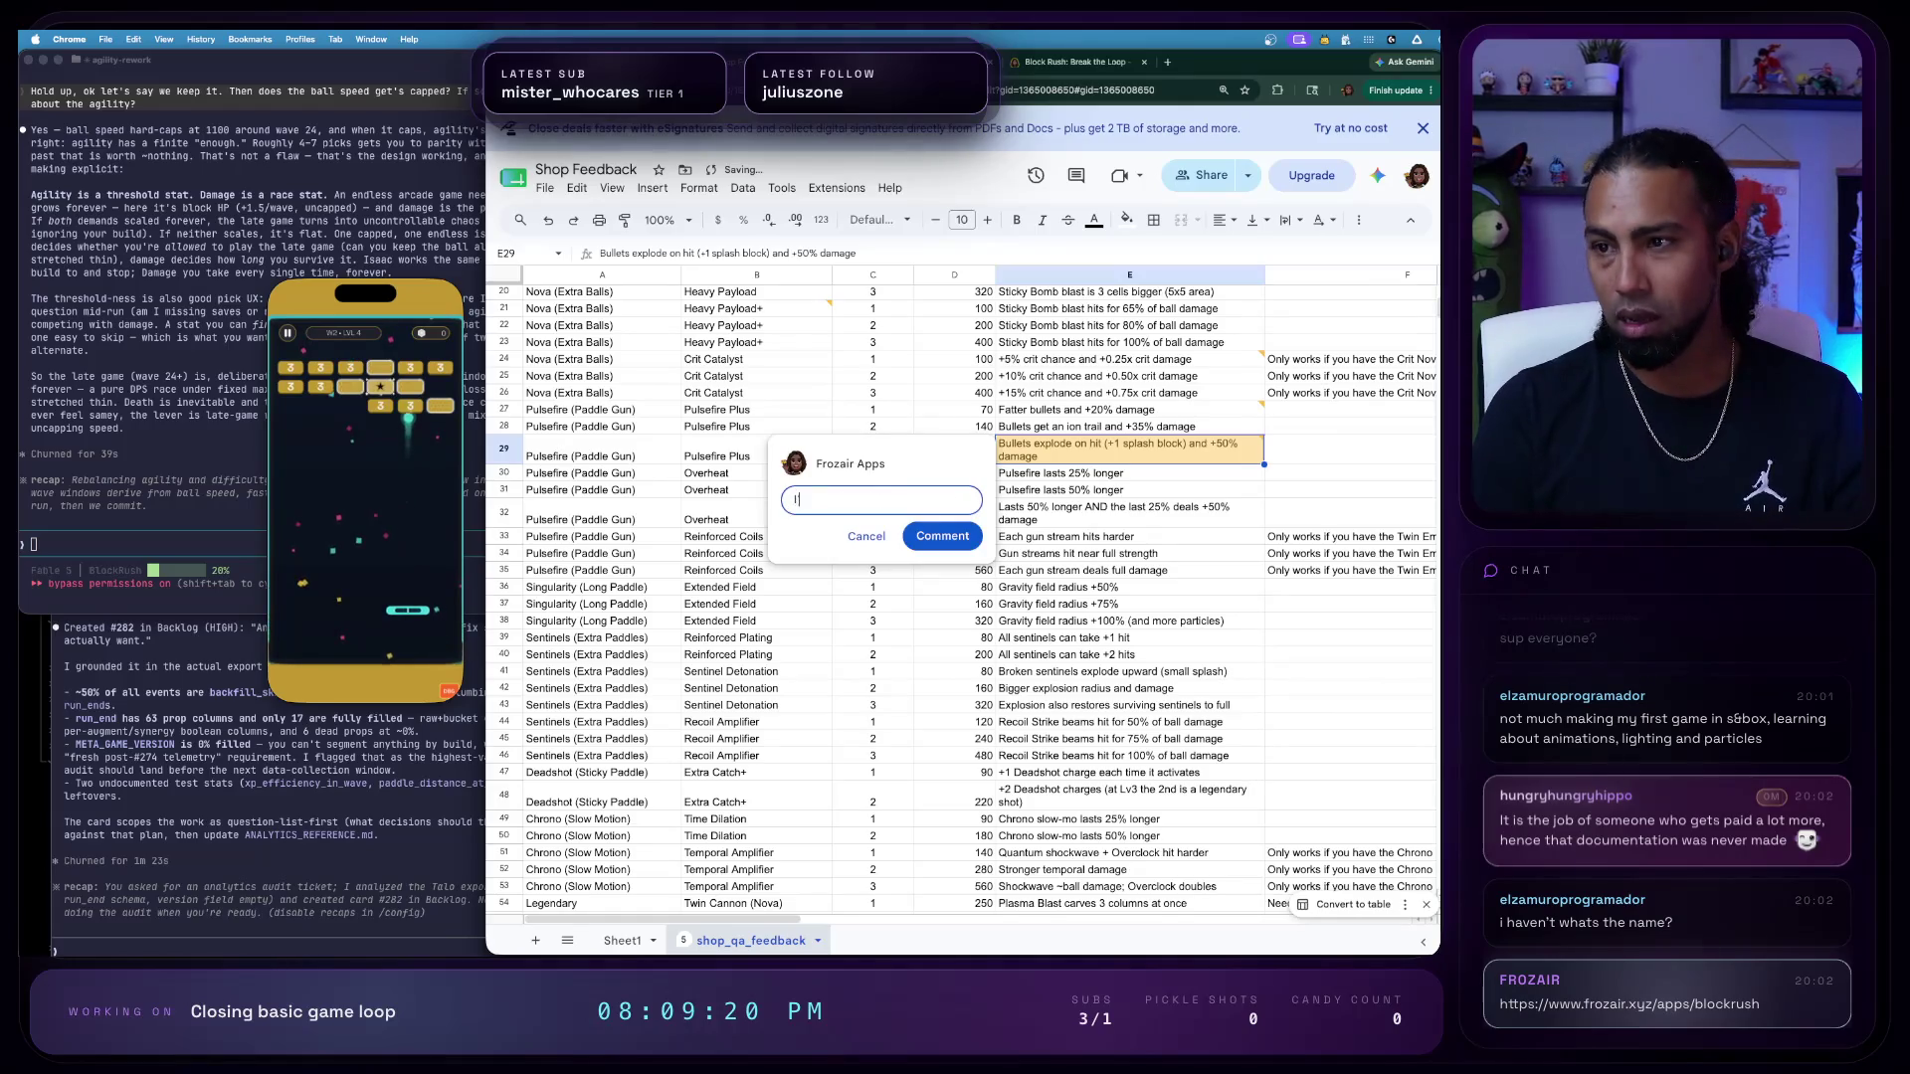
{"action": "type", "text": "'m unsure if this "}
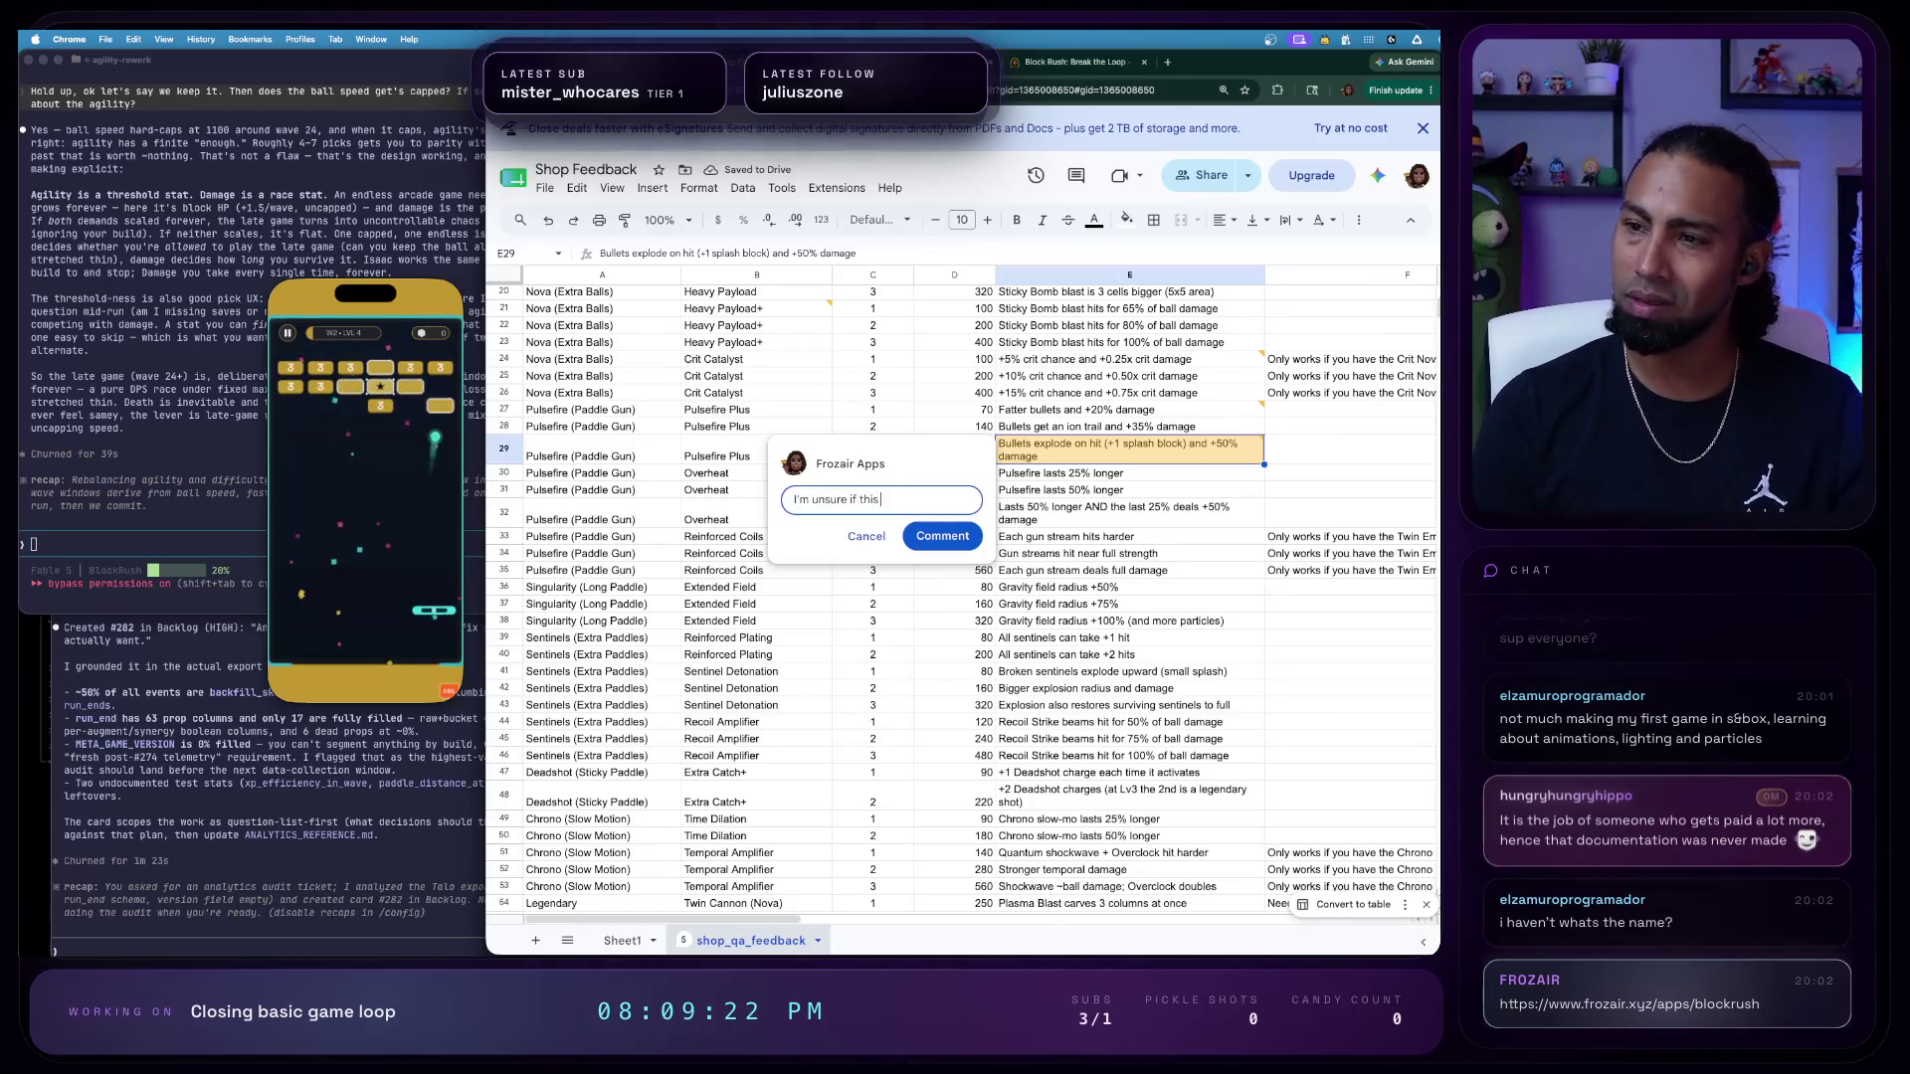
{"action": "type", "text": "is something that should"}
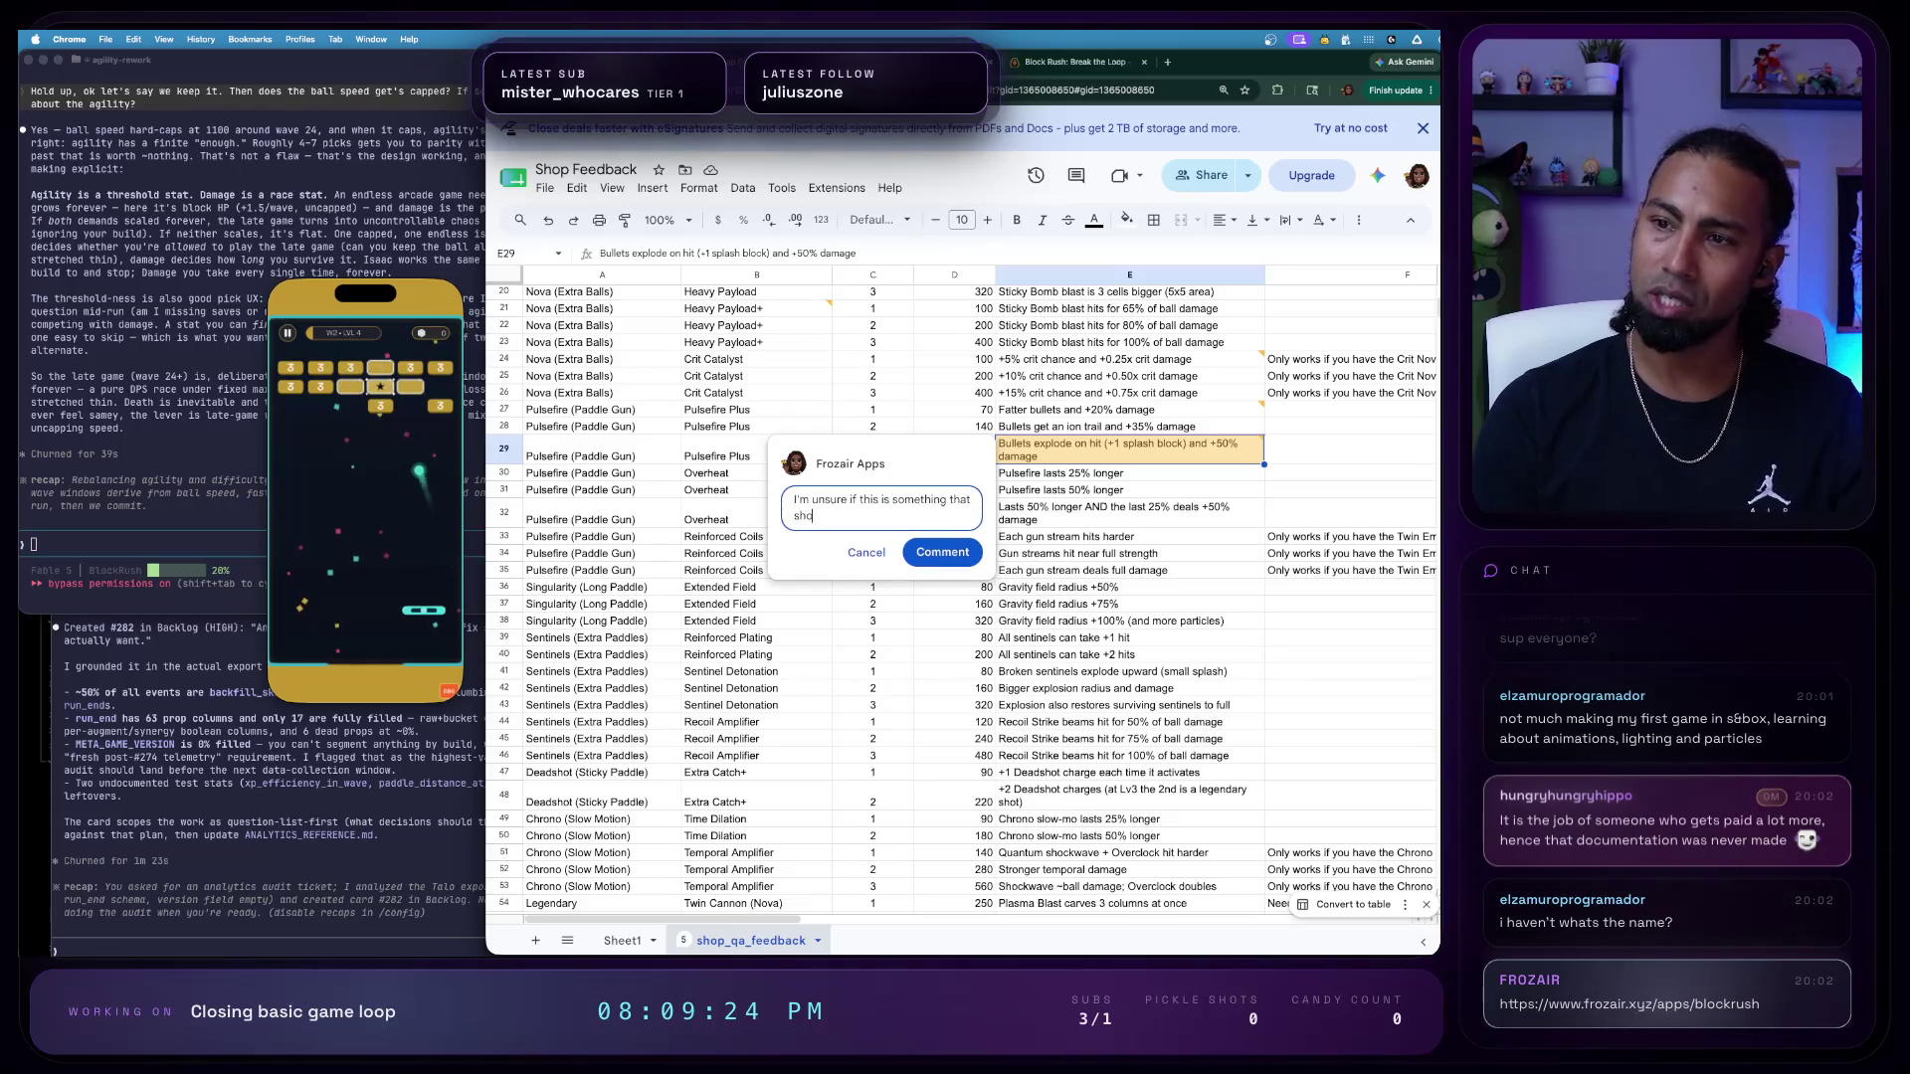
{"action": "type", "text": " be a LV3"}
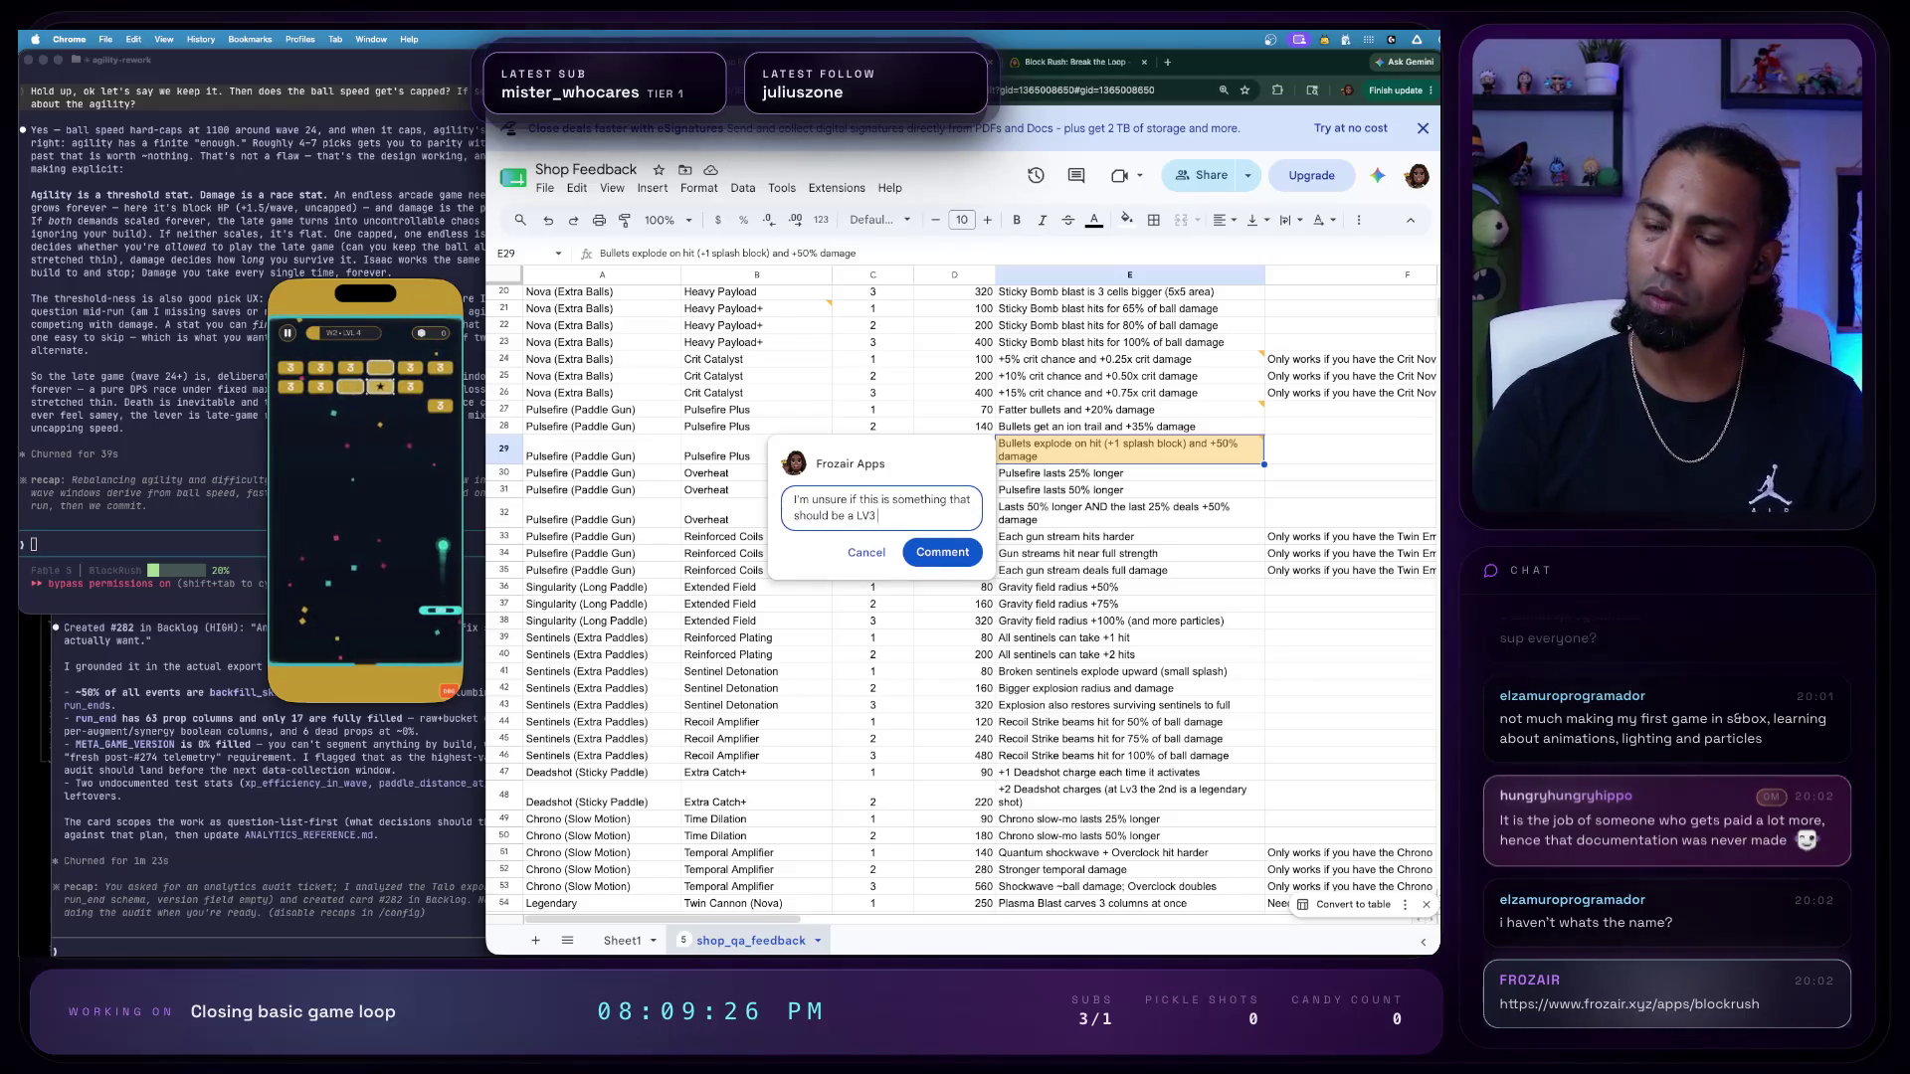
{"action": "type", "text": " upgrade o"}
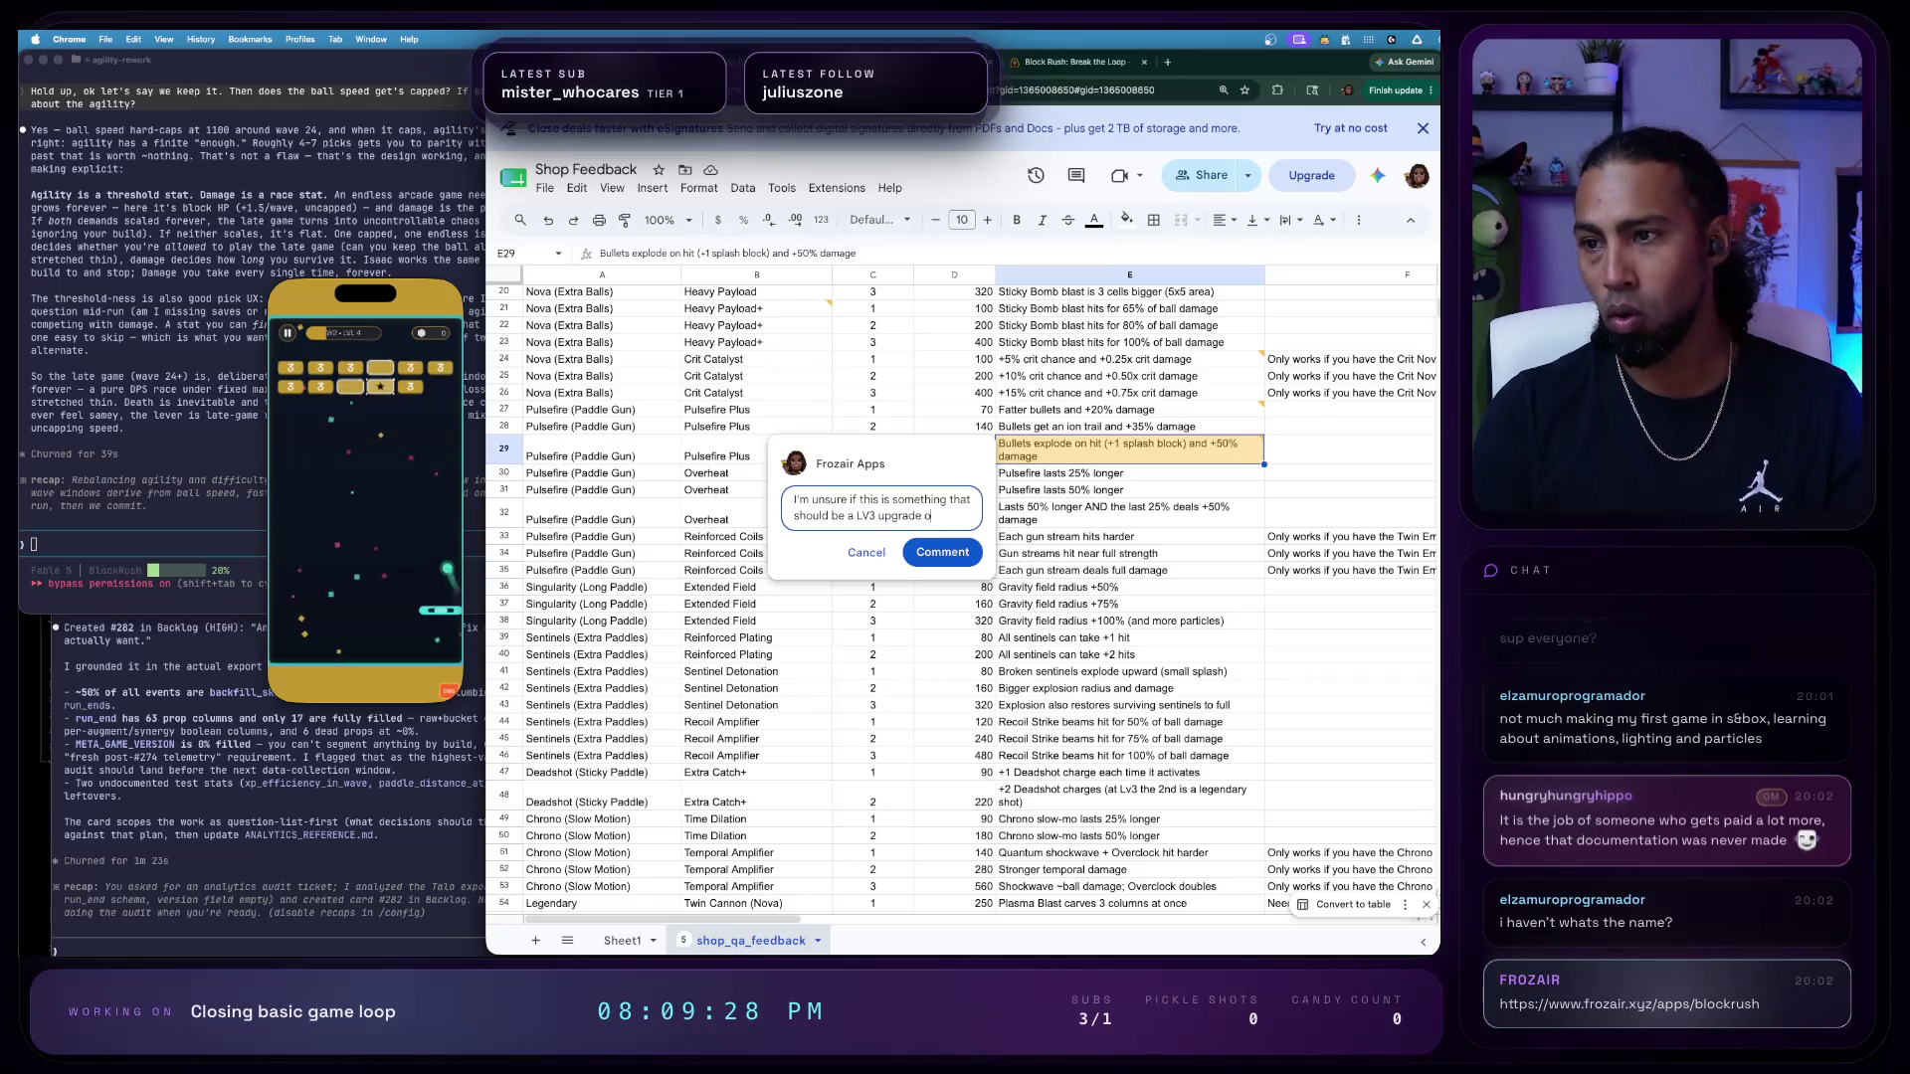
{"action": "type", "text": "r it's own upgrade. Visually th"}
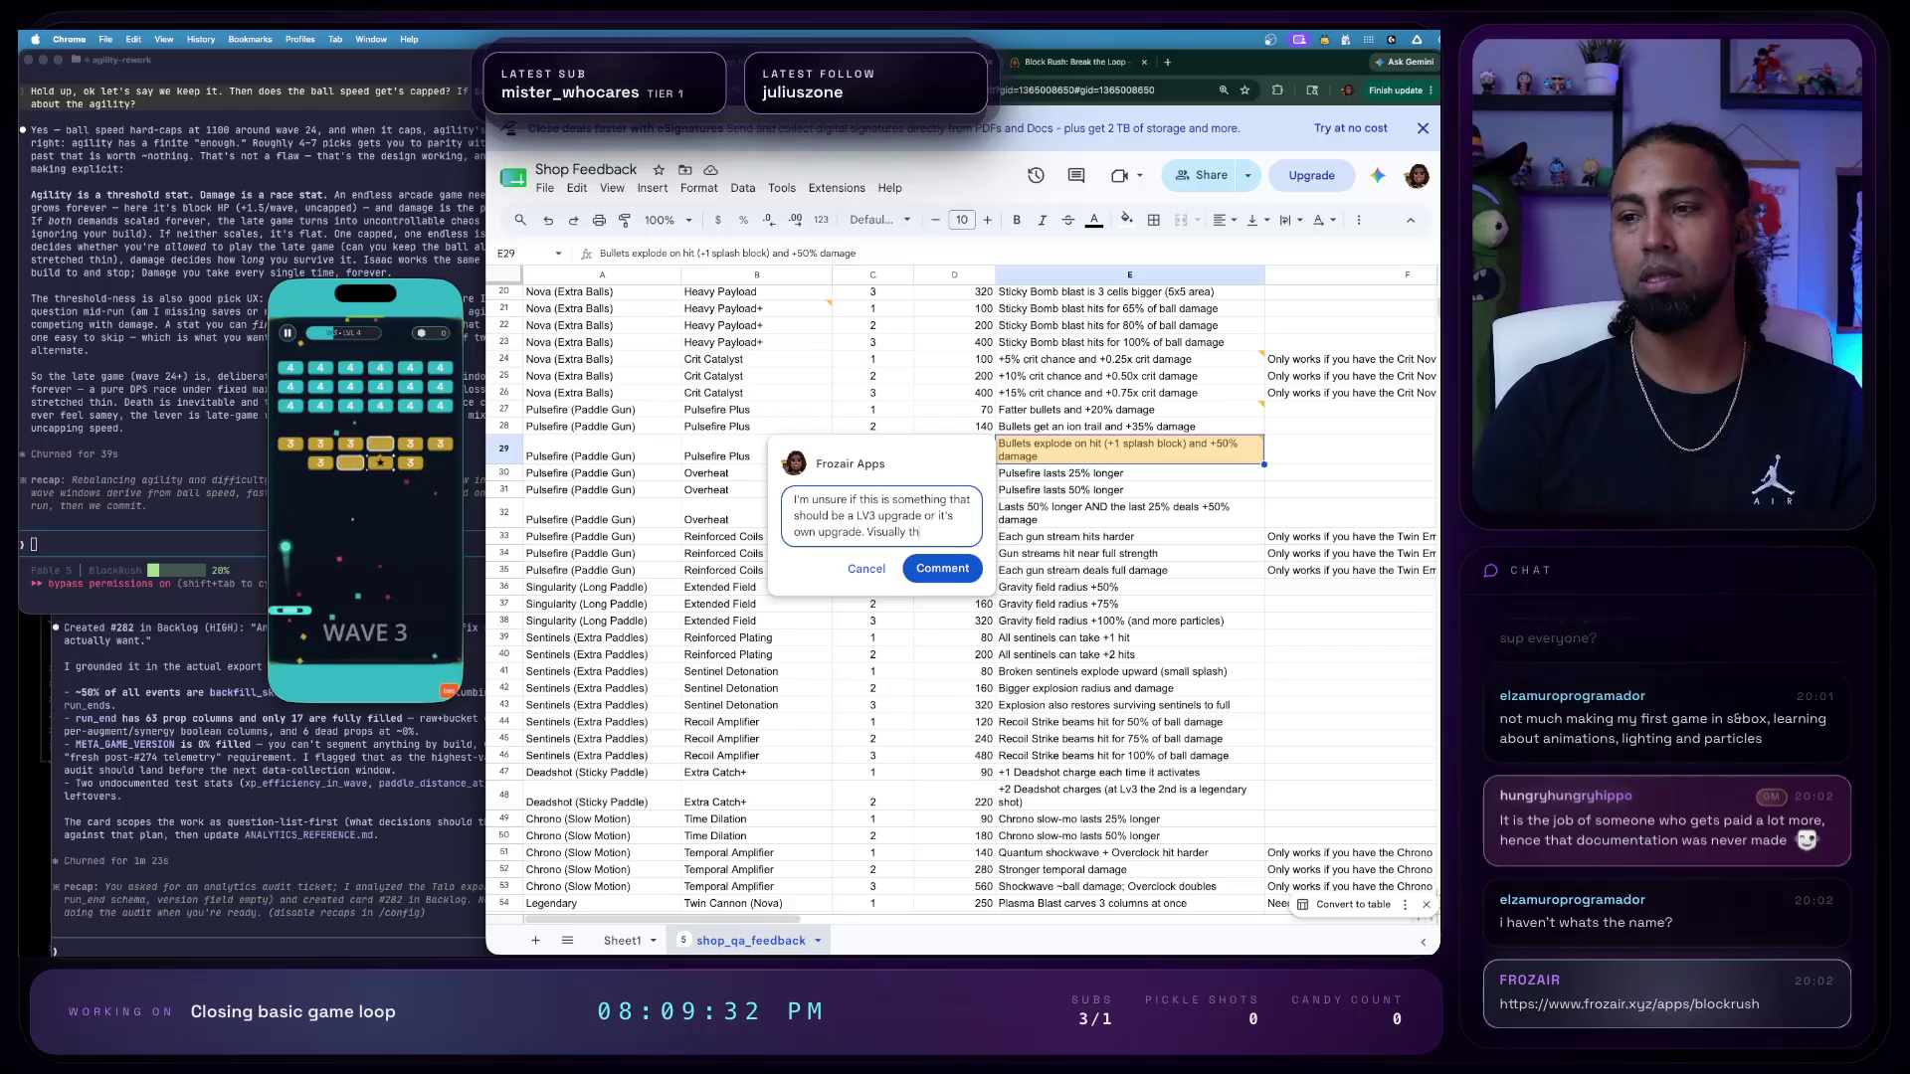
{"action": "type", "text": "e splash "}
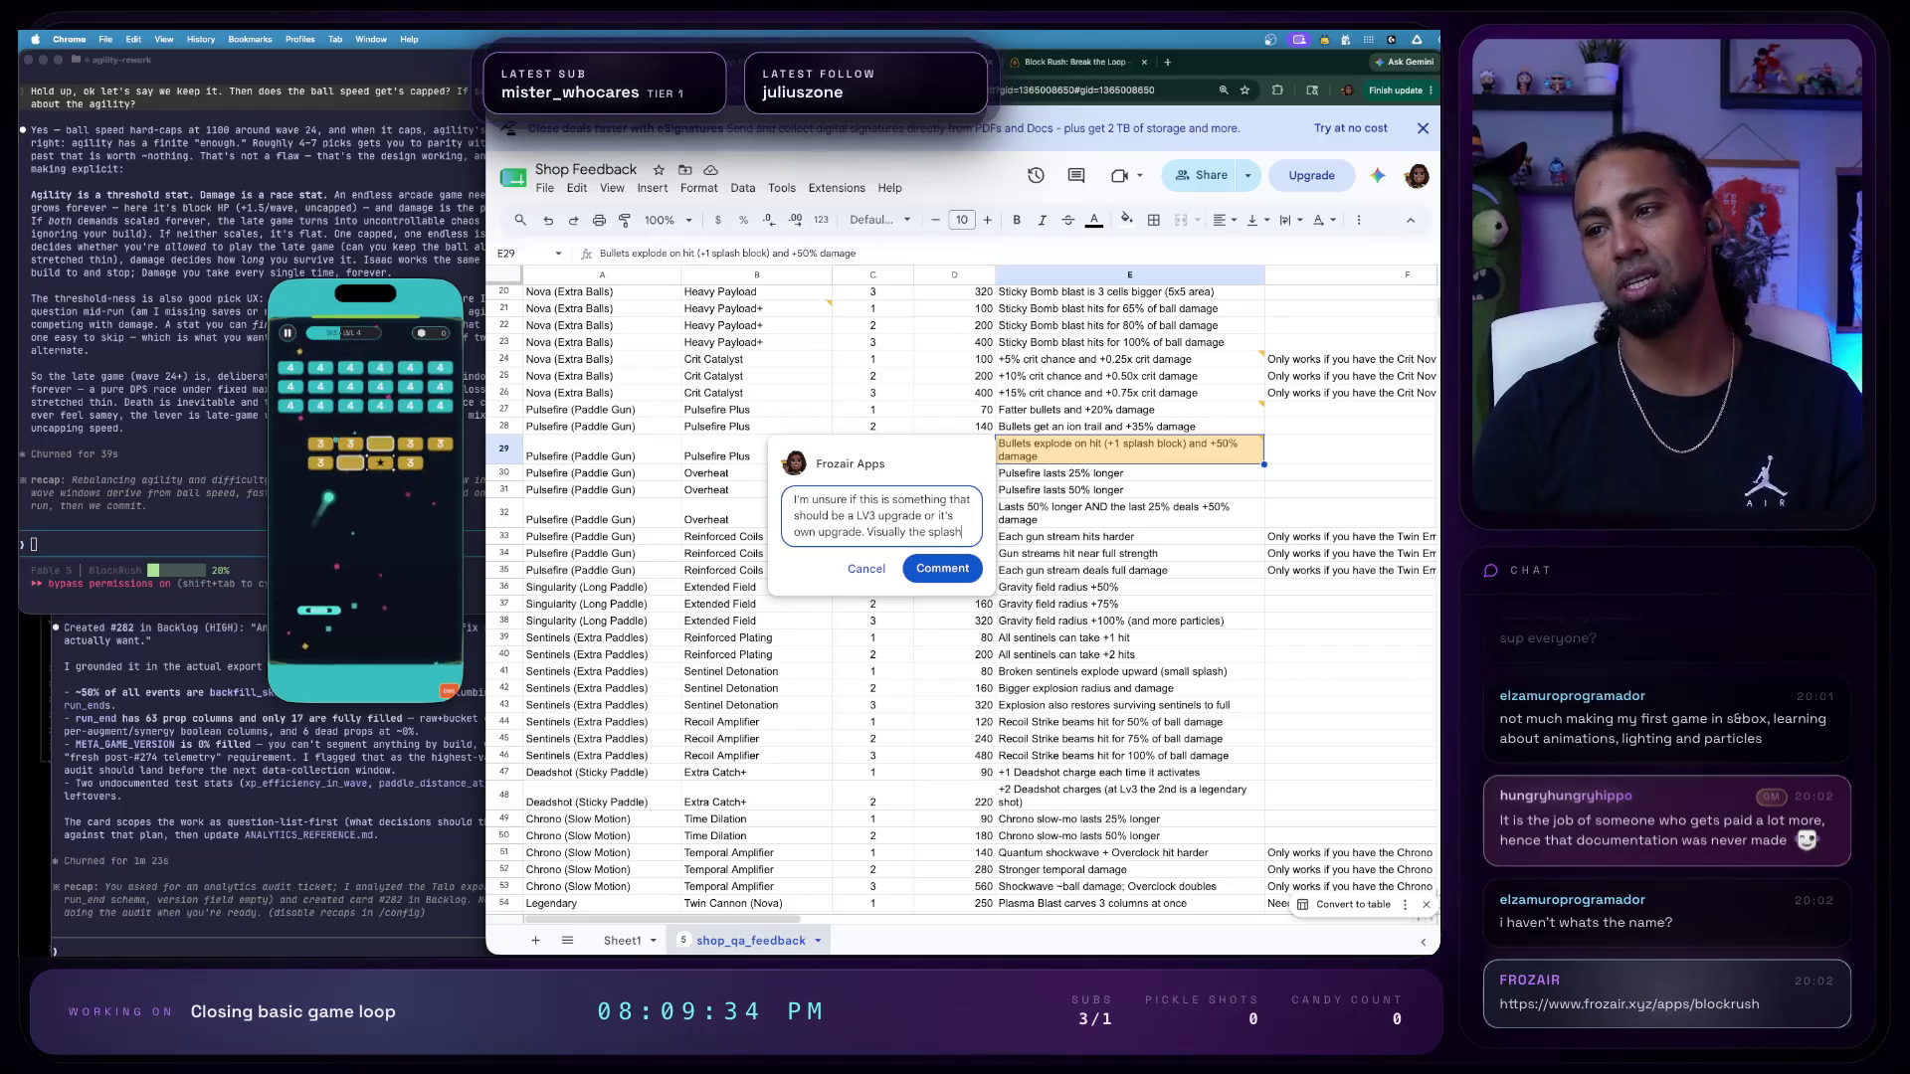
{"action": "type", "text": "needs to be u"}
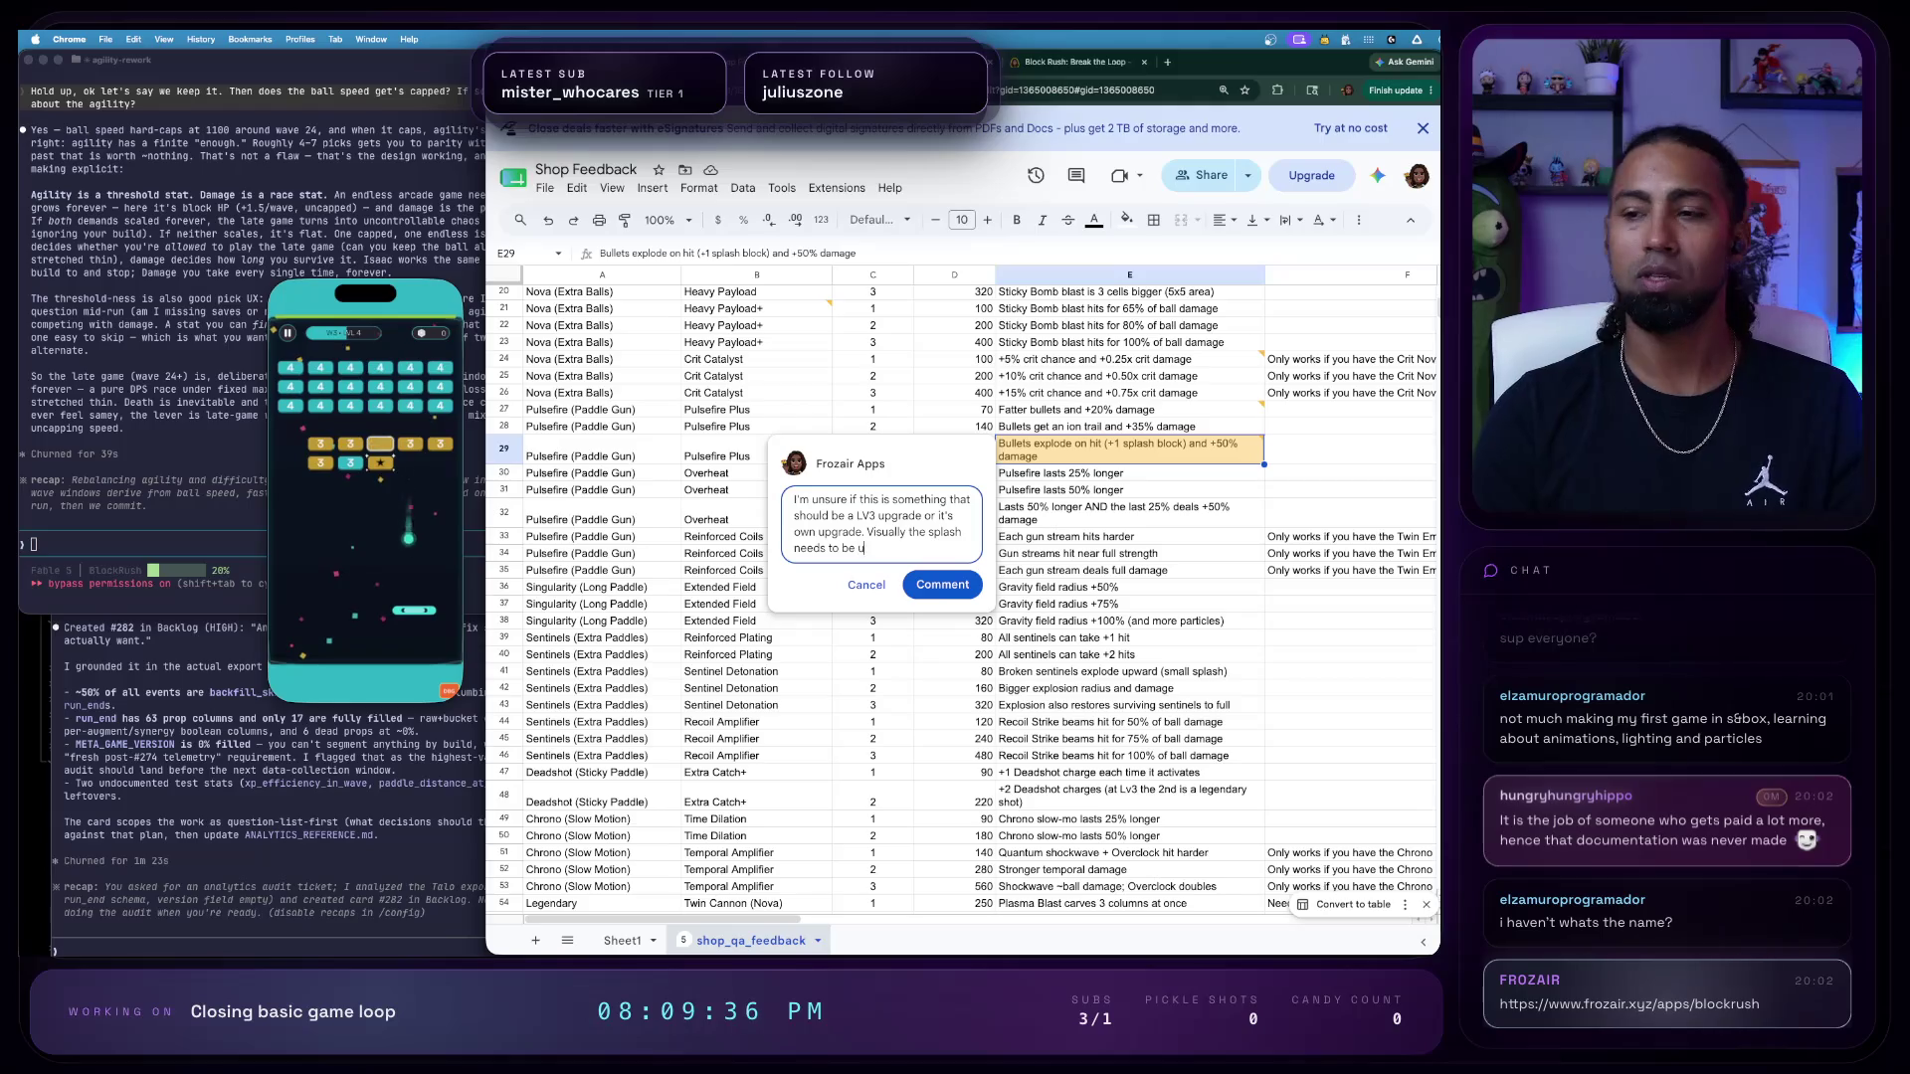
{"action": "type", "text": "niversal"}
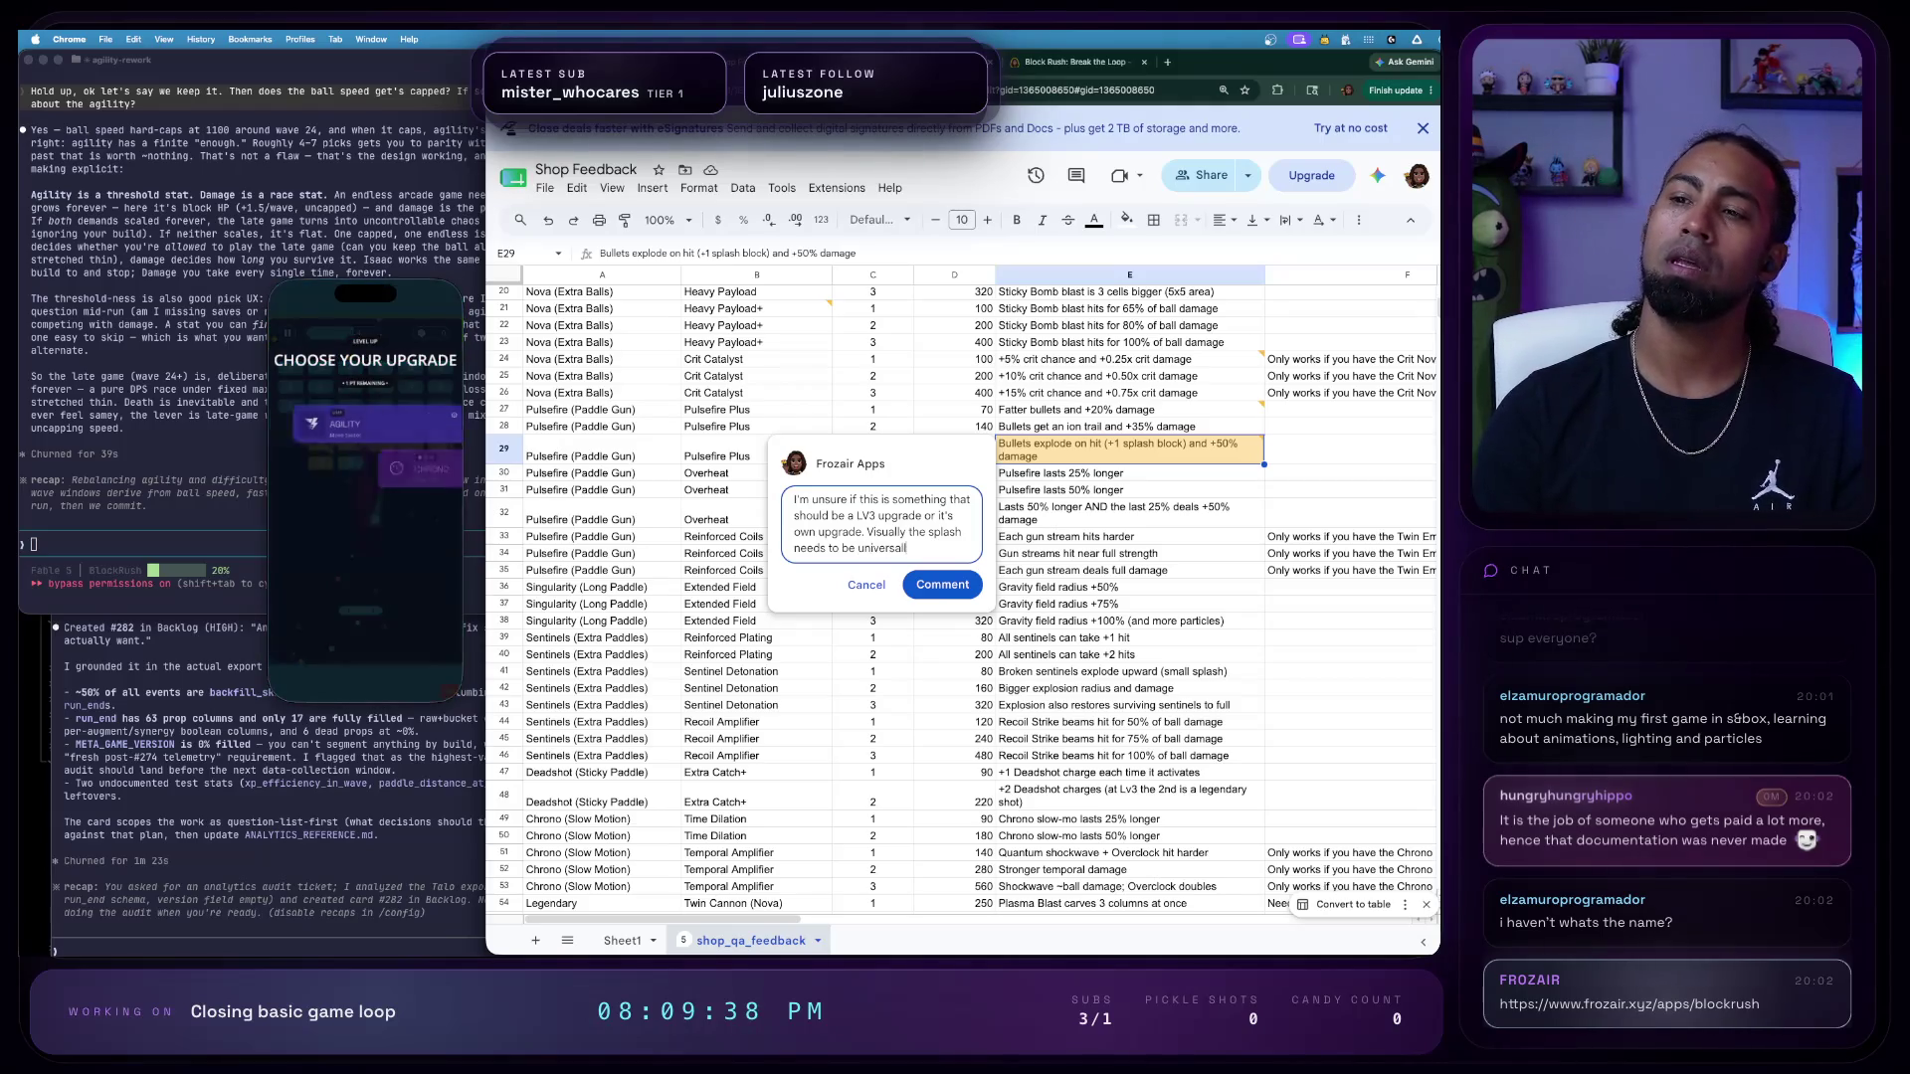
{"action": "type", "text": "ly recog"}
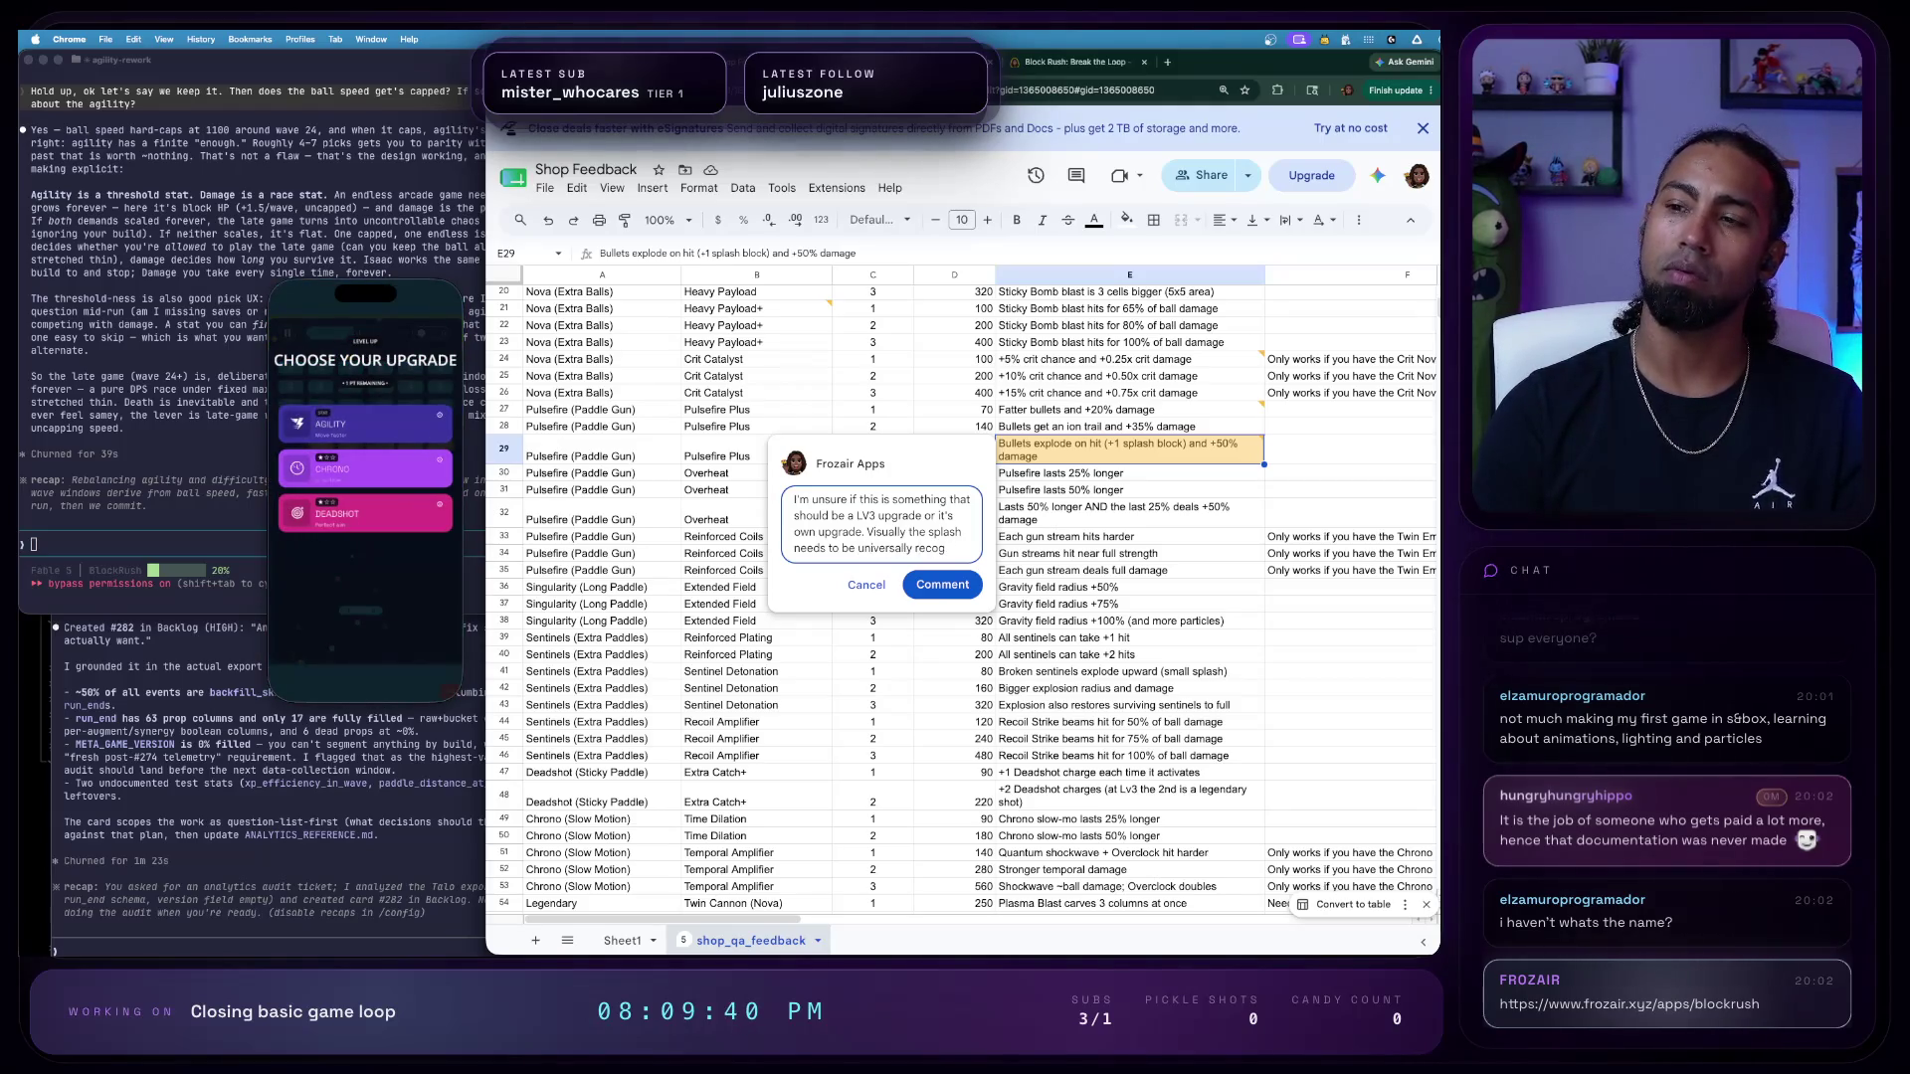
{"action": "type", "text": "nizable. So"}
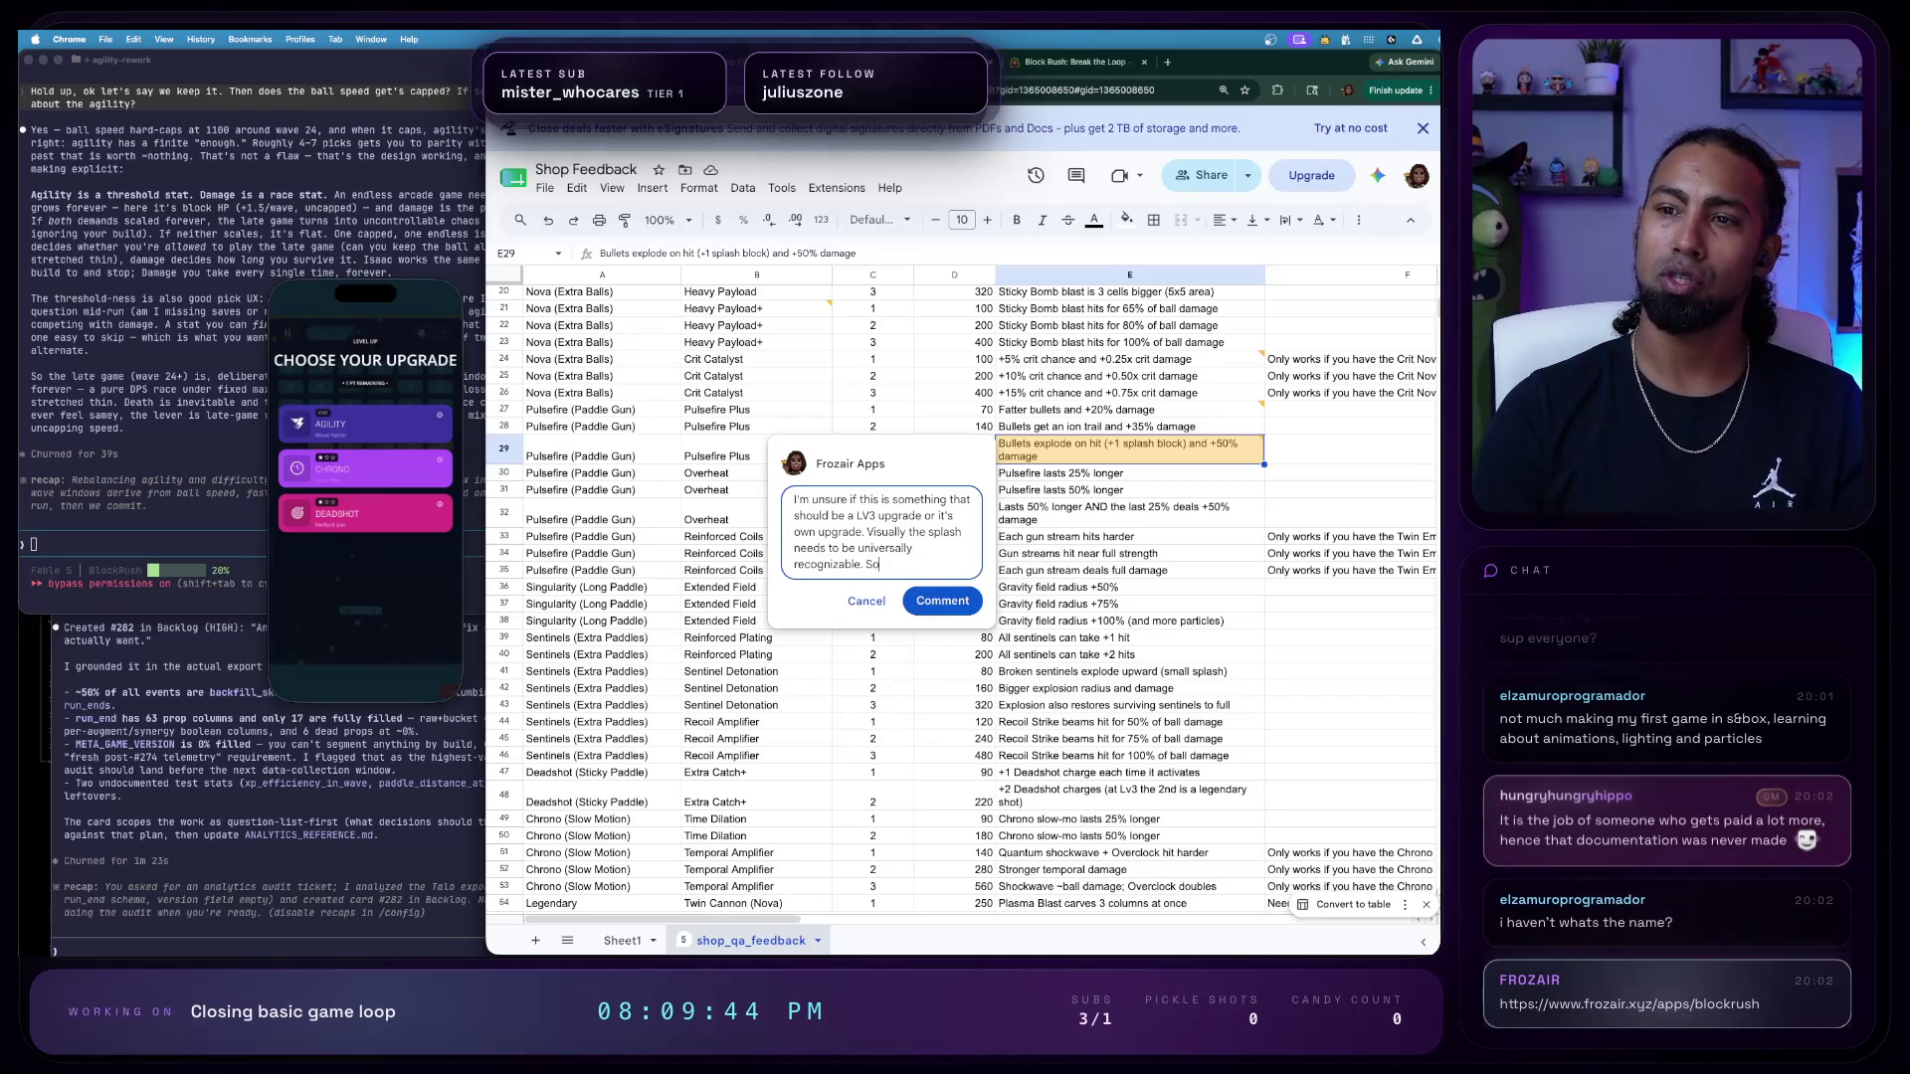
{"action": "type", "text": " the splash d"}
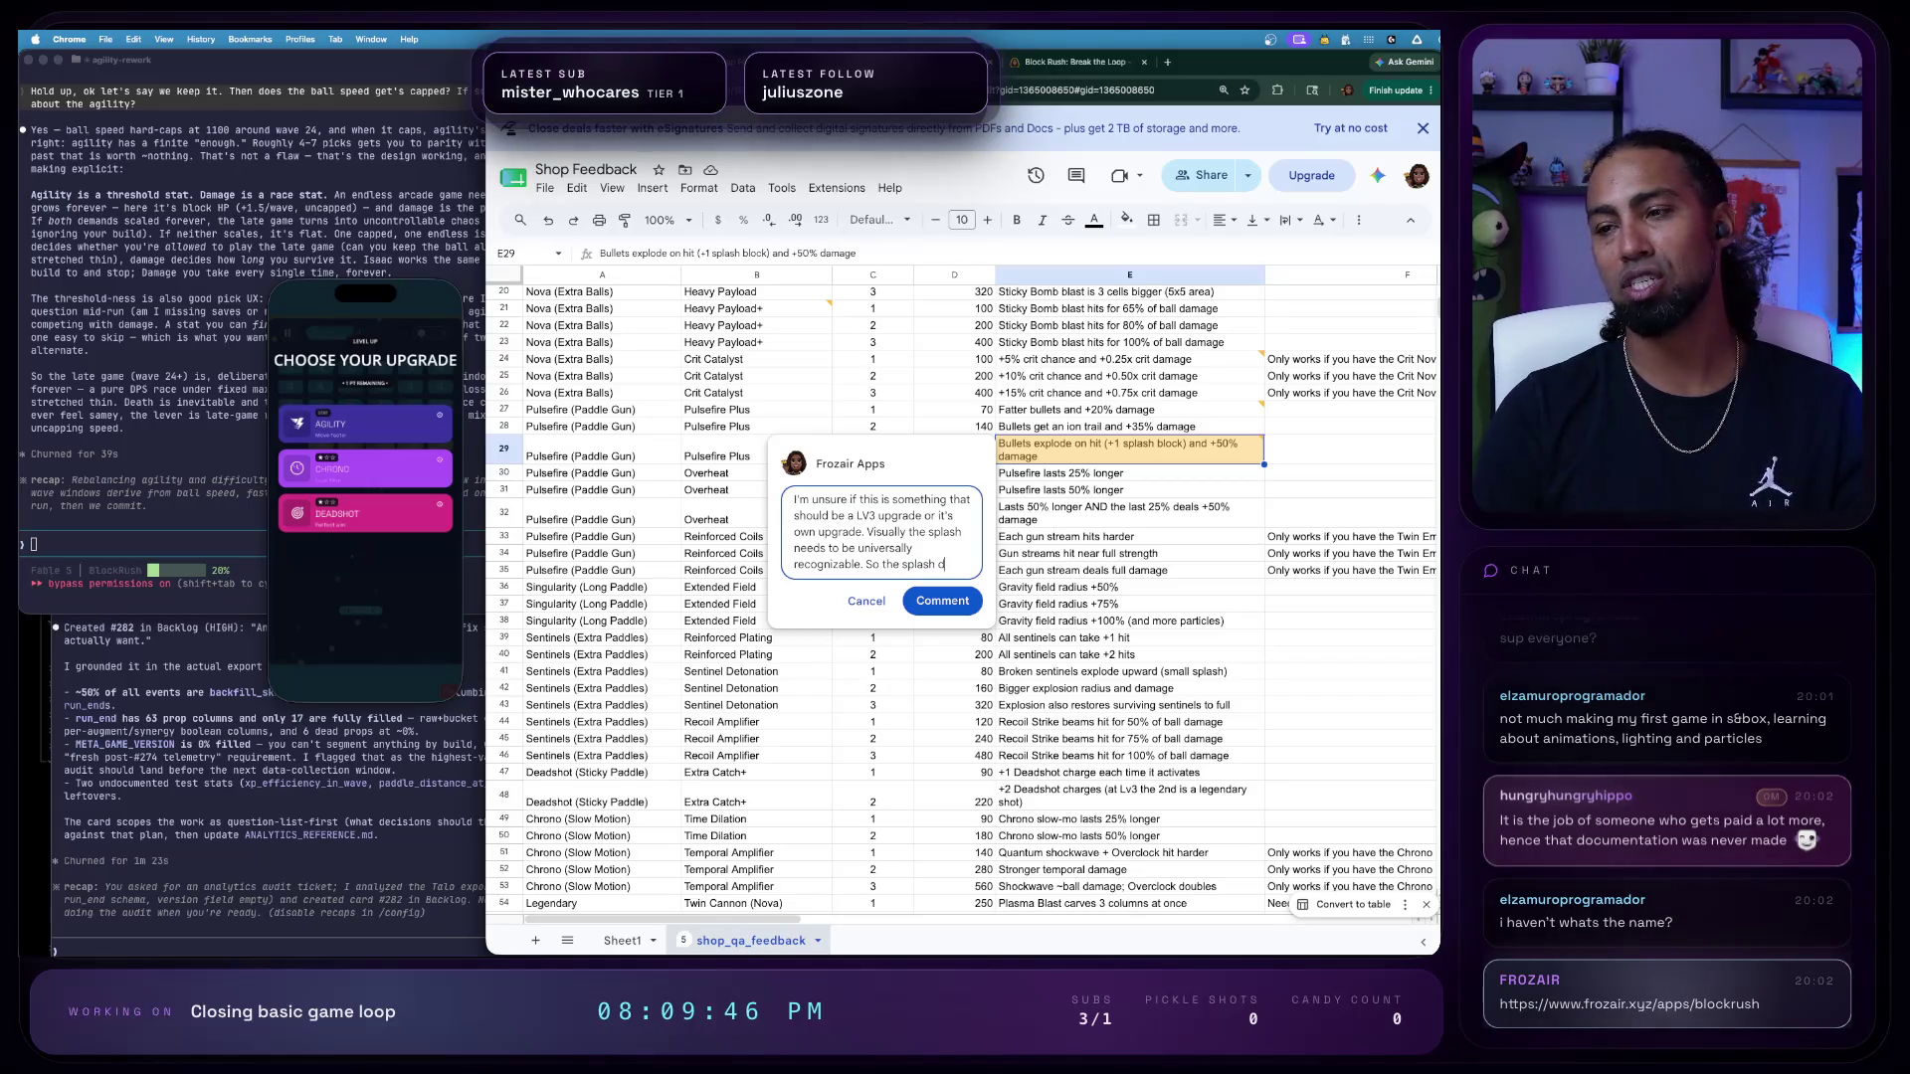
{"action": "type", "text": "amage from the nova ba"}
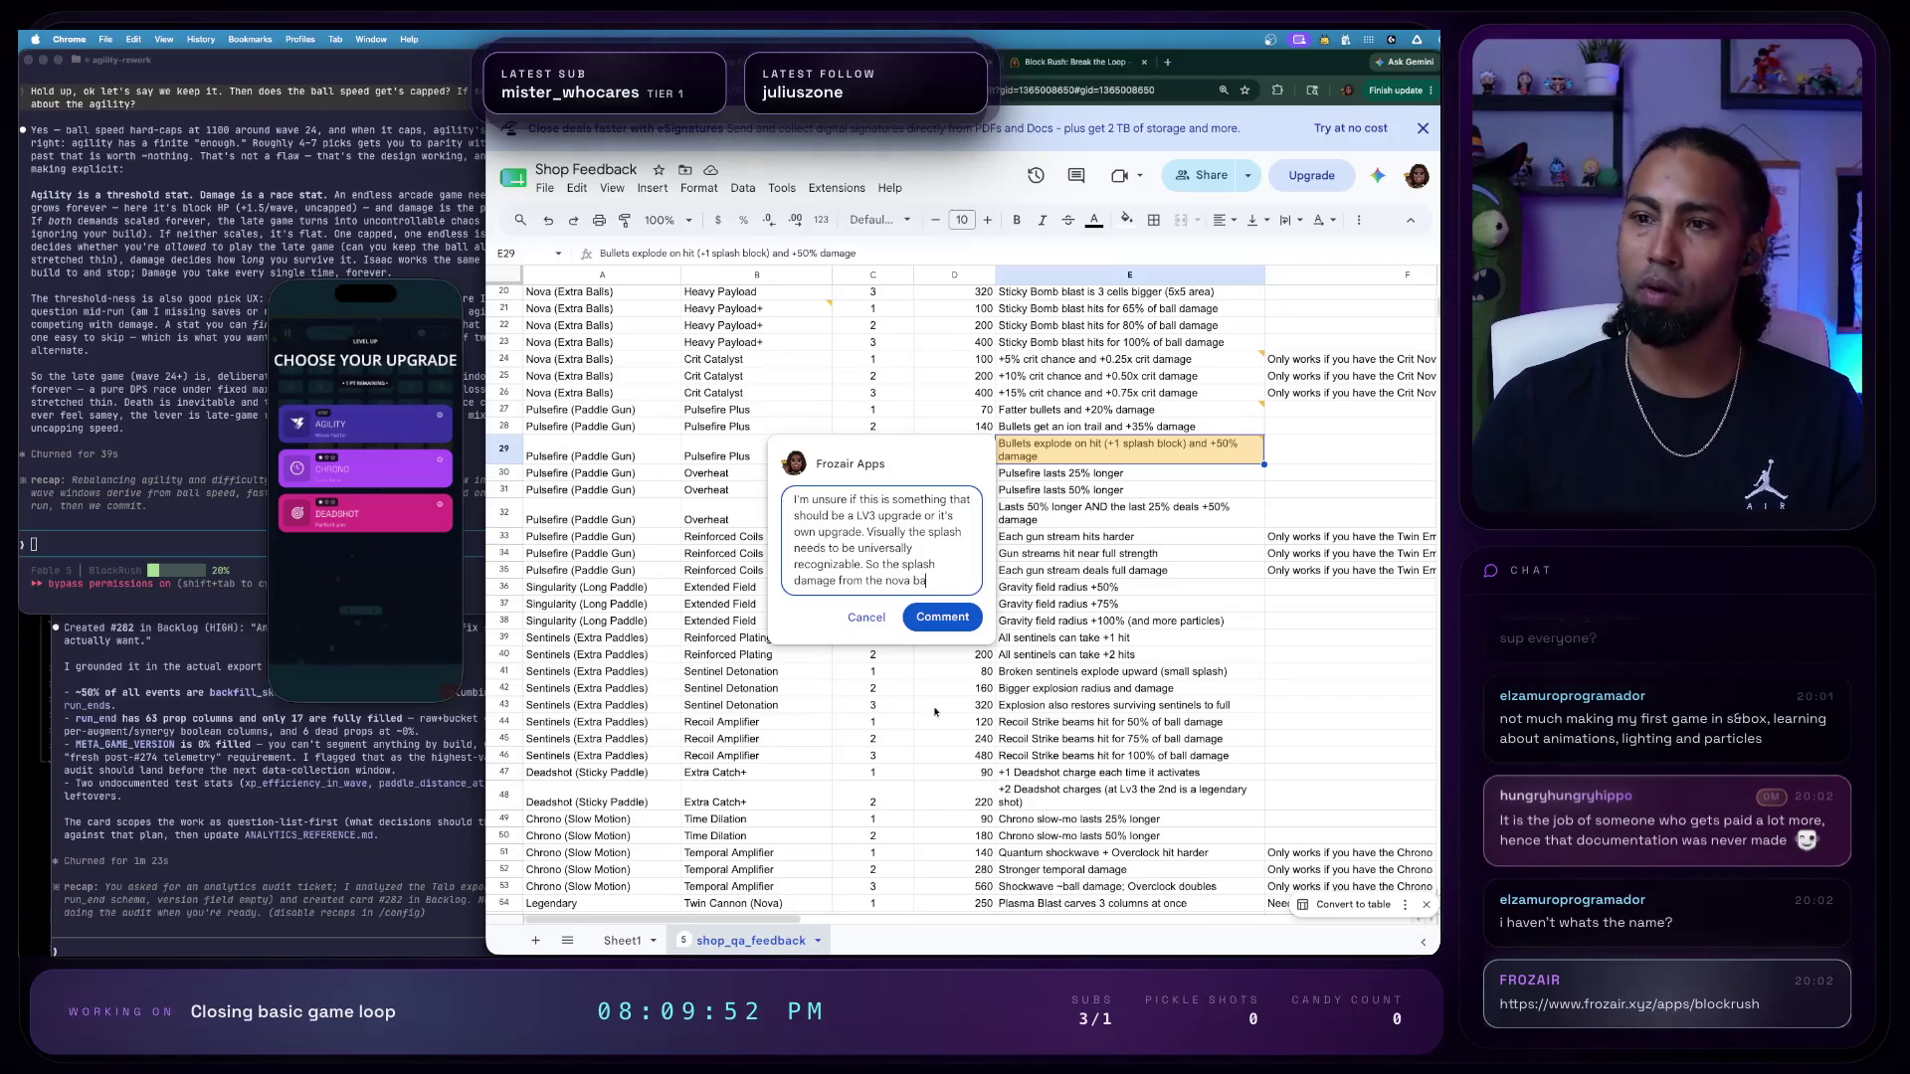
{"action": "scroll", "coordinate": [586, 422], "scroll_direction": "up", "scroll_amount": 5}
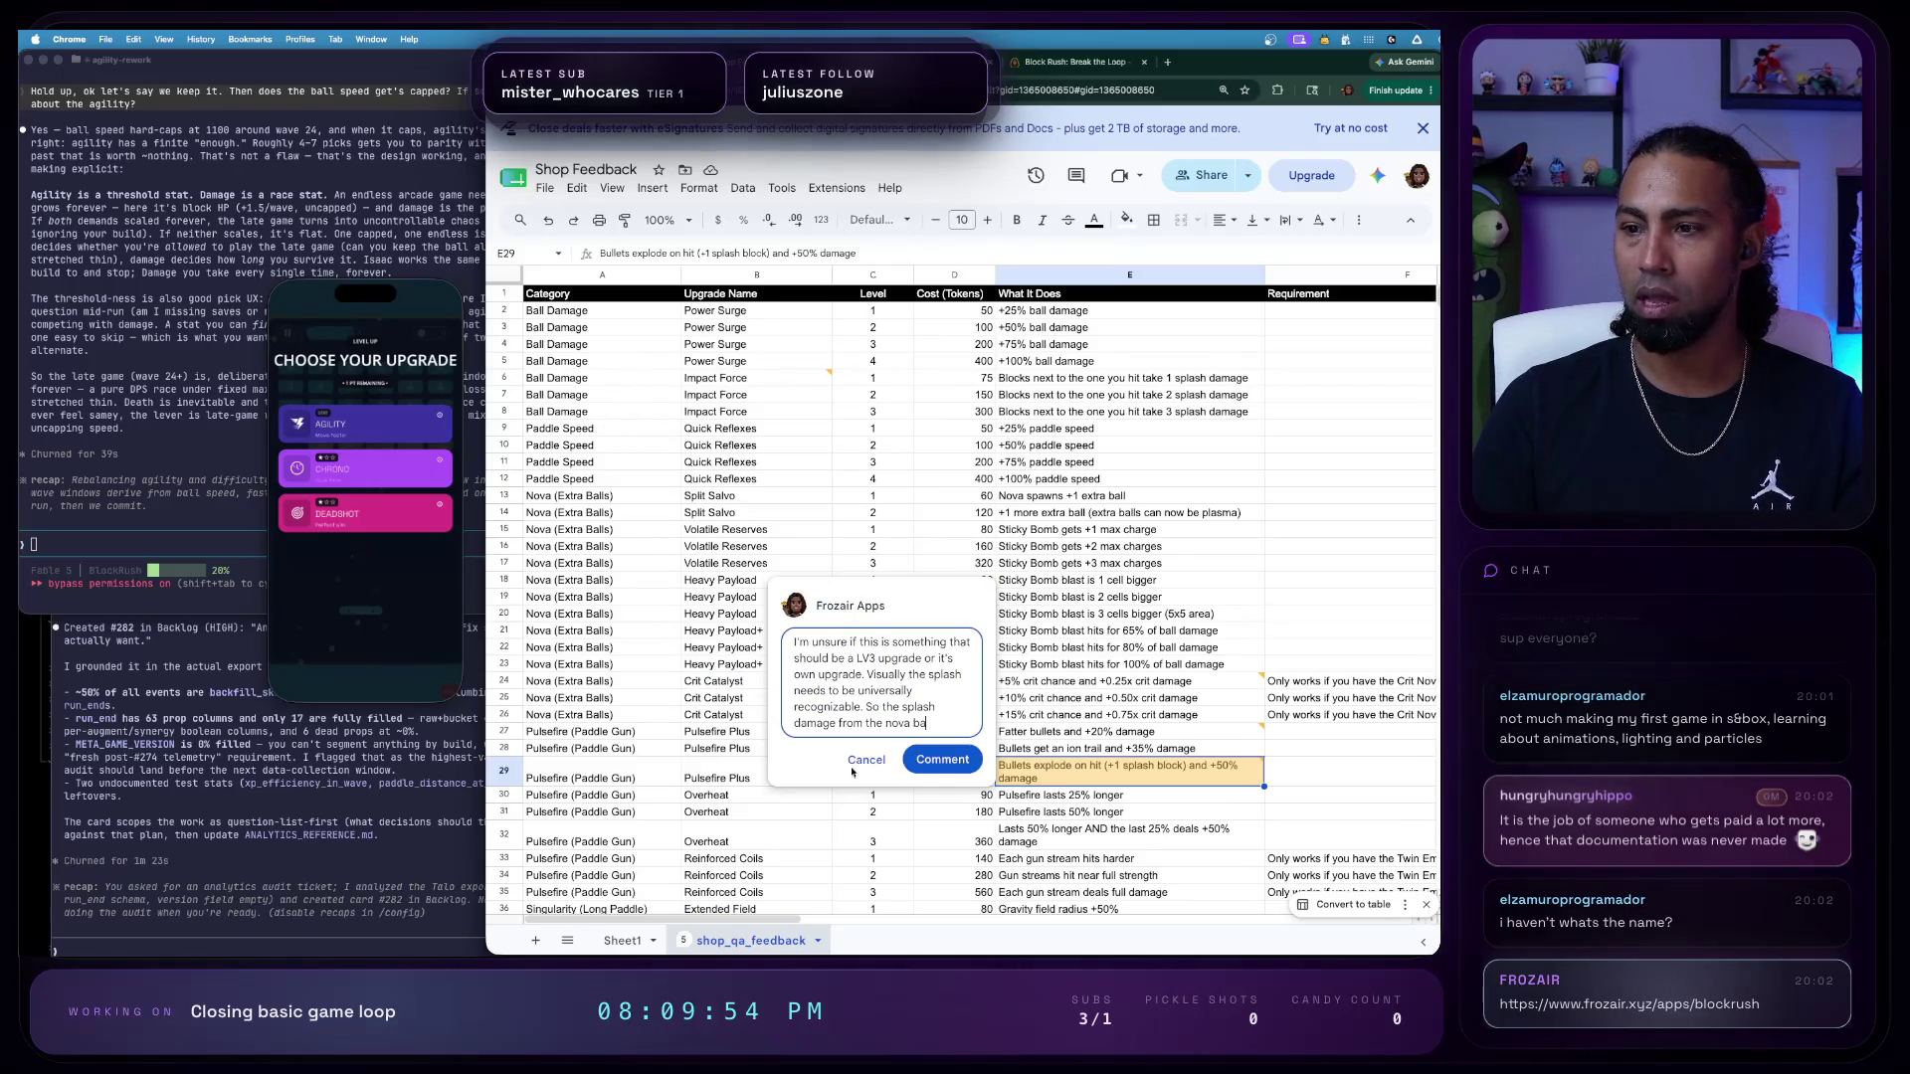
{"action": "type", "text": "Impact Forc"}
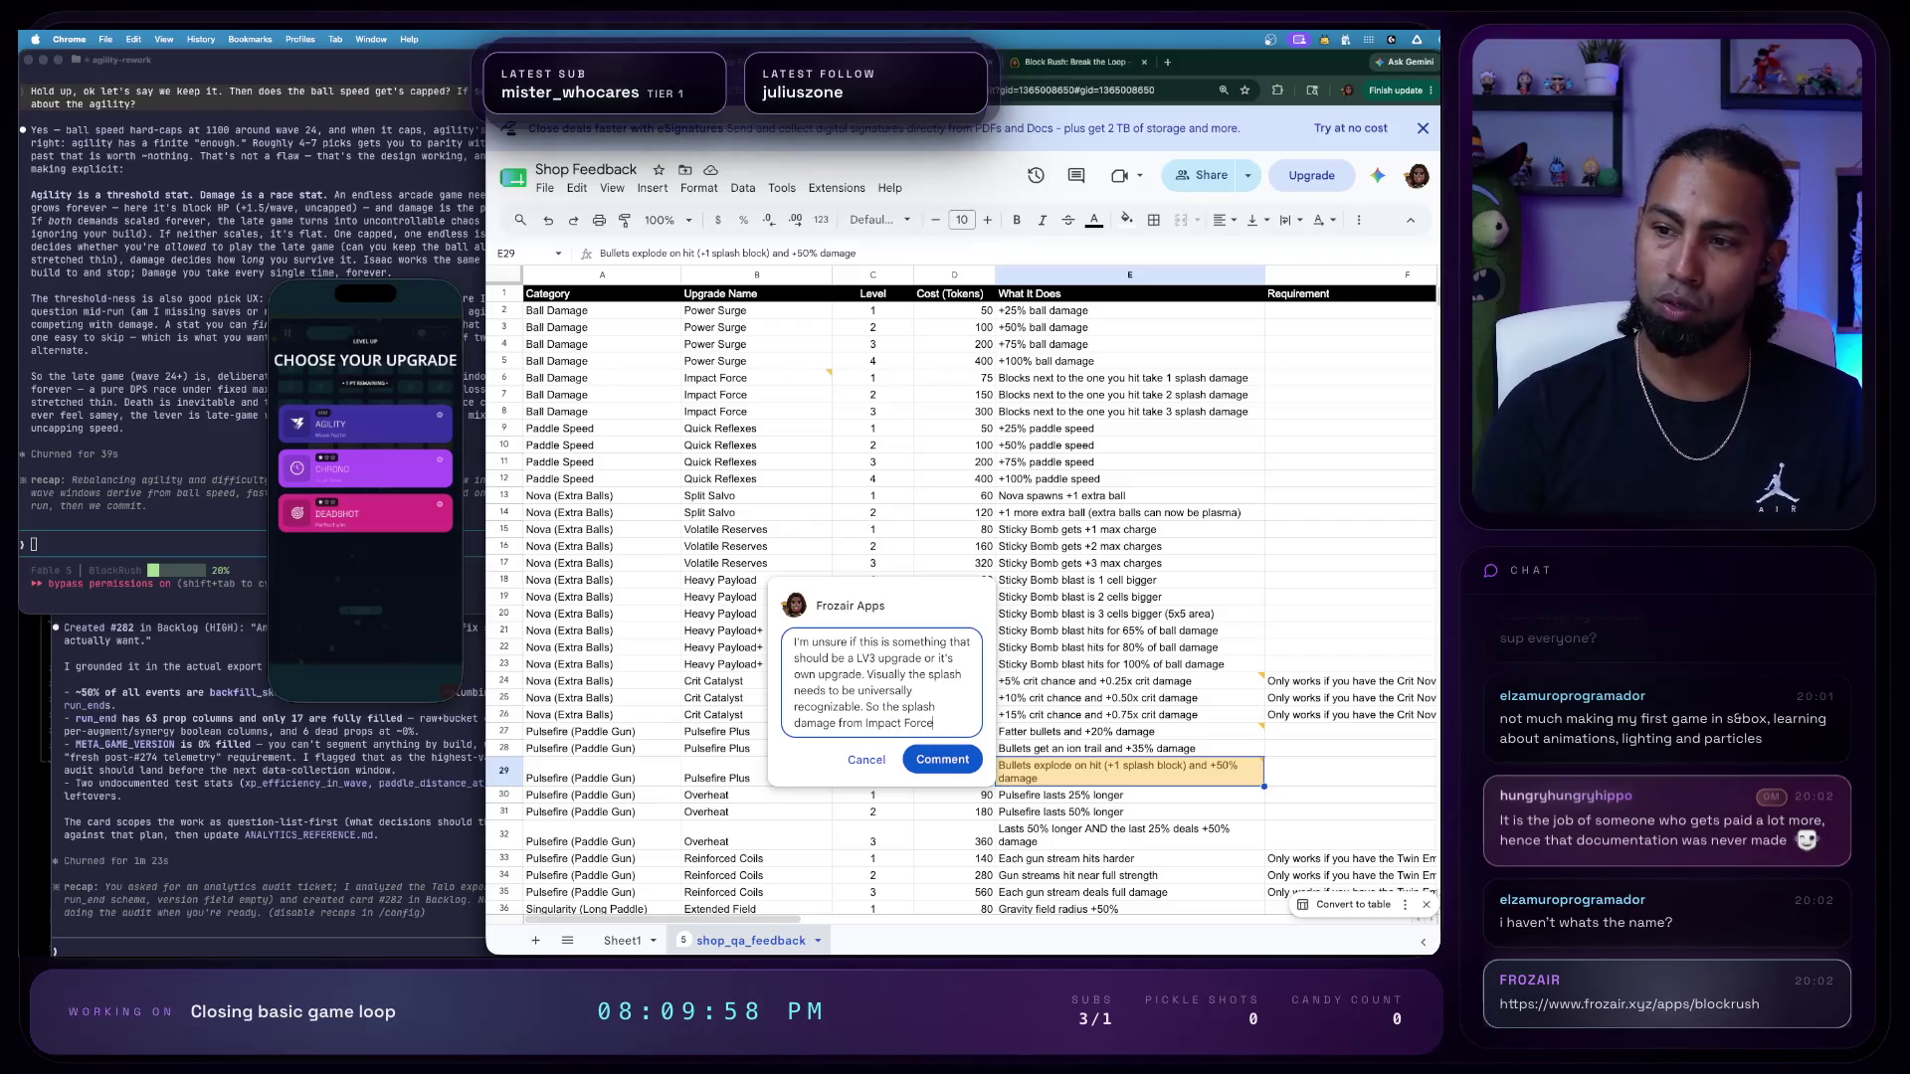
{"action": "type", "text": "oul"}
{"action": "type", "text": "d mayb"}
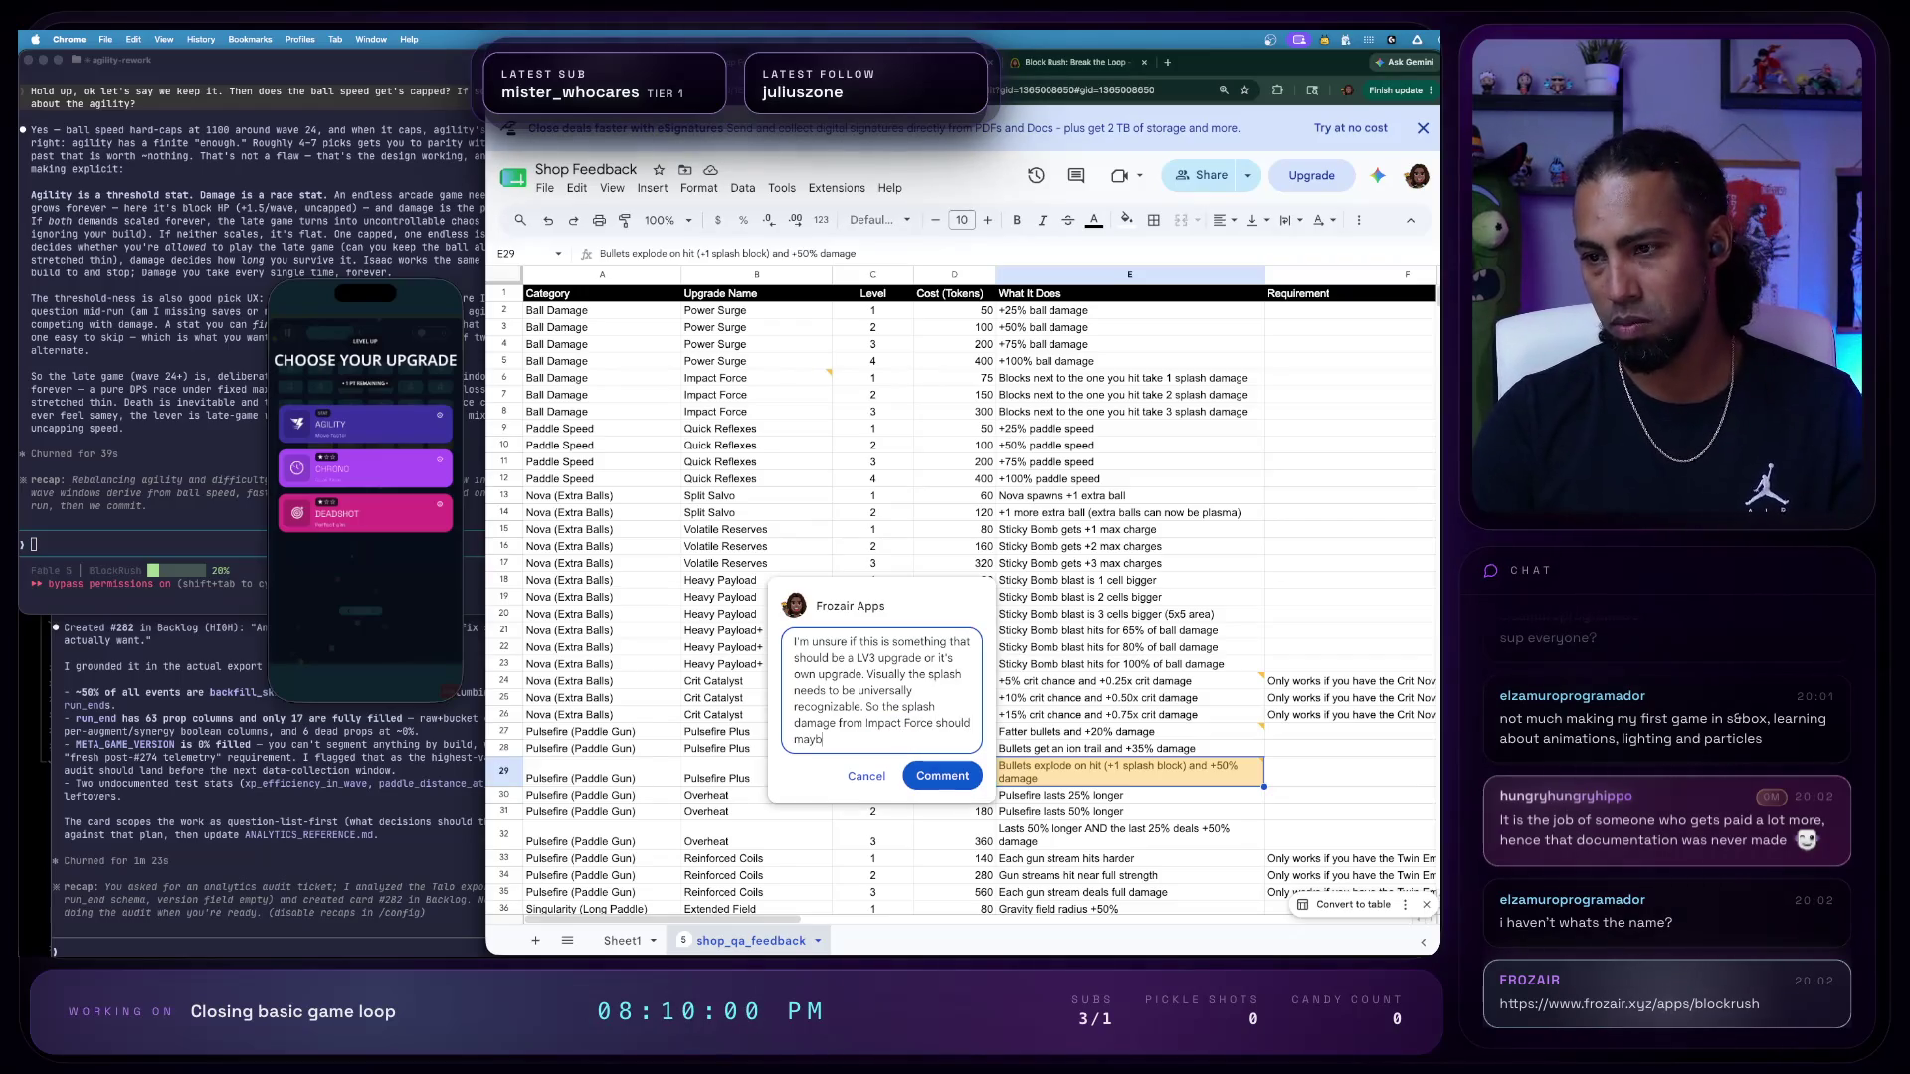
{"action": "type", "text": "is one"}
{"action": "left_click", "coordinate": [942, 775]}
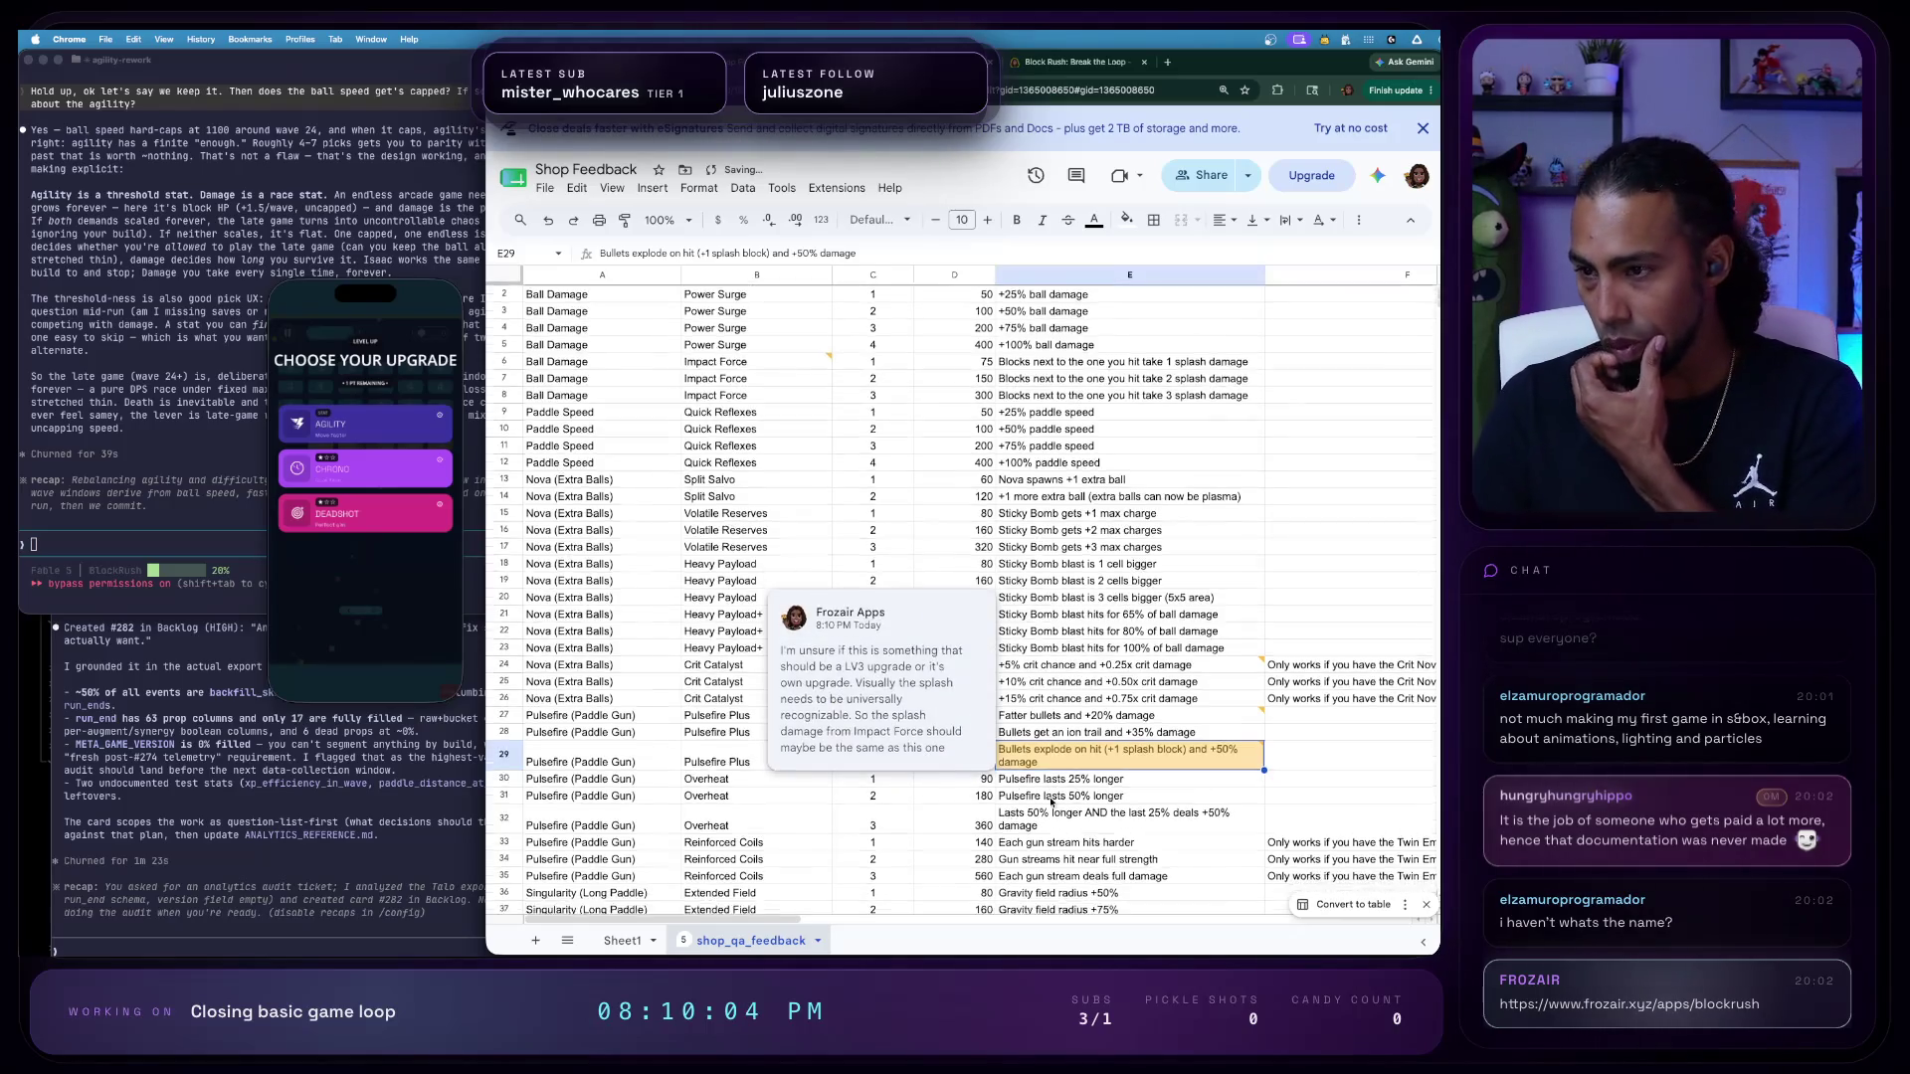
{"action": "scroll", "coordinate": [1053, 802], "scroll_direction": "down", "scroll_amount": 3}
{"action": "left_click", "coordinate": [1133, 557]}
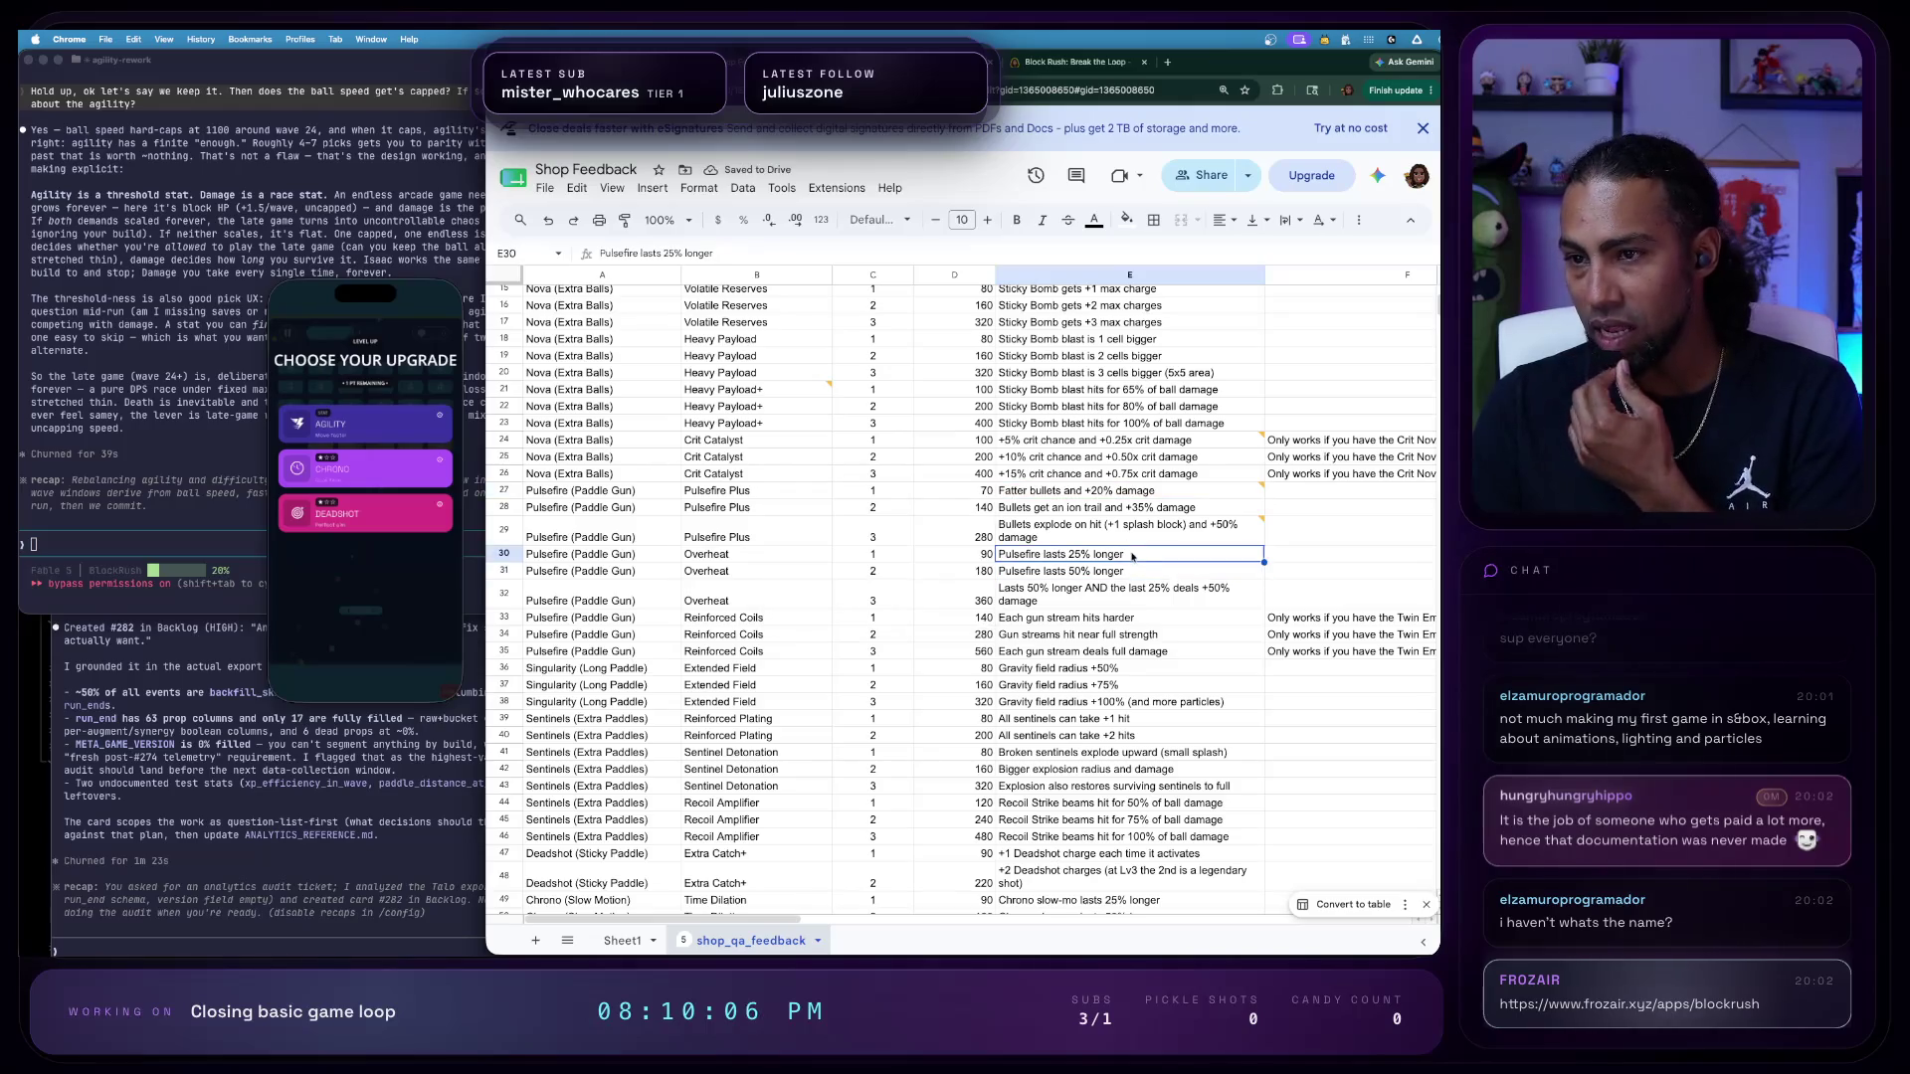
{"action": "scroll", "coordinate": [1045, 524], "scroll_direction": "down", "scroll_amount": 2}
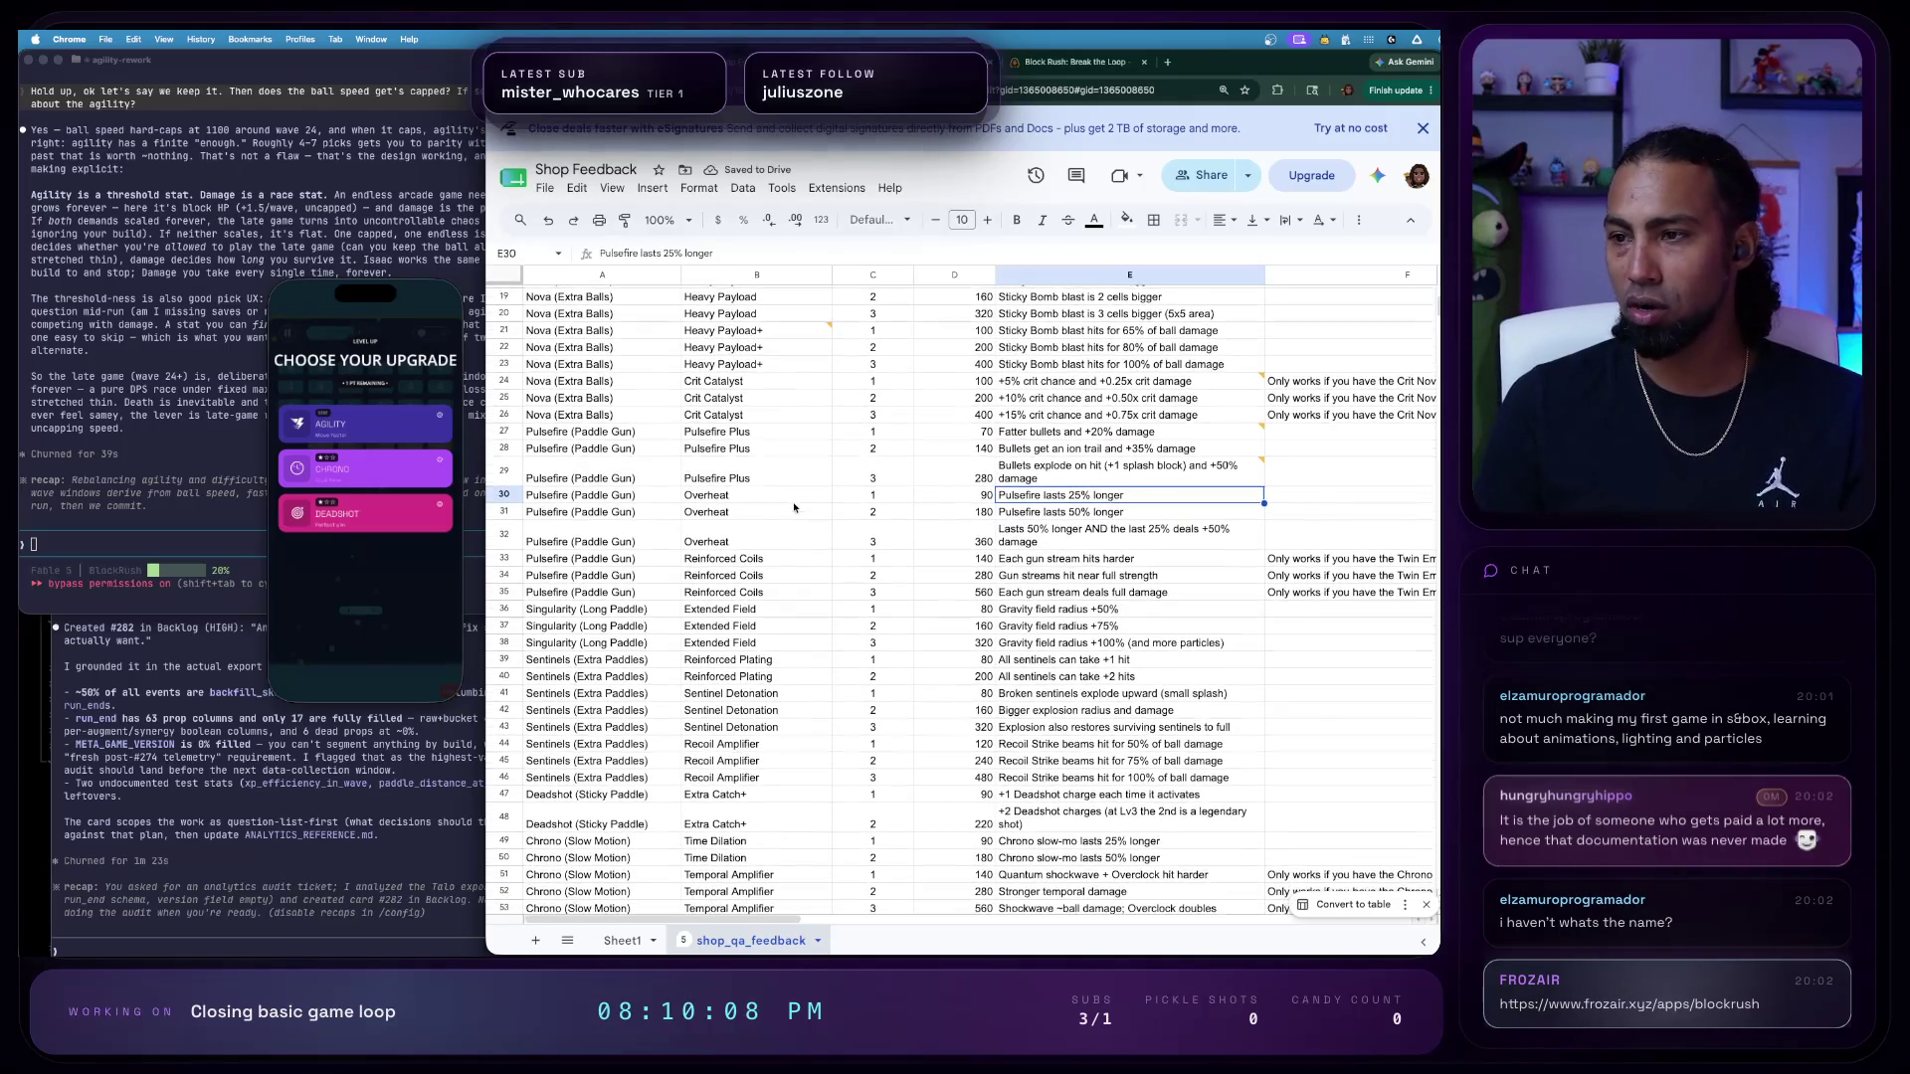
- Choose the Agility upgrade in Block Rush, then return to review the Reinforced Coils row
{"action": "left_click", "coordinate": [1179, 523]}
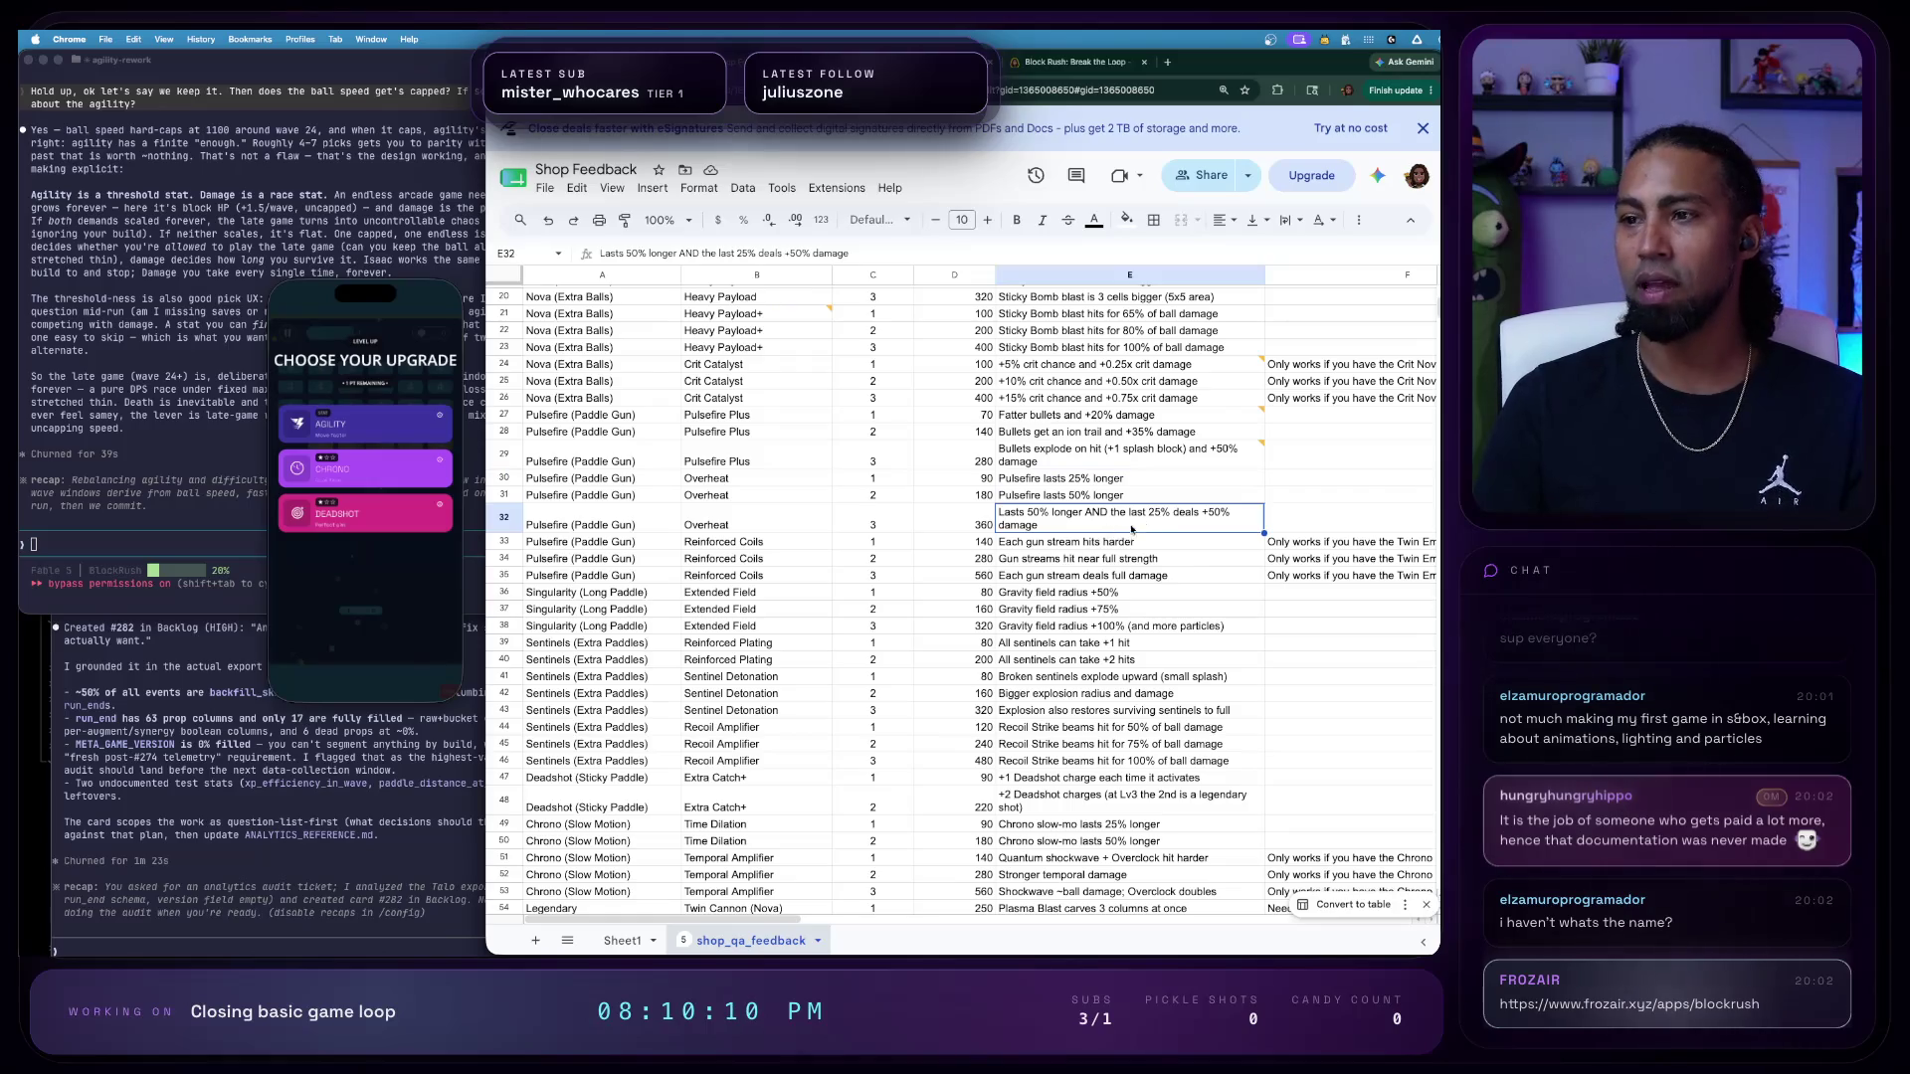
{"action": "left_click", "coordinate": [373, 436]}
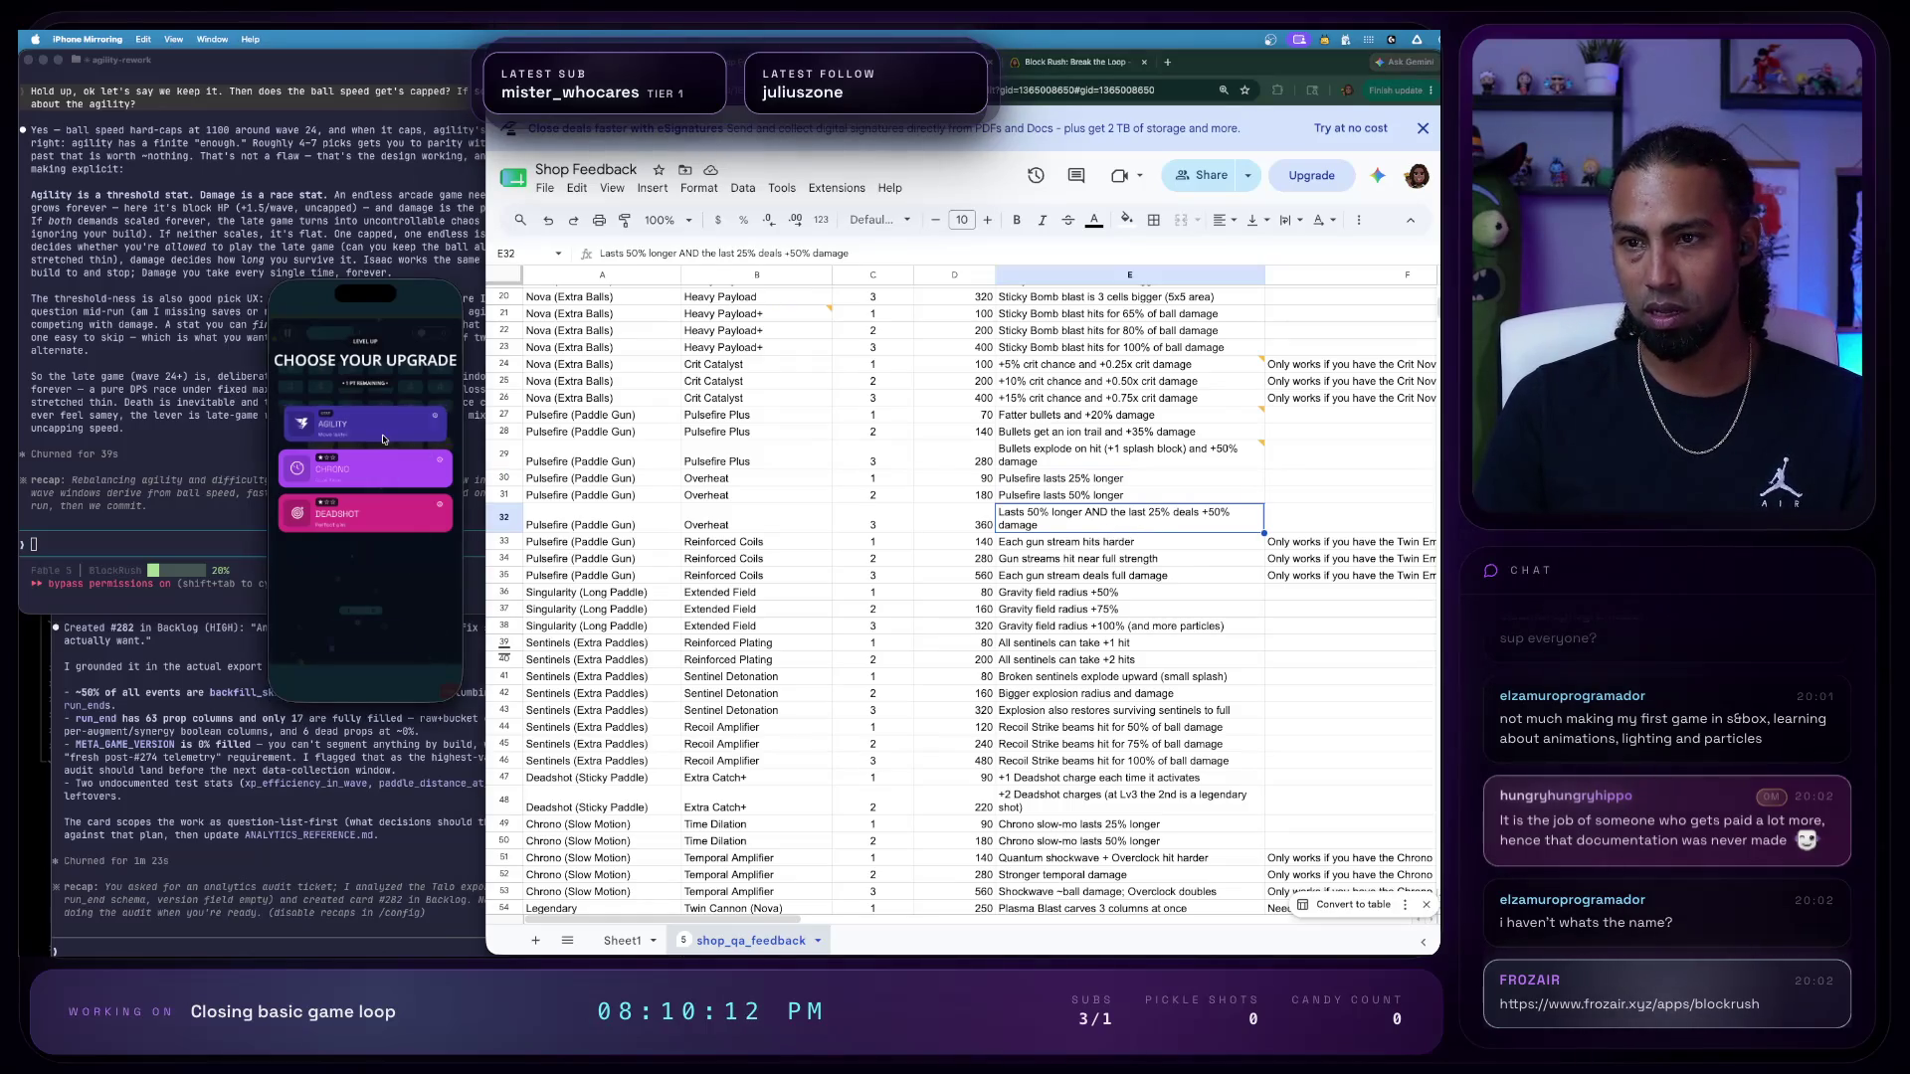
{"action": "left_click", "coordinate": [1229, 551]}
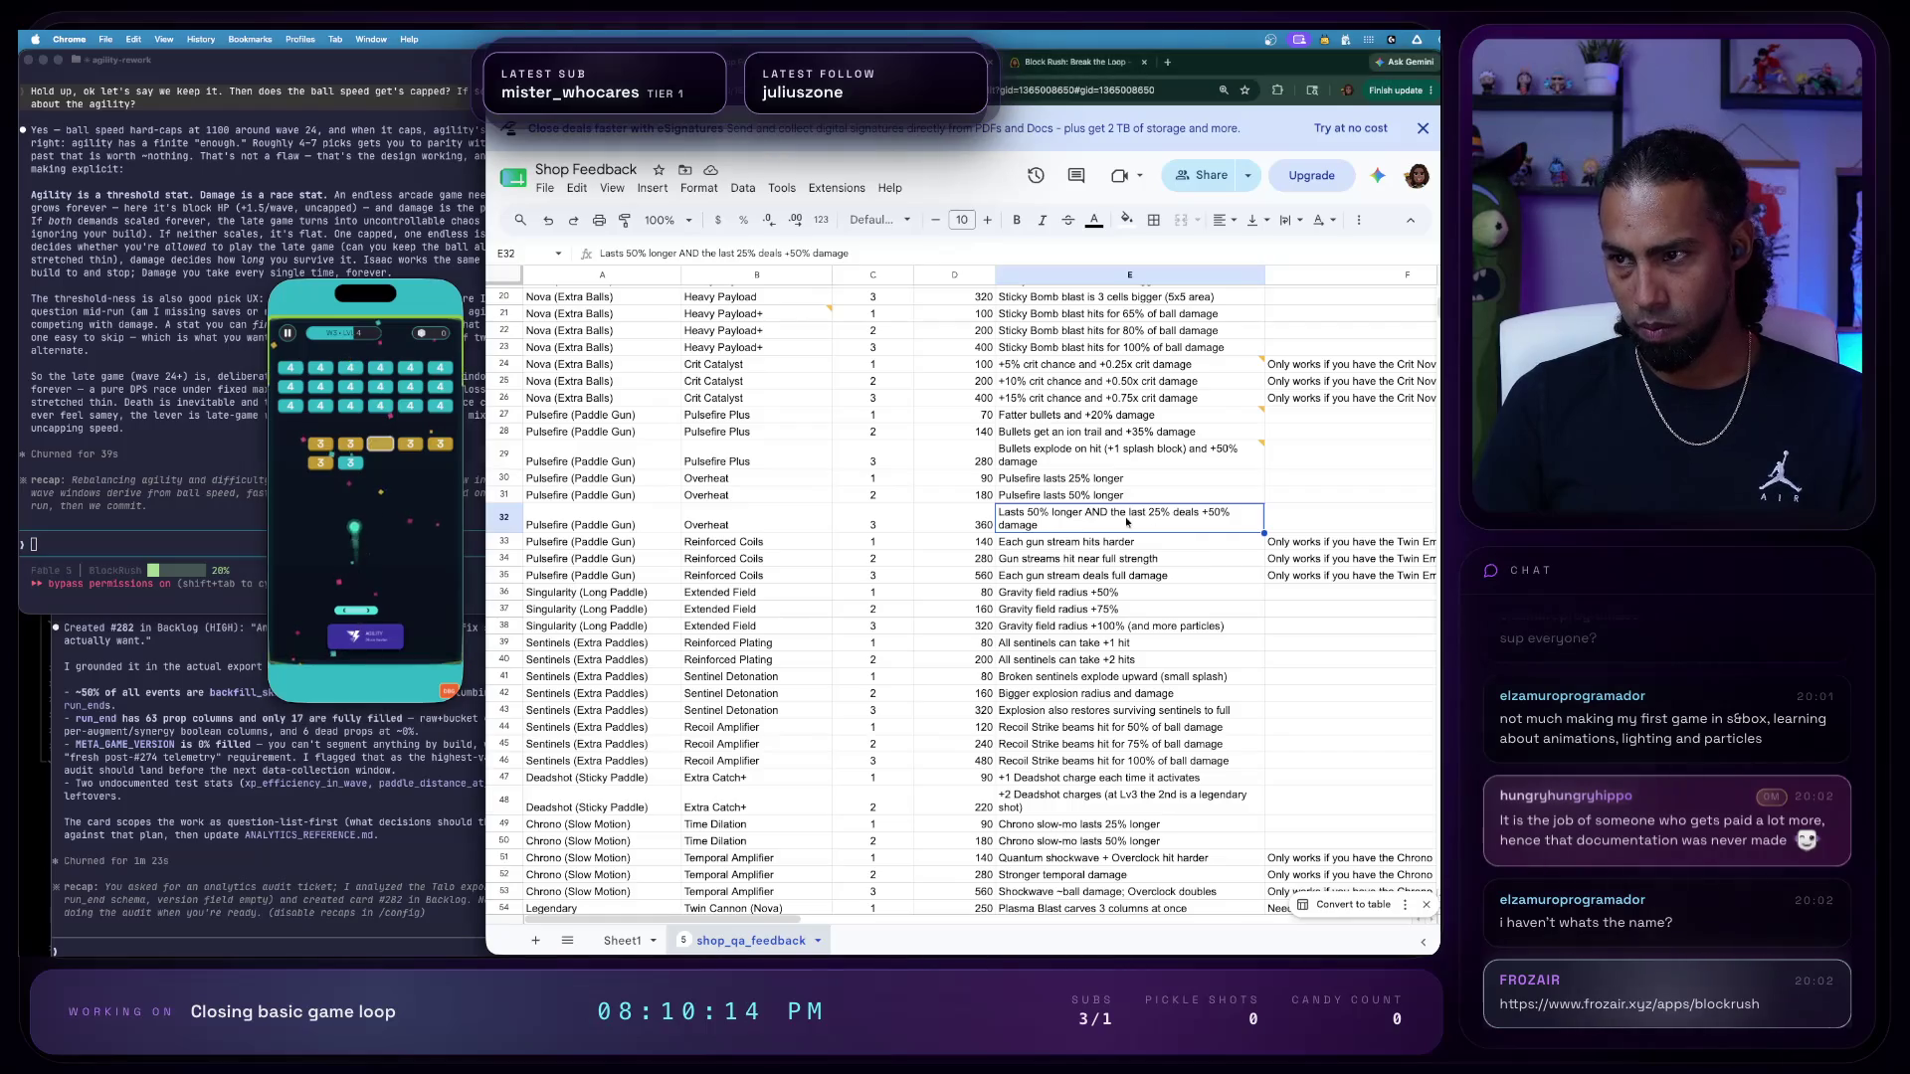
{"action": "left_click", "coordinate": [718, 545]}
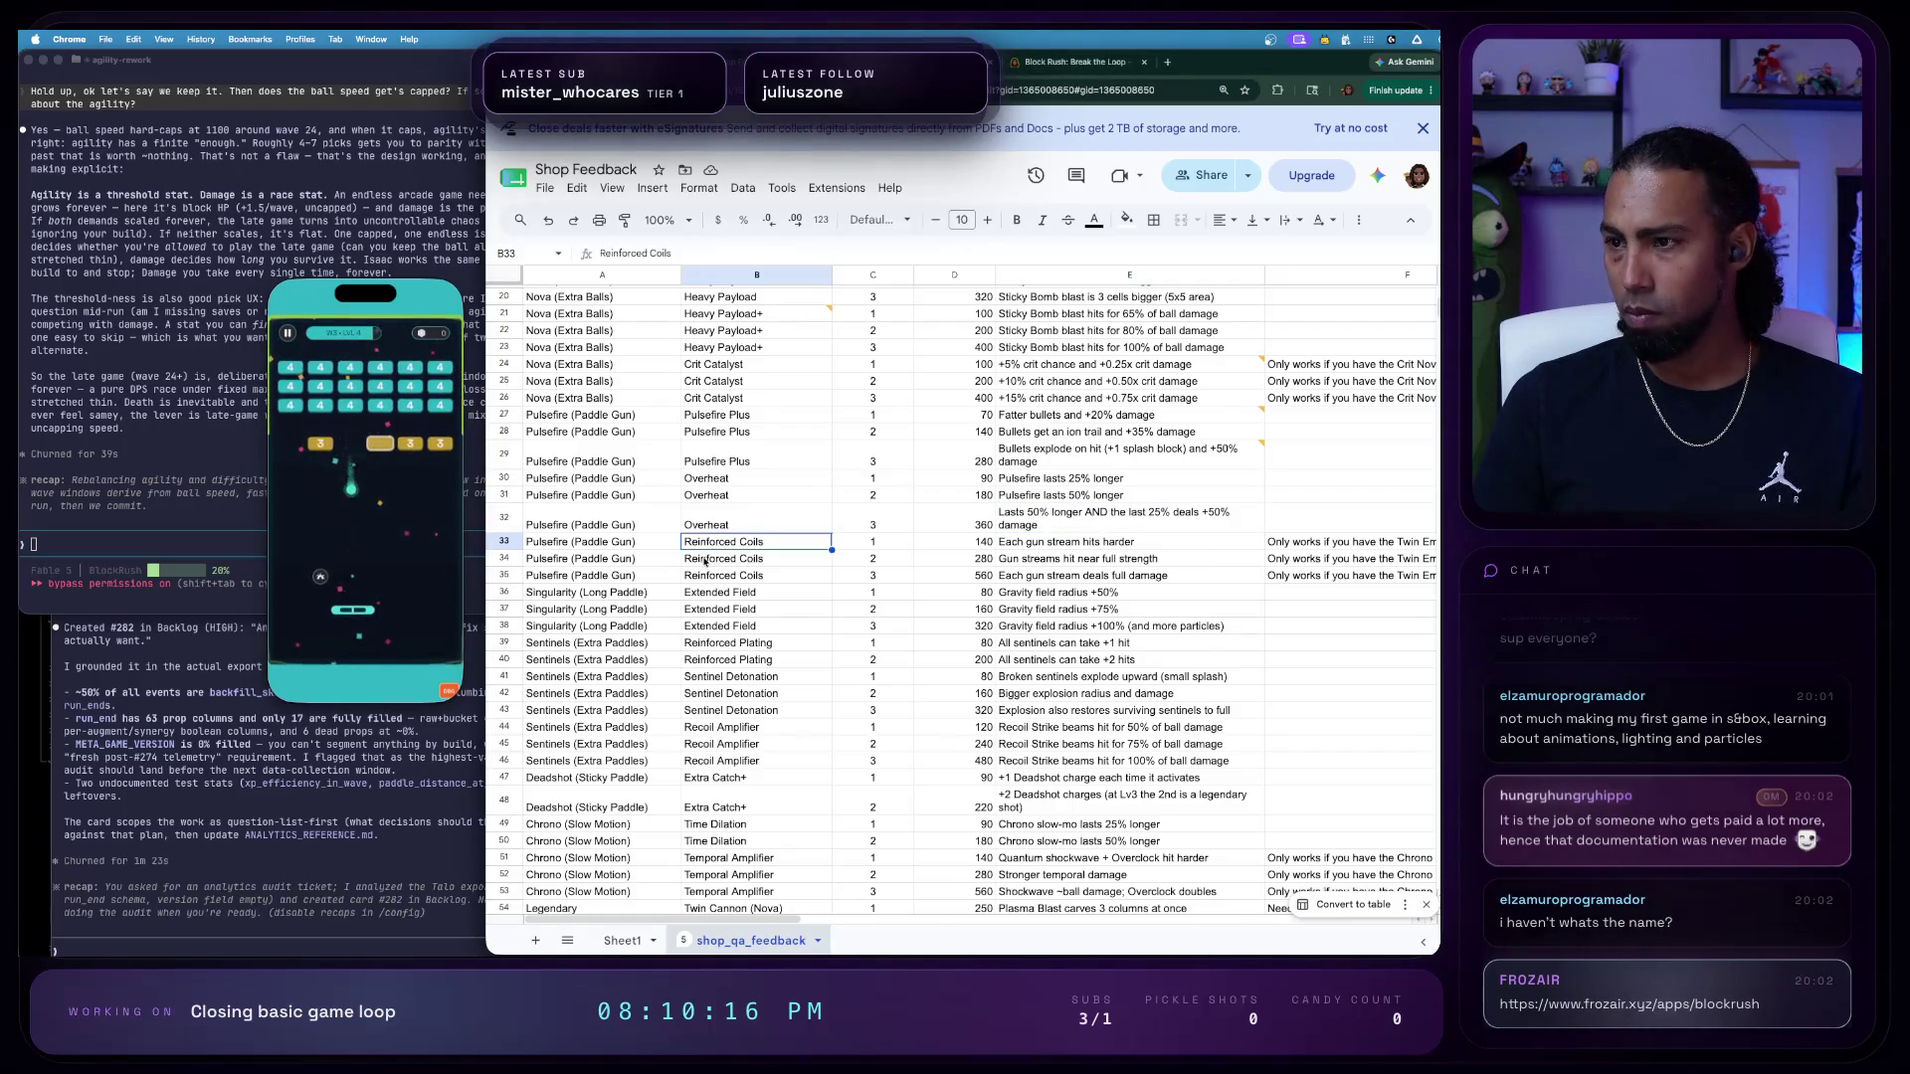
{"action": "scroll", "coordinate": [1196, 600], "scroll_direction": "right", "scroll_amount": 3}
{"action": "scroll", "coordinate": [1196, 600], "scroll_direction": "right", "scroll_amount": 3}
{"action": "scroll", "coordinate": [1196, 600], "scroll_direction": "right", "scroll_amount": 2}
- Check the Twin Emitter requirement notes in F33 and F34 without editing, then resume the game
{"action": "left_click", "coordinate": [1257, 558]}
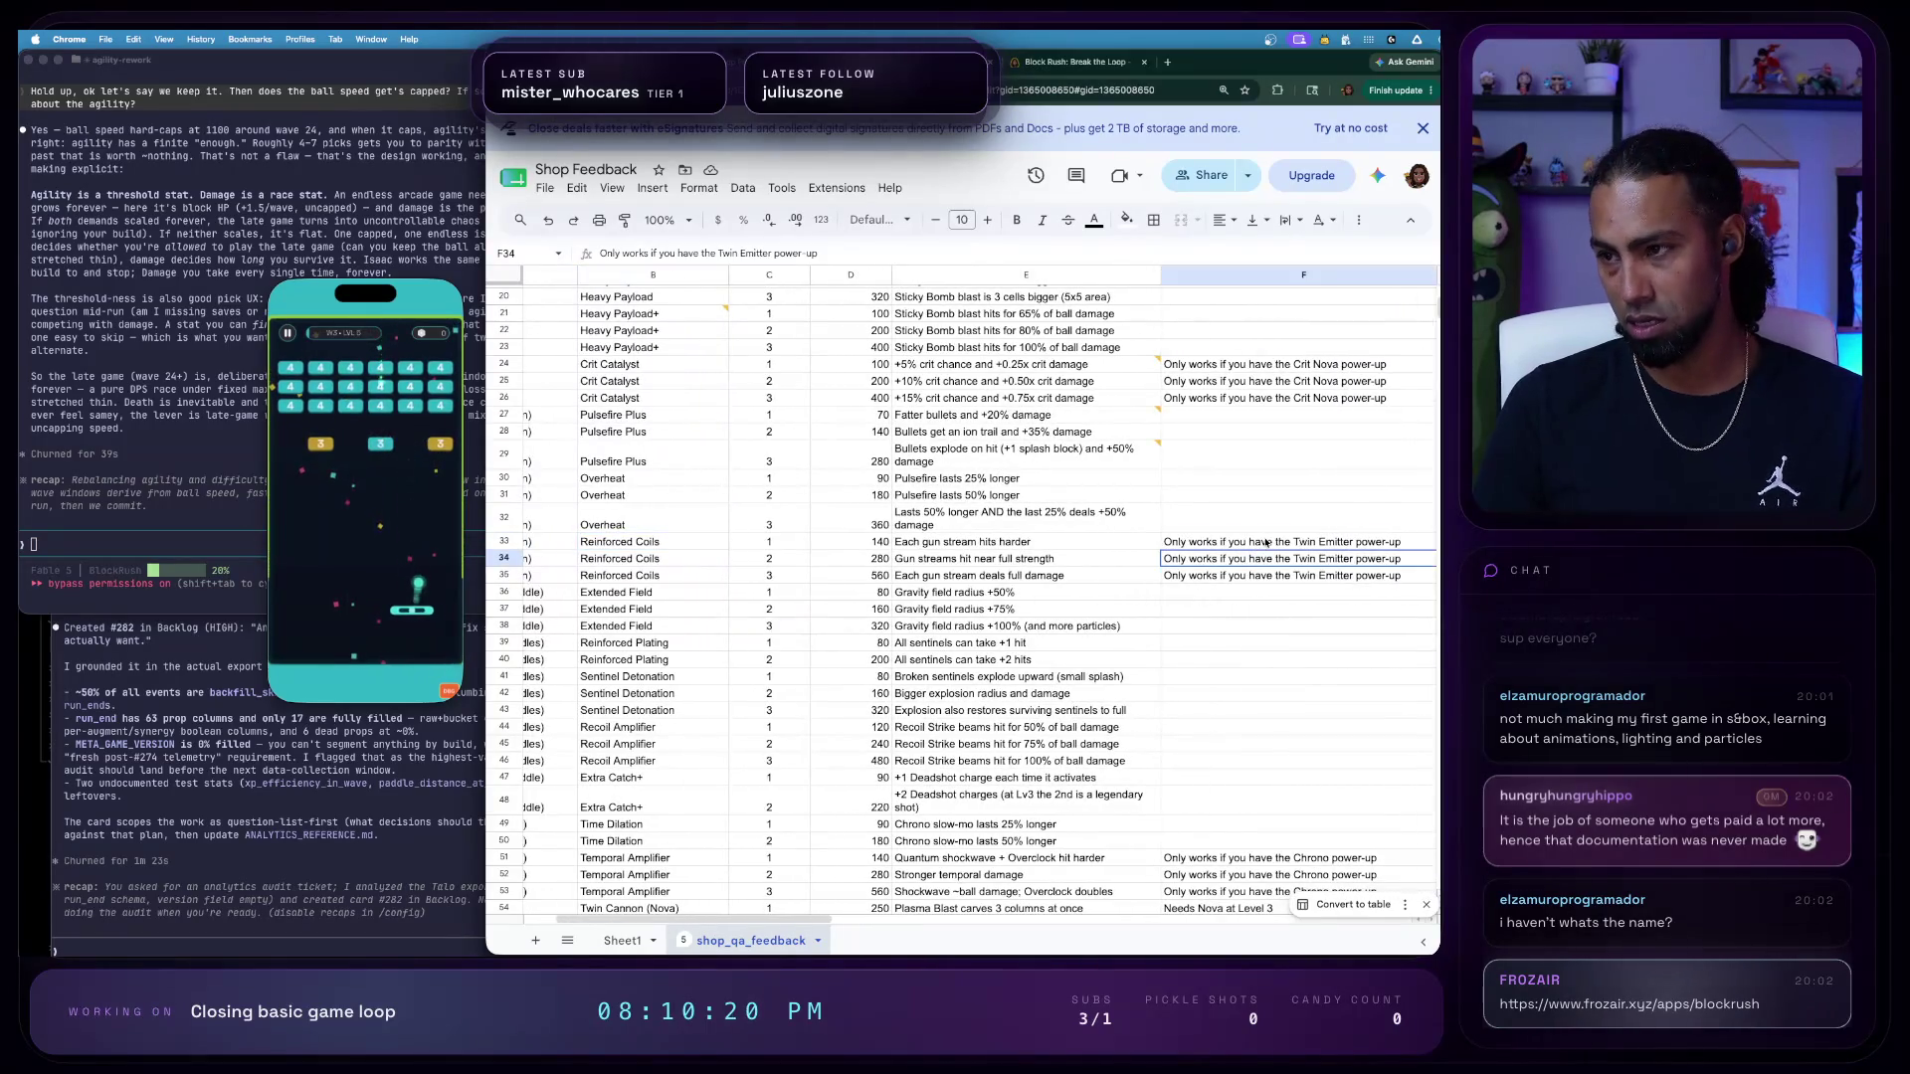
{"action": "left_click", "coordinate": [1263, 543]}
{"action": "scroll", "coordinate": [1121, 613], "scroll_direction": "left", "scroll_amount": 2}
{"action": "scroll", "coordinate": [971, 676], "scroll_direction": "left", "scroll_amount": 2}
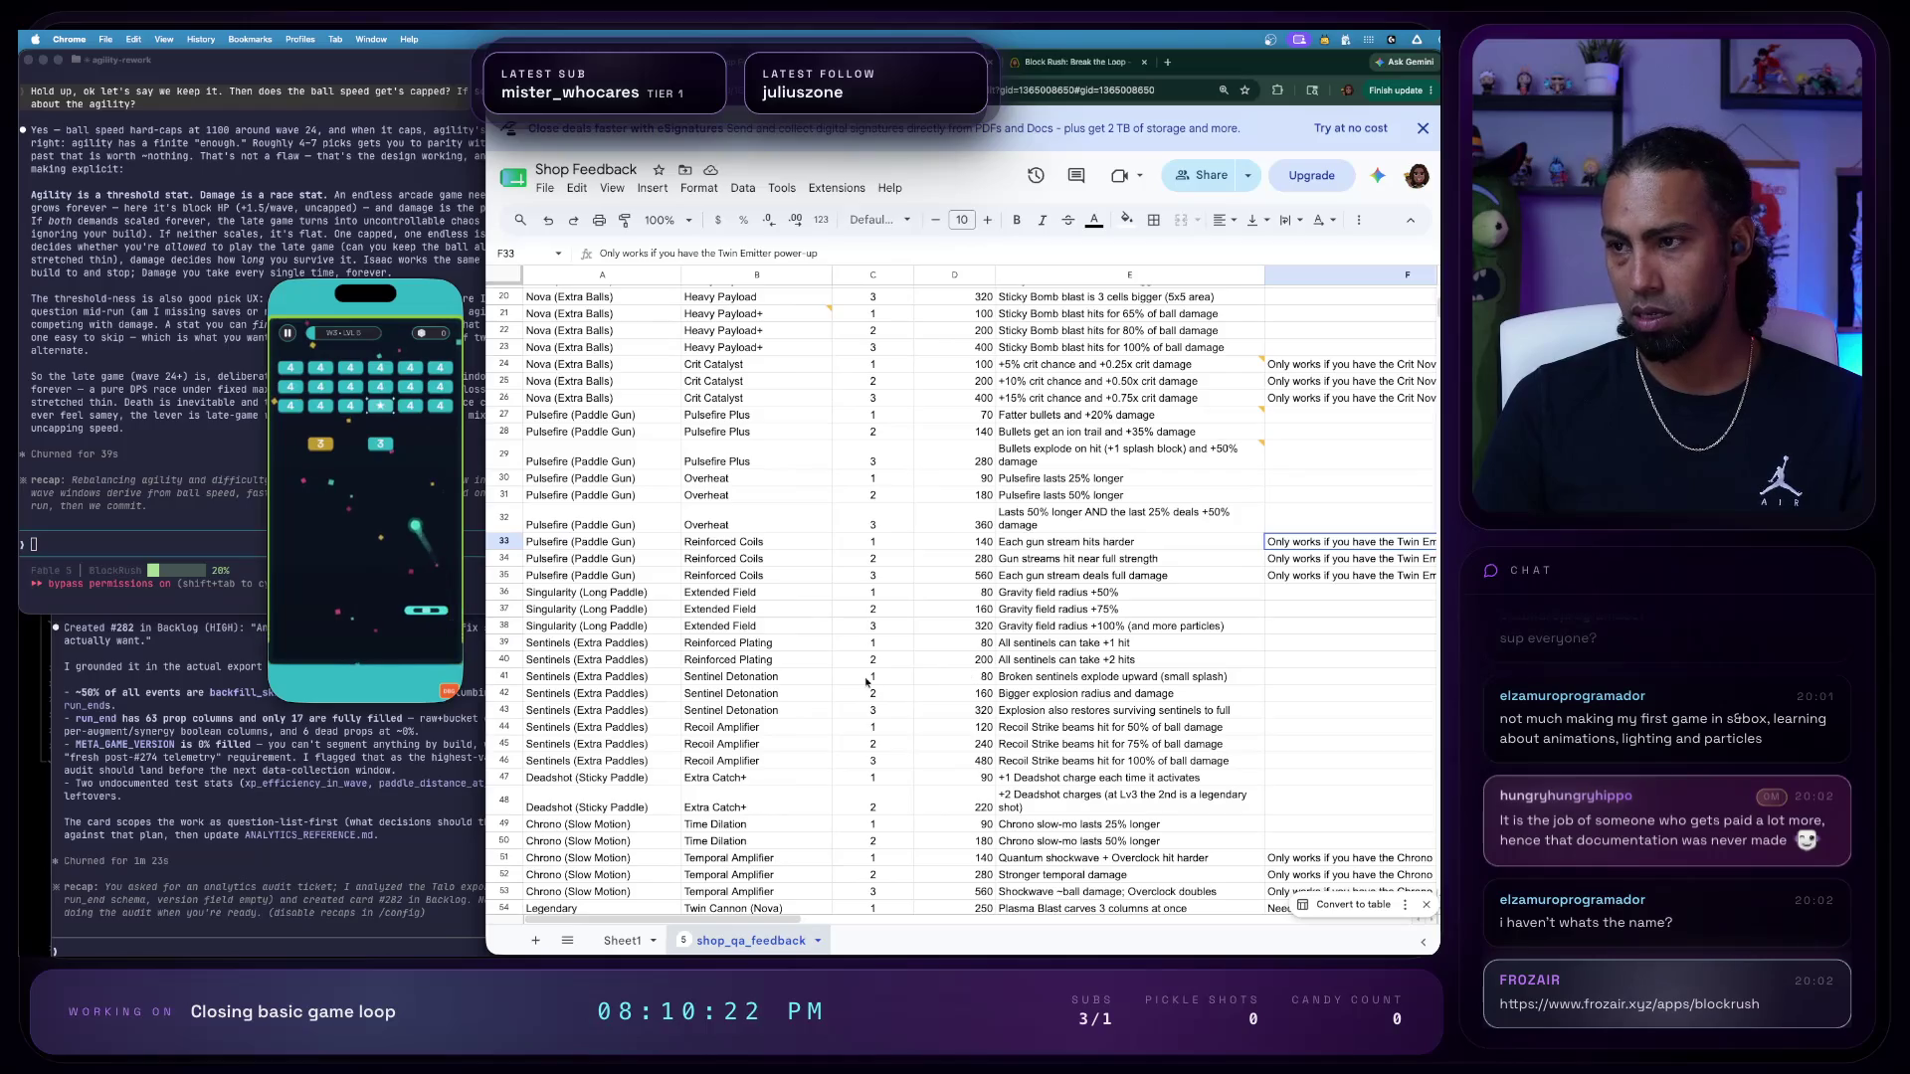
{"action": "left_click", "coordinate": [295, 610]}
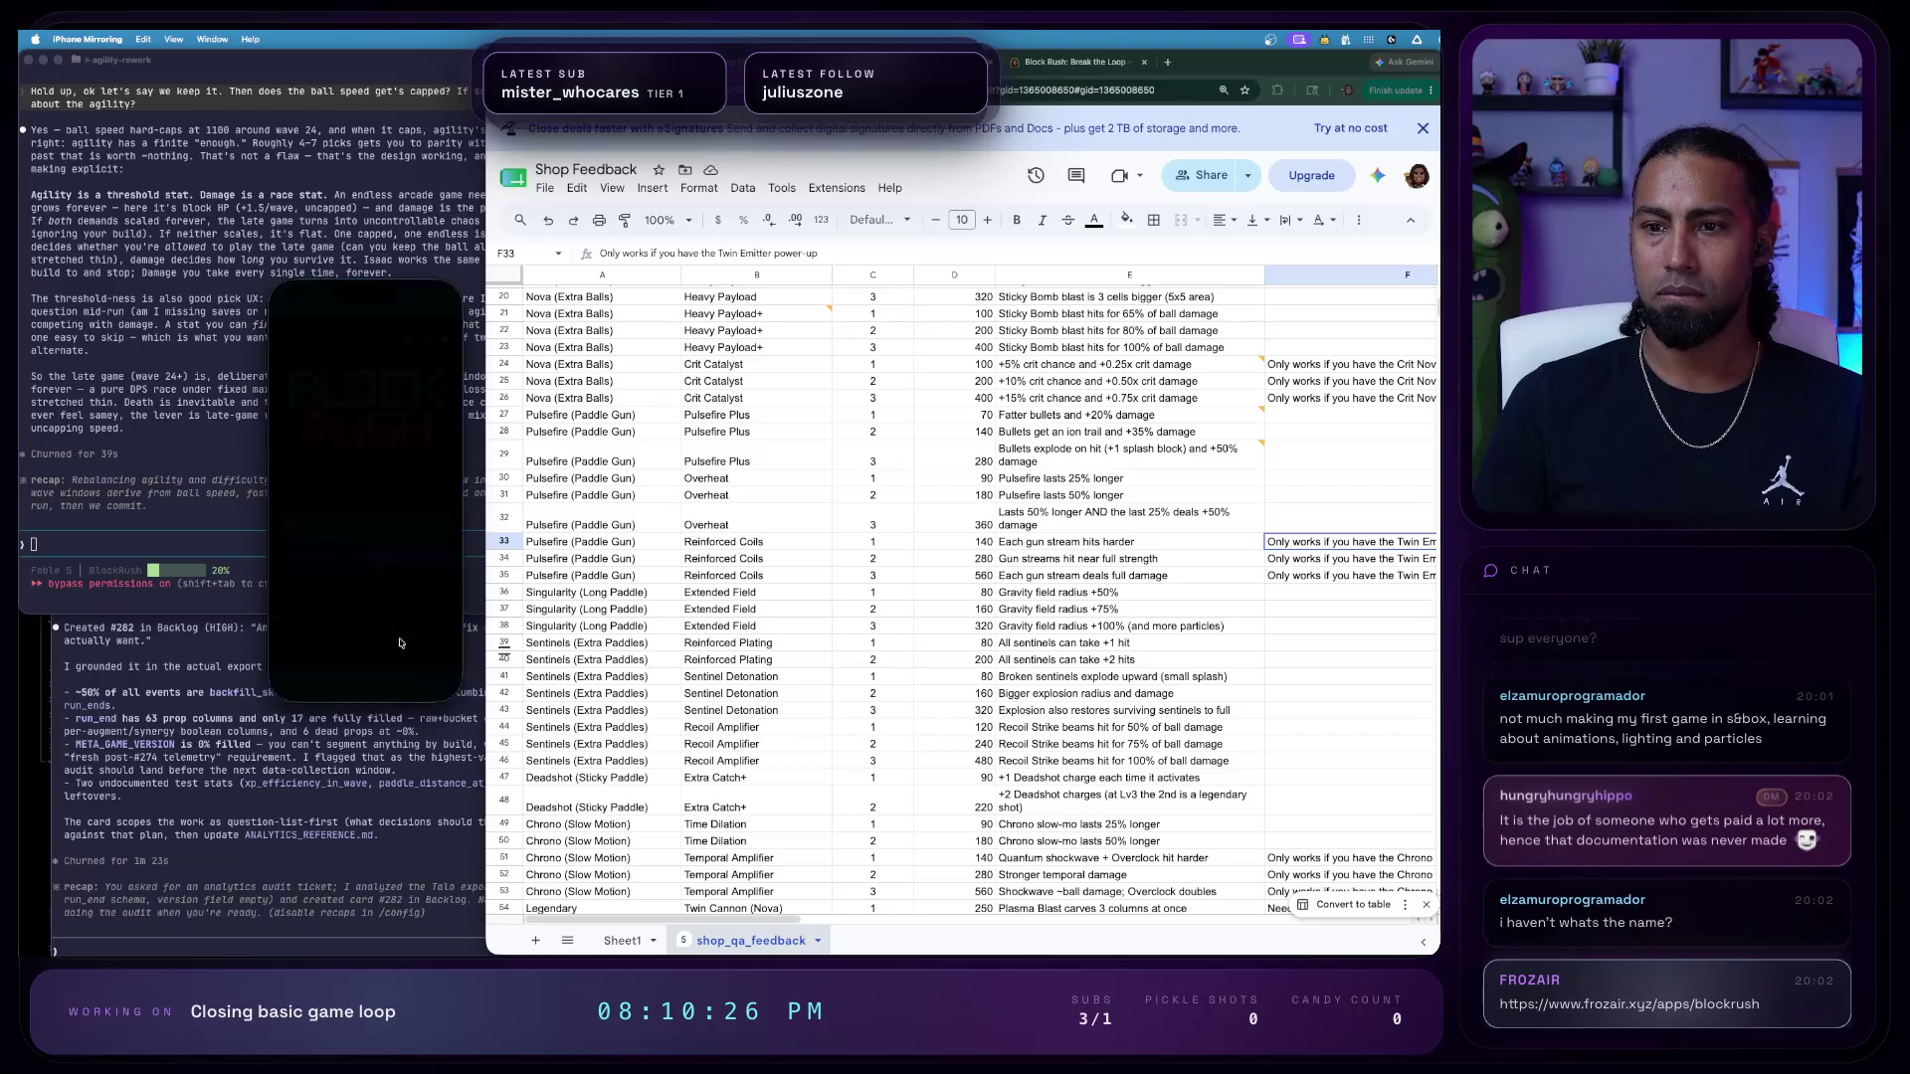
- Start a new Block Rush level and review the power-up settings in Debug Tools
{"action": "left_click", "coordinate": [387, 343]}
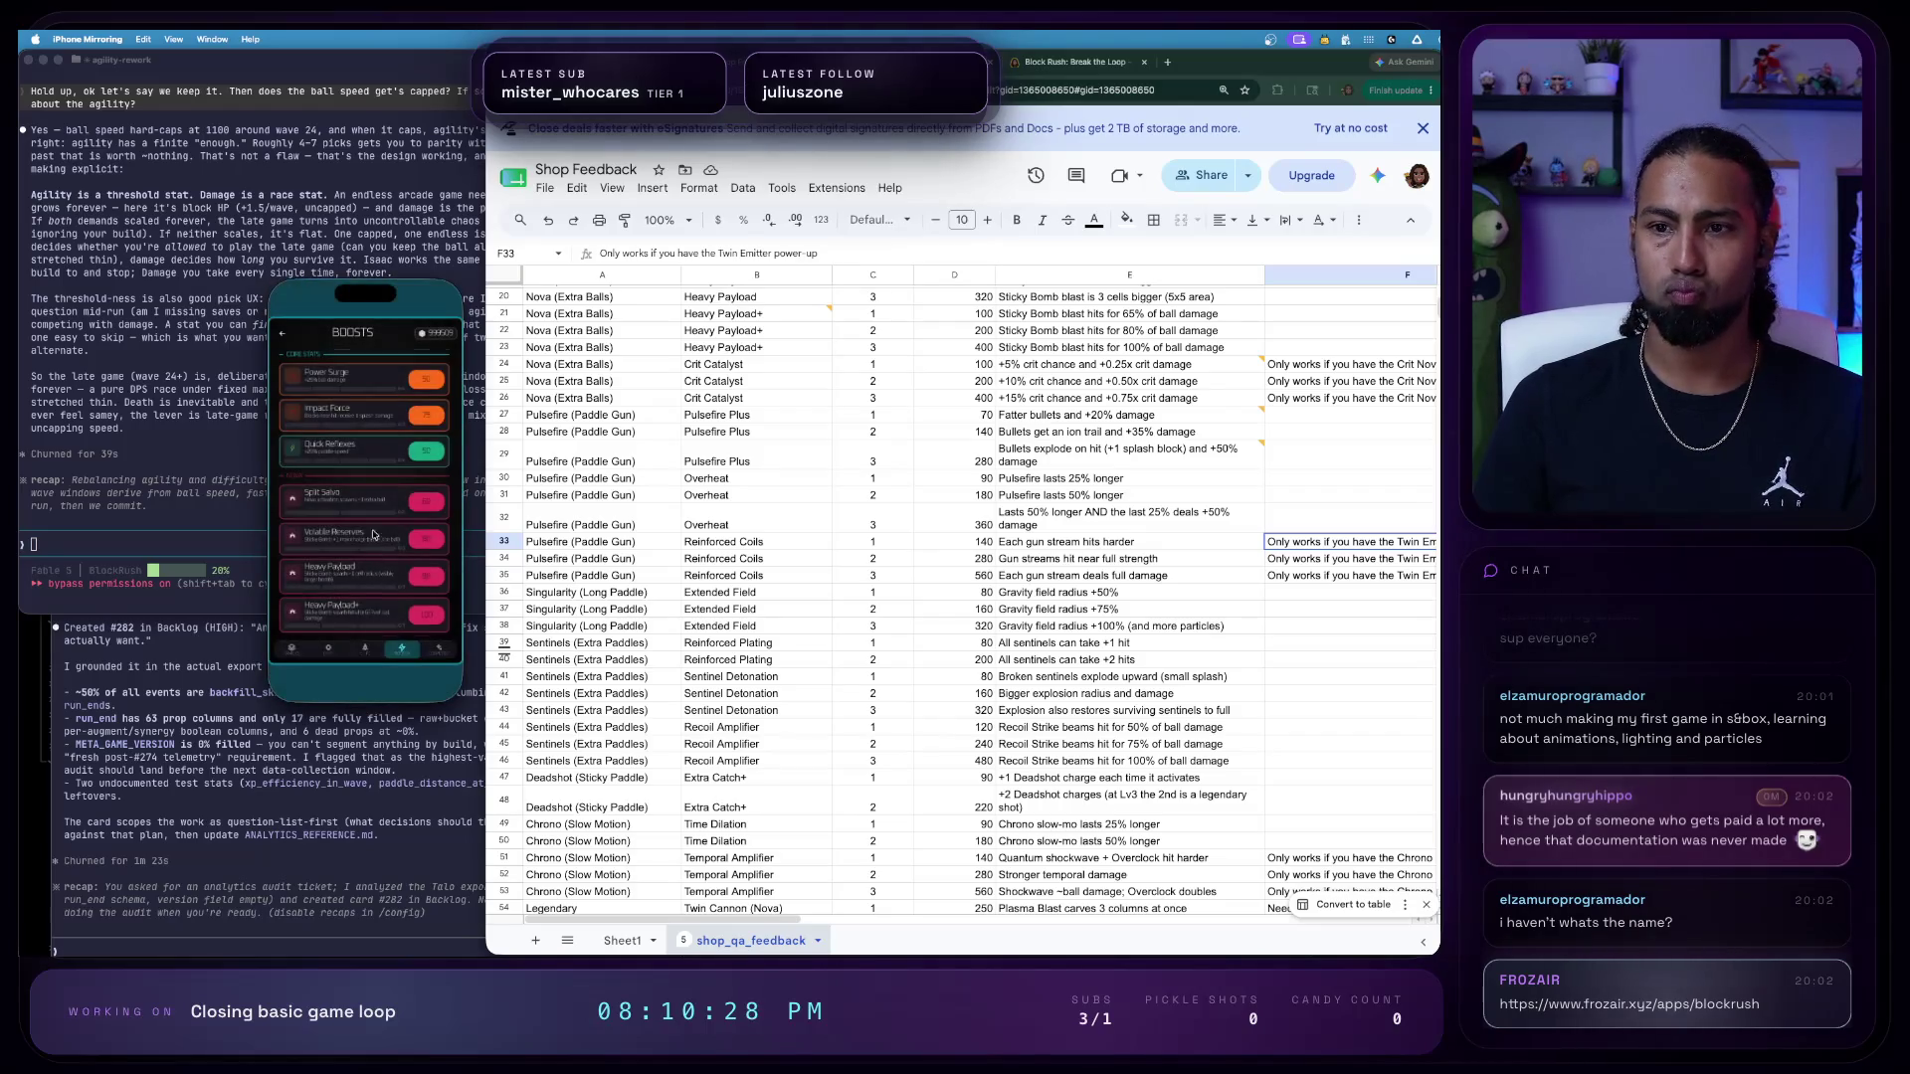
{"action": "scroll", "coordinate": [343, 465], "scroll_direction": "down", "scroll_amount": 2}
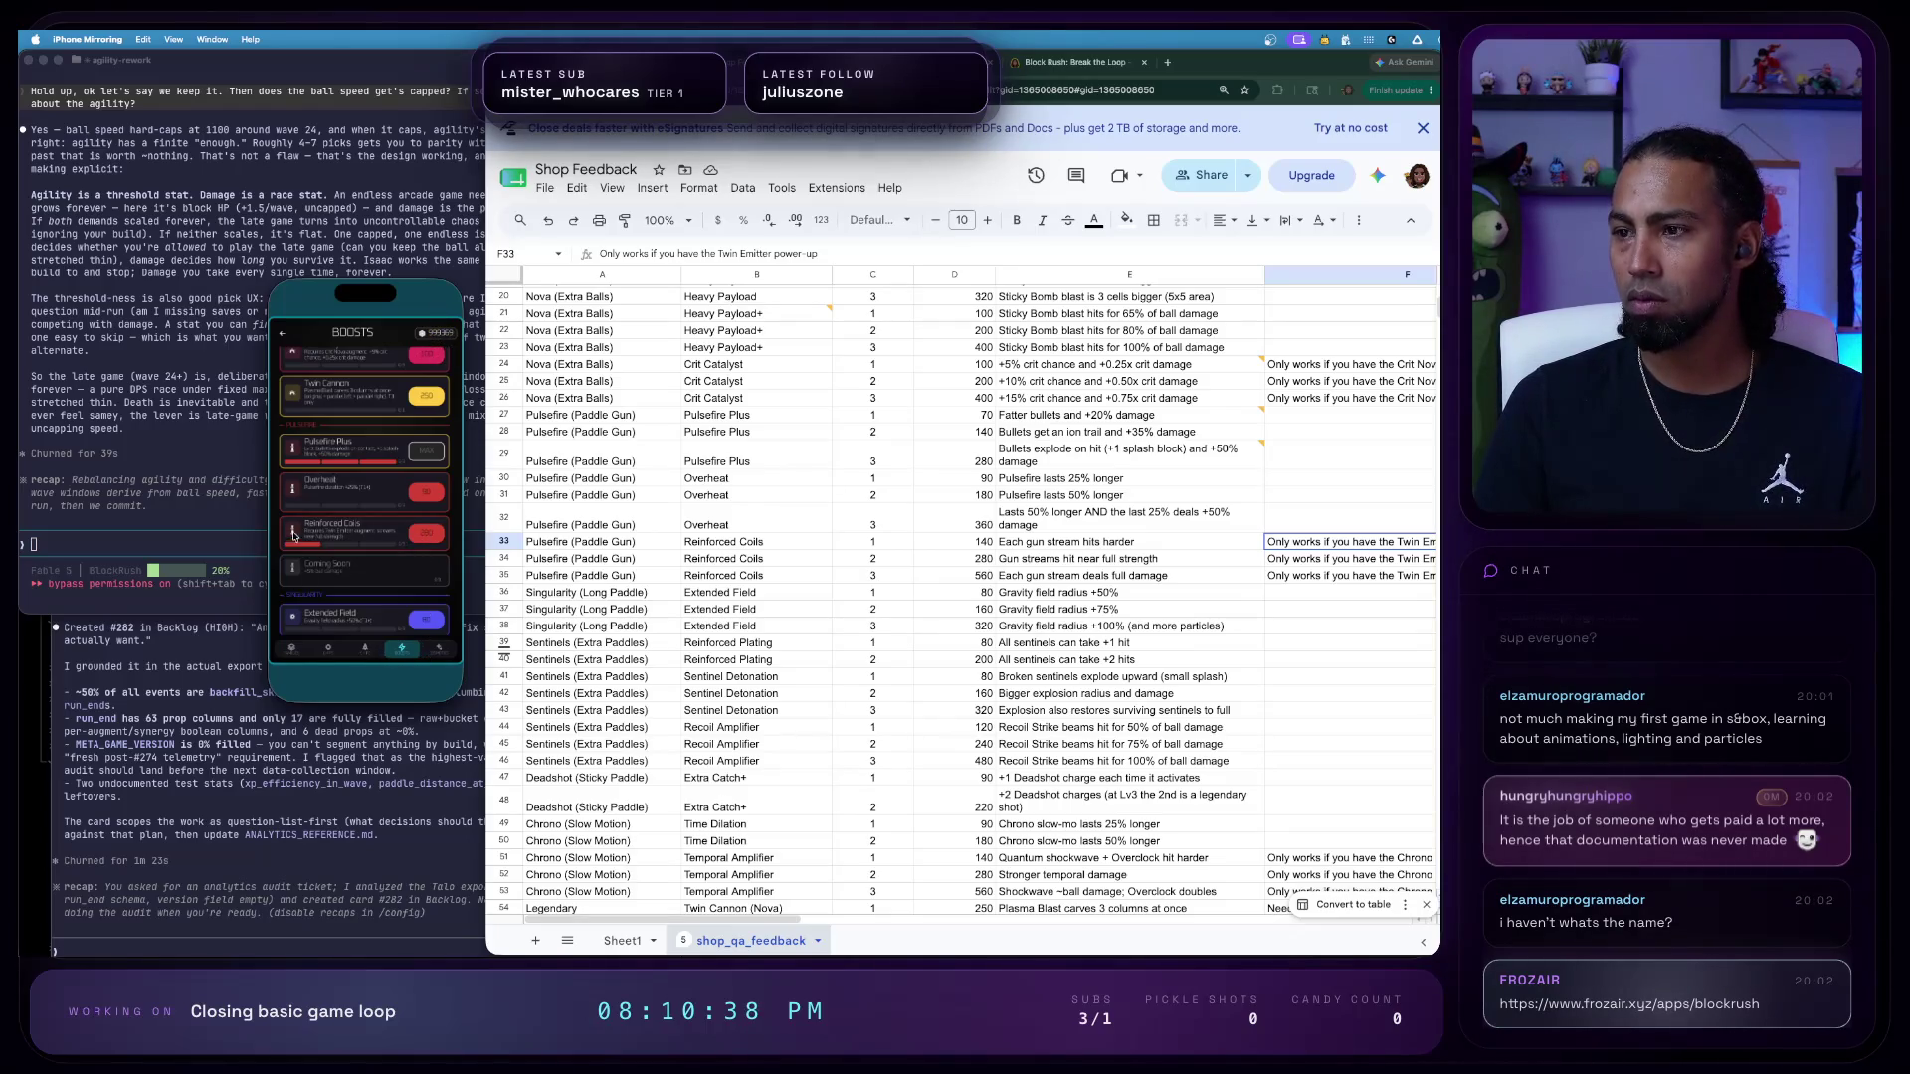
{"action": "left_click", "coordinate": [293, 344]}
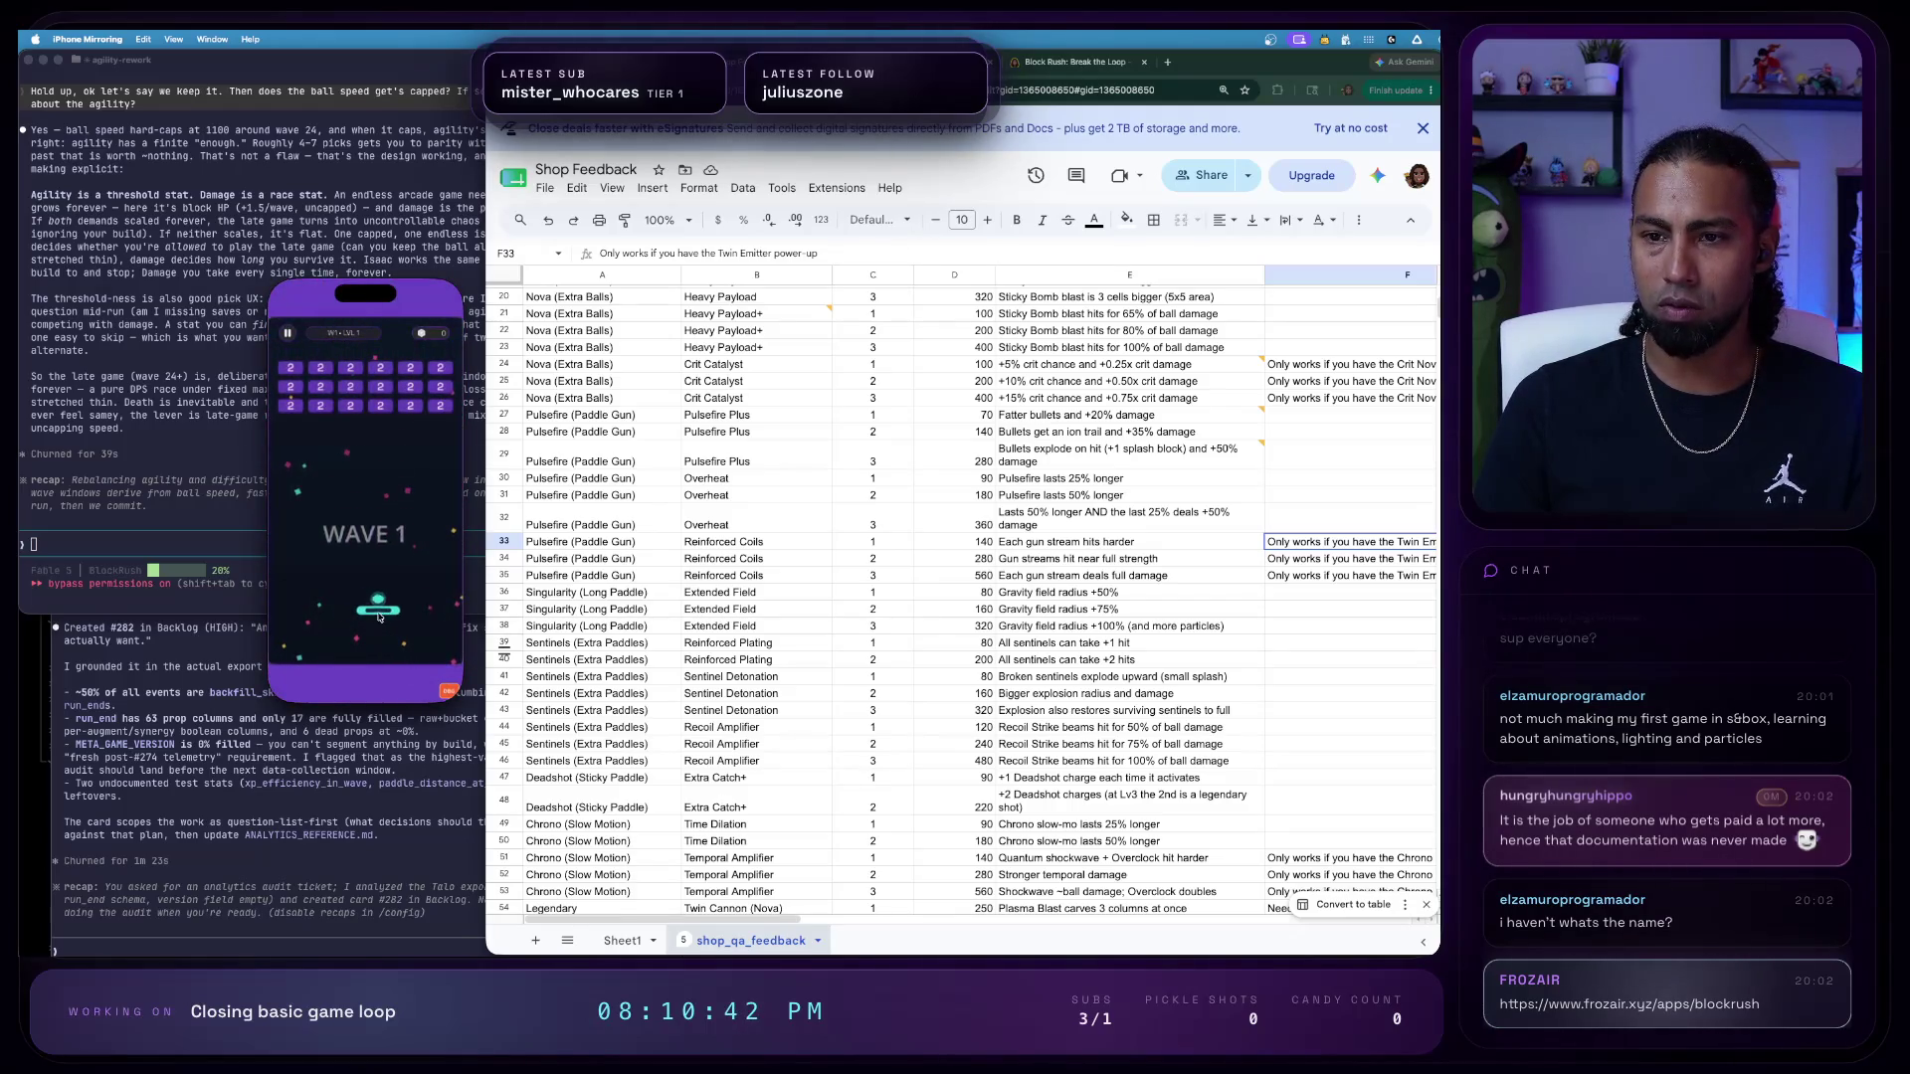
{"action": "left_click", "coordinate": [445, 686]}
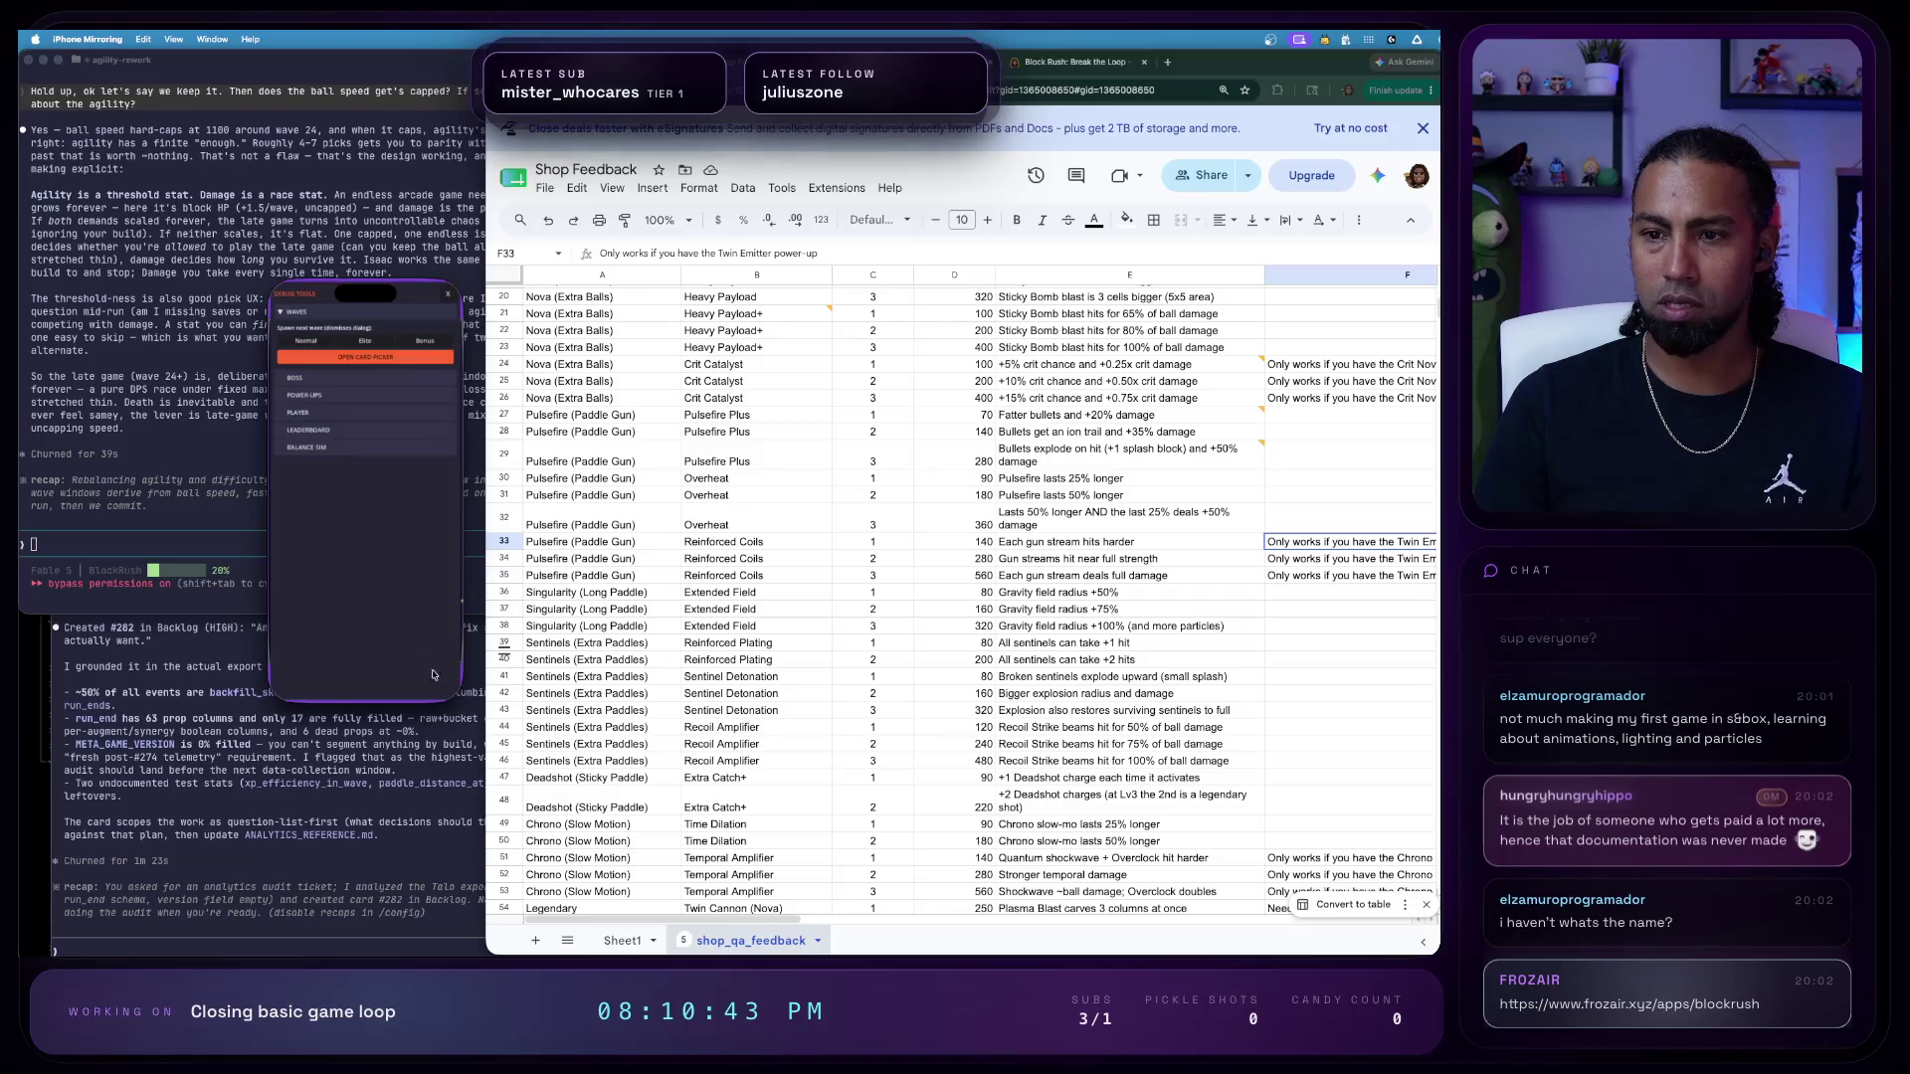
{"action": "left_click", "coordinate": [315, 398]}
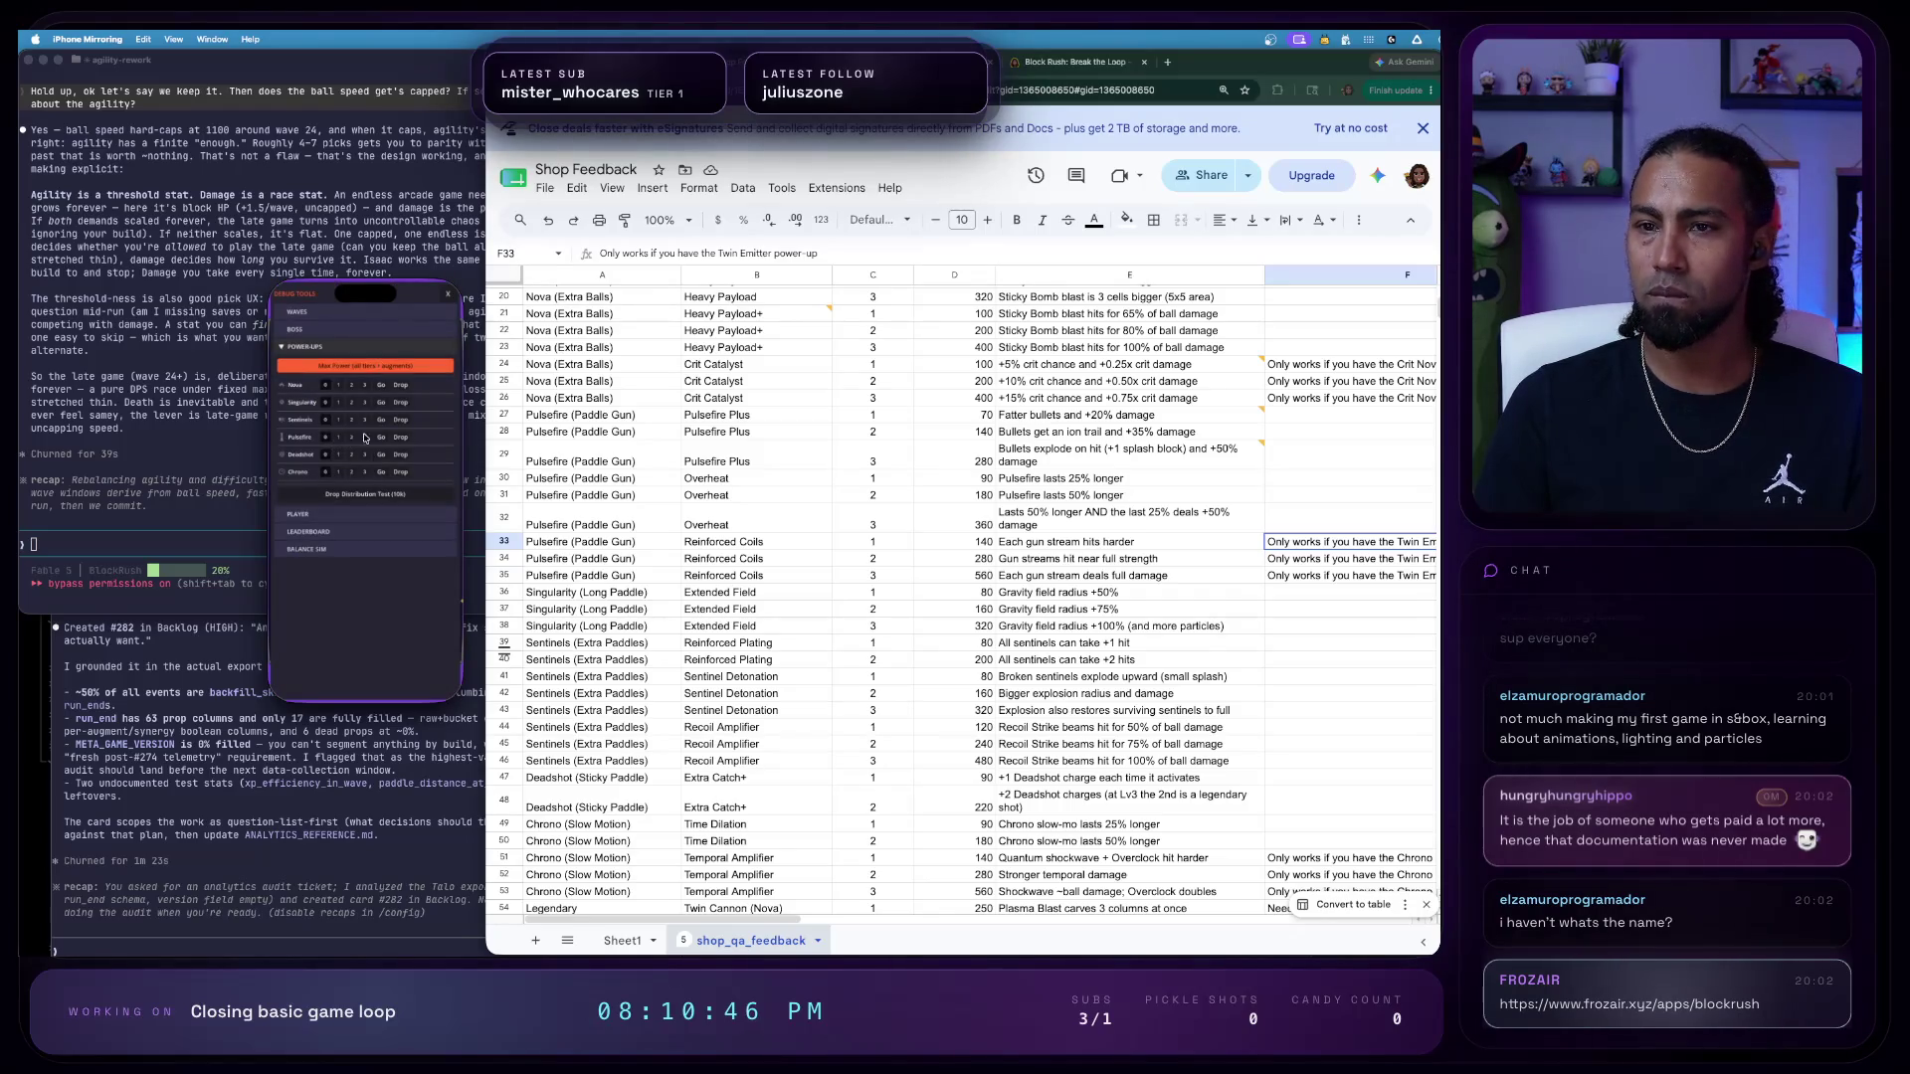
{"action": "left_click", "coordinate": [450, 296]}
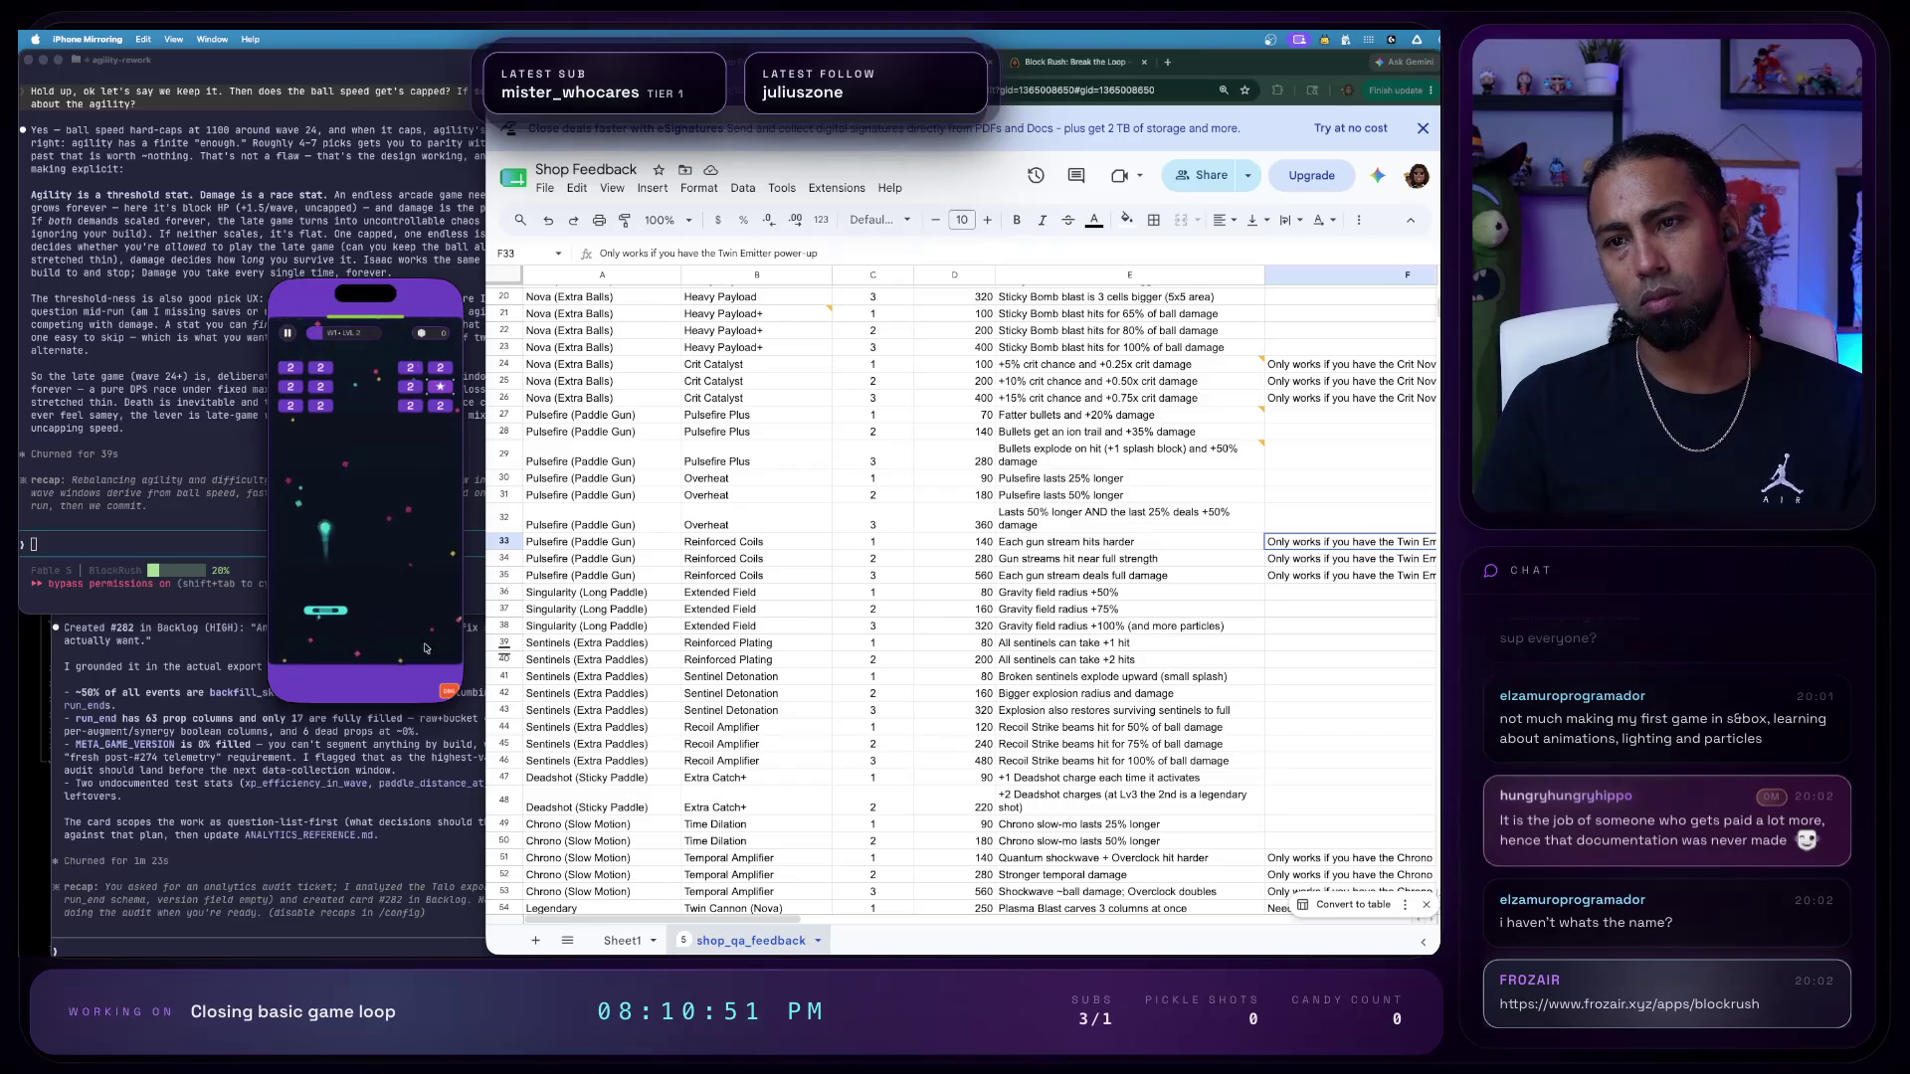
- Set Pulsefire to level 1 and Twin Emitter to level 2, then play to the upgrade screen
{"action": "left_click", "coordinate": [449, 691]}
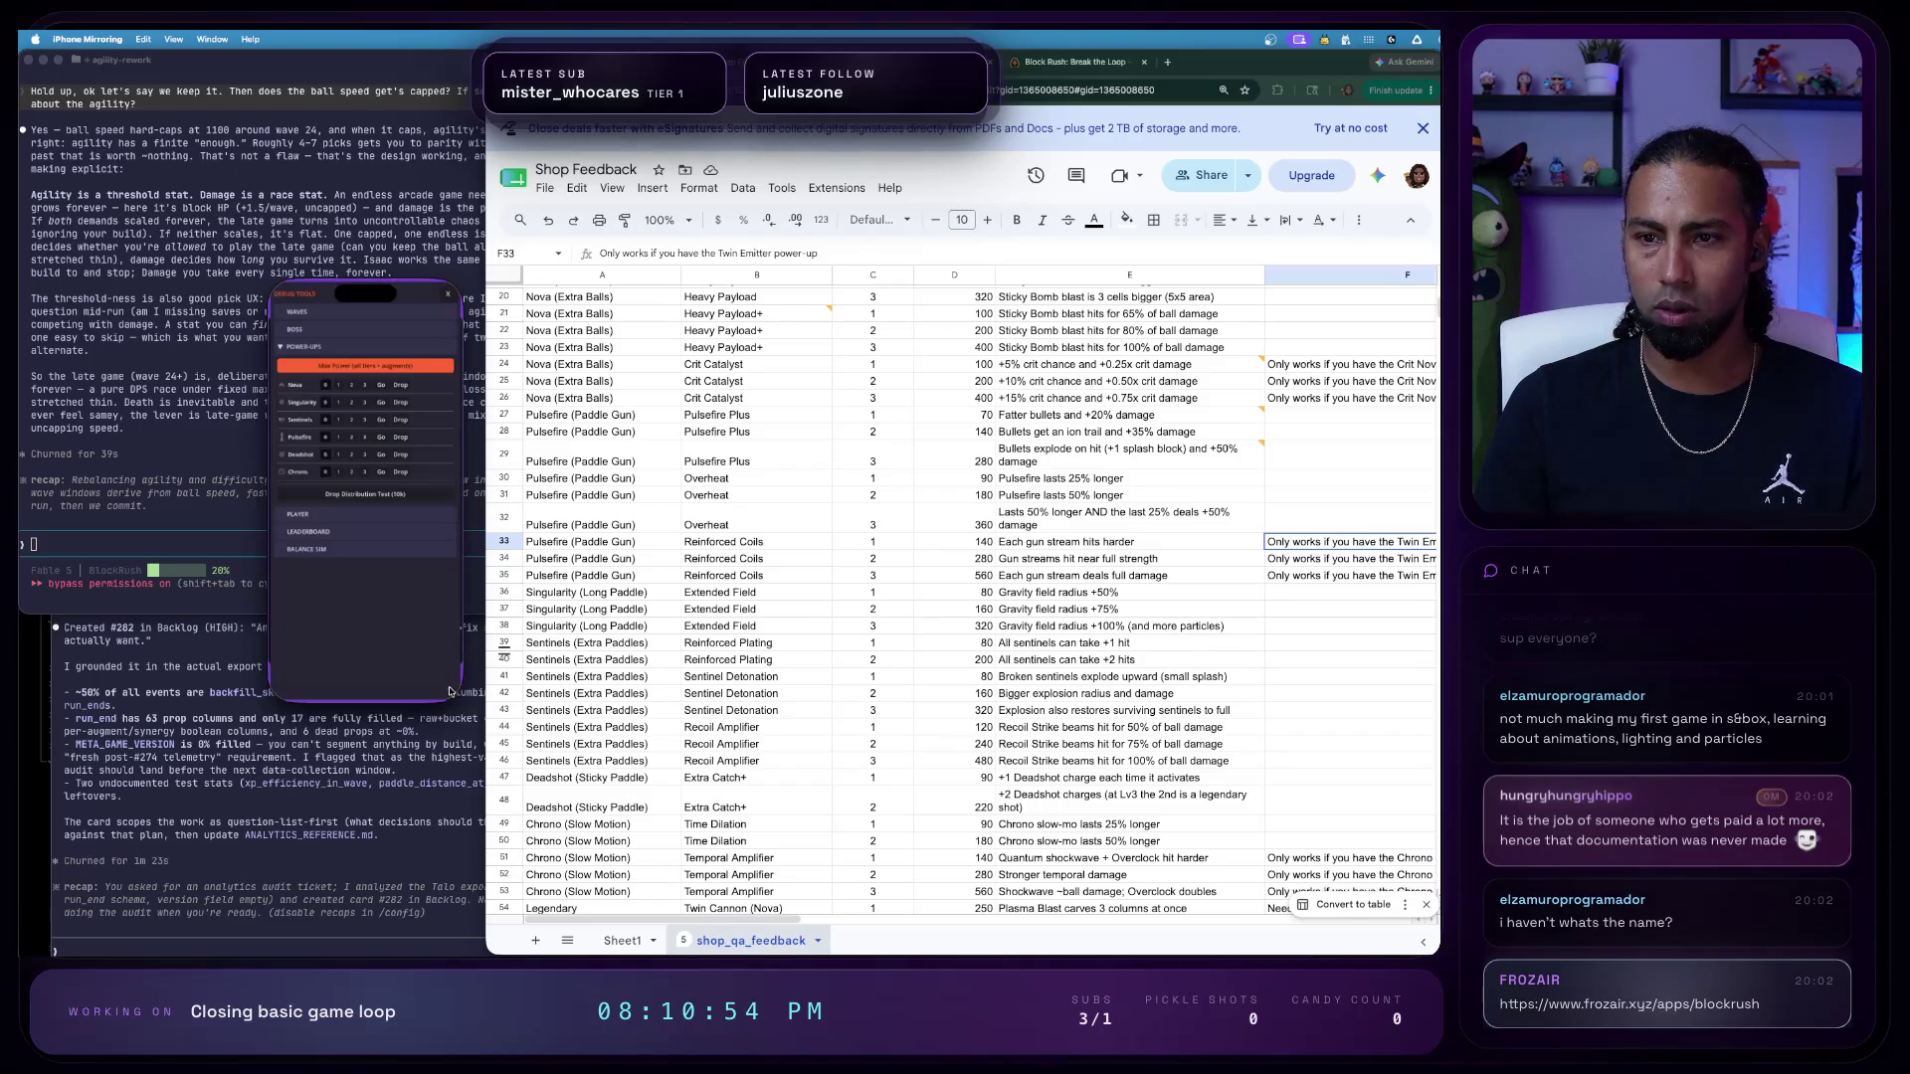
{"action": "left_click", "coordinate": [342, 436]}
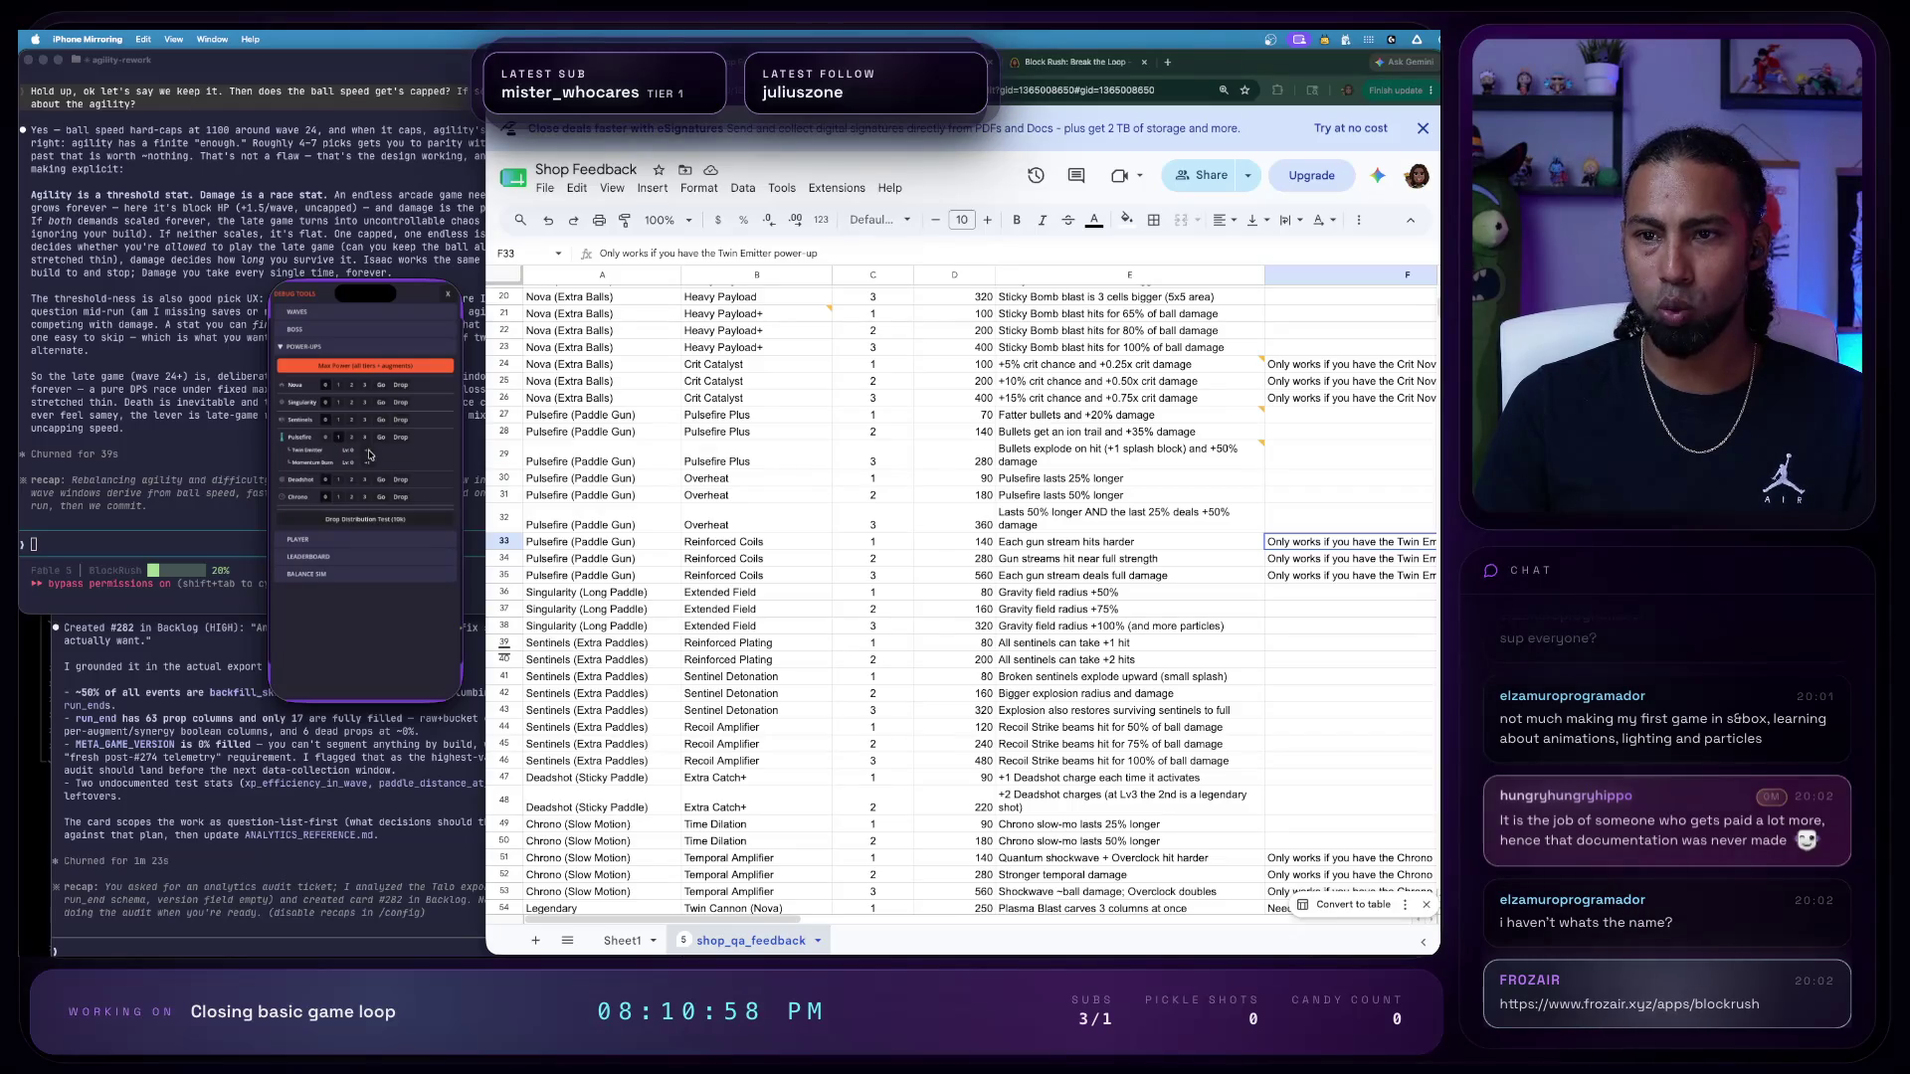
{"action": "left_click", "coordinate": [370, 455]}
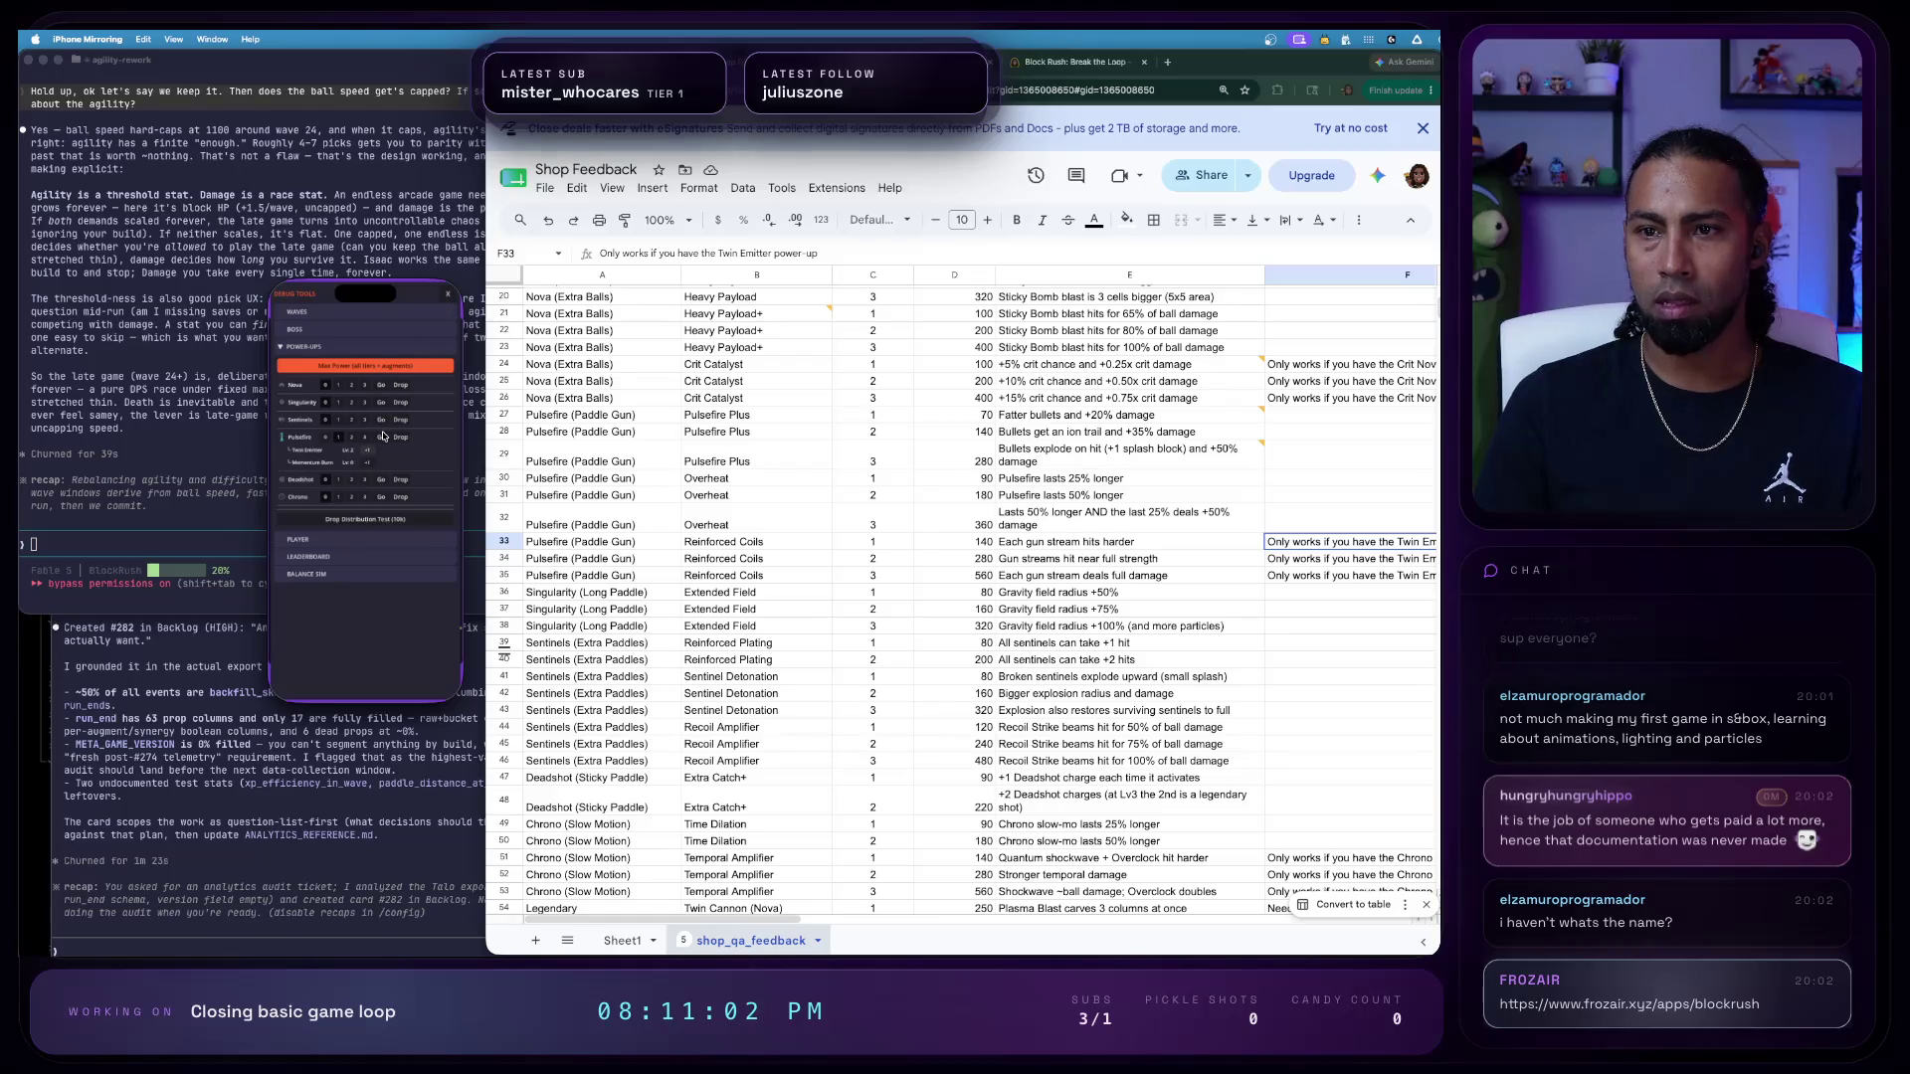
{"action": "left_click", "coordinate": [446, 296]}
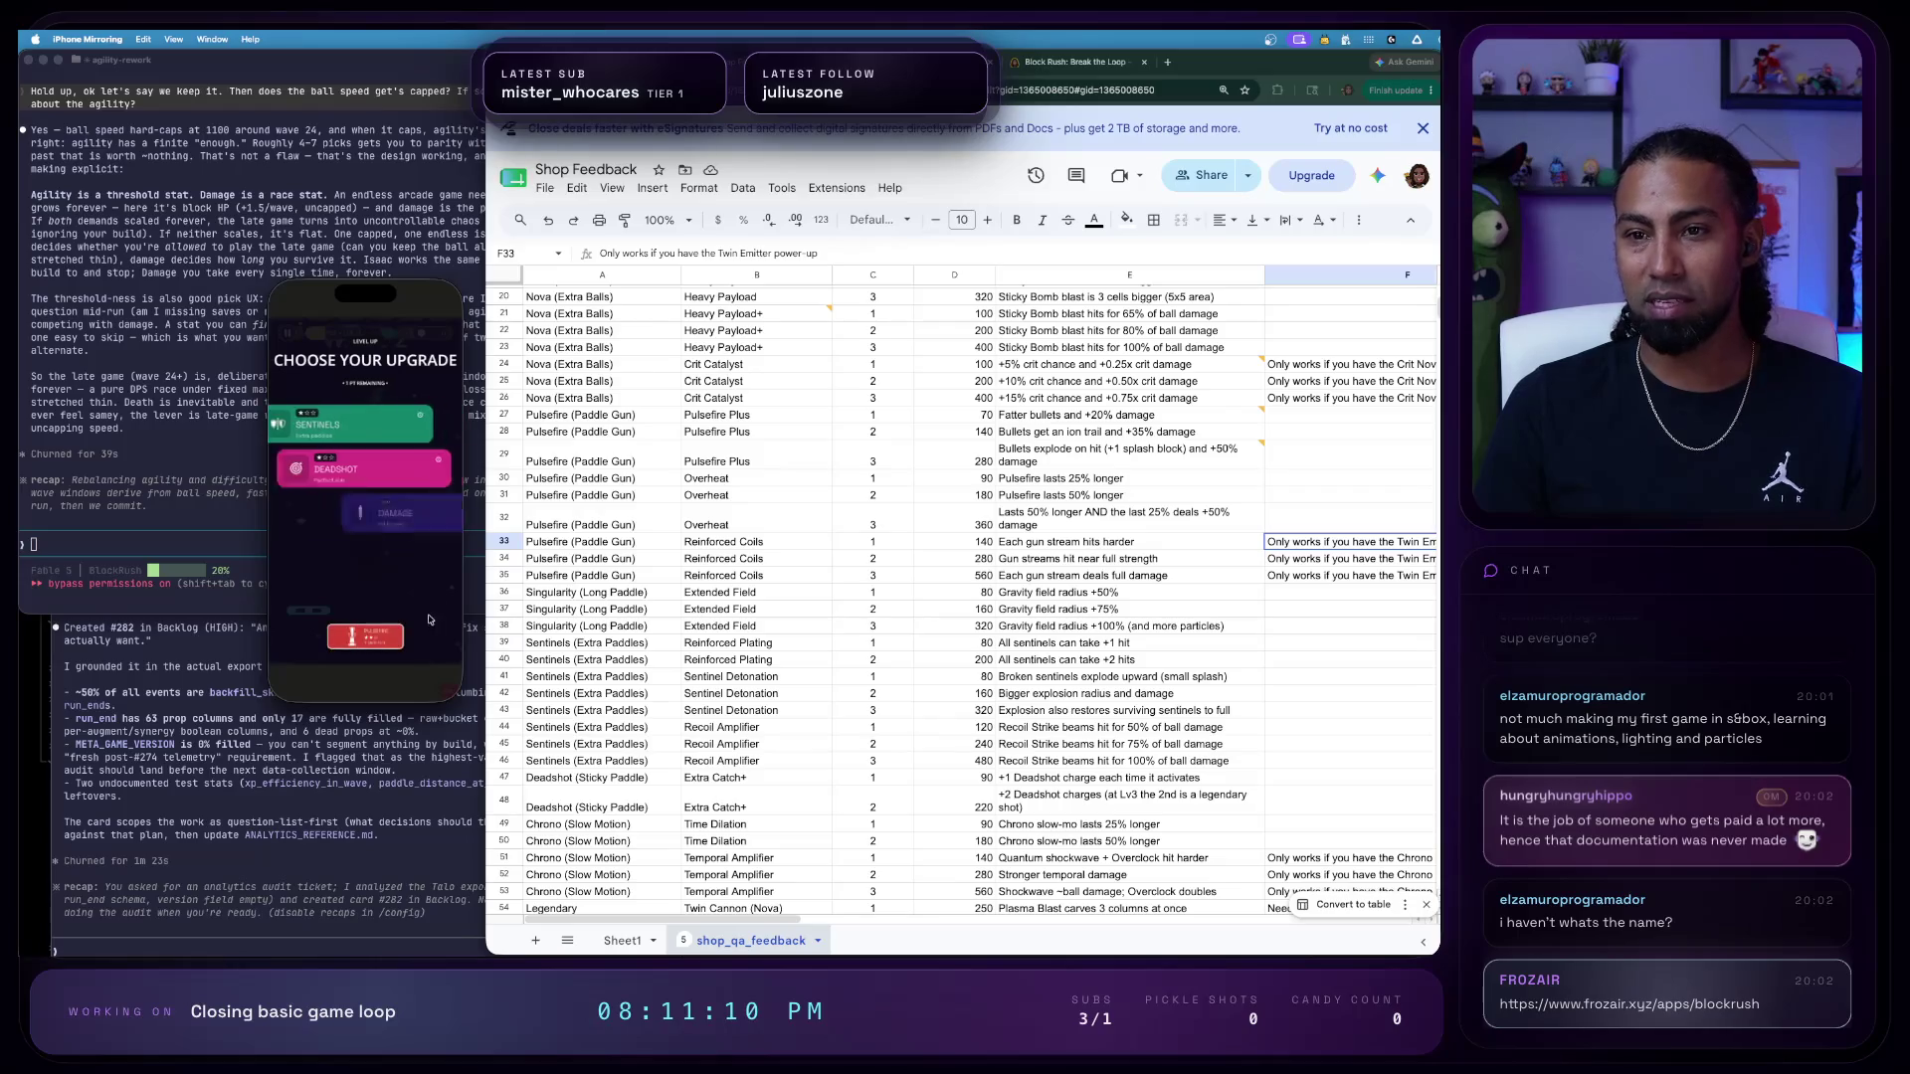
{"action": "left_click", "coordinate": [410, 465]}
- Take Deadshot and steer the paddle through wave 2 until the next upgrade choice appears
{"action": "left_click", "coordinate": [303, 611]}
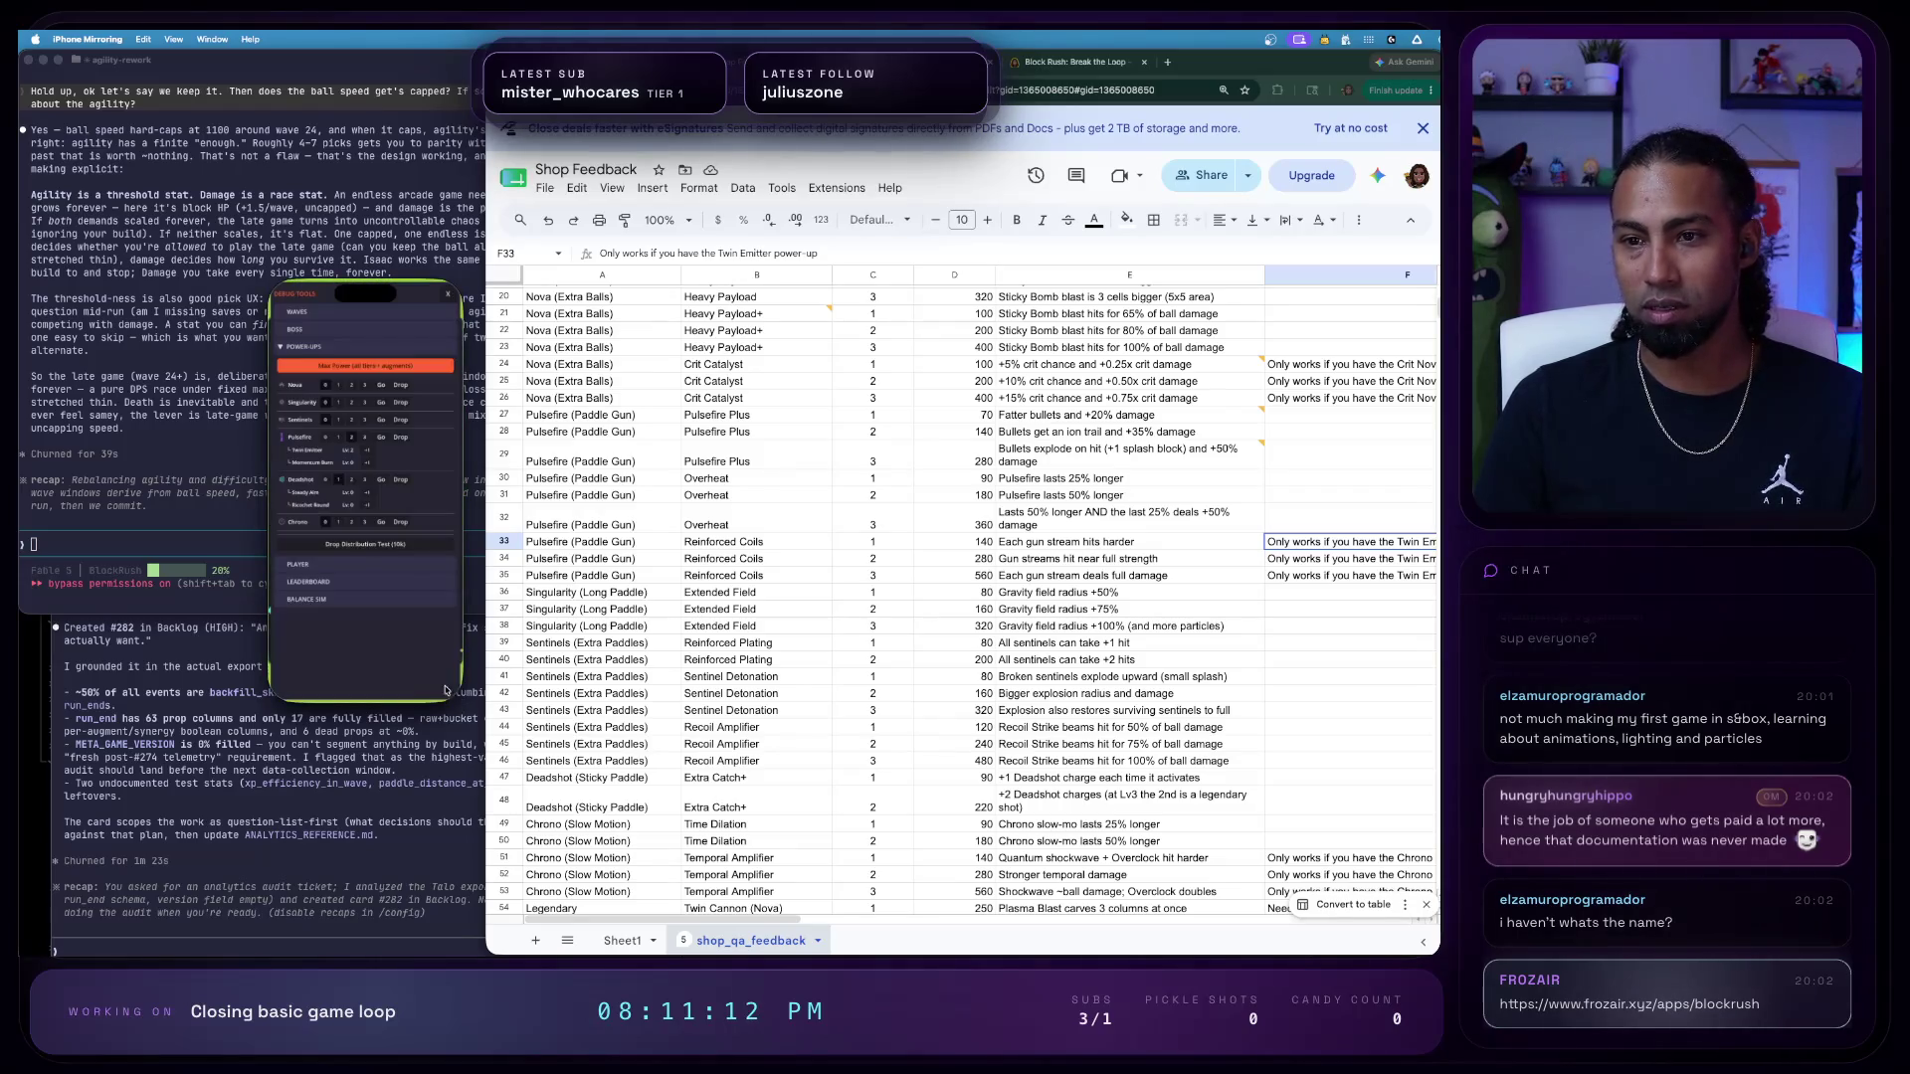
{"action": "left_click", "coordinate": [449, 298]}
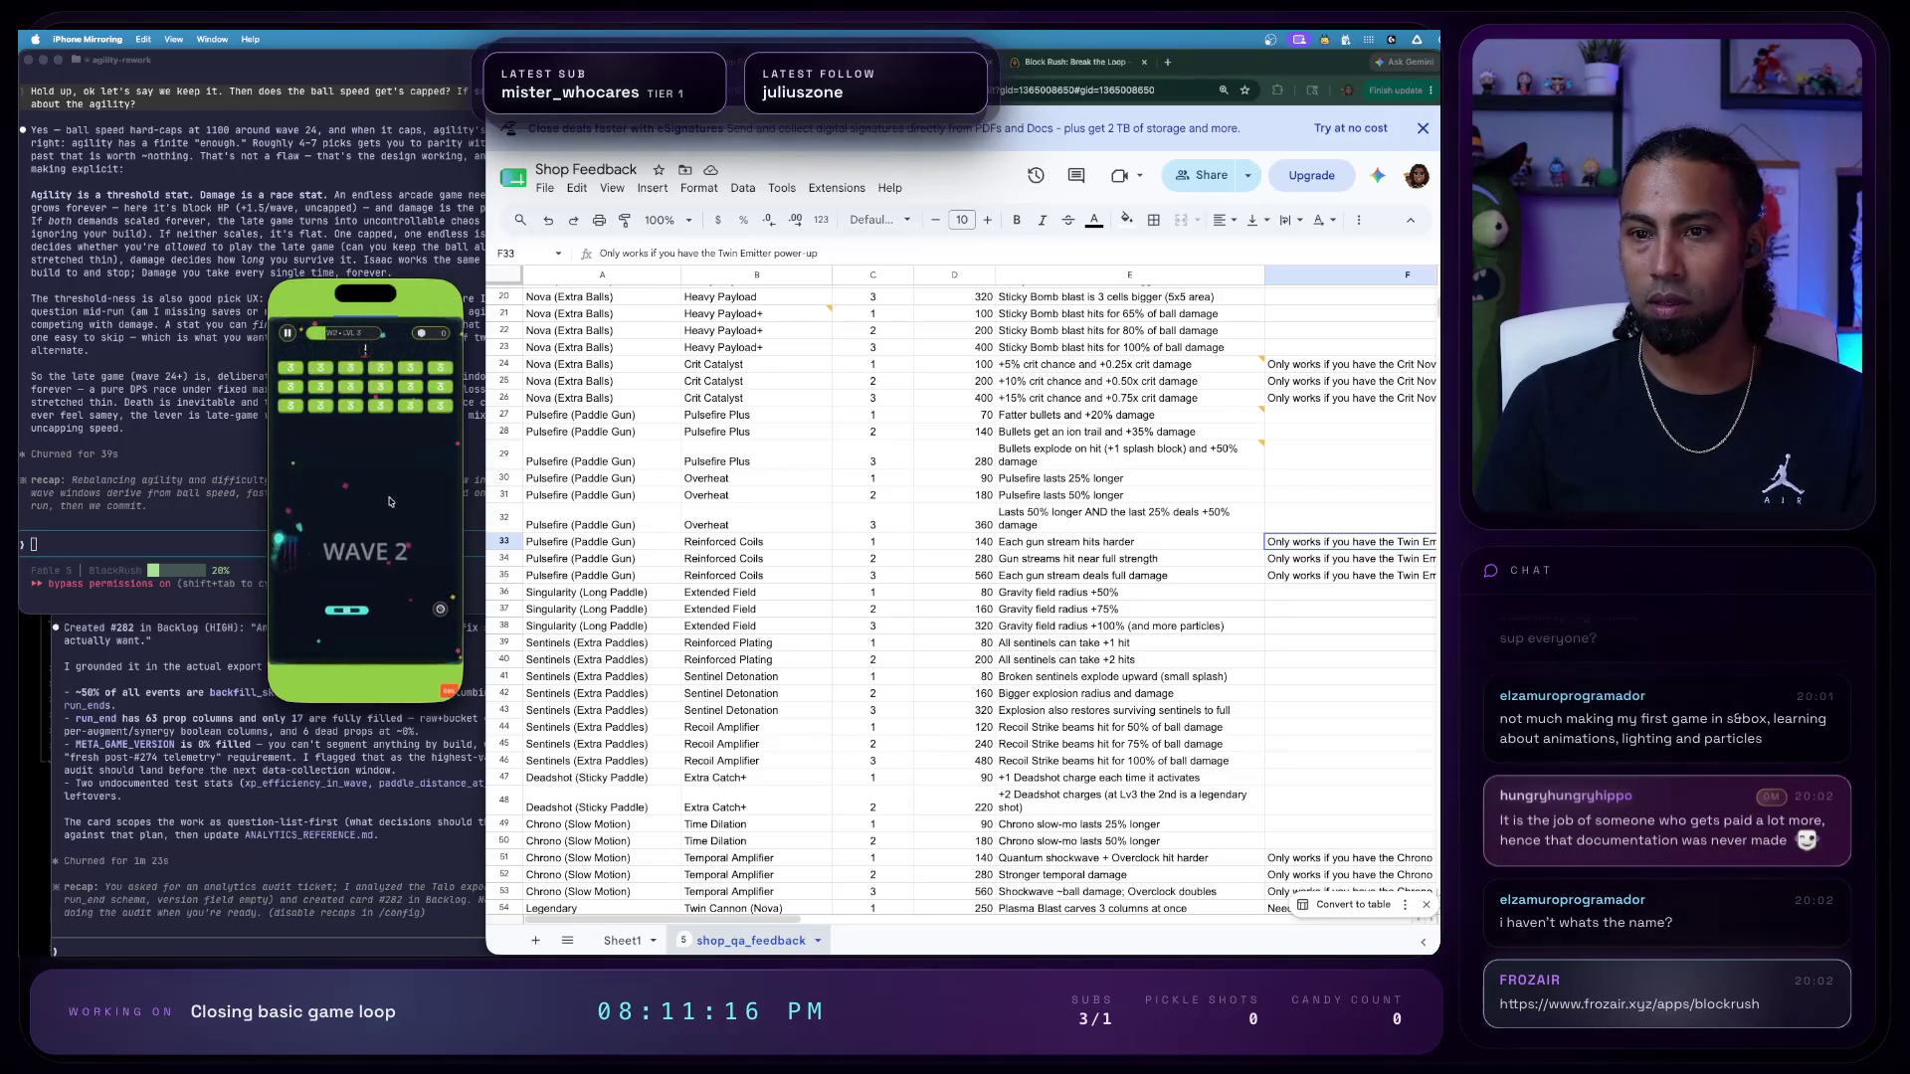
{"action": "left_click_drag", "start_coordinate": [396, 505], "coordinate": [429, 657]}
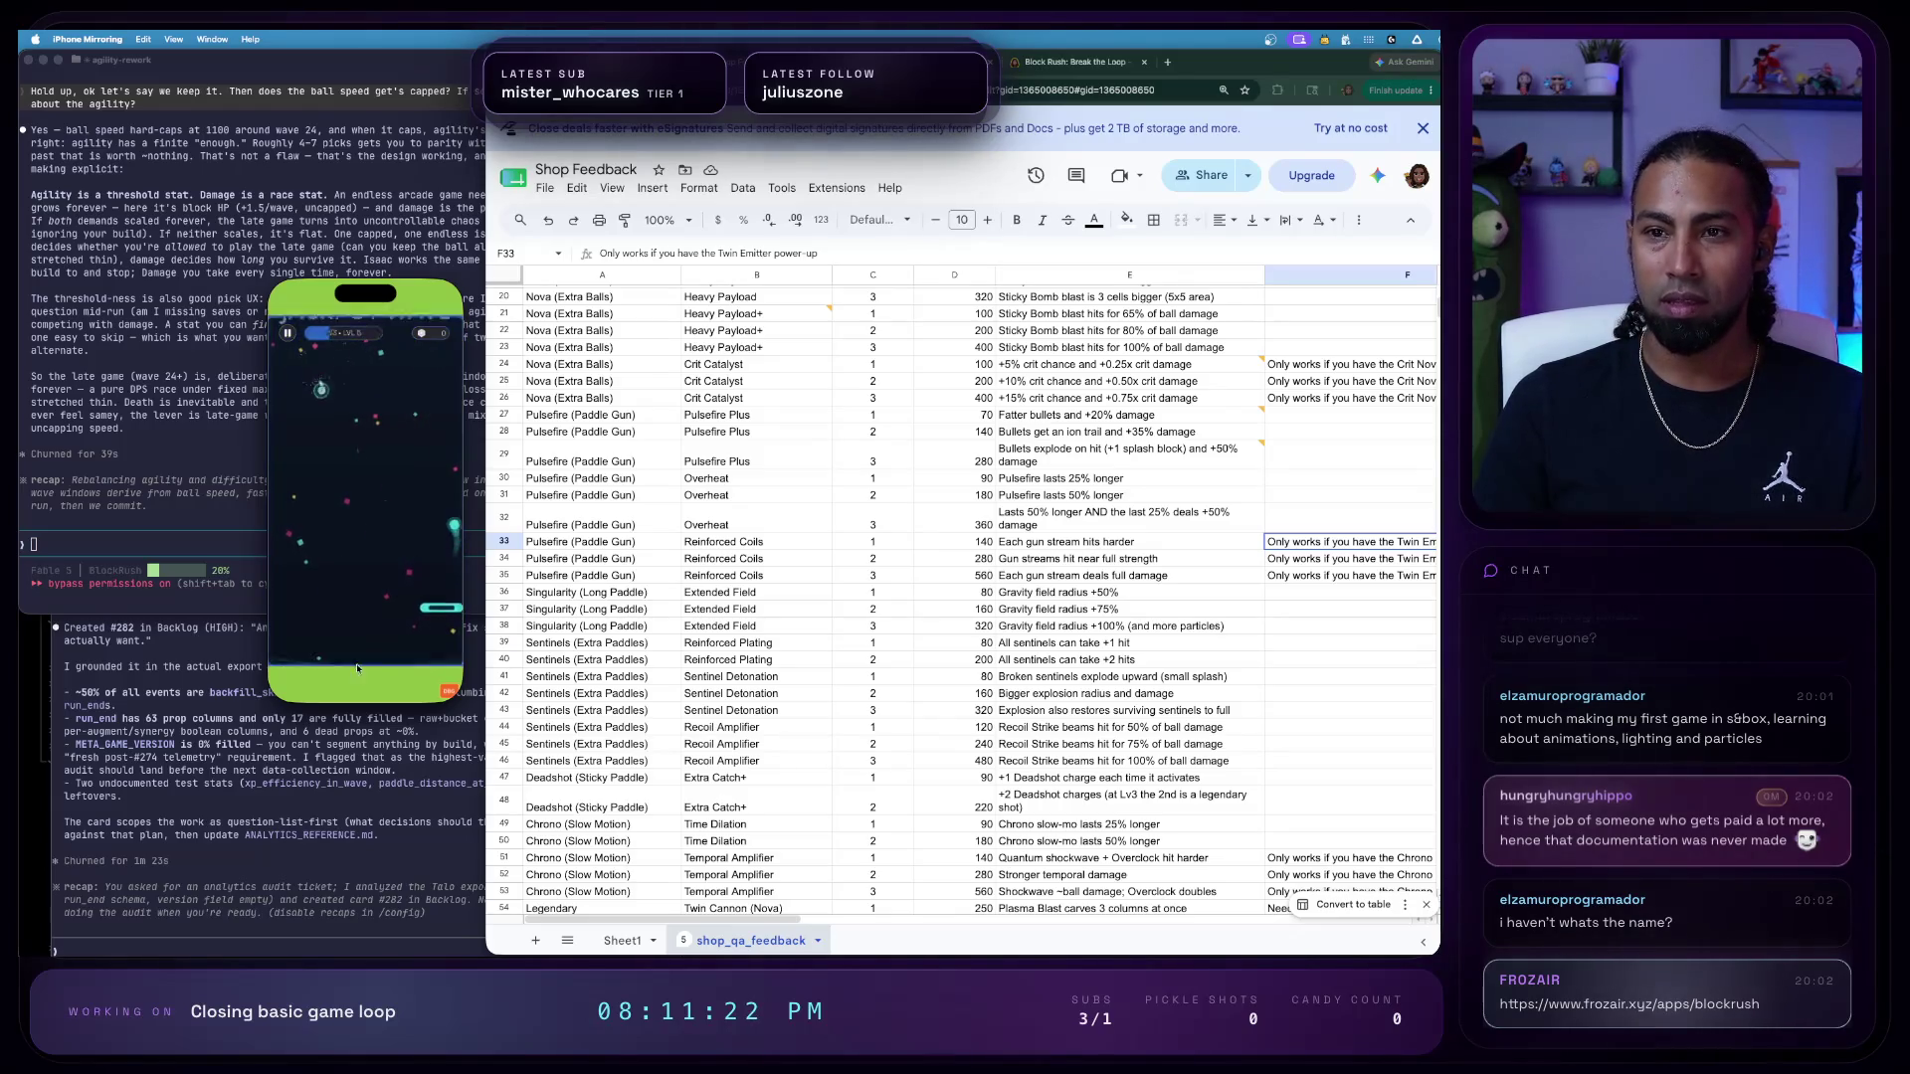
{"action": "left_click", "coordinate": [448, 691]}
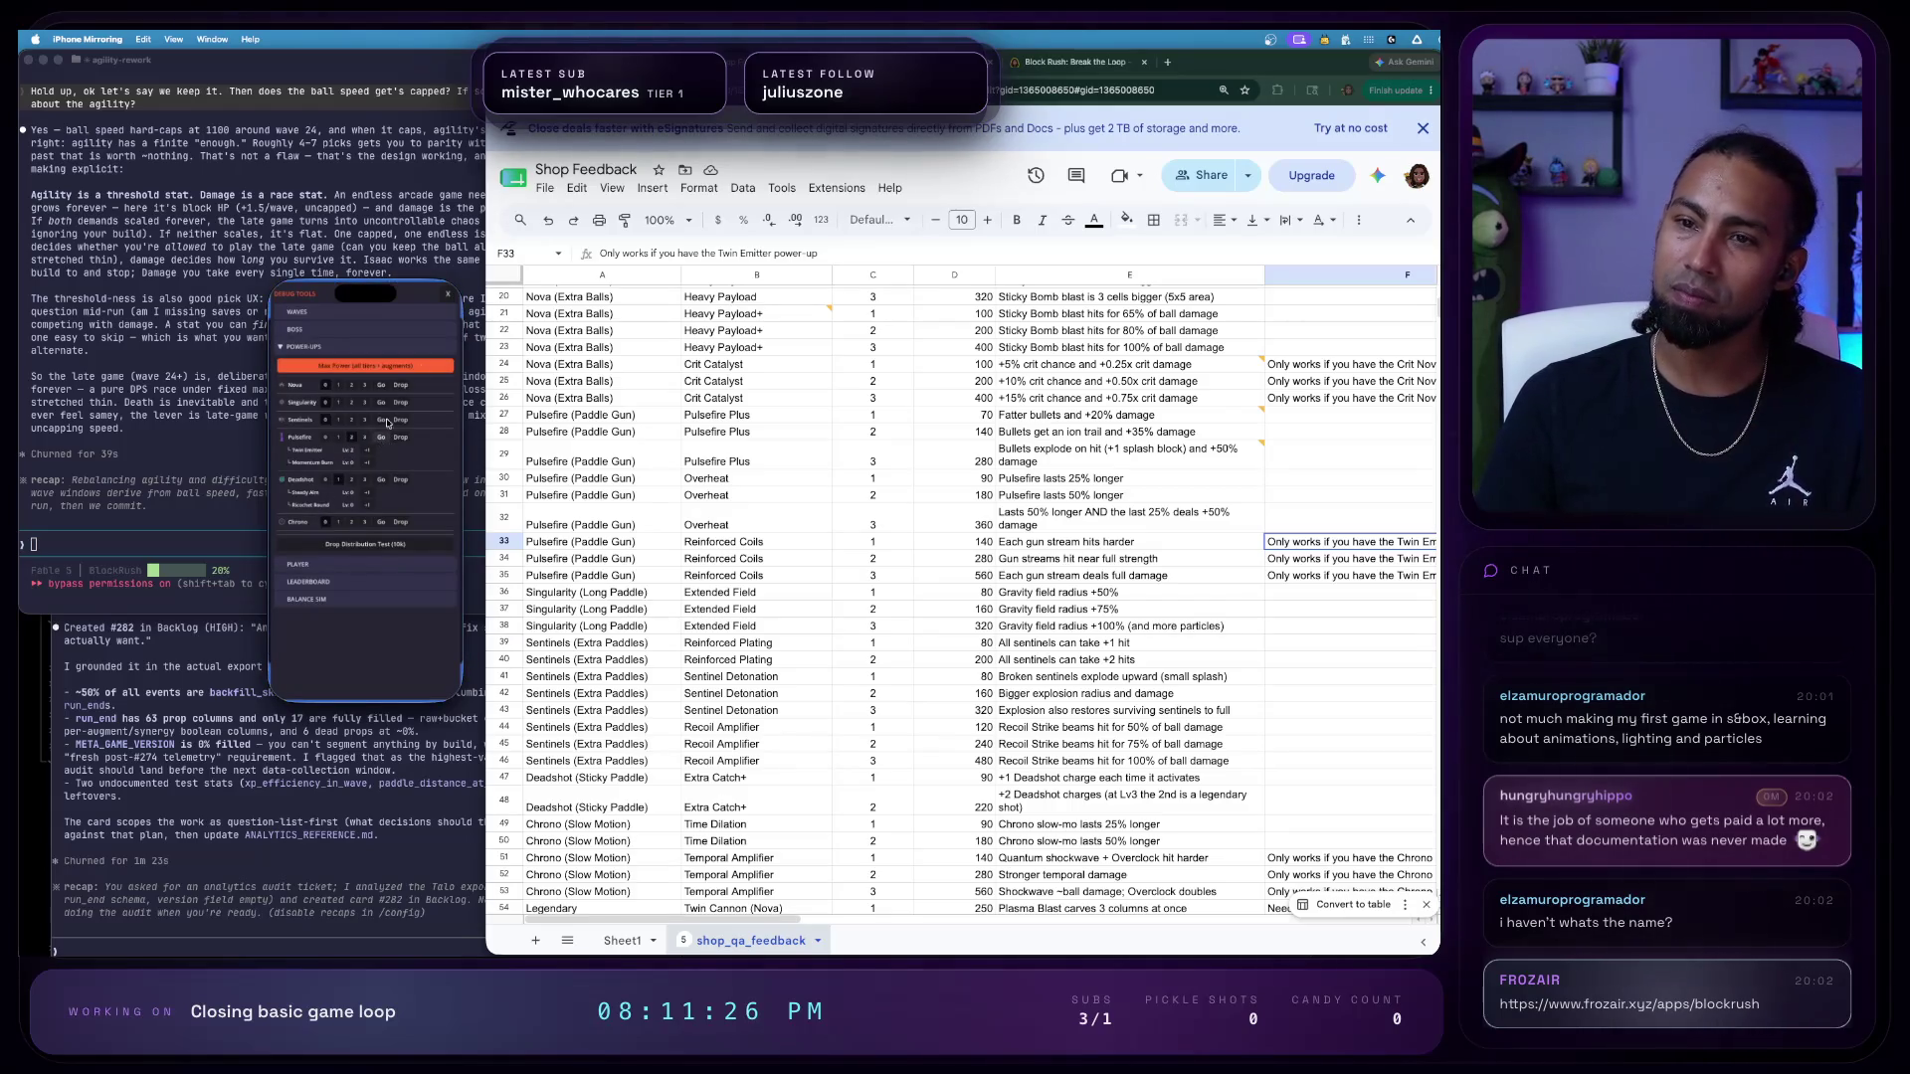
{"action": "left_click", "coordinate": [444, 298]}
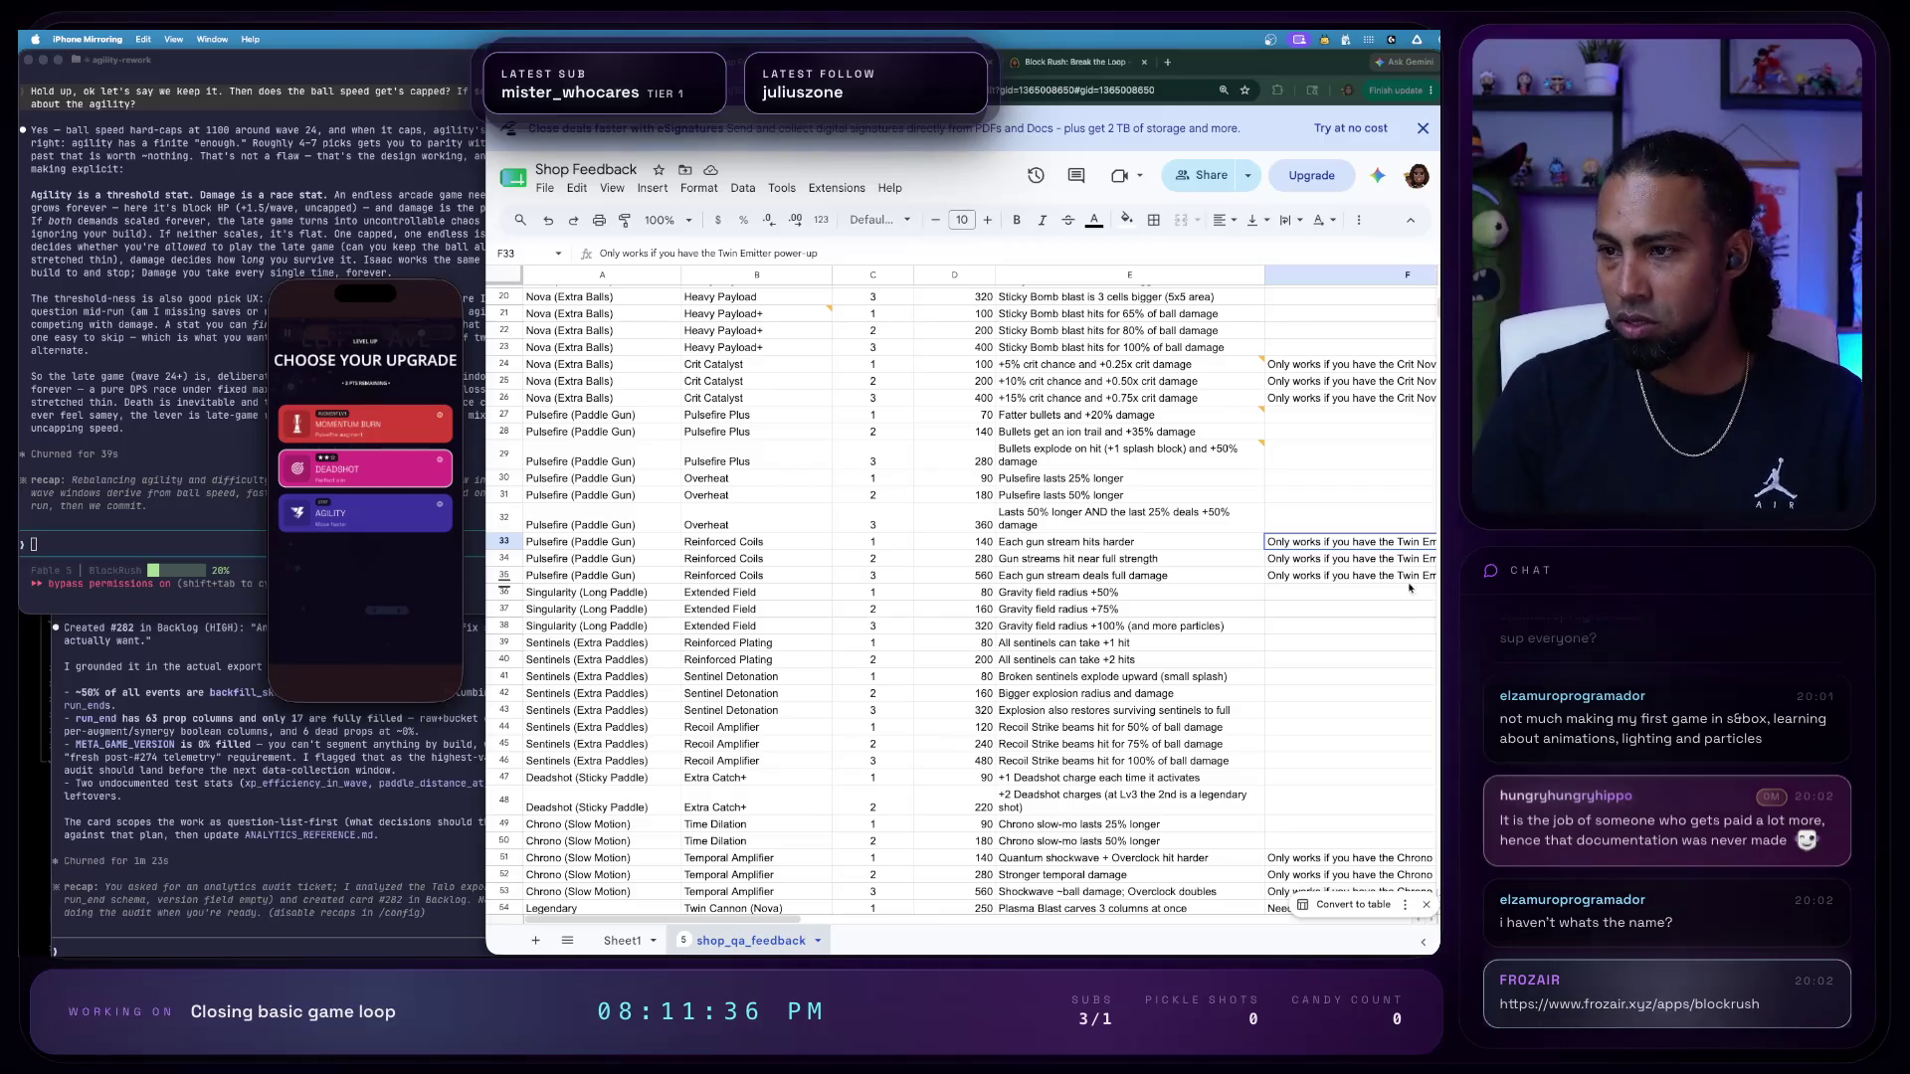
{"action": "left_click", "coordinate": [660, 520]}
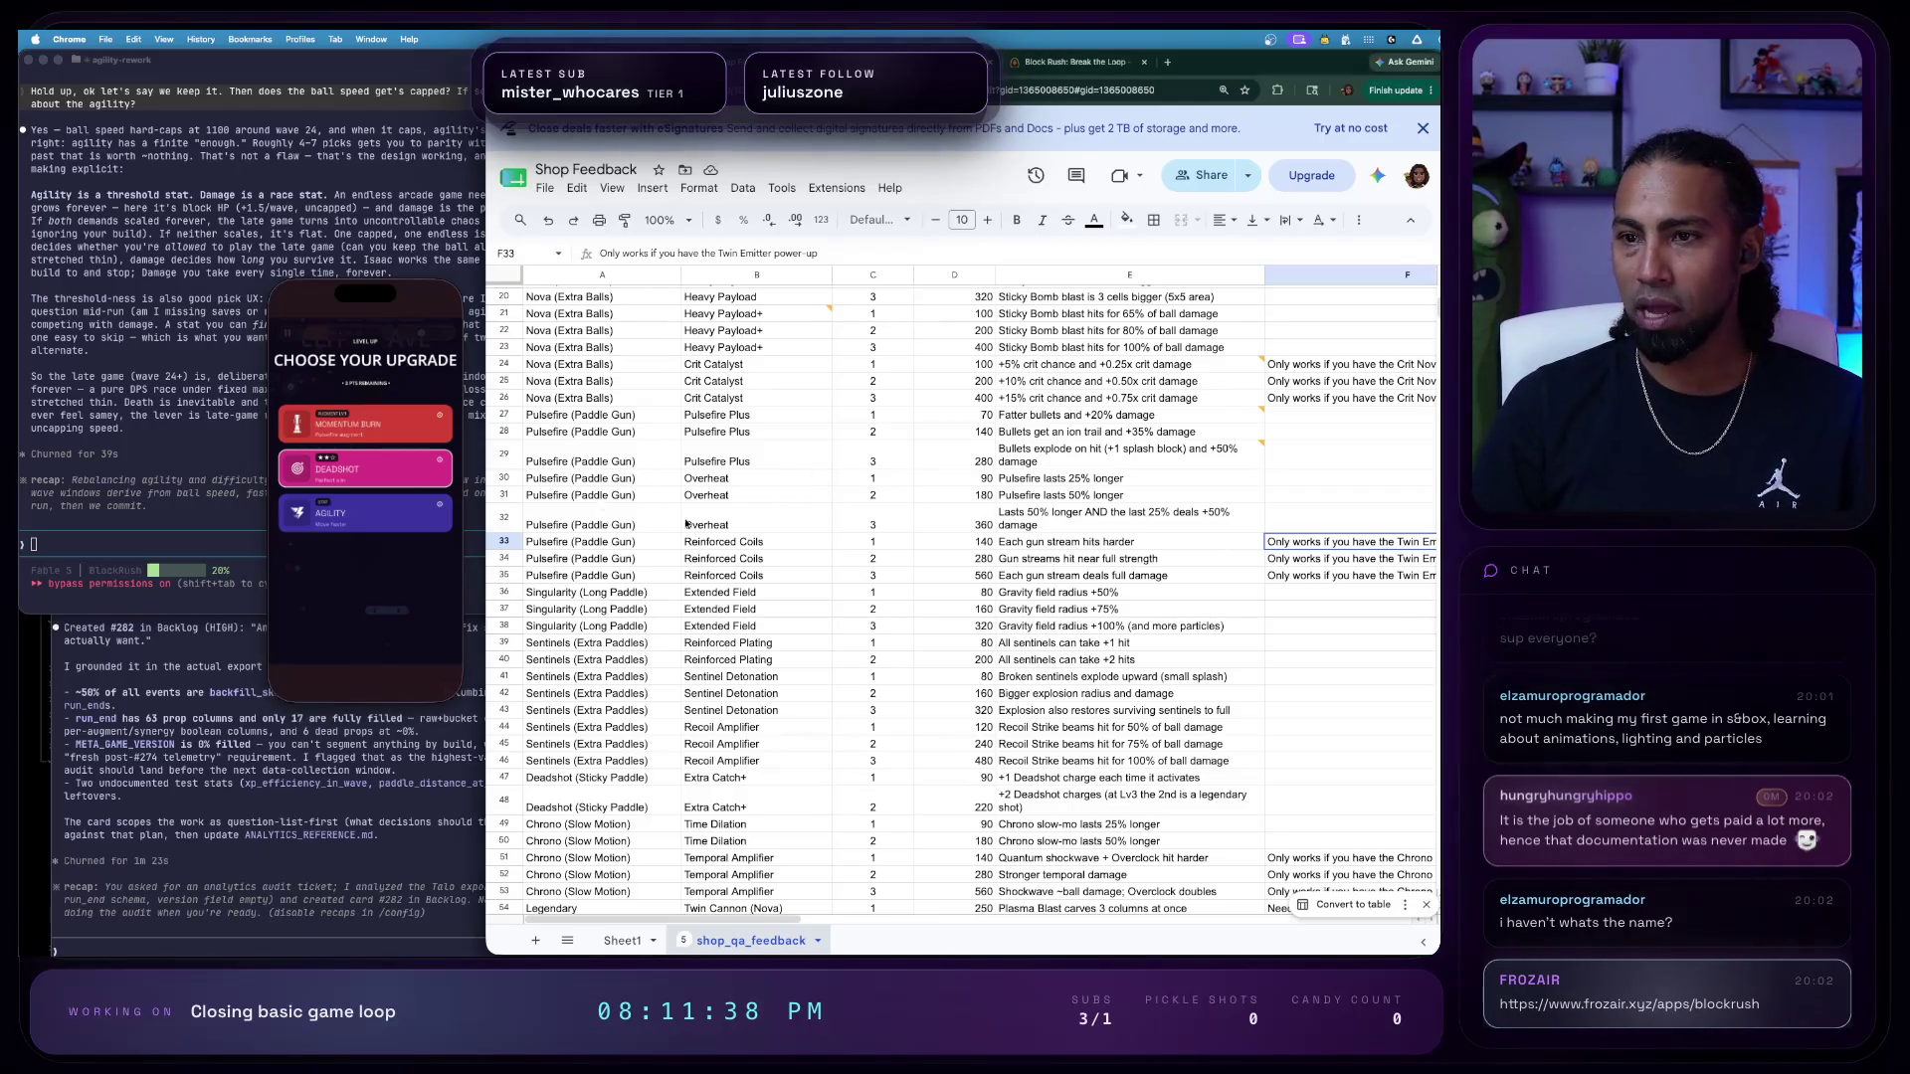
{"action": "scroll", "coordinate": [1100, 553], "scroll_direction": "down", "scroll_amount": 1}
- Comment on E33:E35 that LV2 Pulsefire should spread missile shots across different blocks
{"action": "left_click", "coordinate": [1104, 569]}
{"action": "left_click", "coordinate": [1099, 533], "text": "shift"}
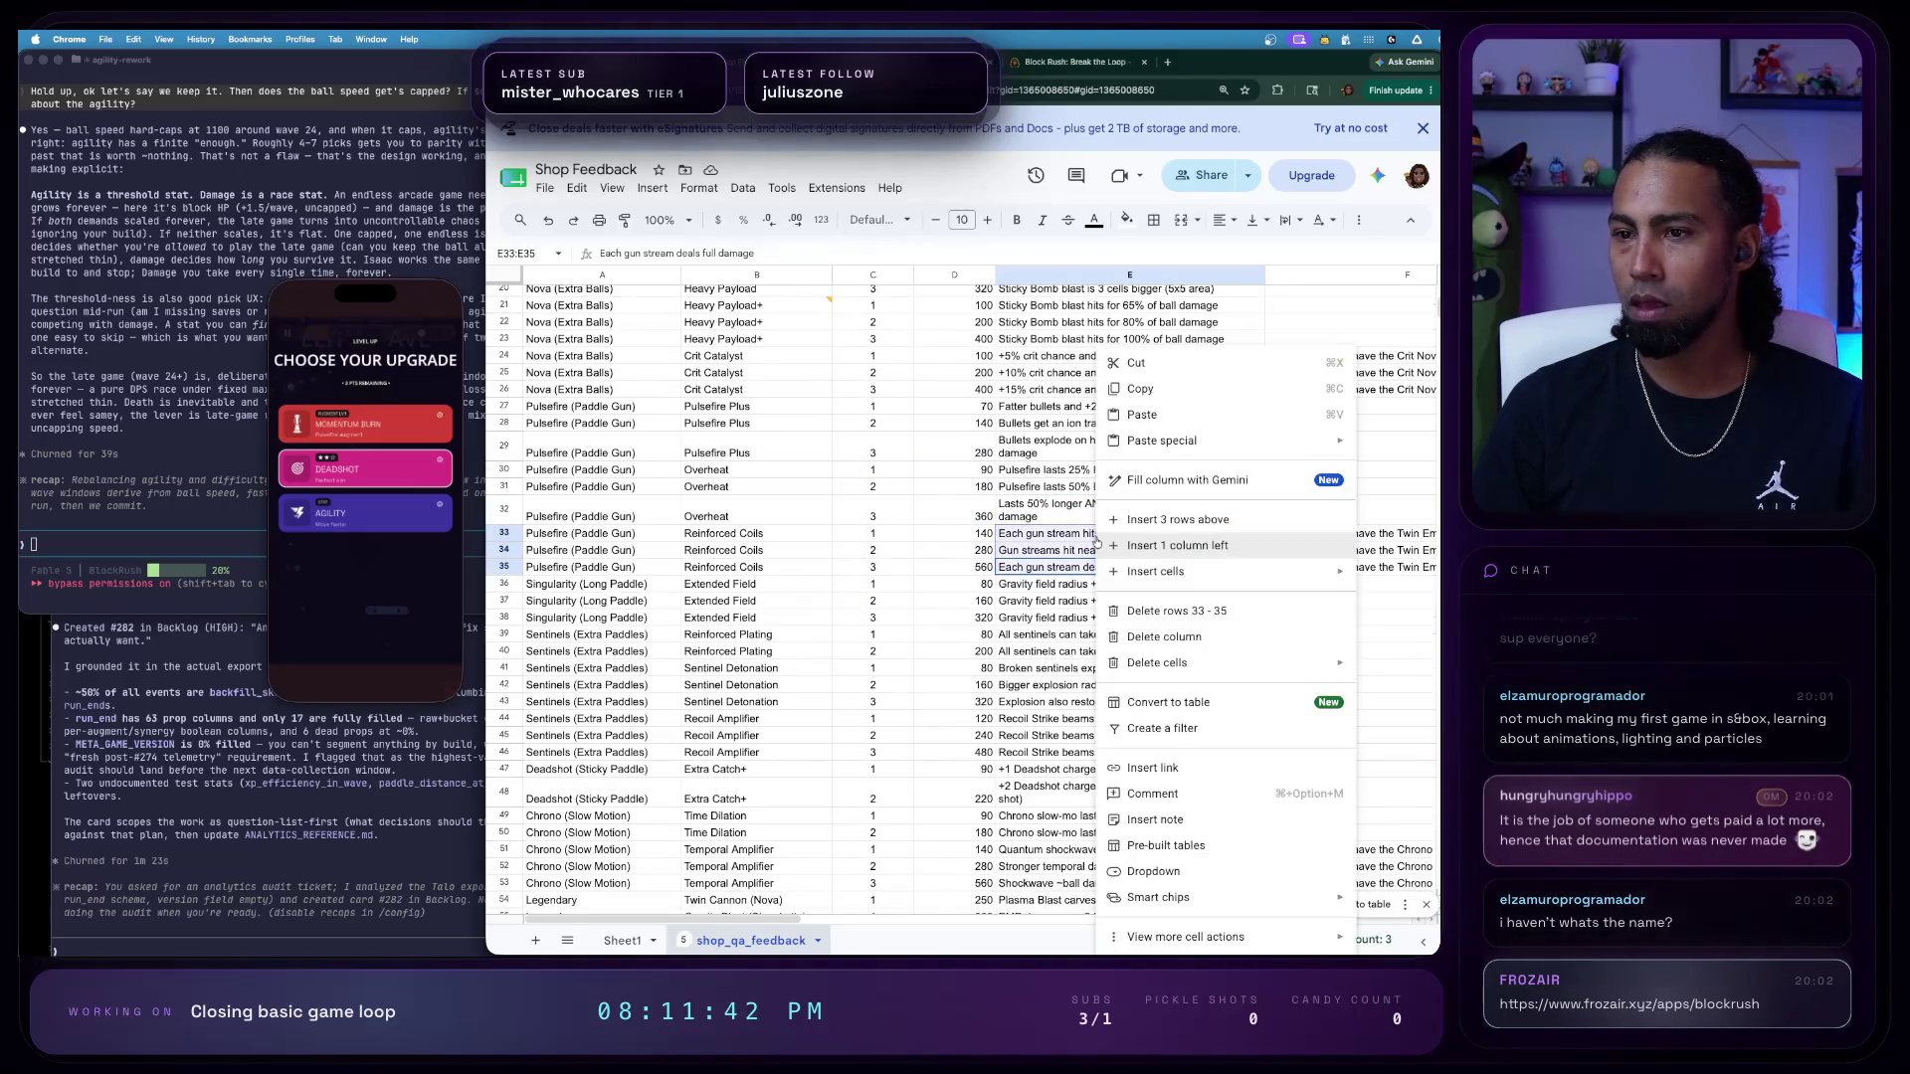
{"action": "right_click", "coordinate": [1099, 537]}
{"action": "left_click", "coordinate": [1184, 794]}
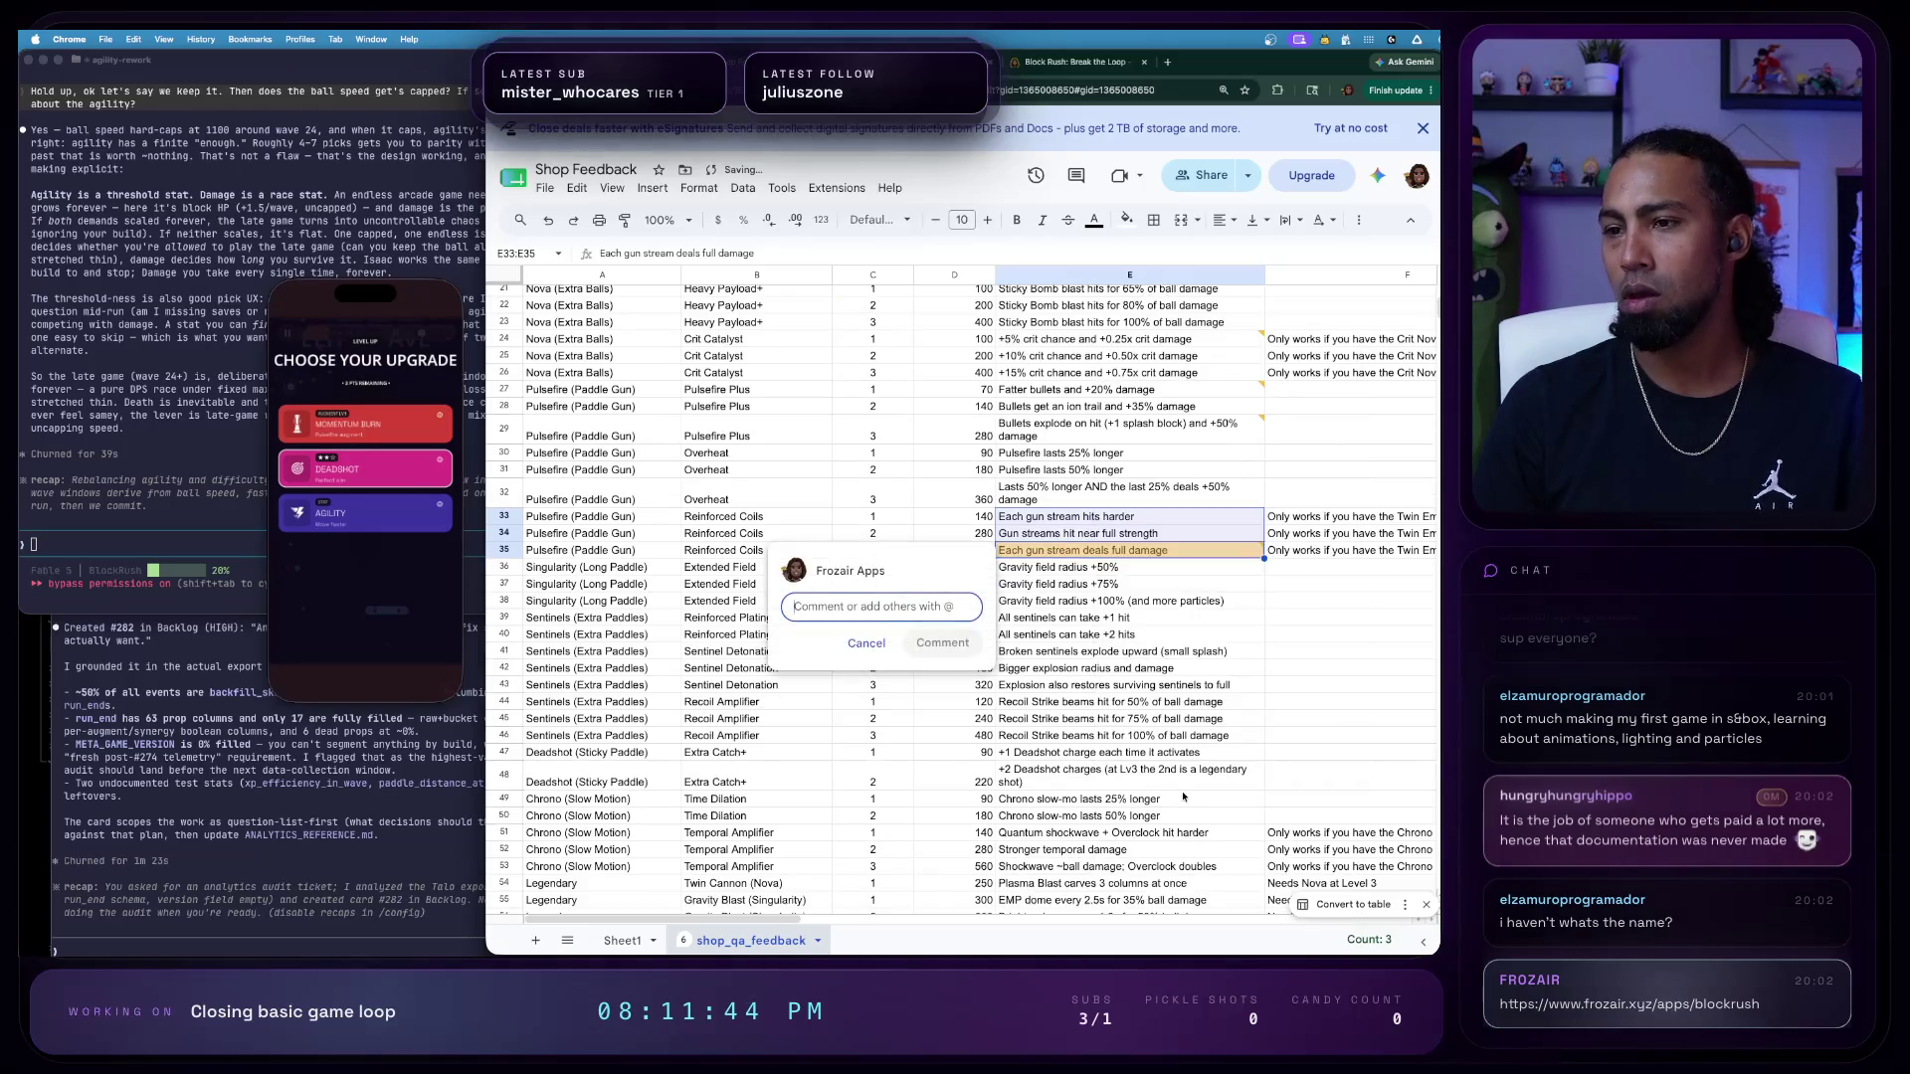
{"action": "type", "text": "Lv"}
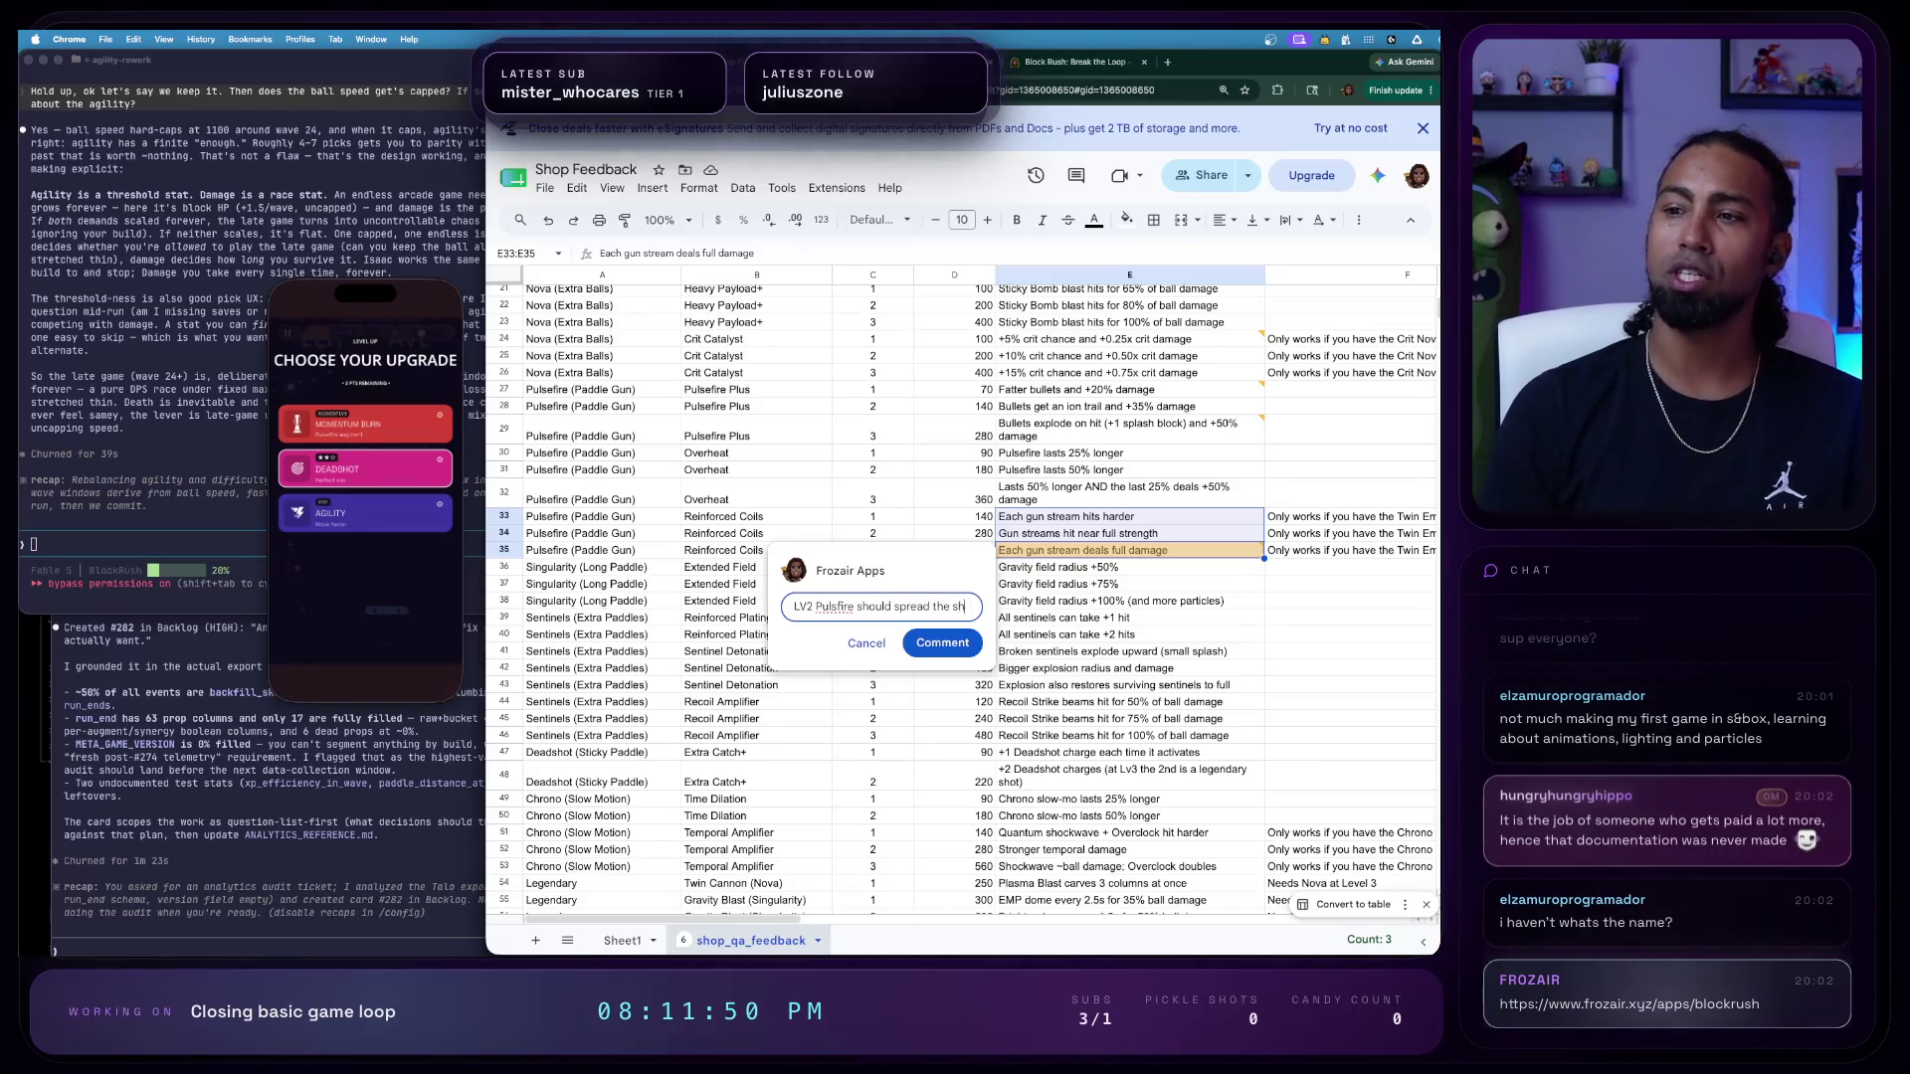
{"action": "type", "text": "e shots of the missiles so"}
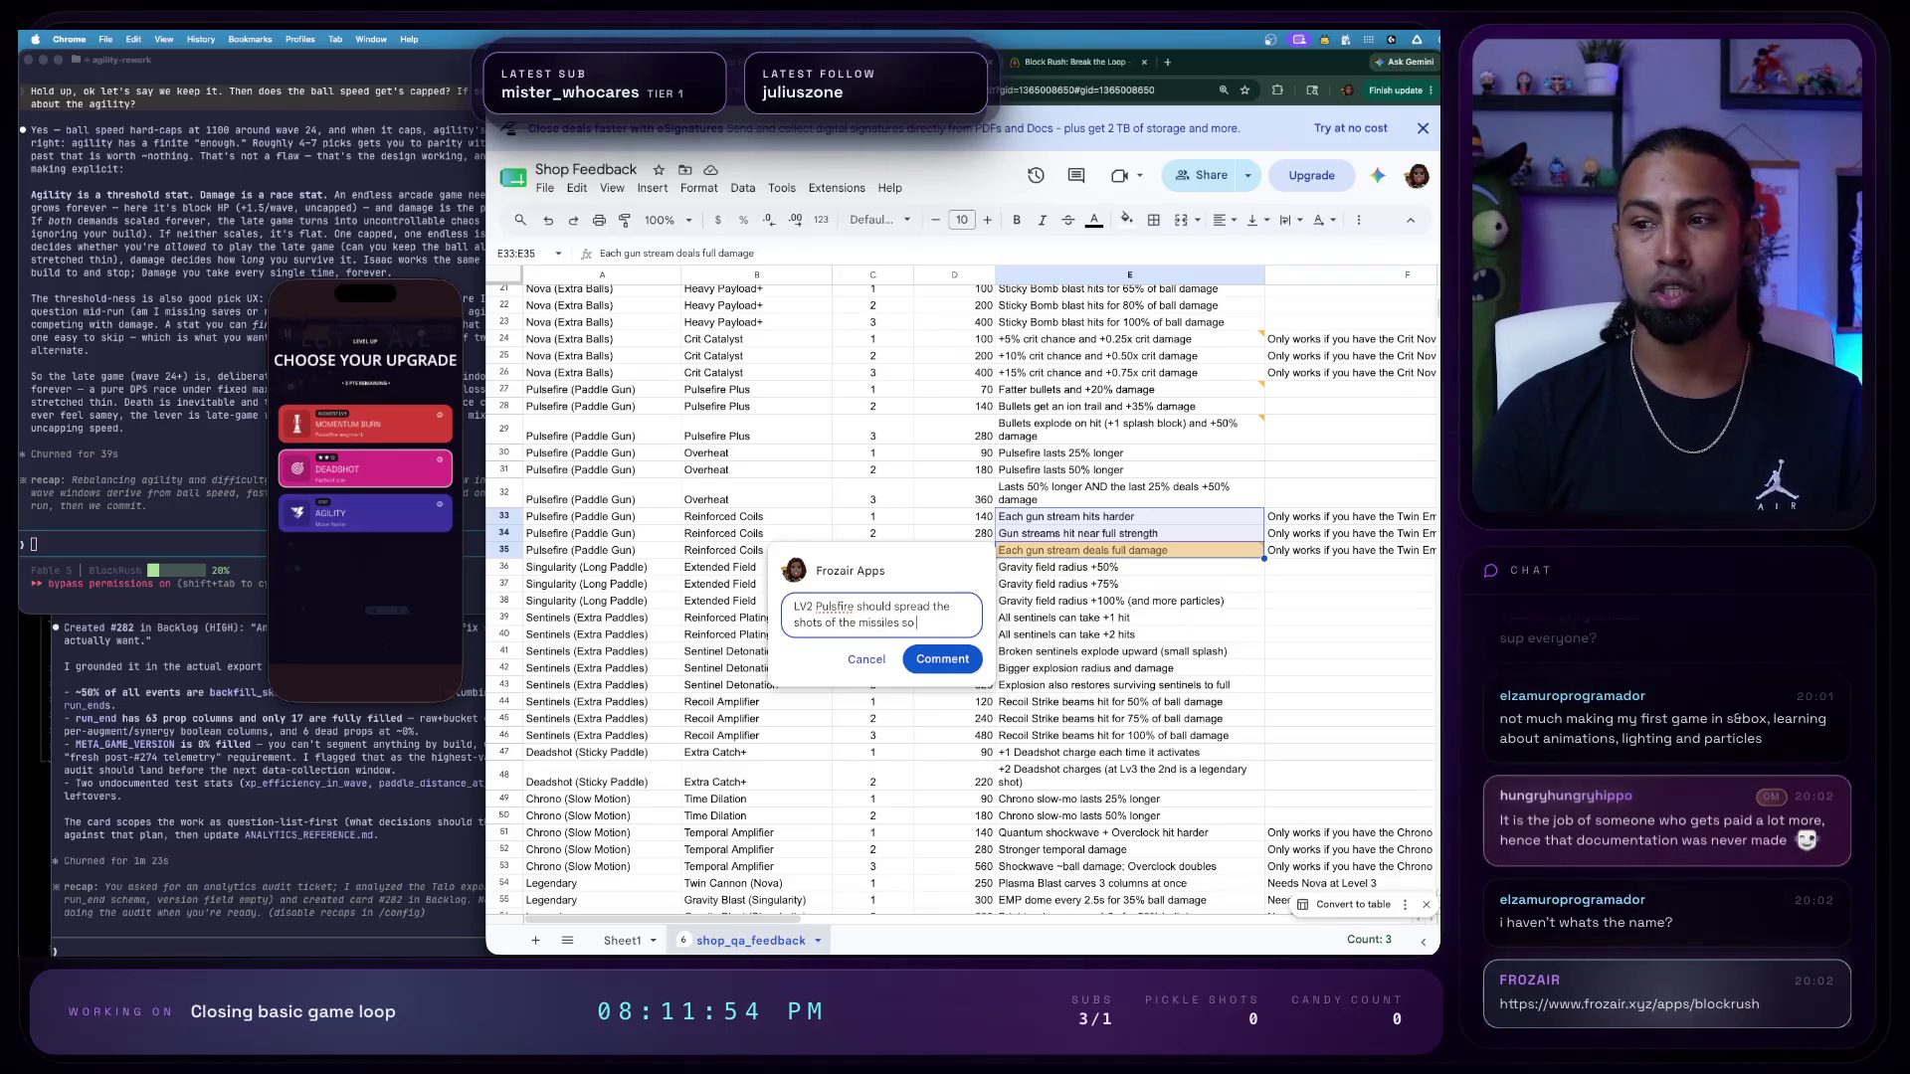
{"action": "type", "text": " that they don't ta"}
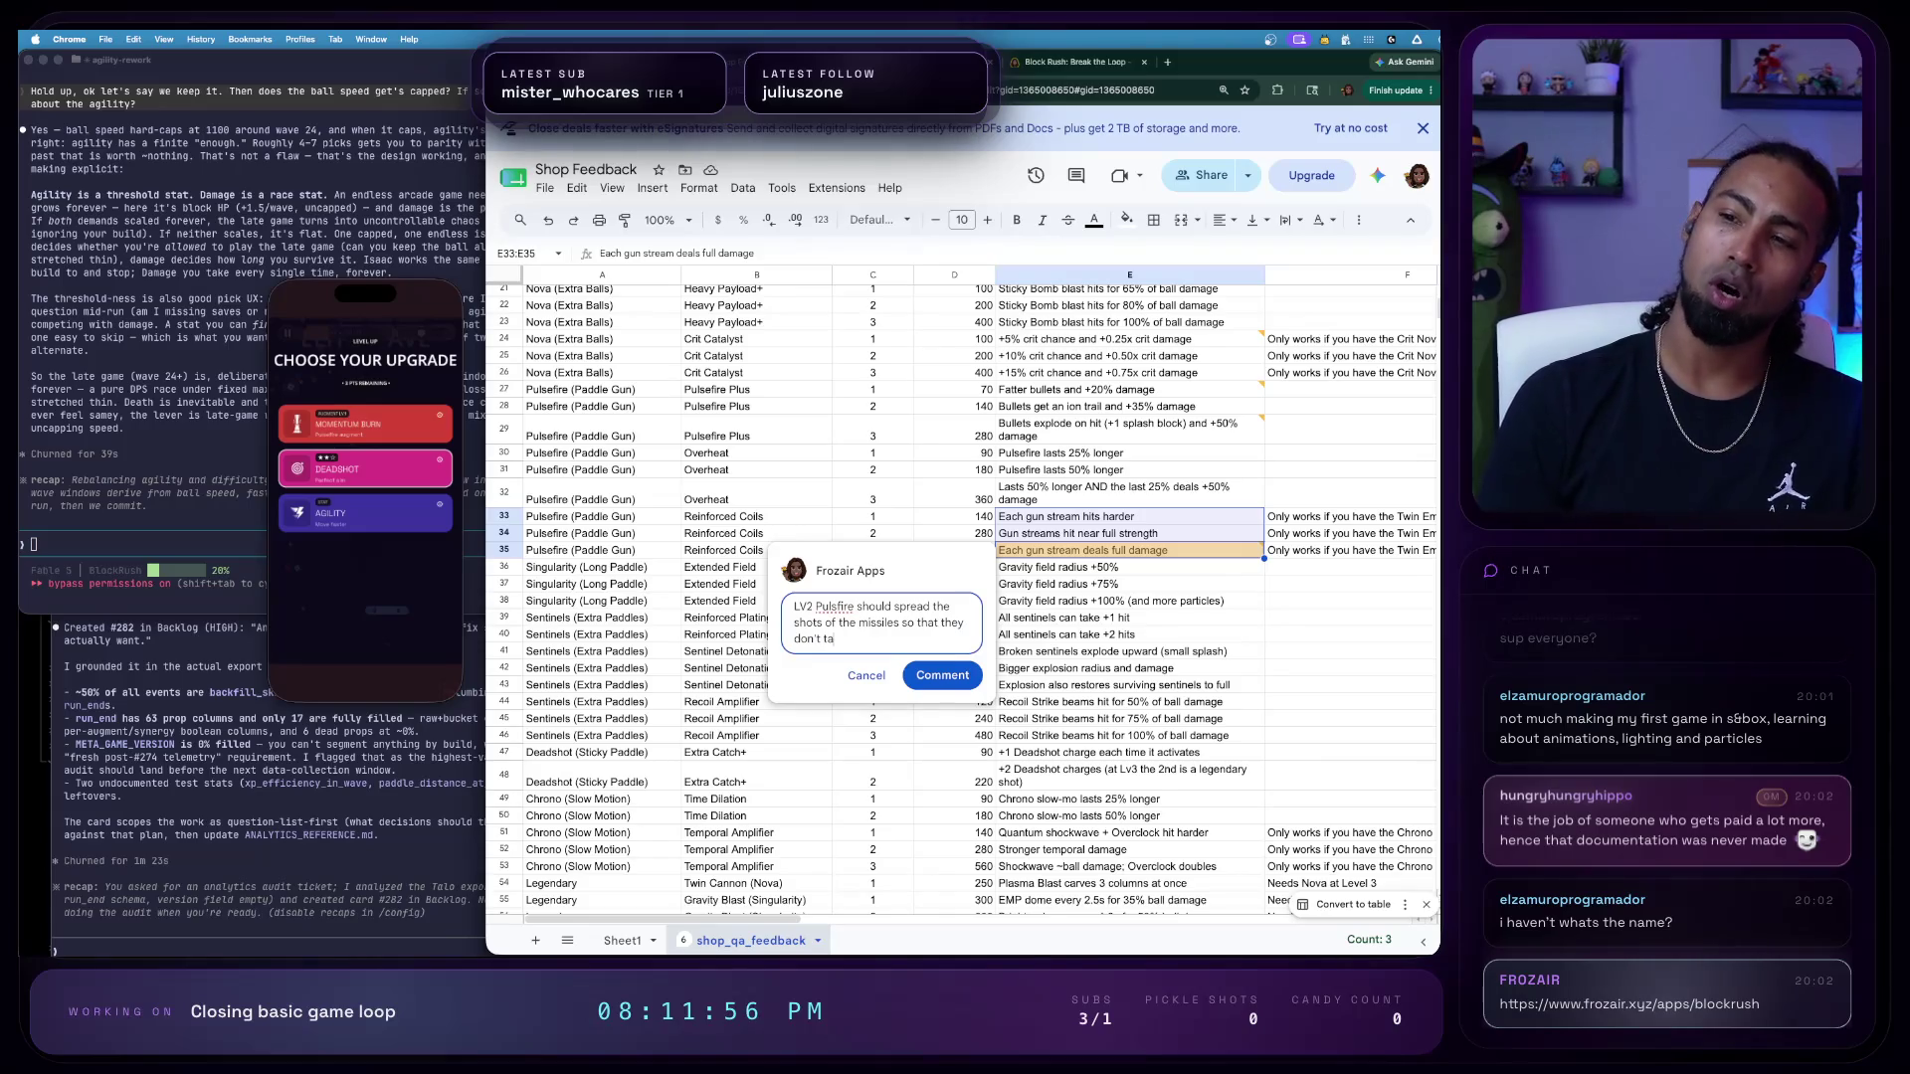
{"action": "type", "text": "rget the same block!"}
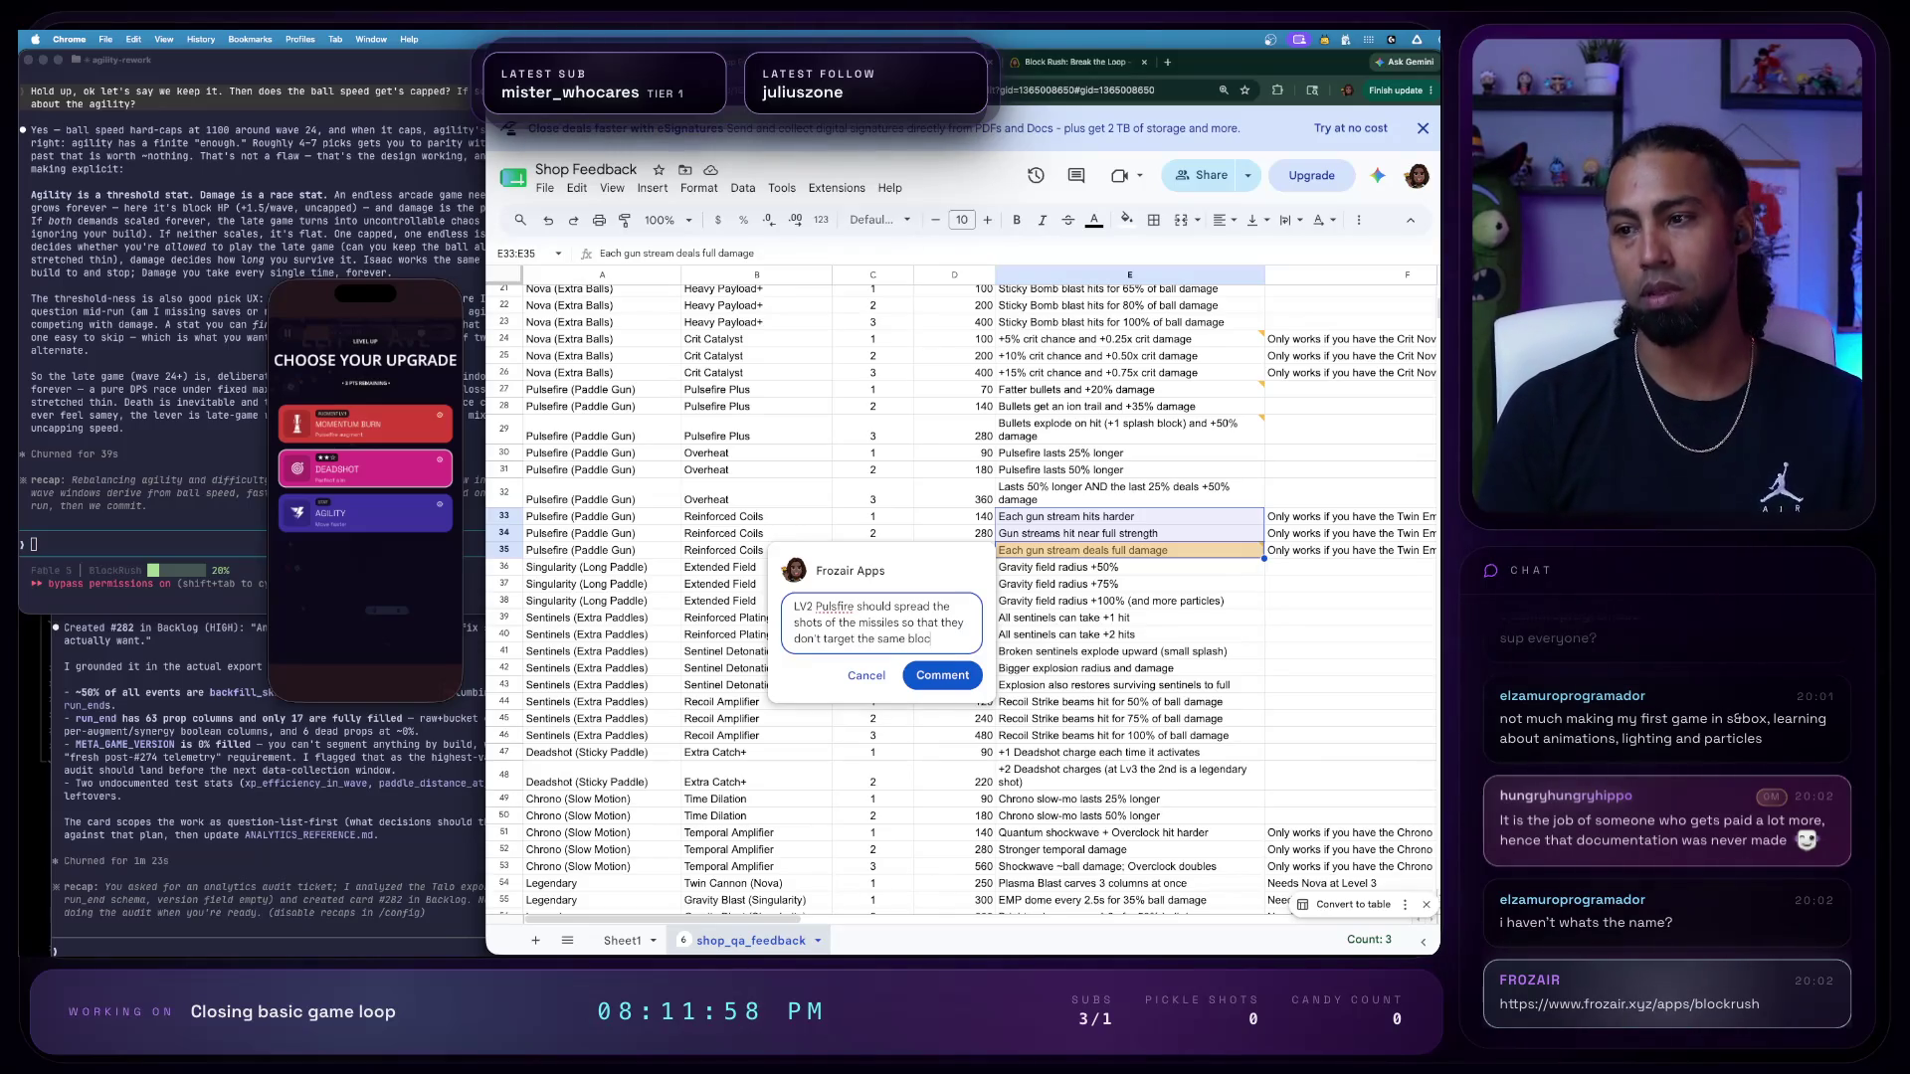
{"action": "left_click", "coordinate": [942, 678]}
{"action": "left_click", "coordinate": [1111, 632]}
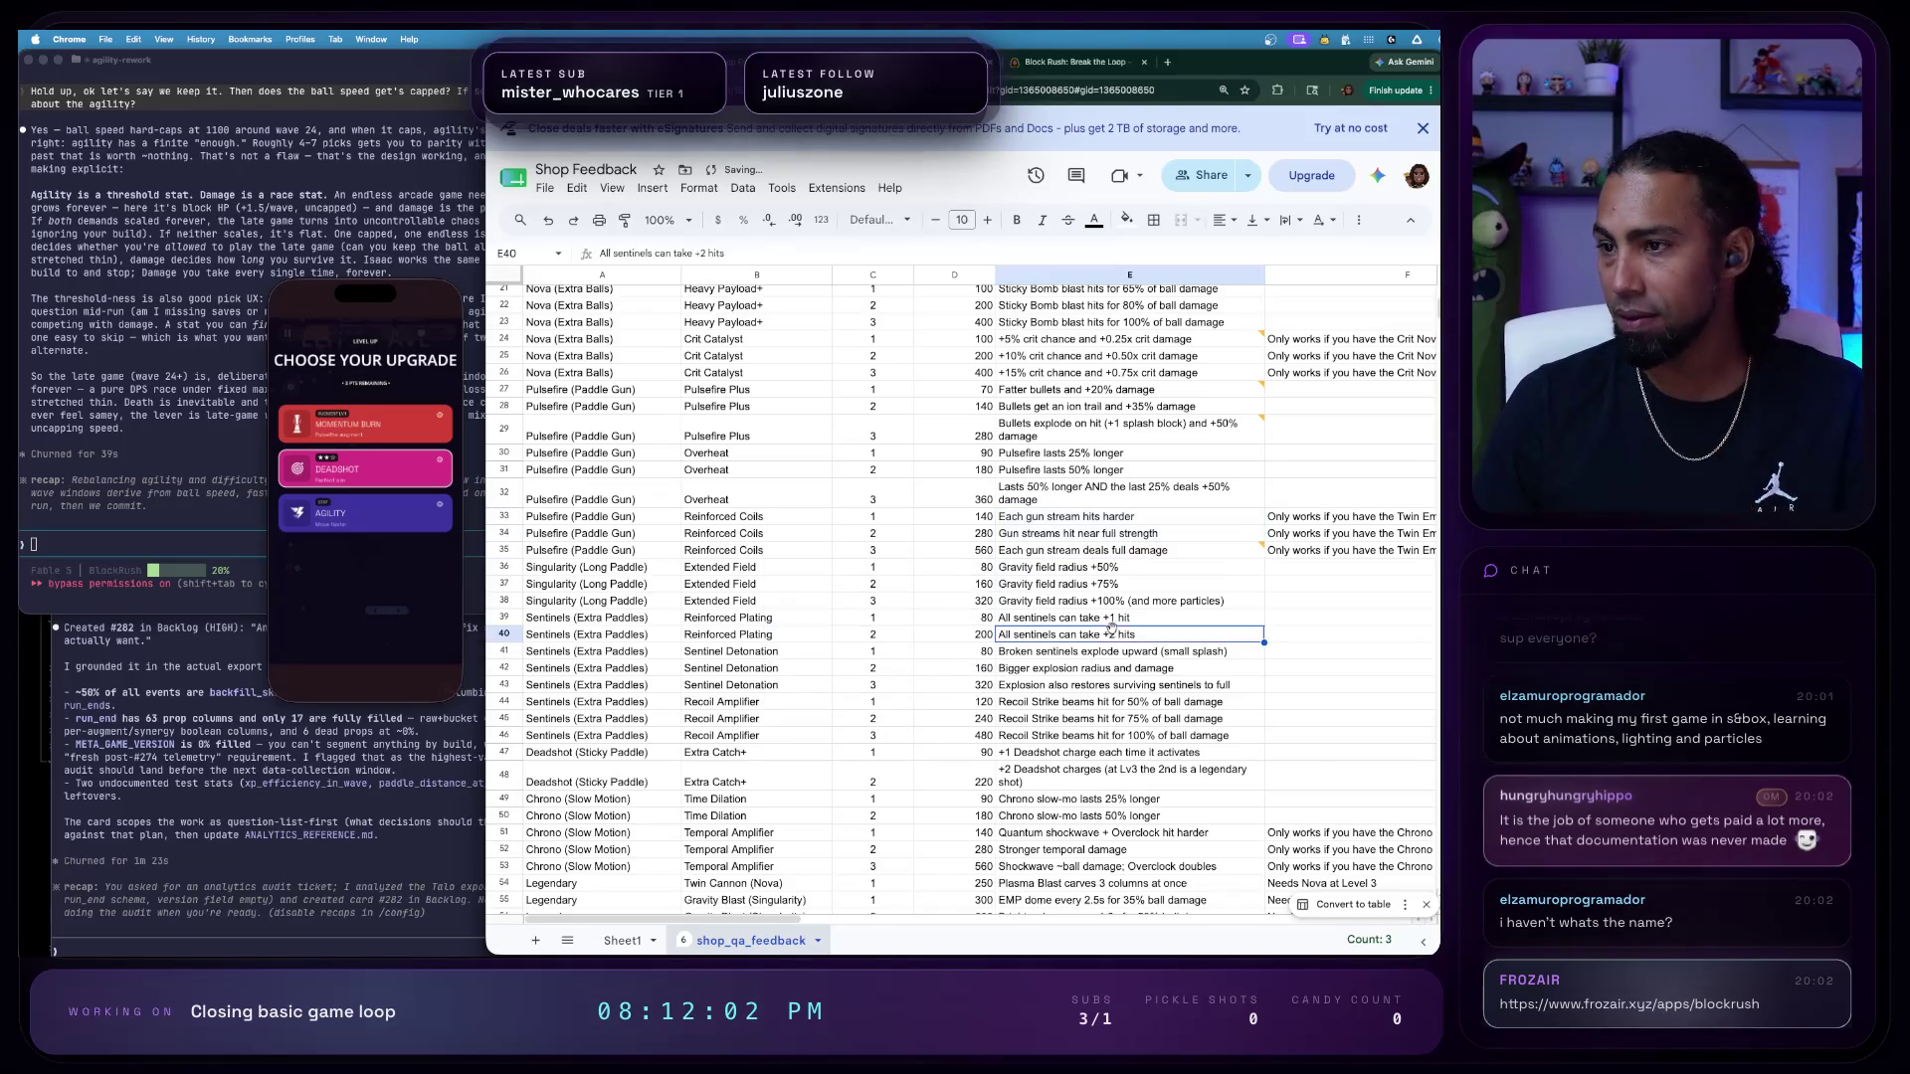
{"action": "scroll", "coordinate": [1123, 635], "scroll_direction": "down", "scroll_amount": 1}
{"action": "left_click", "coordinate": [1085, 541]}
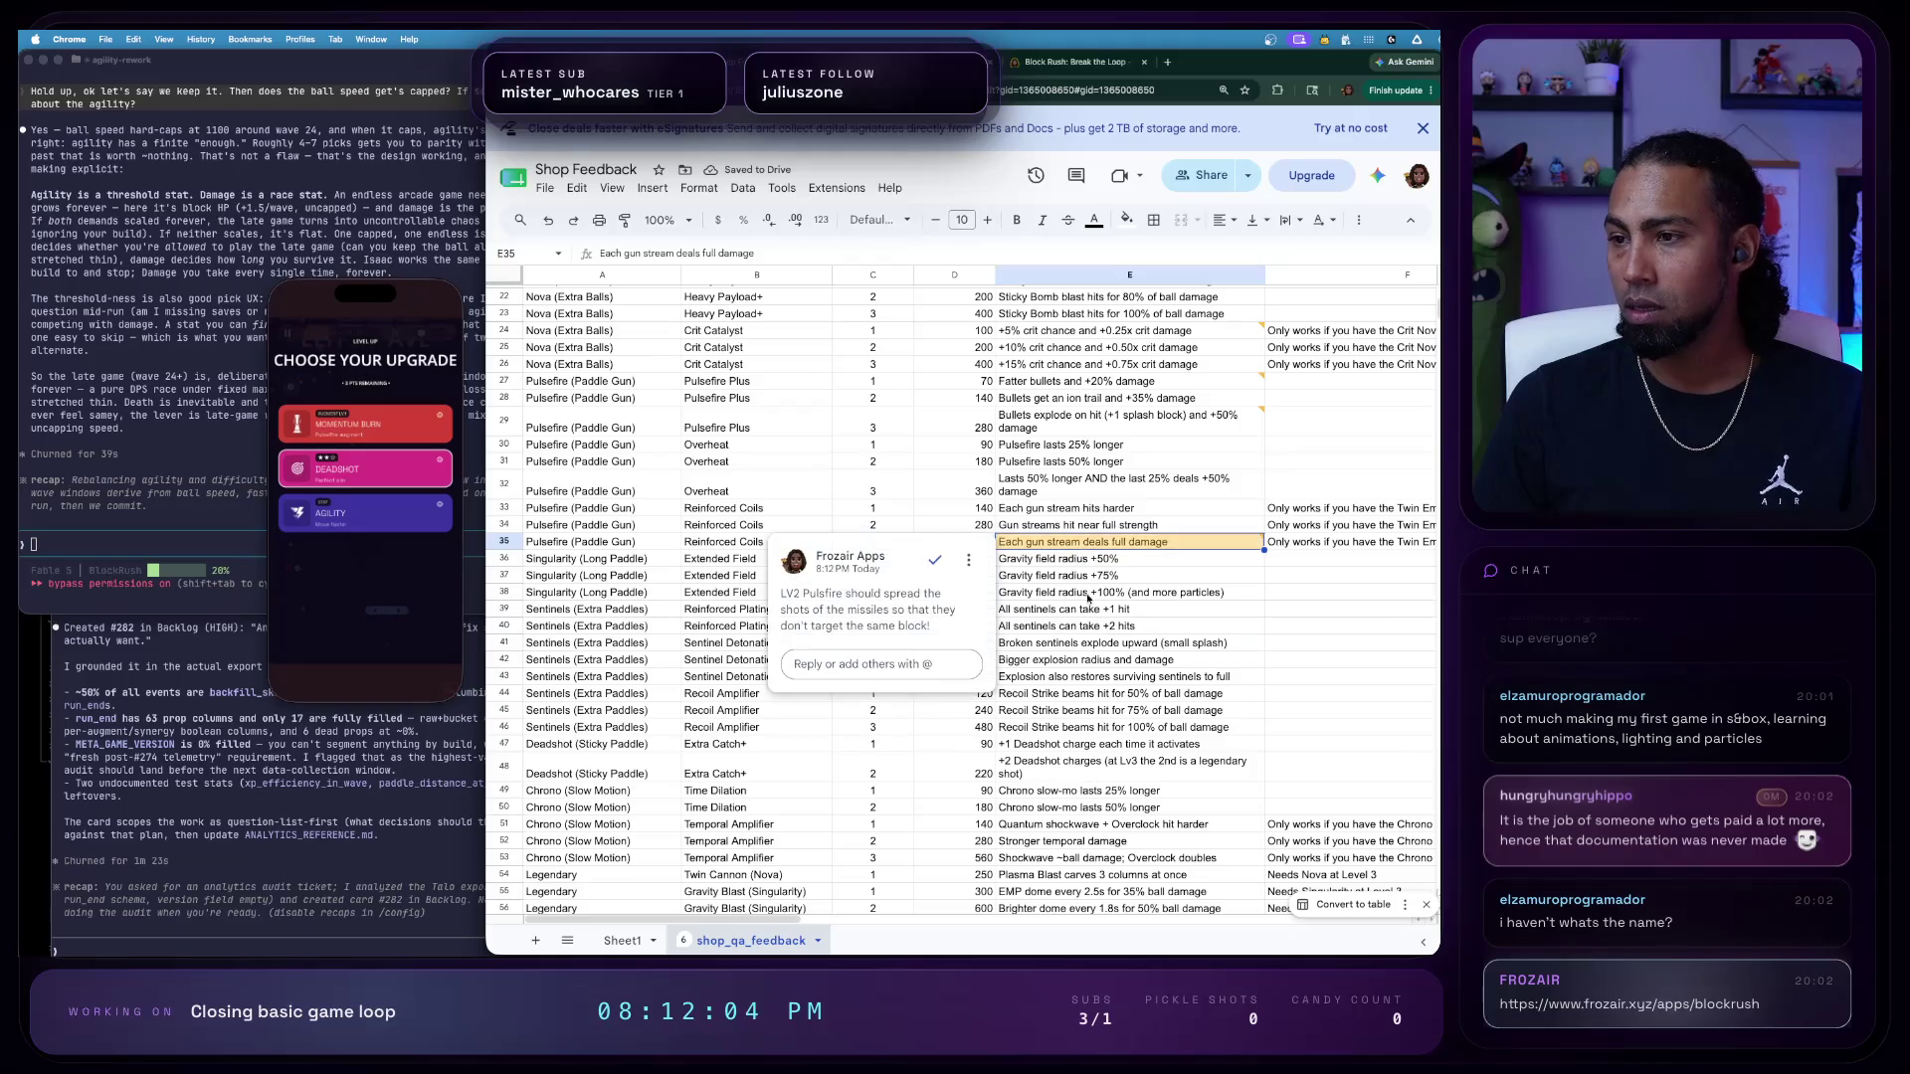
{"action": "left_click", "coordinate": [1142, 588]}
{"action": "scroll", "coordinate": [1111, 597], "scroll_direction": "down", "scroll_amount": 1}
{"action": "scroll", "coordinate": [1096, 627], "scroll_direction": "down", "scroll_amount": 1}
{"action": "scroll", "coordinate": [1082, 656], "scroll_direction": "down", "scroll_amount": 1}
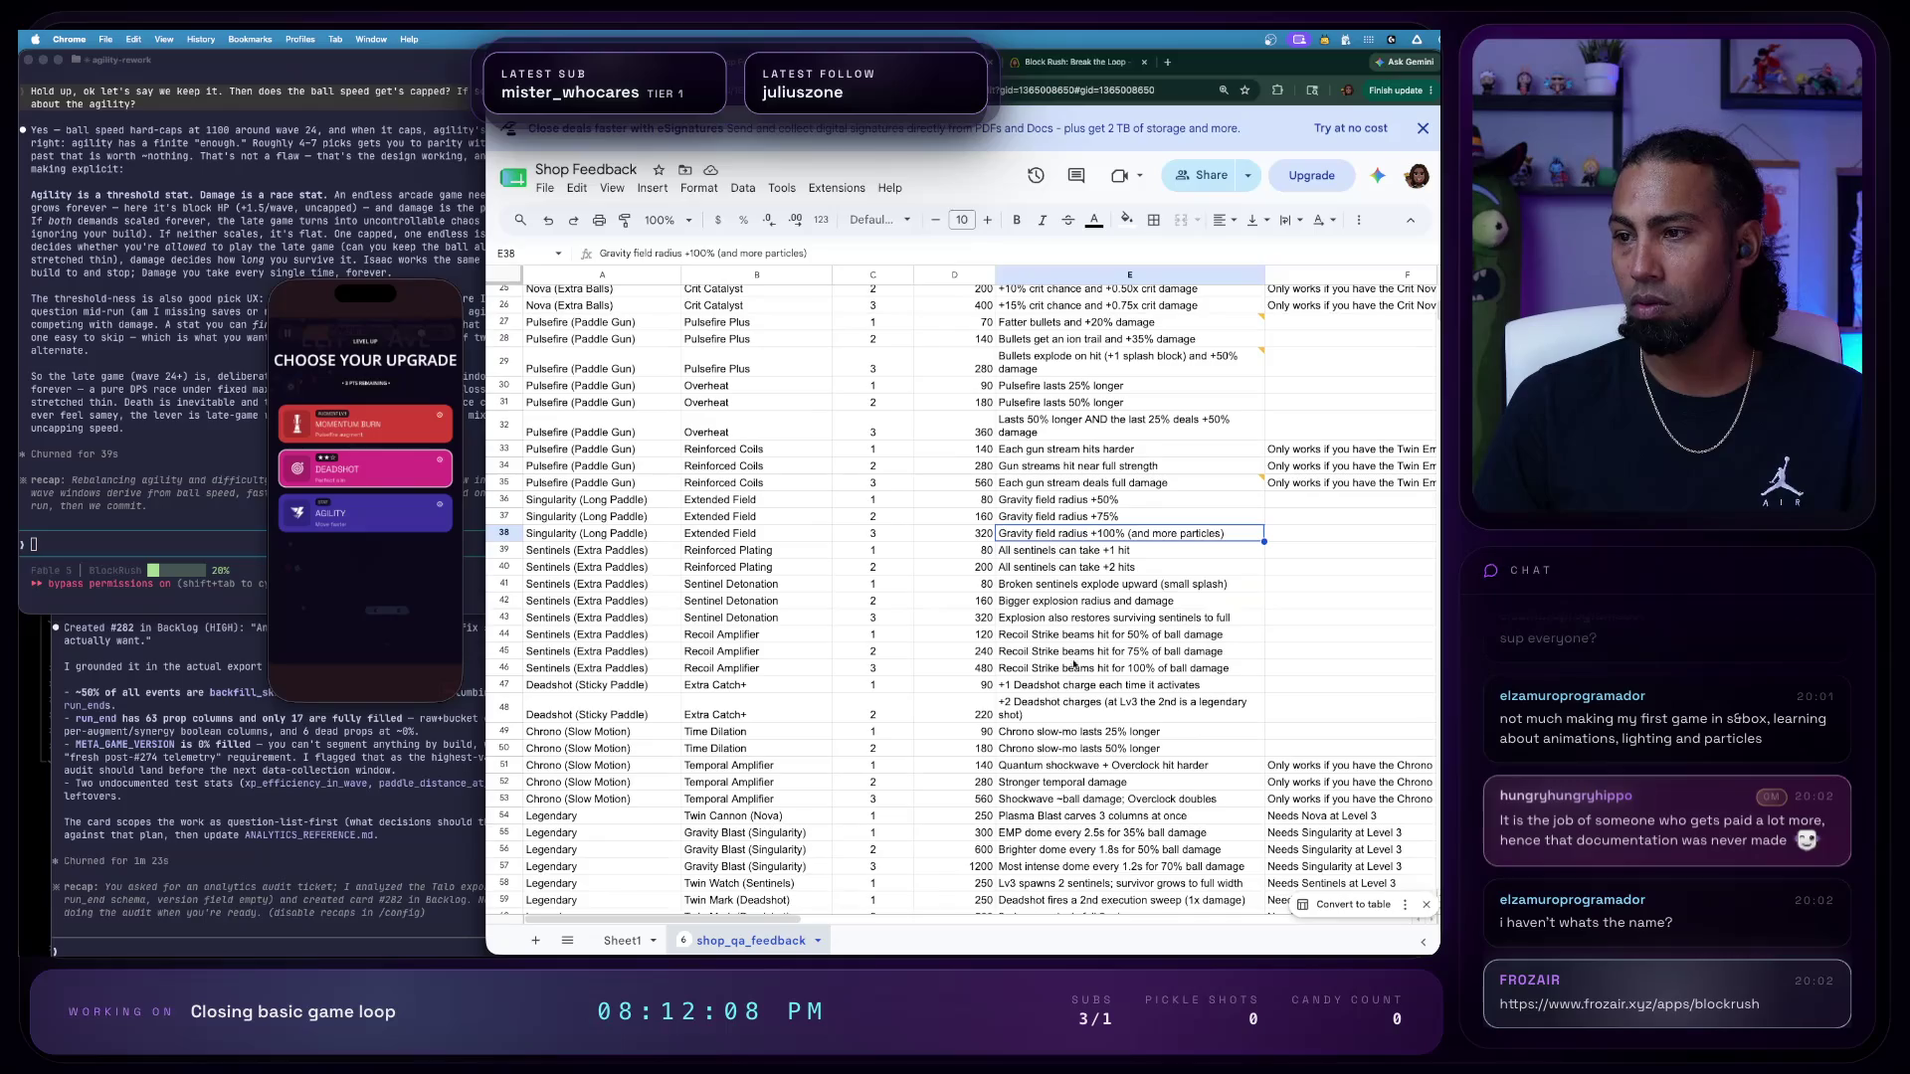
{"action": "left_click", "coordinate": [1143, 584]}
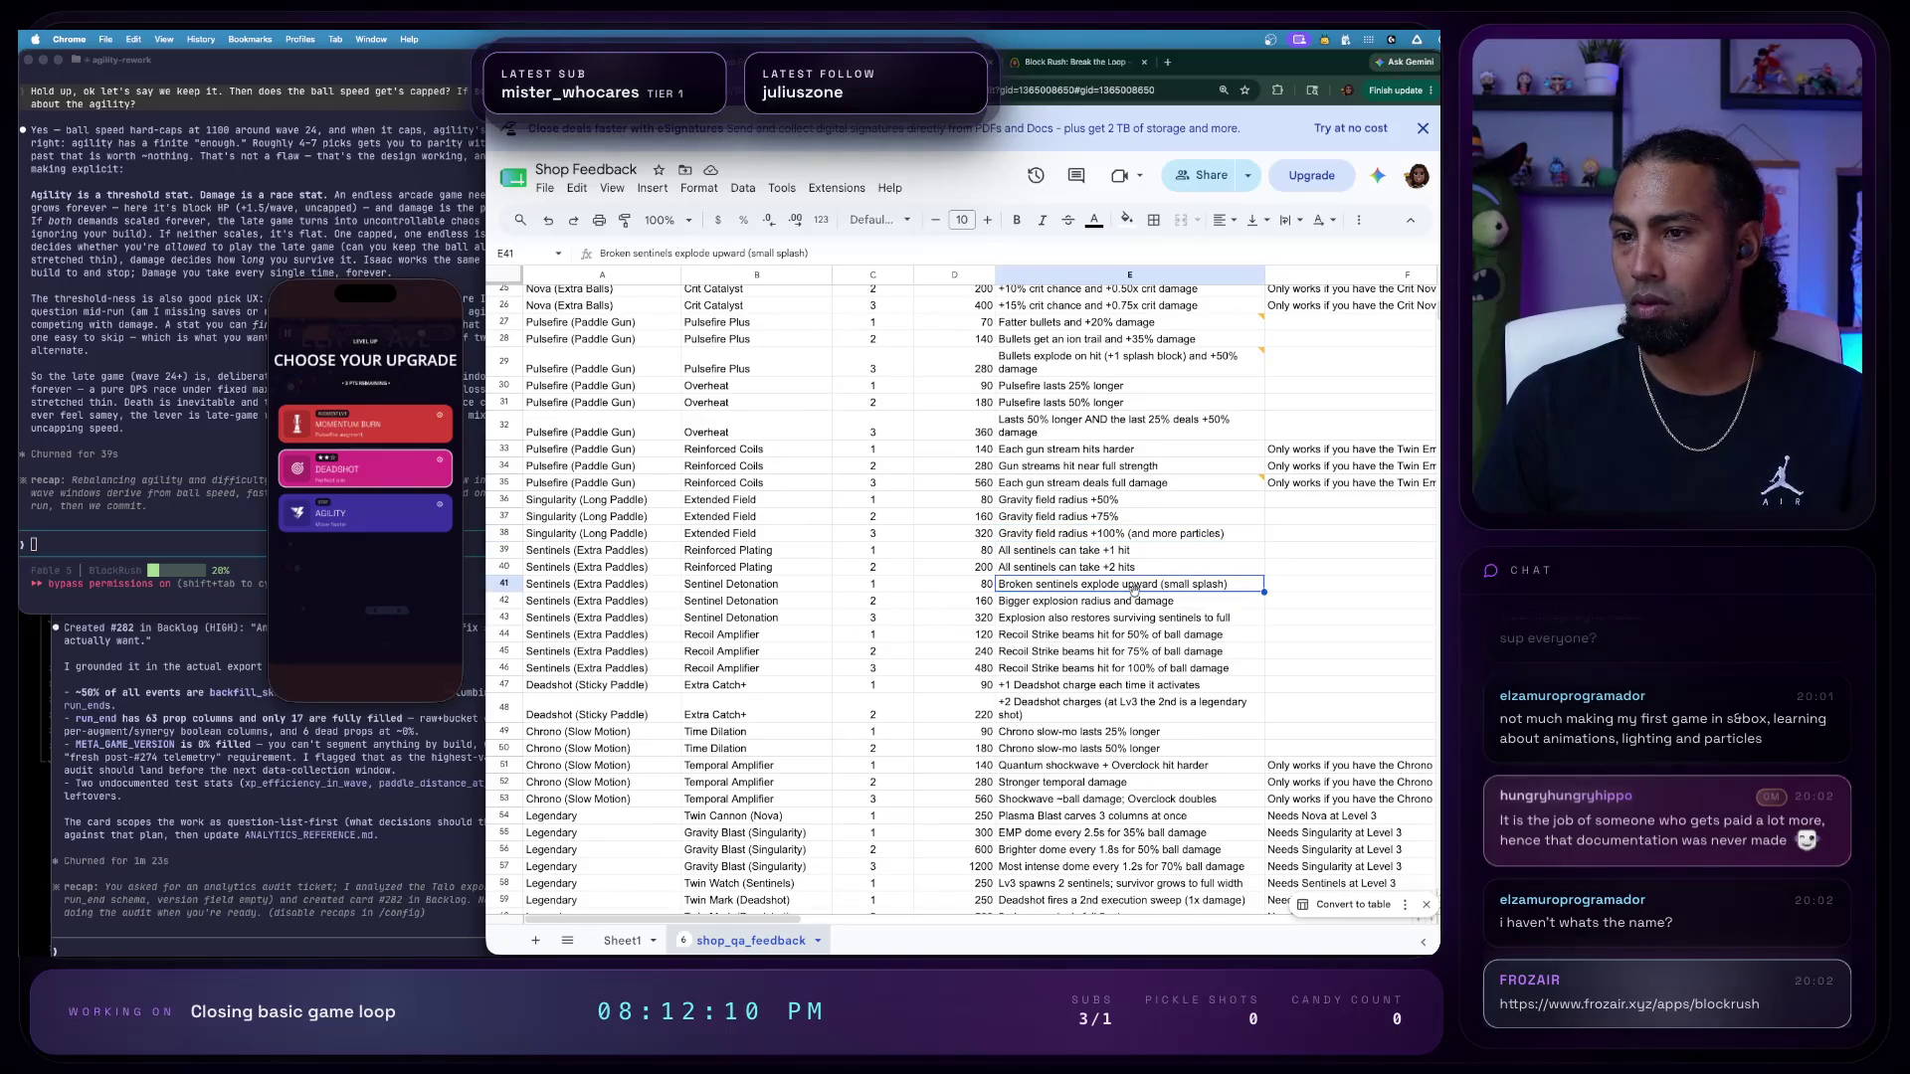
{"action": "scroll", "coordinate": [1134, 596], "scroll_direction": "down", "scroll_amount": 3}
{"action": "scroll", "coordinate": [1104, 568], "scroll_direction": "down", "scroll_amount": 3}
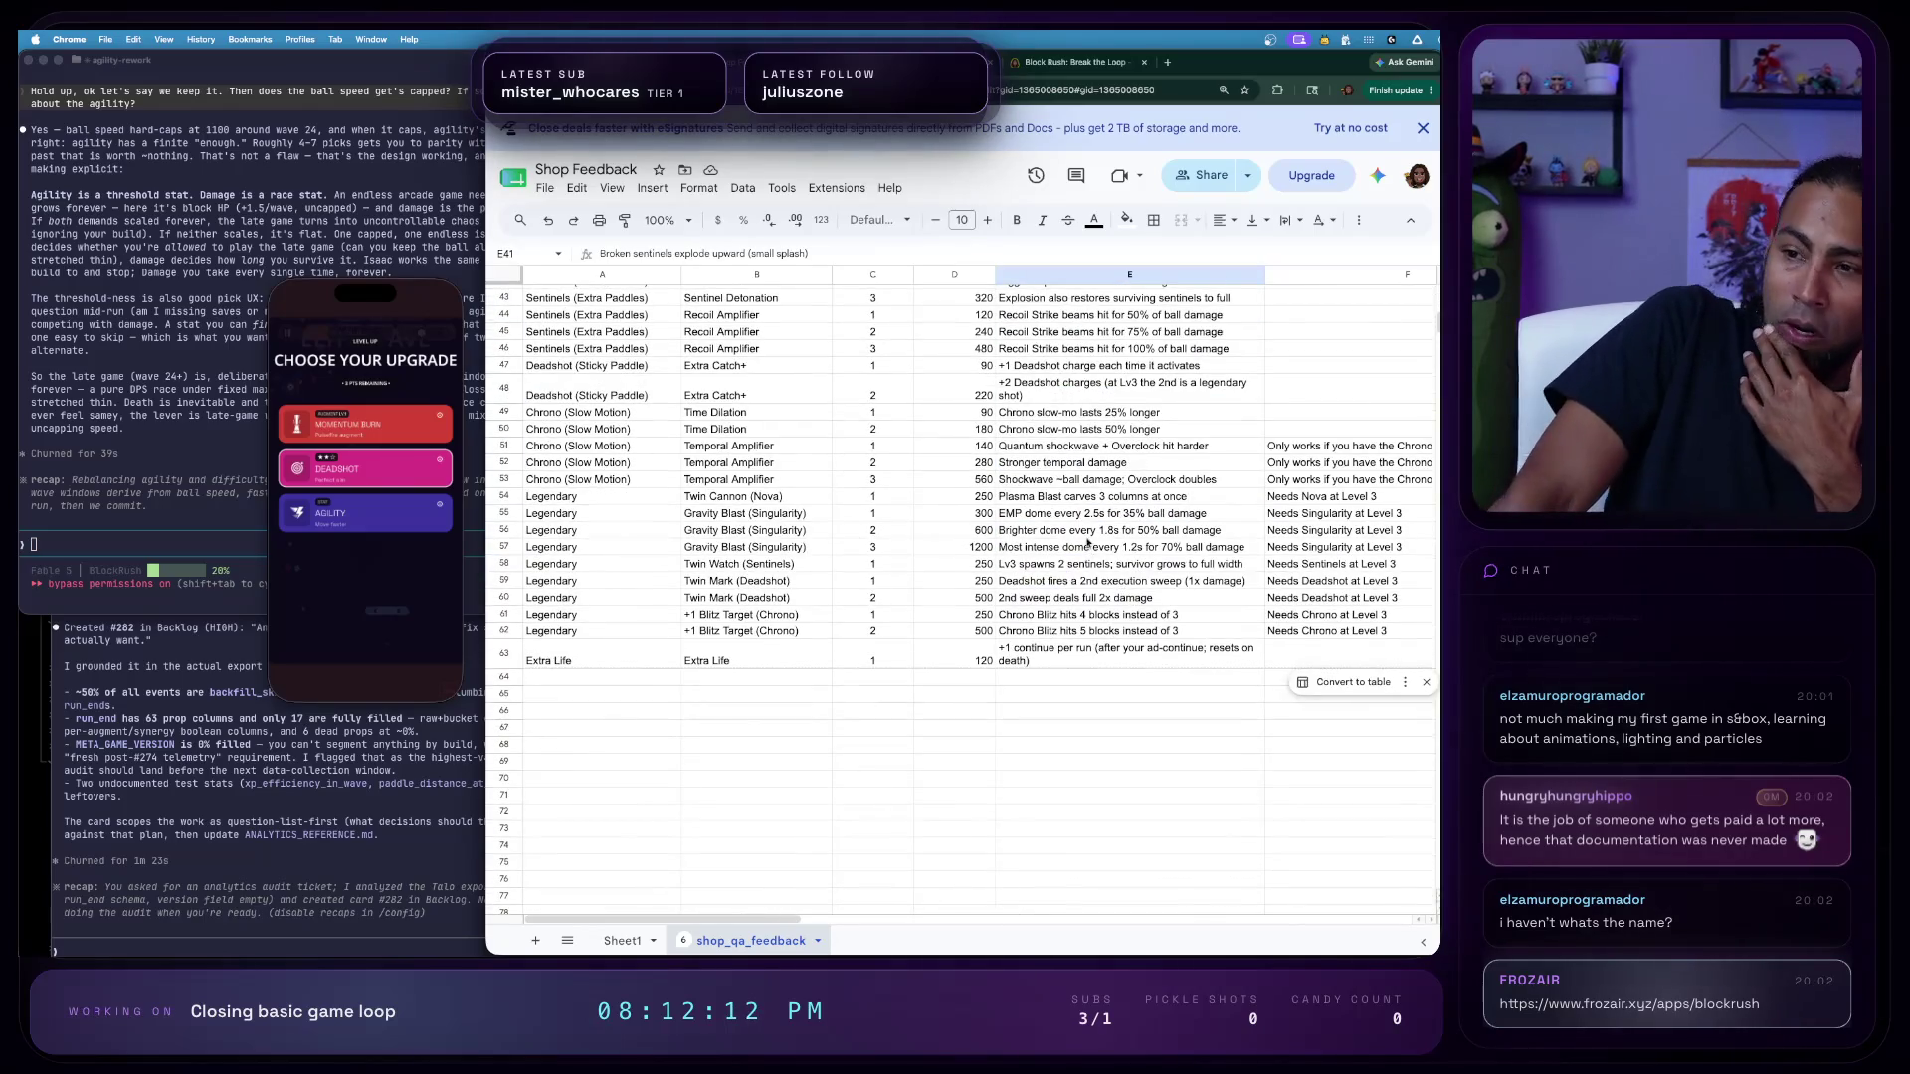
{"action": "scroll", "coordinate": [1087, 544], "scroll_direction": "up", "scroll_amount": 2}
{"action": "scroll", "coordinate": [1074, 535], "scroll_direction": "up", "scroll_amount": 2}
{"action": "scroll", "coordinate": [1064, 525], "scroll_direction": "up", "scroll_amount": 3}
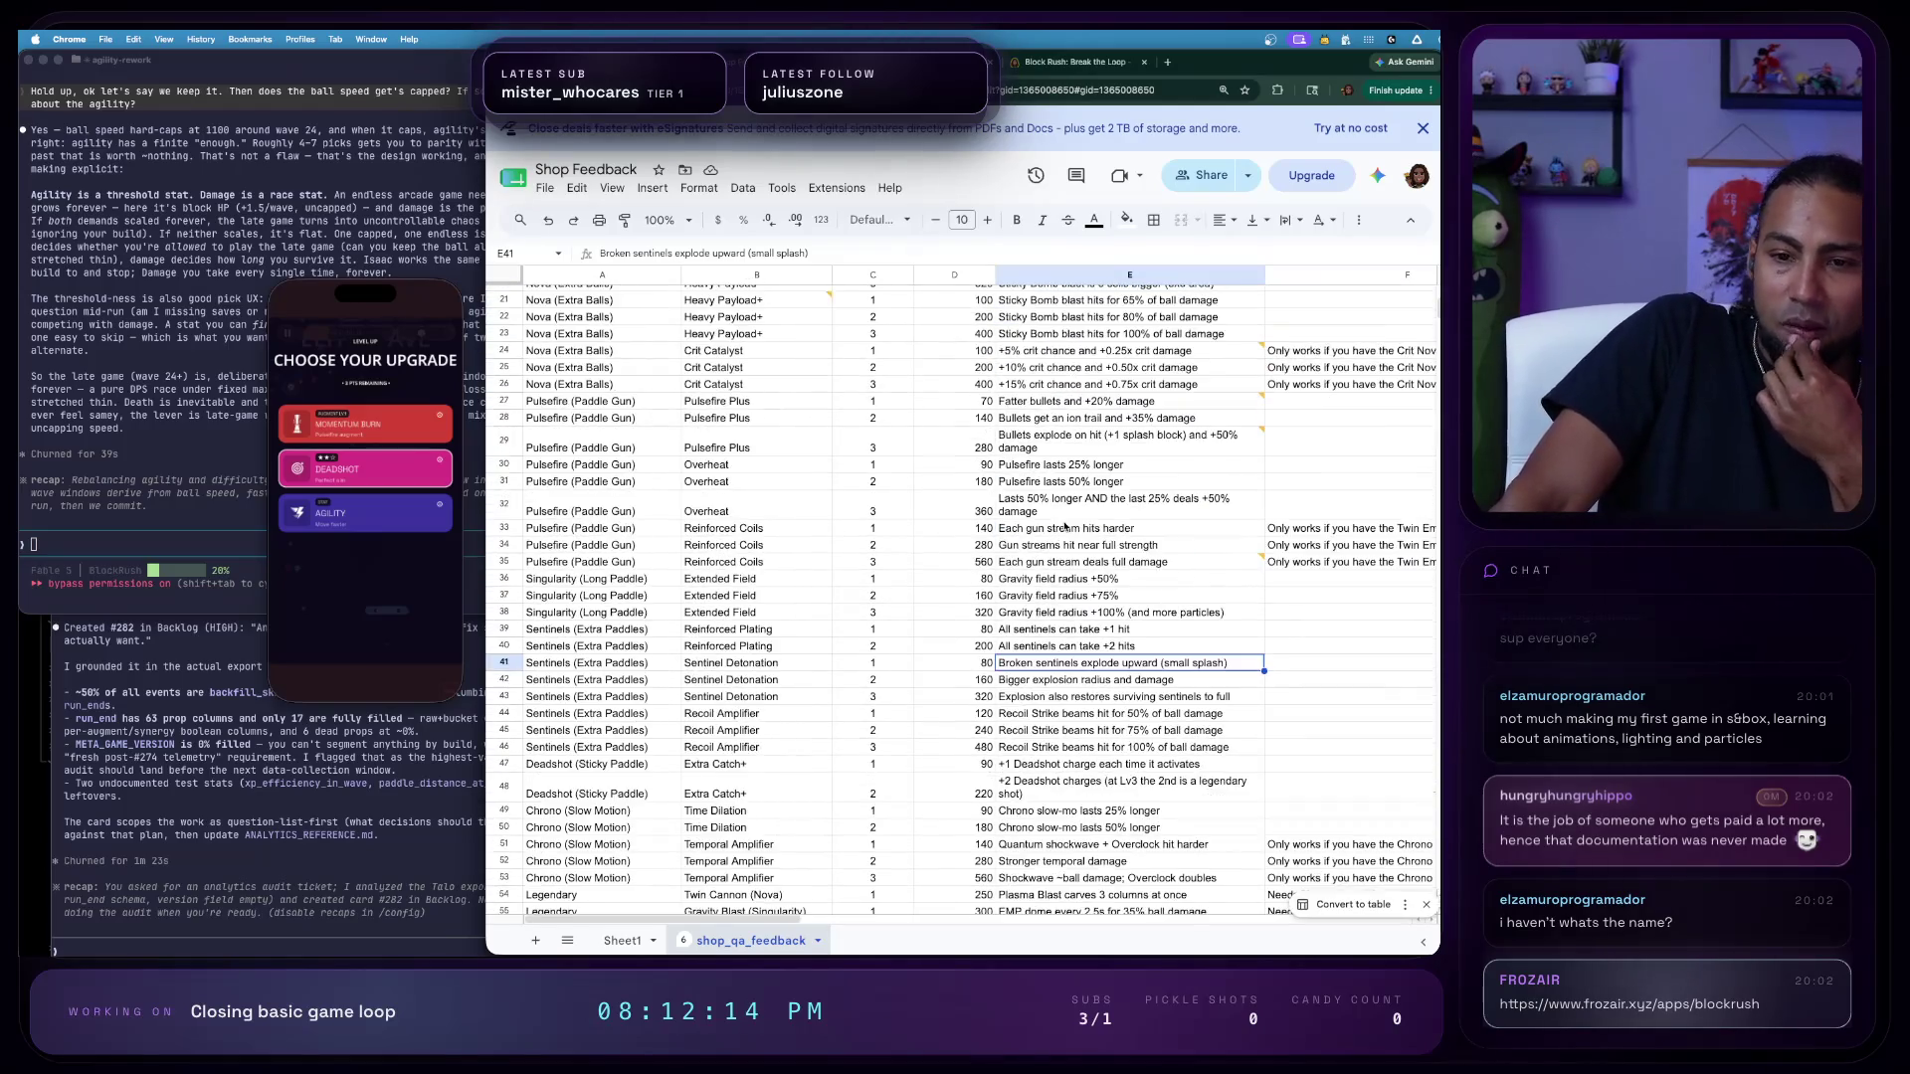
{"action": "scroll", "coordinate": [1063, 525], "scroll_direction": "up", "scroll_amount": 1}
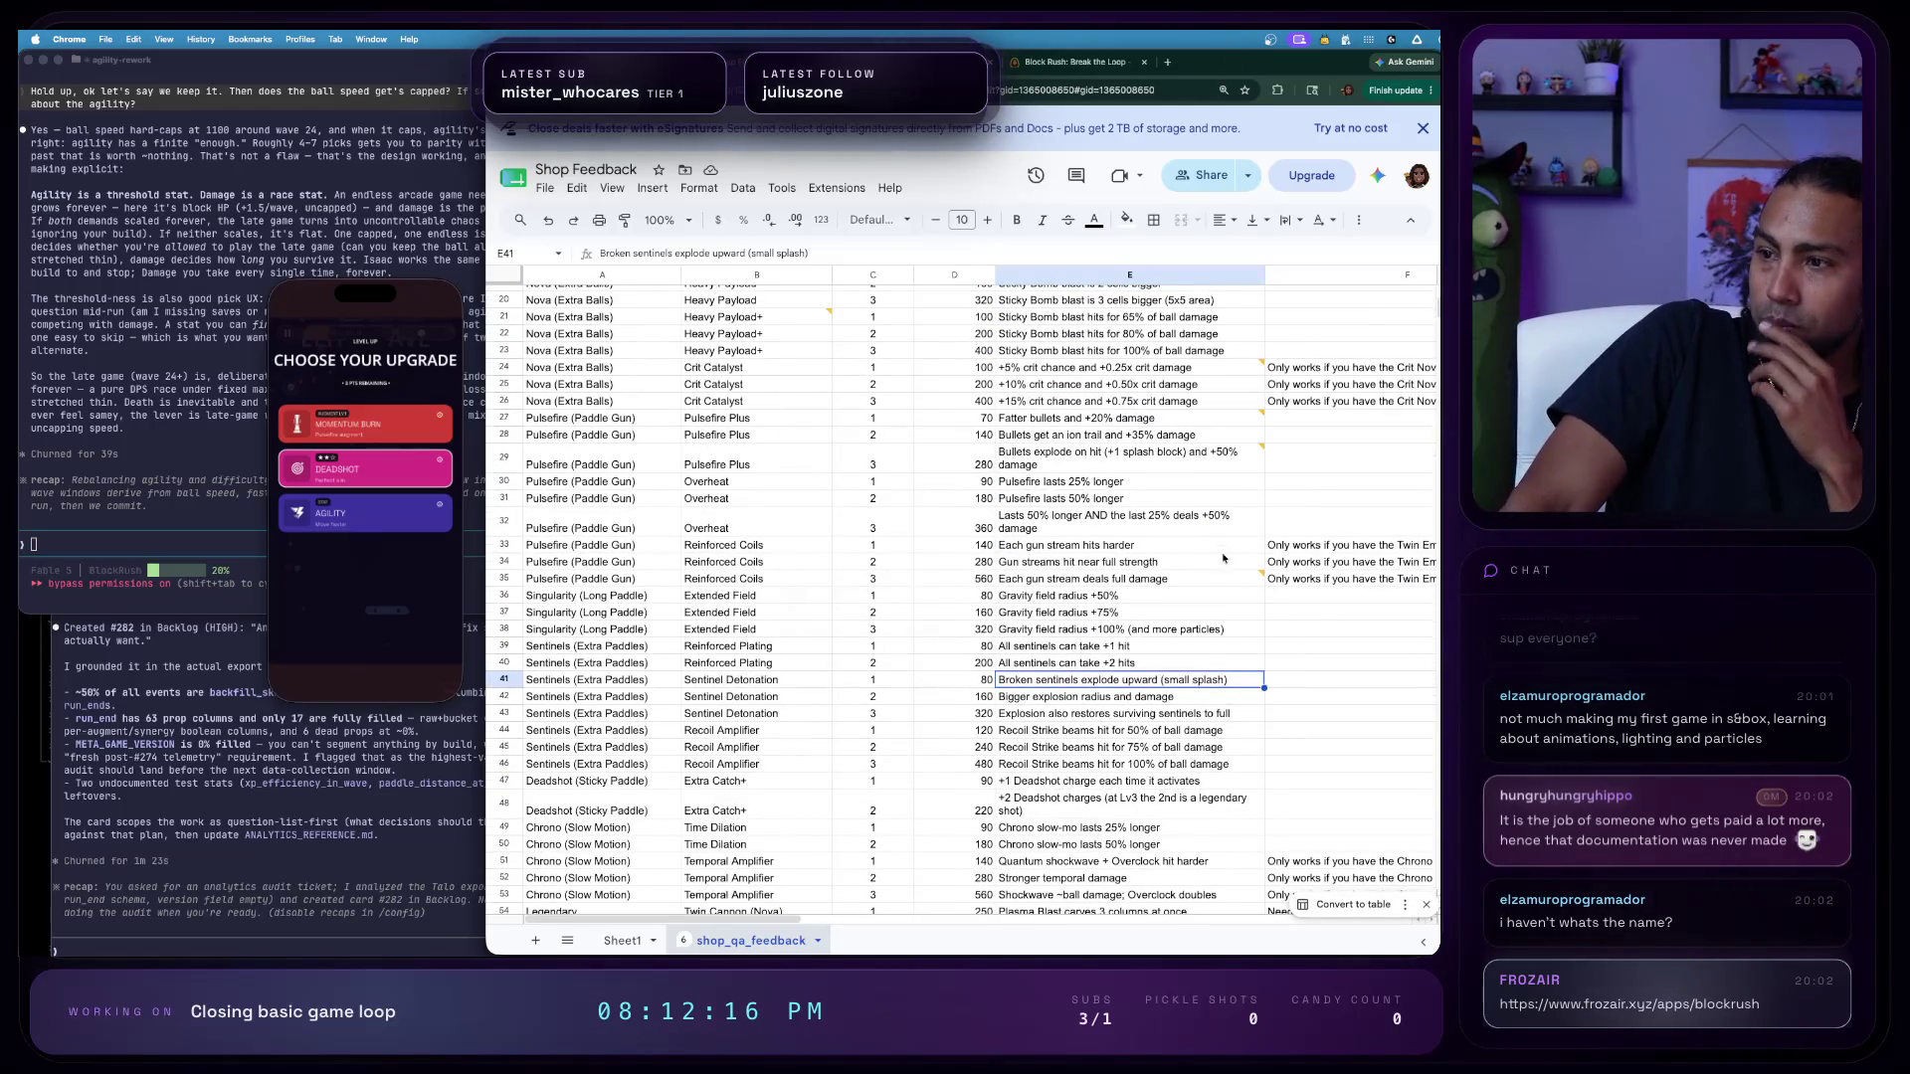
{"action": "scroll", "coordinate": [1222, 558], "scroll_direction": "up", "scroll_amount": 5}
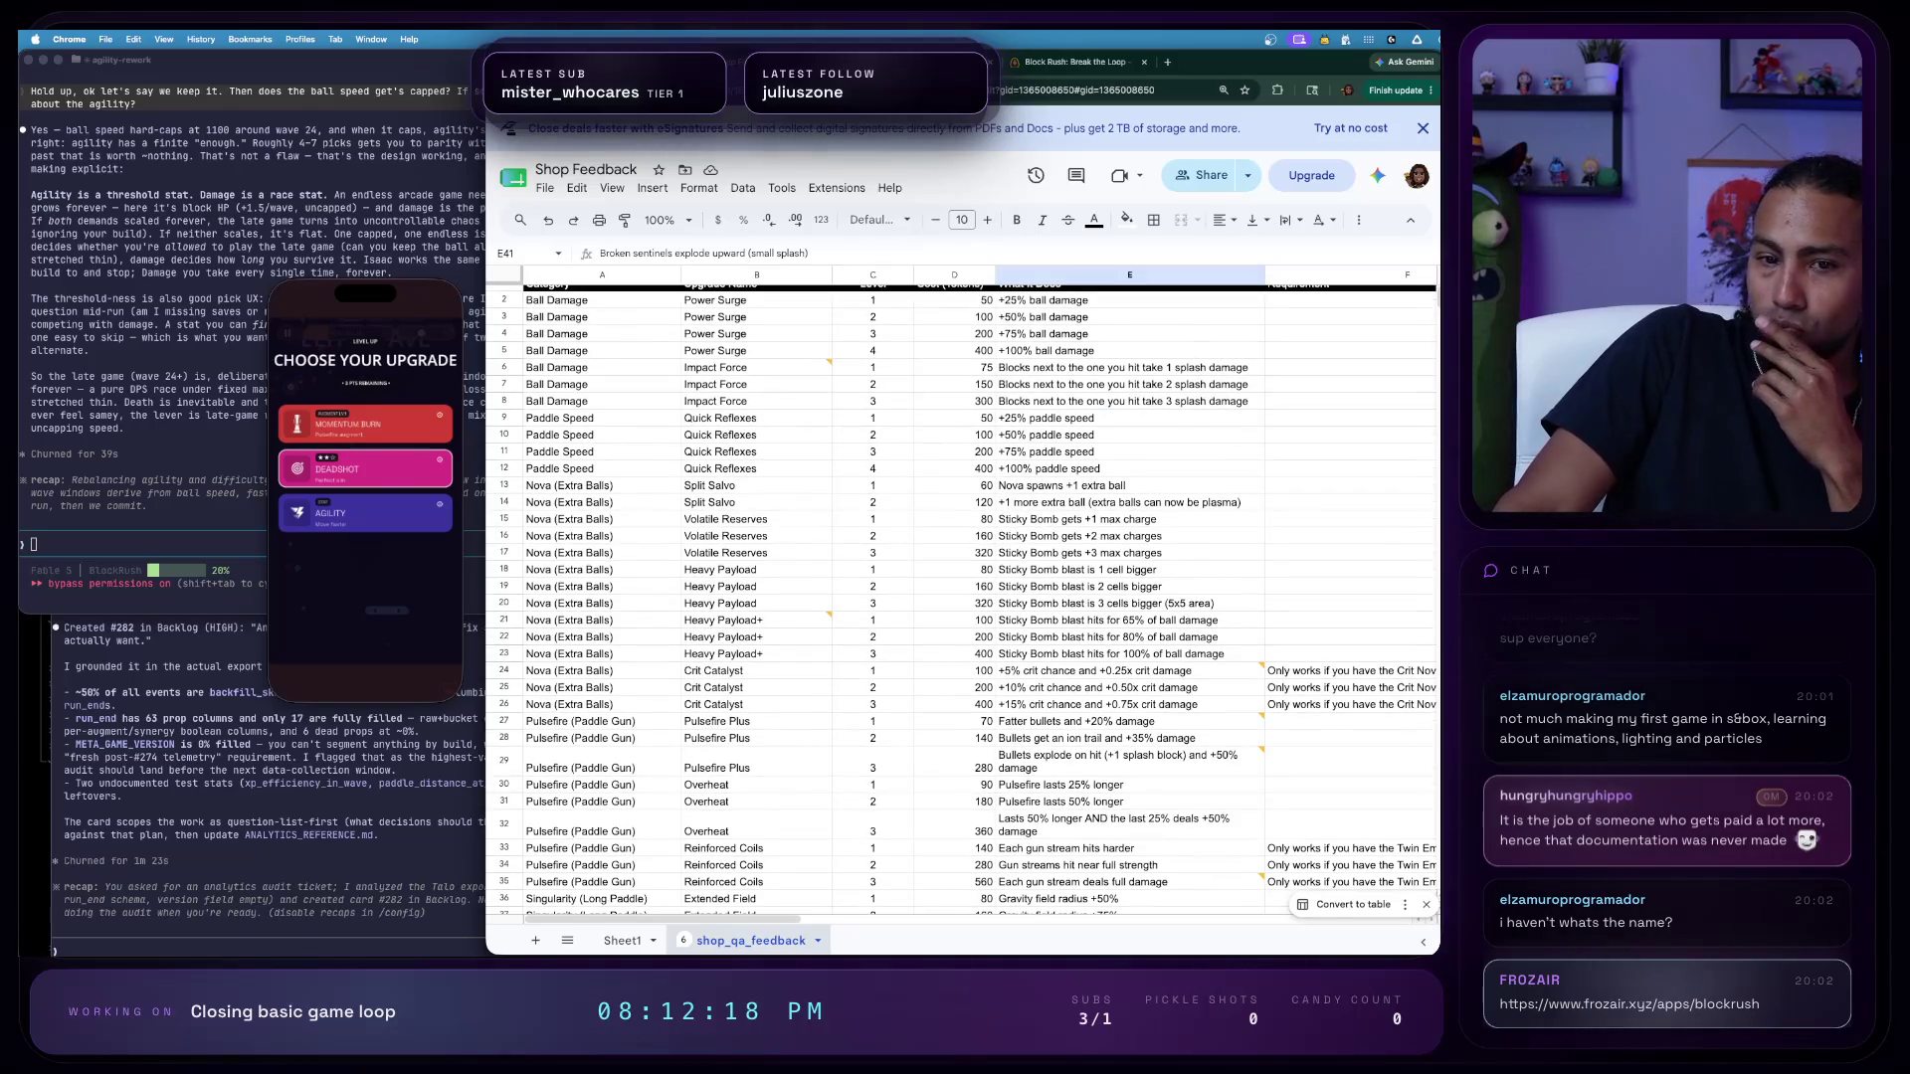